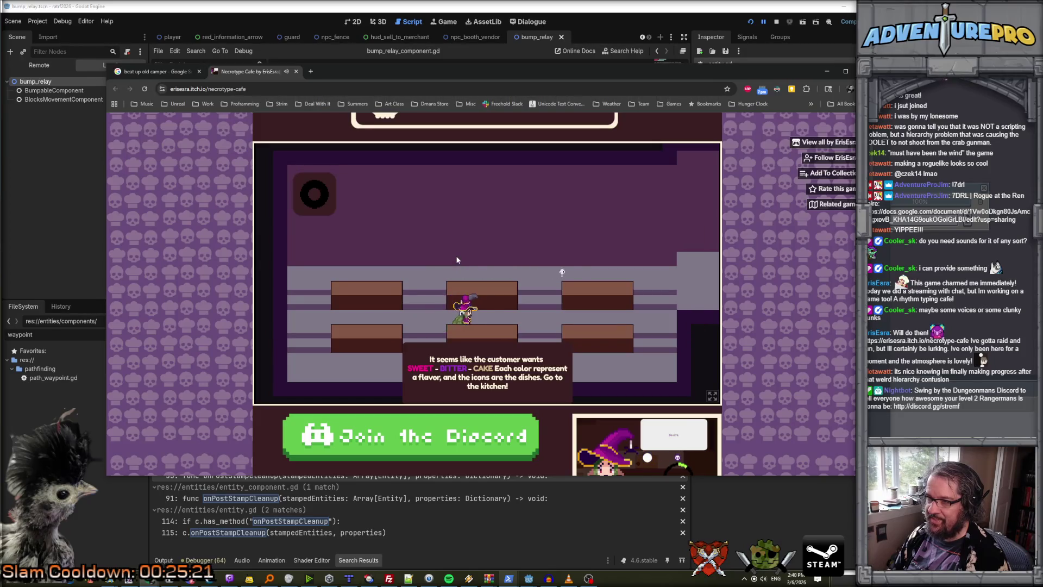
Walk the witch into the kitchen and up to the counter to see the order.
key("Right")
key("Up")
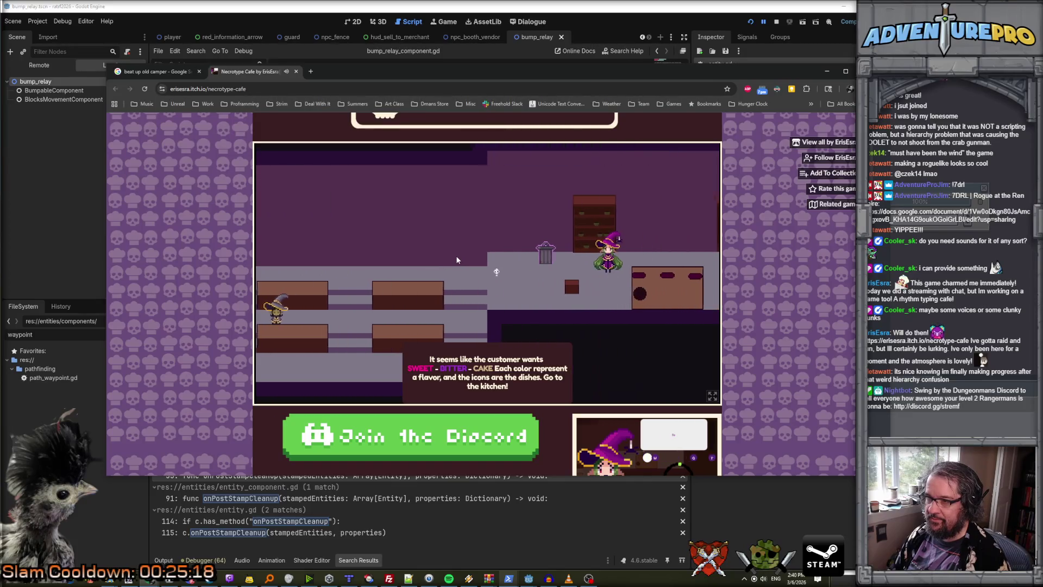
key("Right")
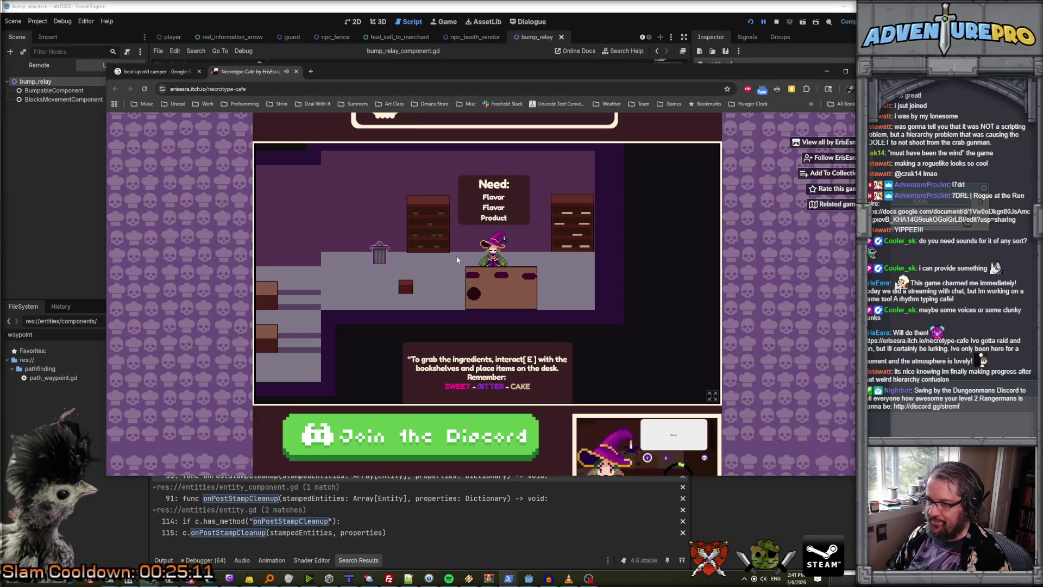
Take the Sweet flavor from the left bookshelf and set it on the desk.
key("w")
key("a")
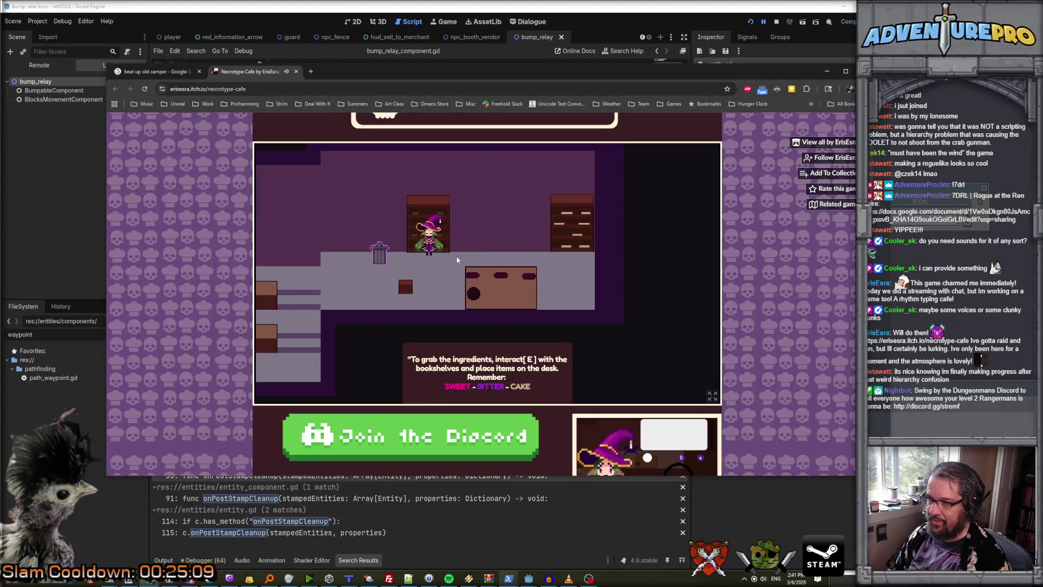
key("e")
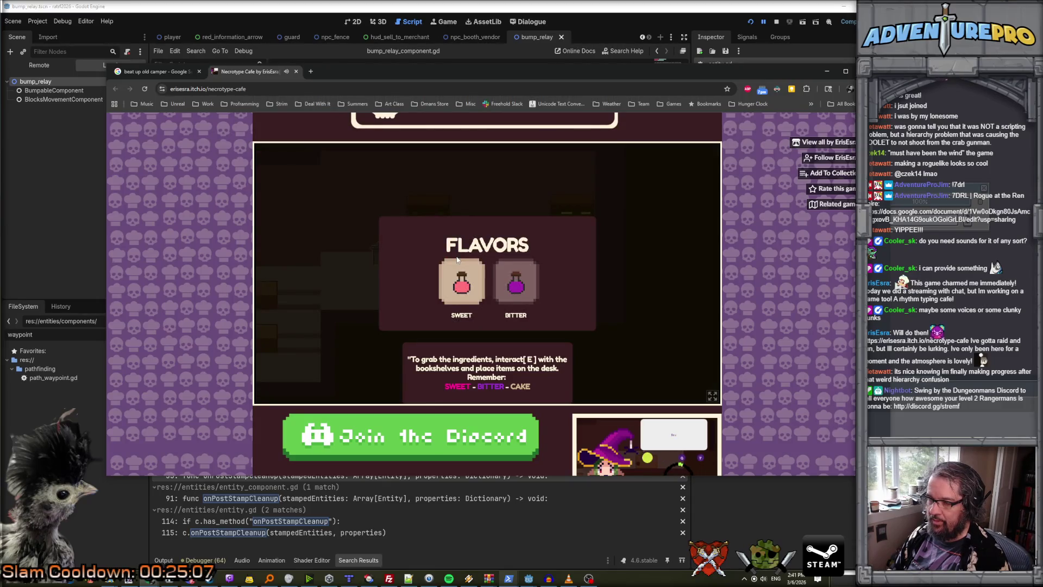
key("e")
key("d")
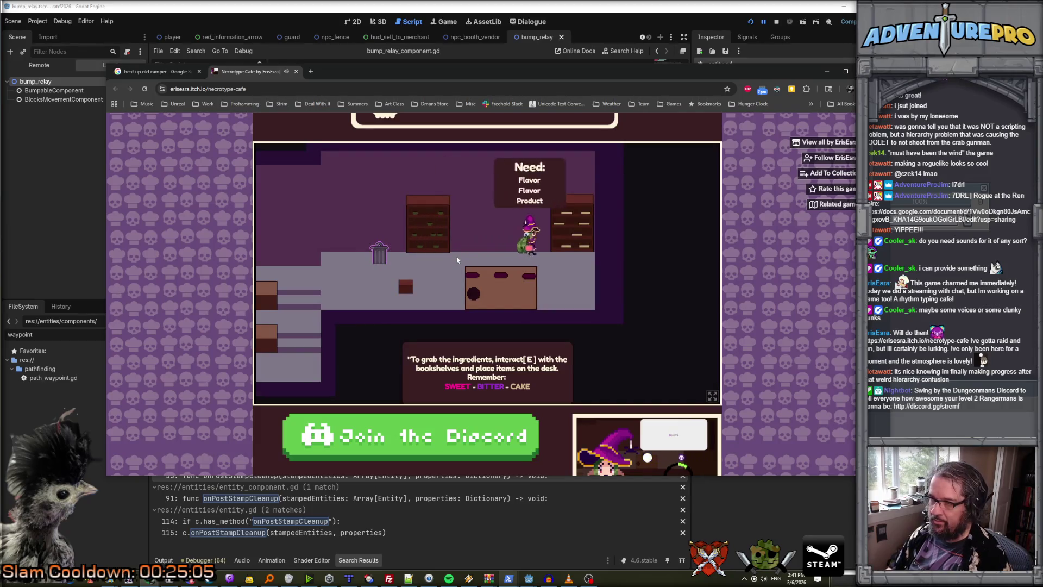
key("a")
key("s")
key("e")
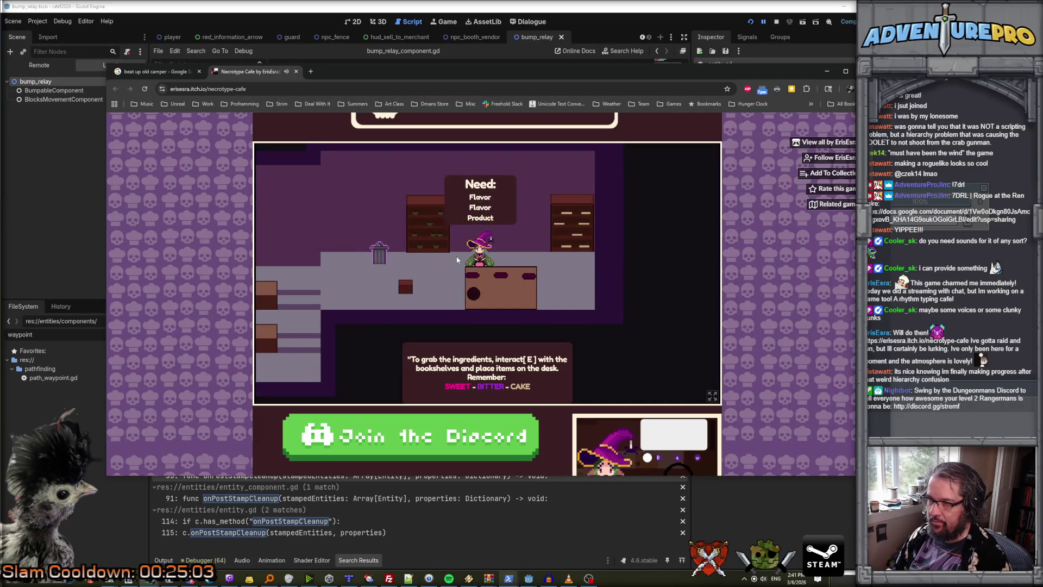
Fetch the Bitter flavor and the cake from the shelves and place both on the desk.
key("a")
key("e")
key("e")
key("d")
key("e")
key("d")
key("e")
key("e")
key("a")
key("e")
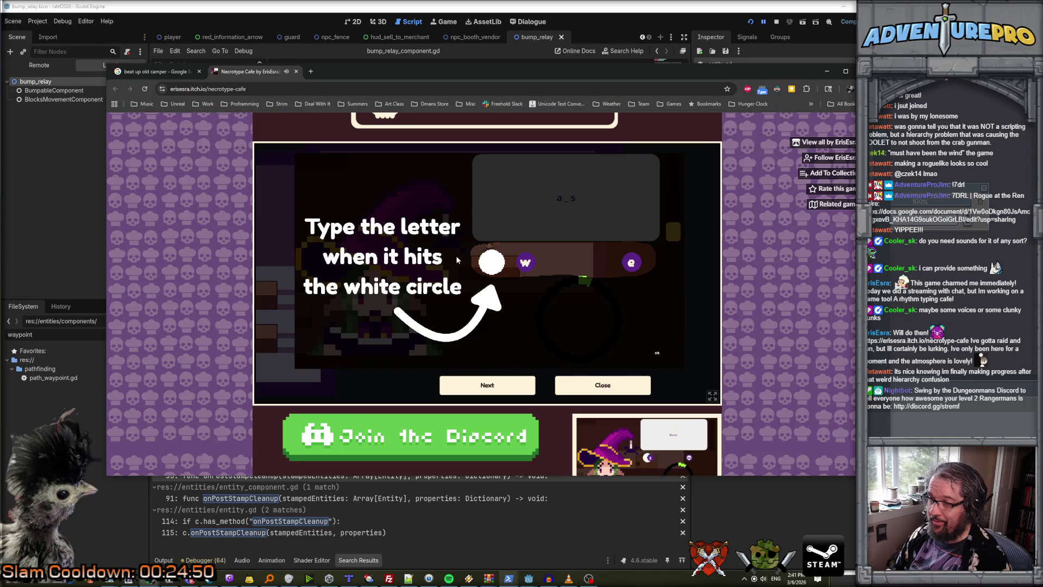
Page through and close the tutorial, then type the spell 'with threads of twilight and goatskin, violent scks'.
left_click(476, 384)
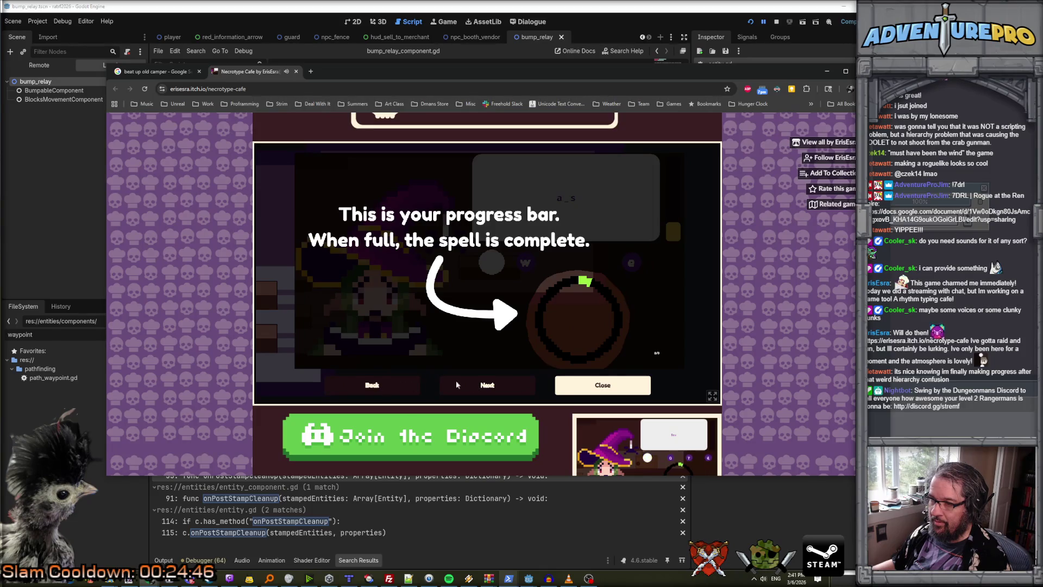
left_click(498, 387)
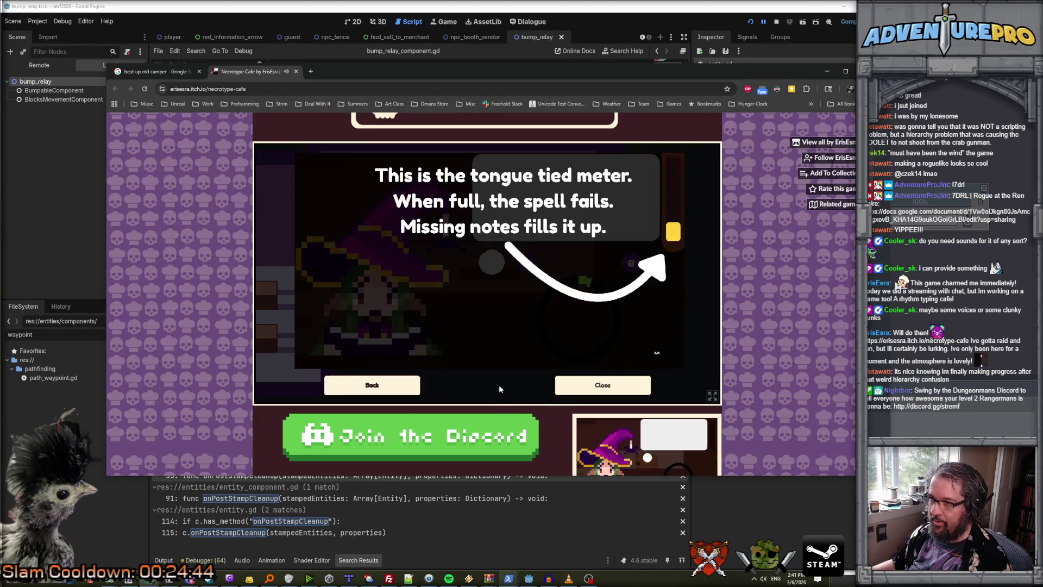
left_click(563, 383)
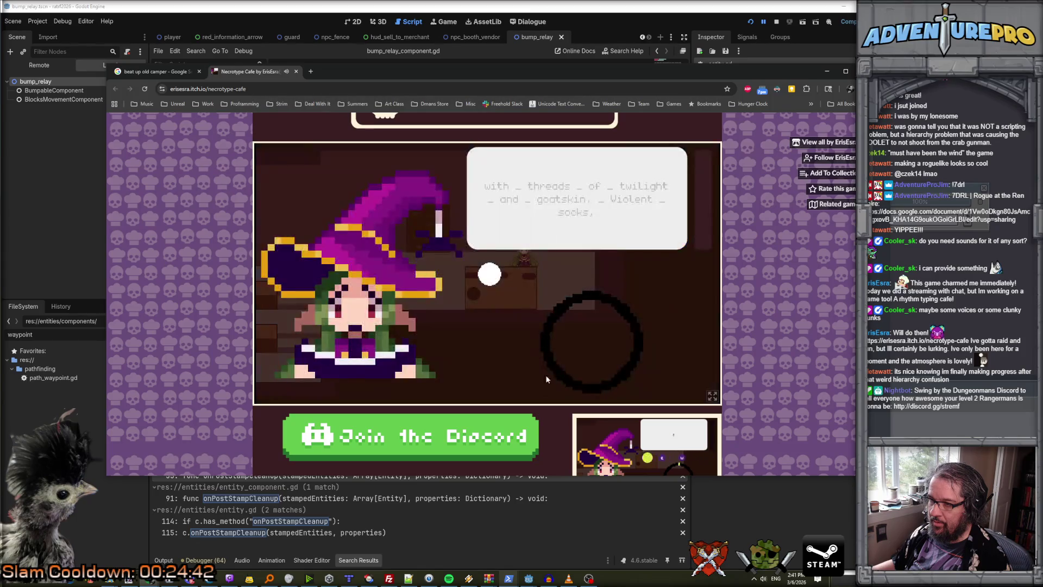
type("with th")
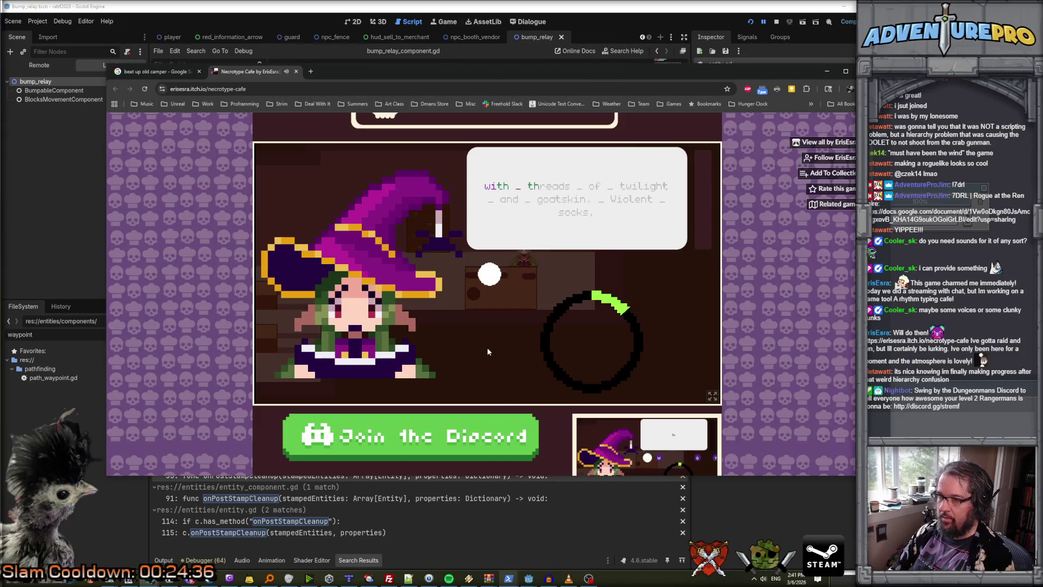
type("r")
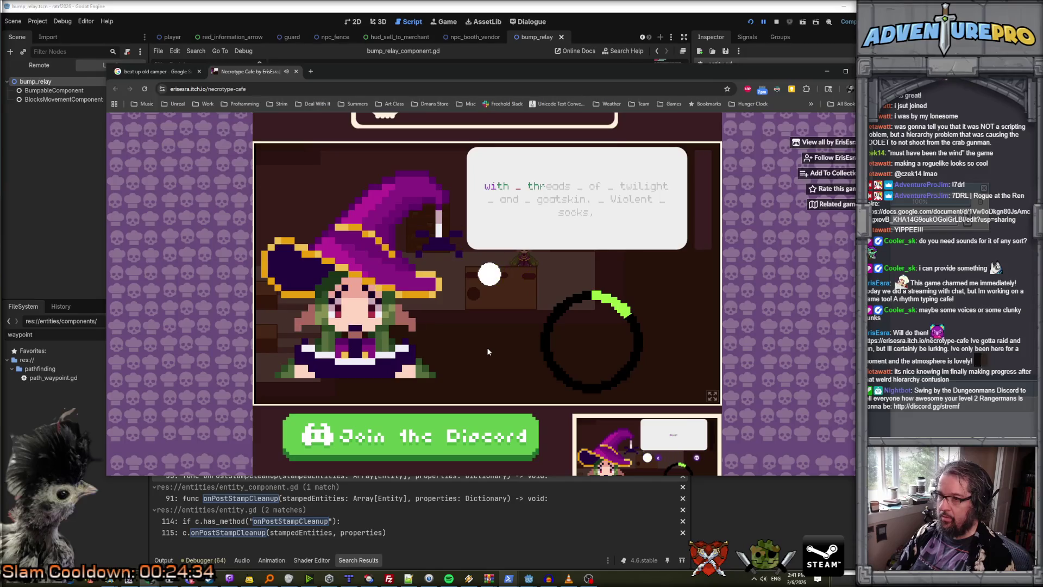
type("ea")
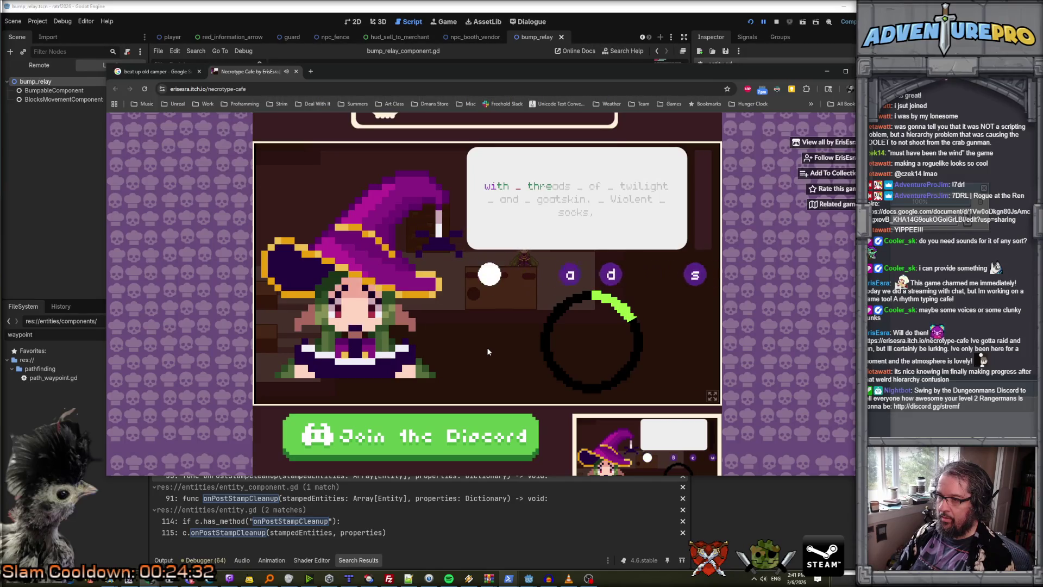
type("ds _")
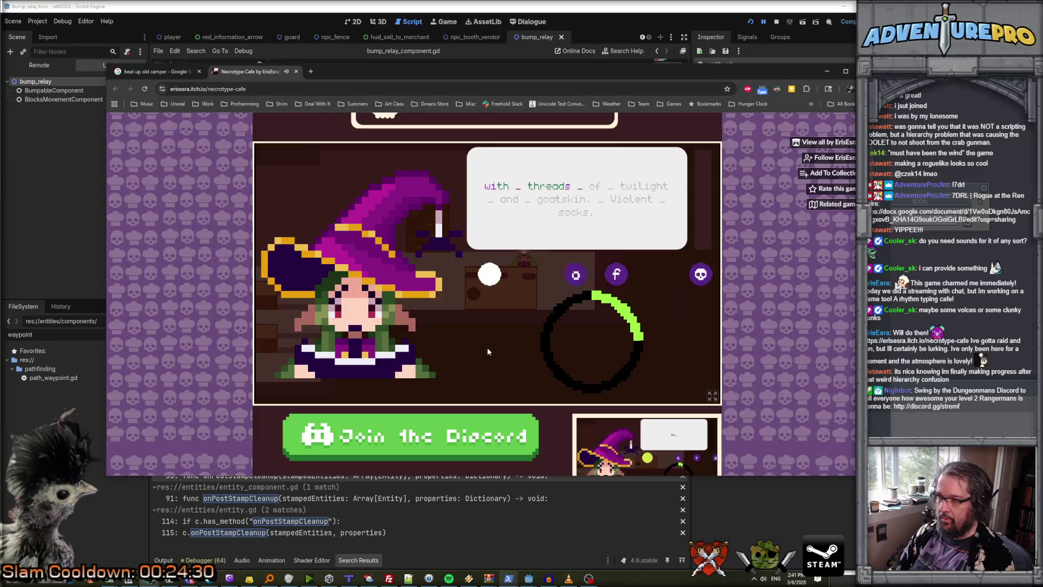
type("of t")
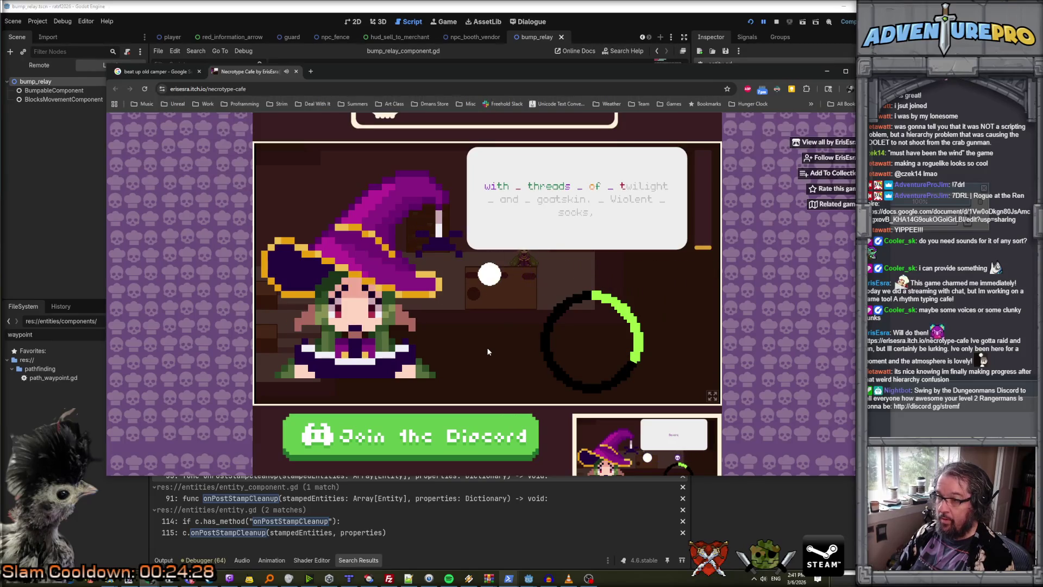
type("w")
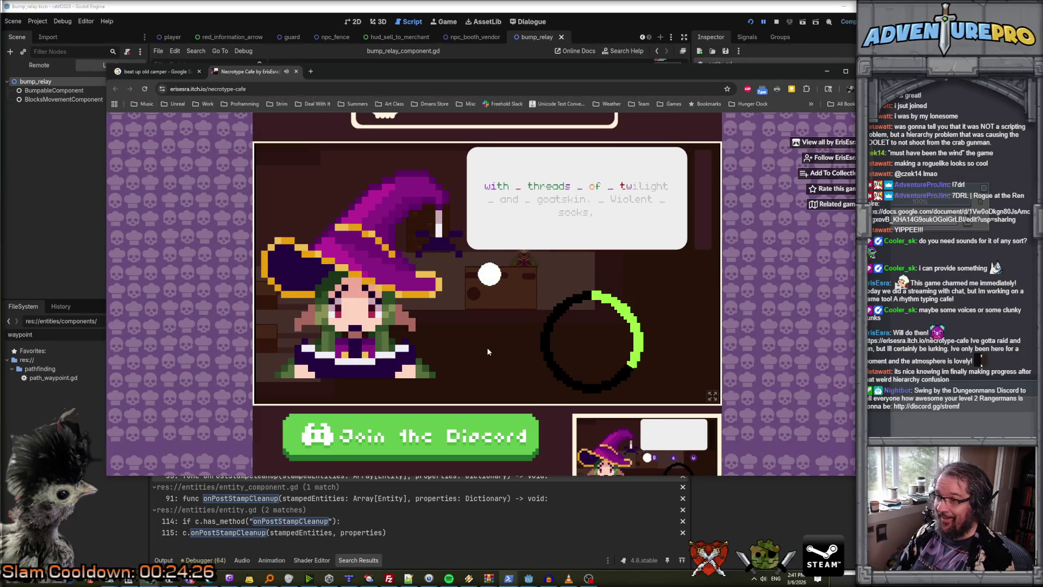
type("ili")
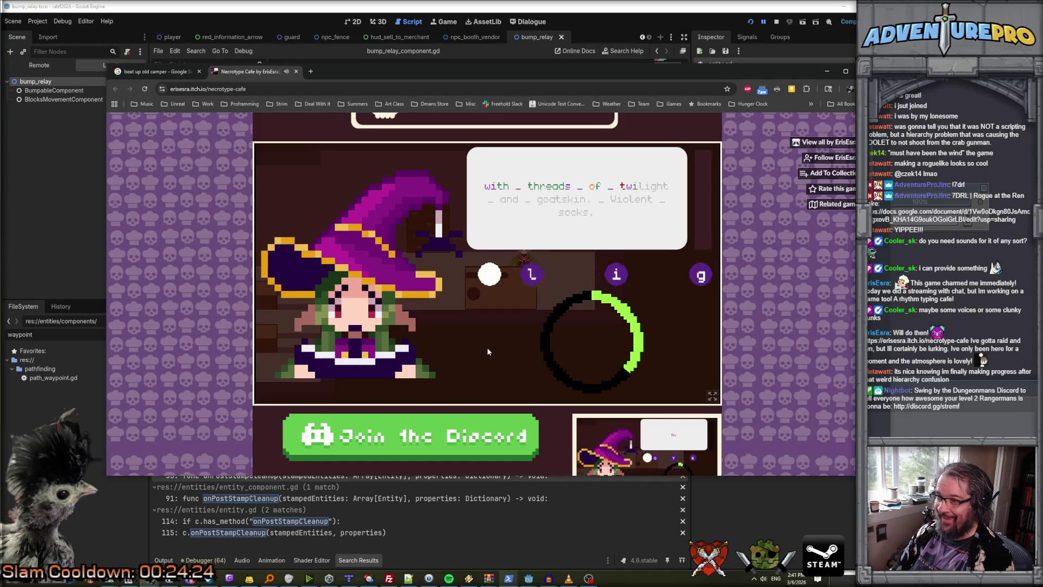
type("ght")
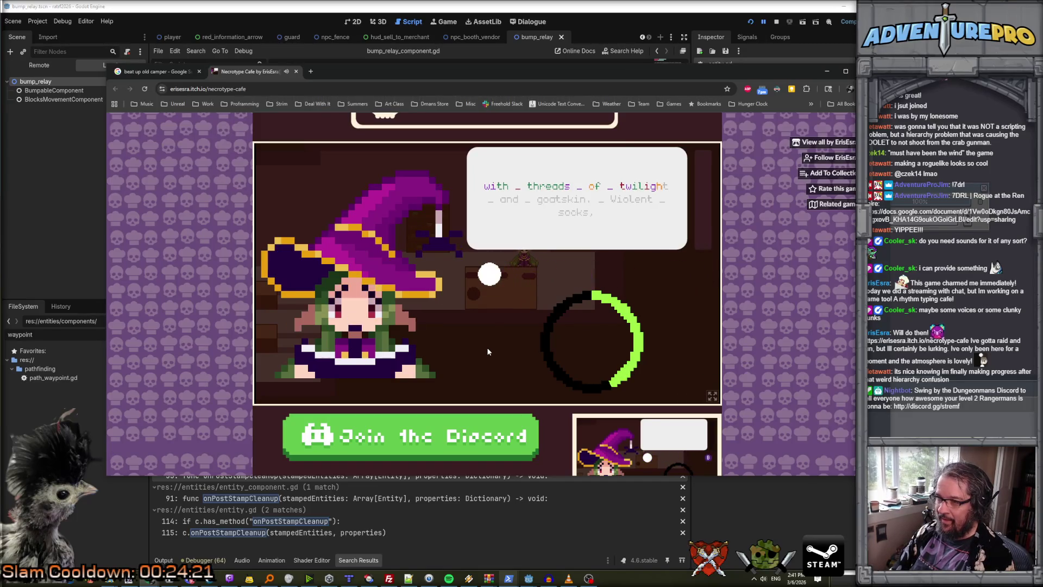
type(" a")
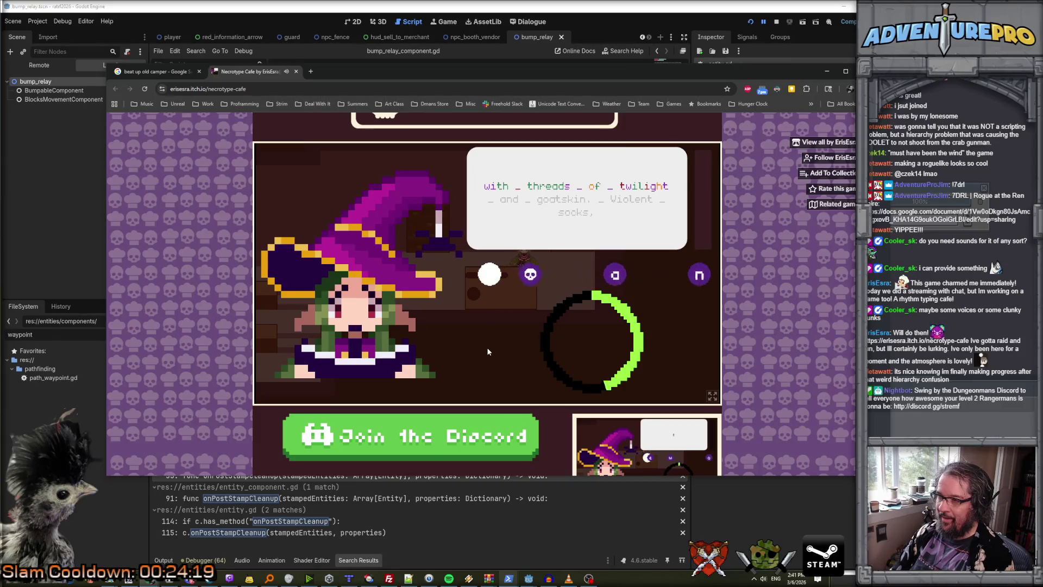
type("nd")
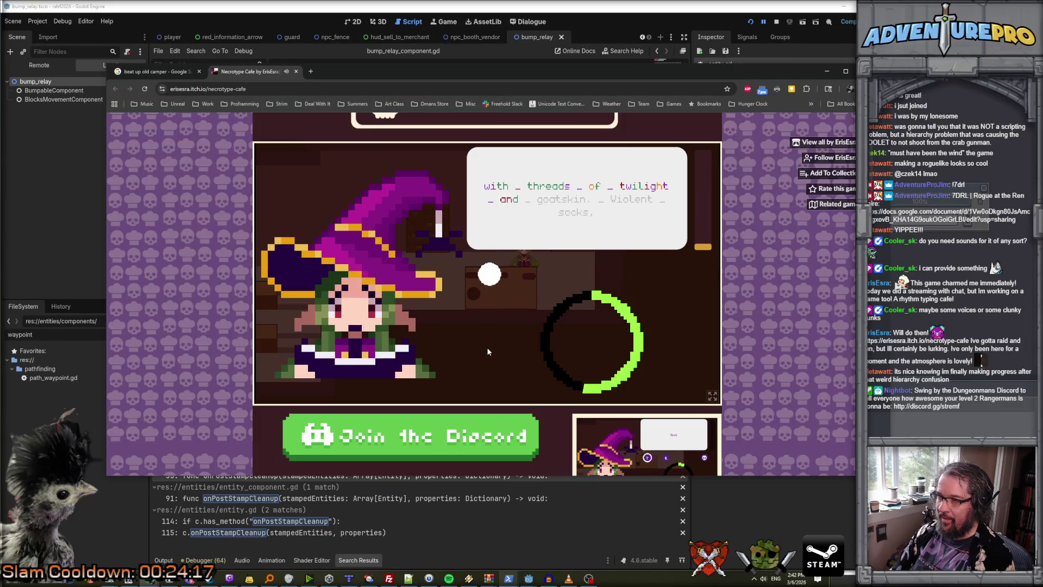
type(" g")
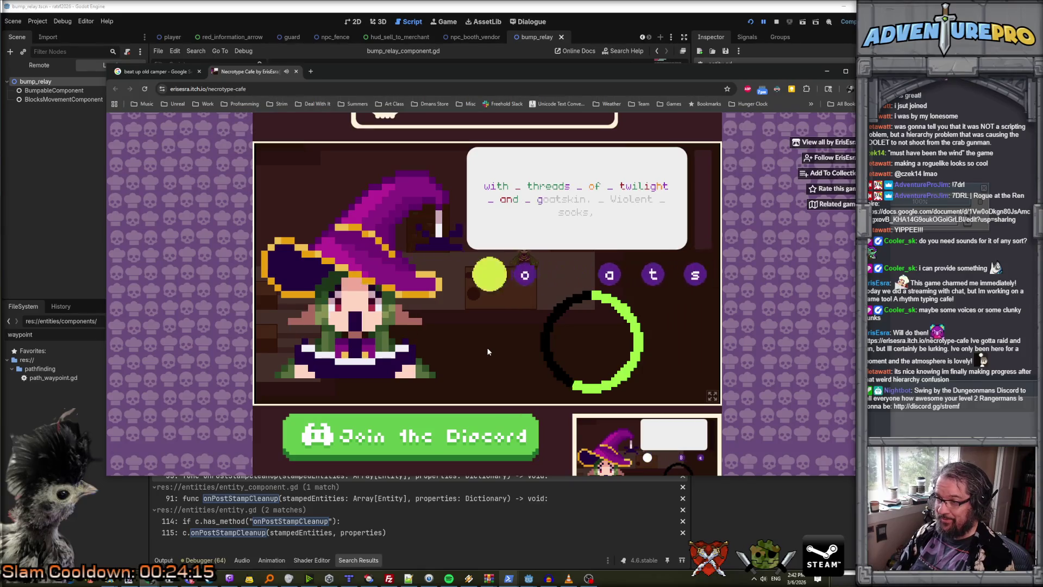
type("oatski")
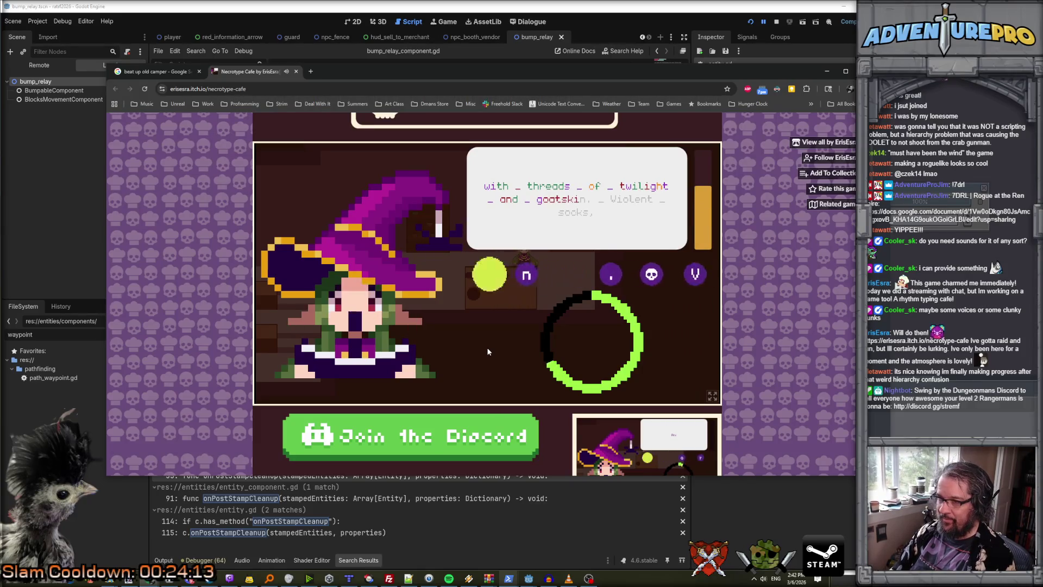
type("n, violen")
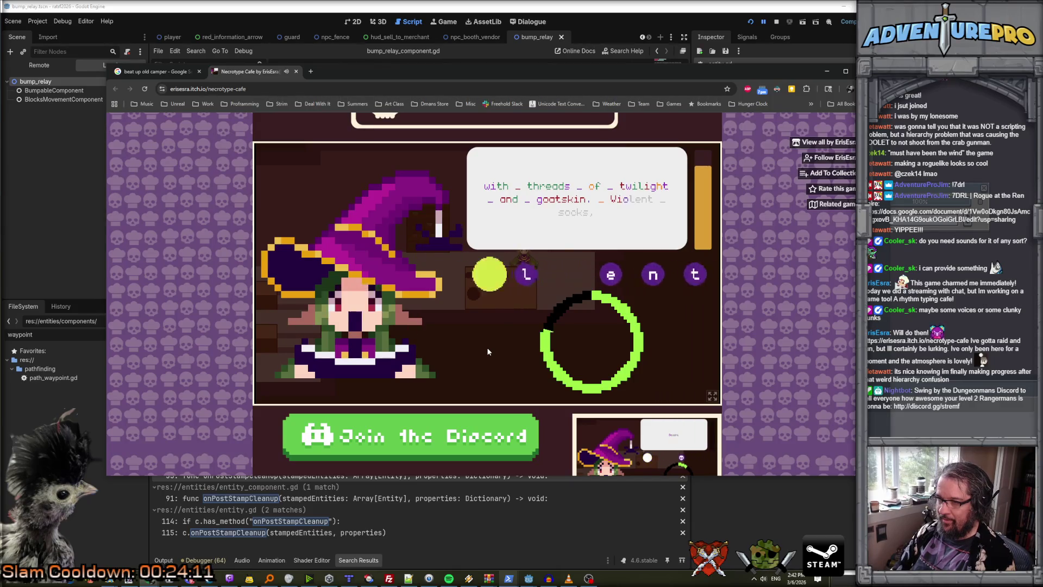
type("t _")
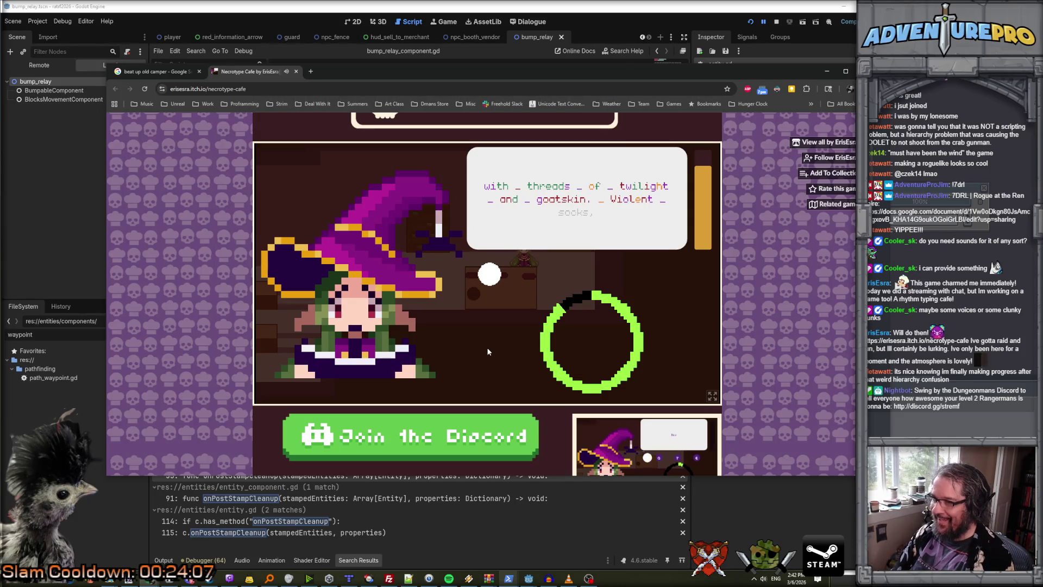
type(" s")
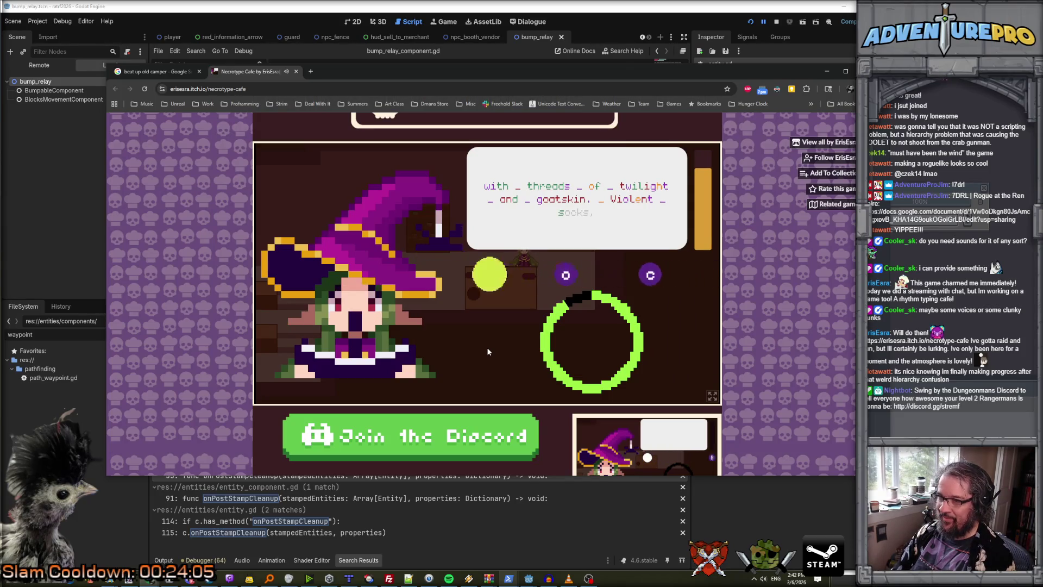
type("cks,")
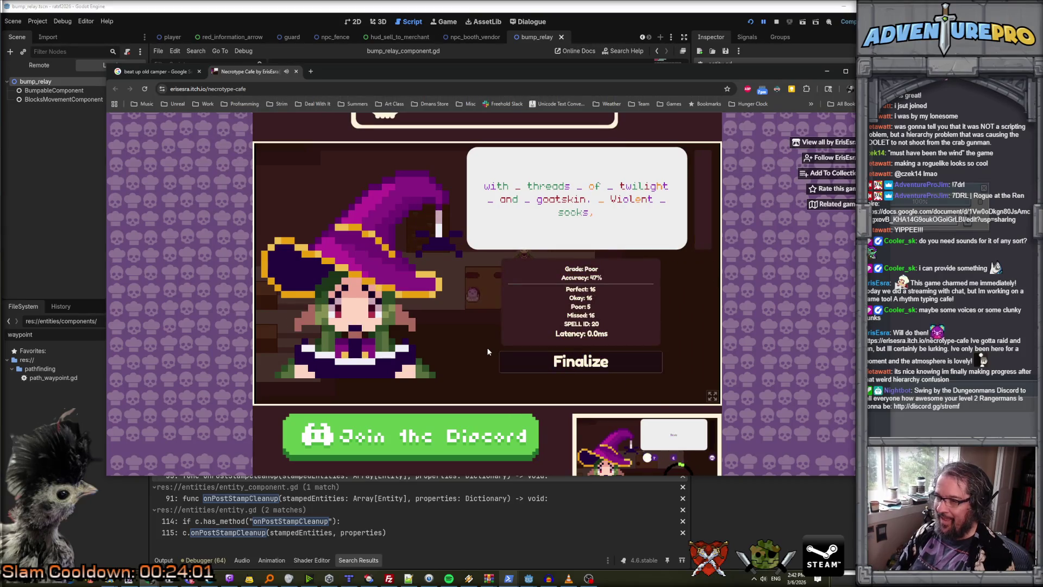
Finalize the spell results, walk to the counter, serve the waiting customer and collect payment.
left_click(573, 370)
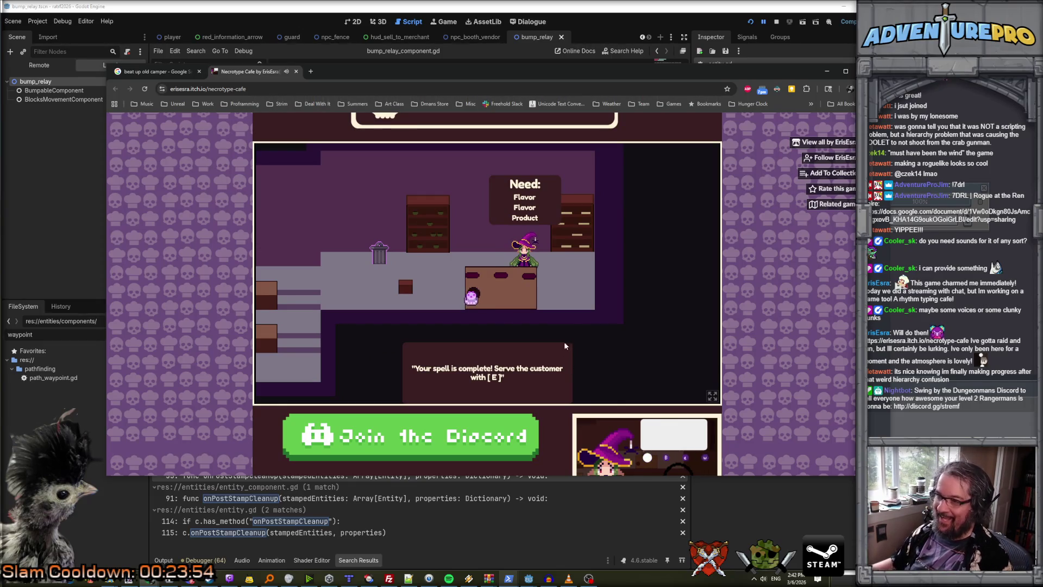
key("e")
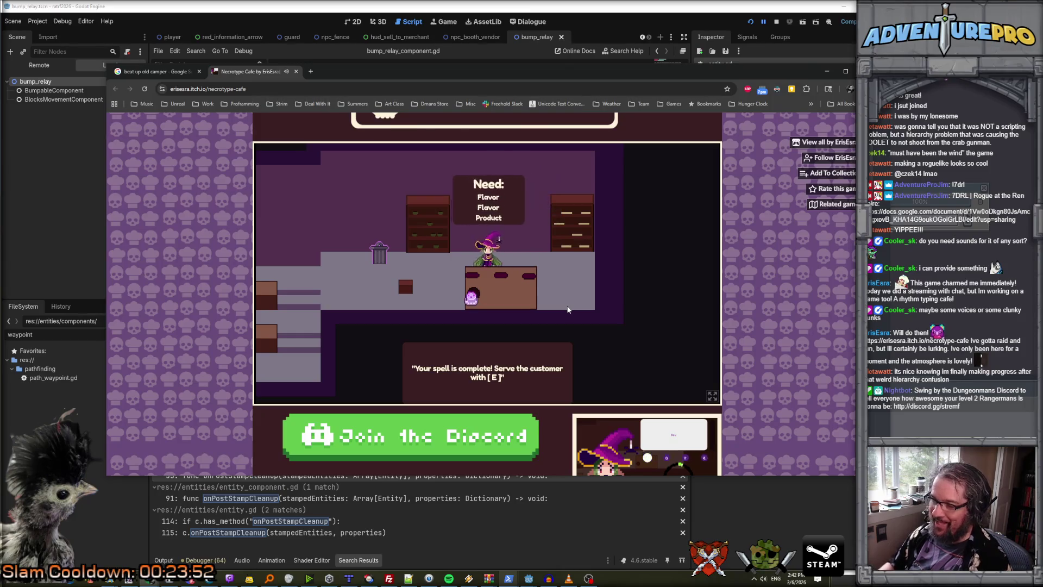
key("Left")
key("Down")
key("Right")
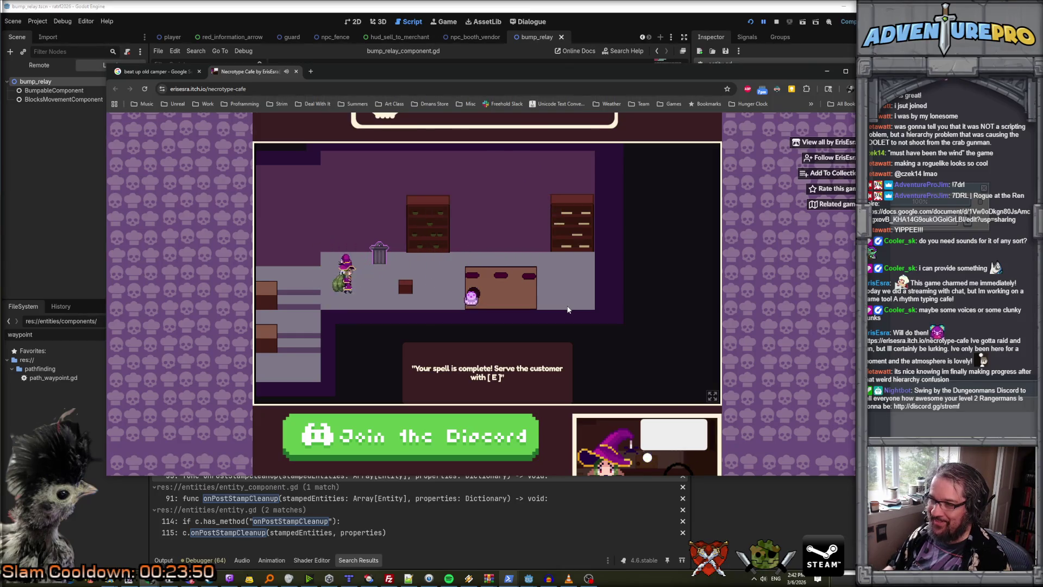
key("Left")
key("Up")
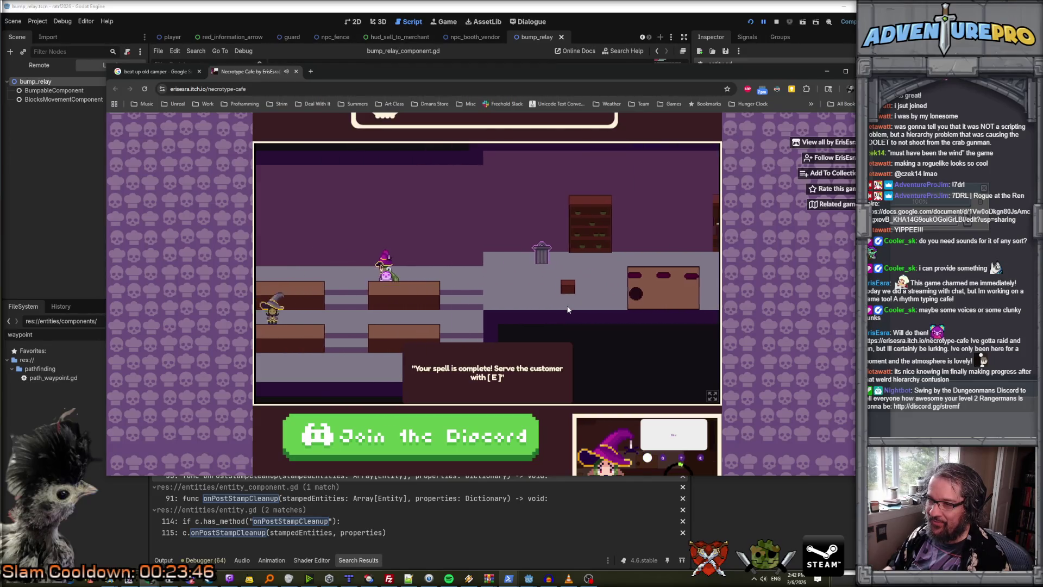
key("Down")
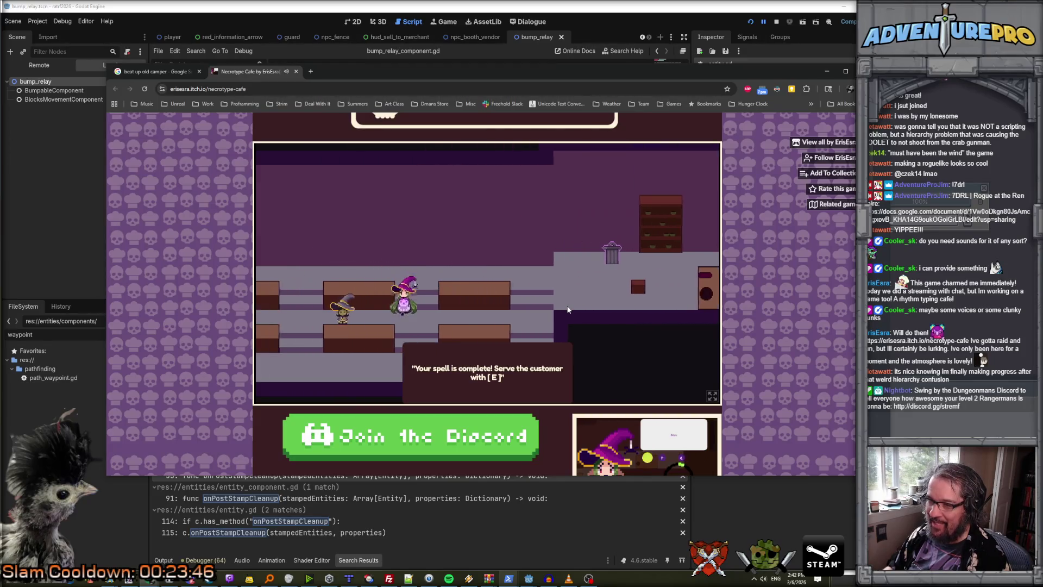
key("e")
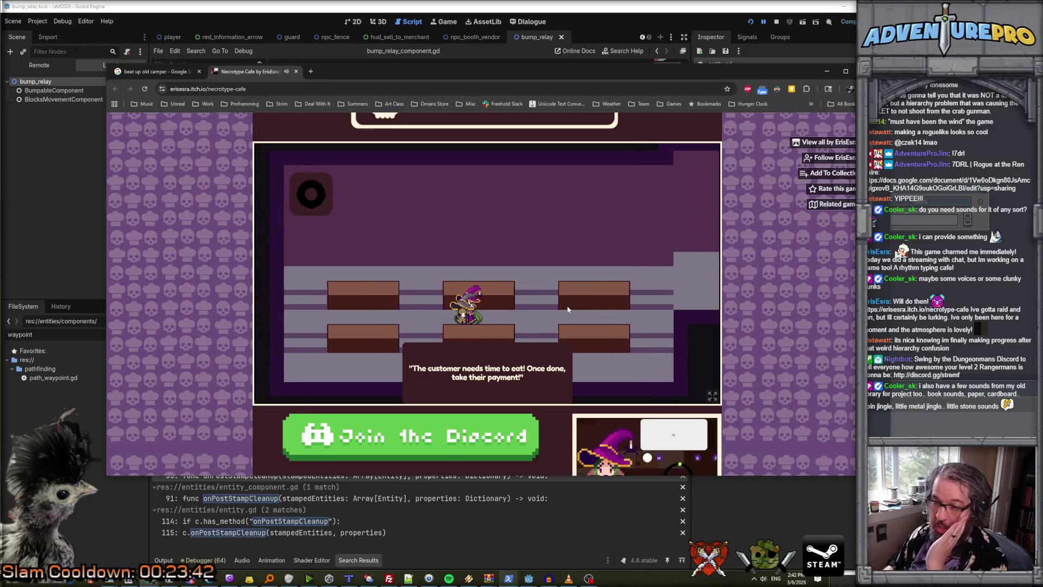
key("e")
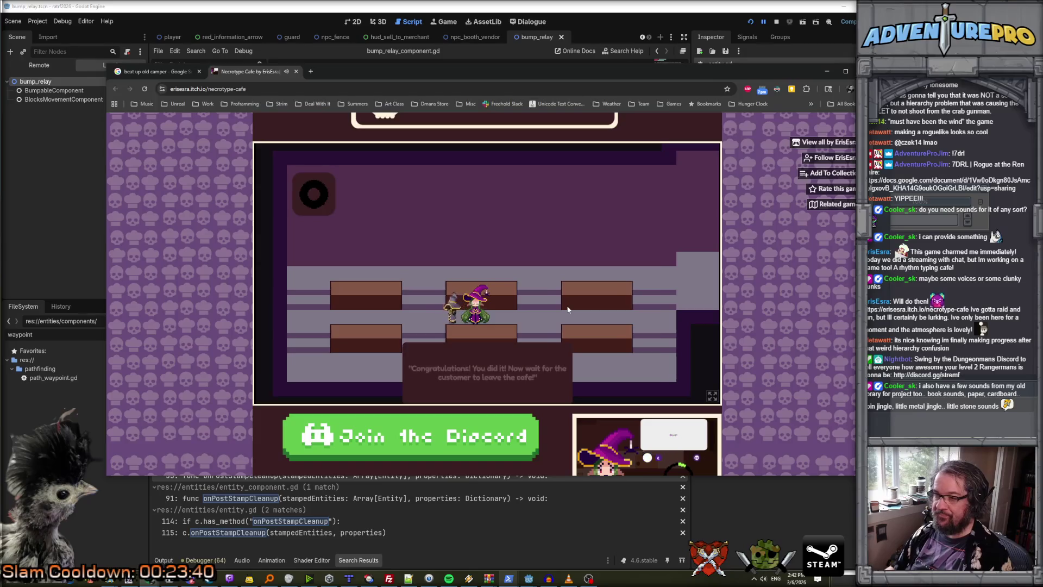
key("w")
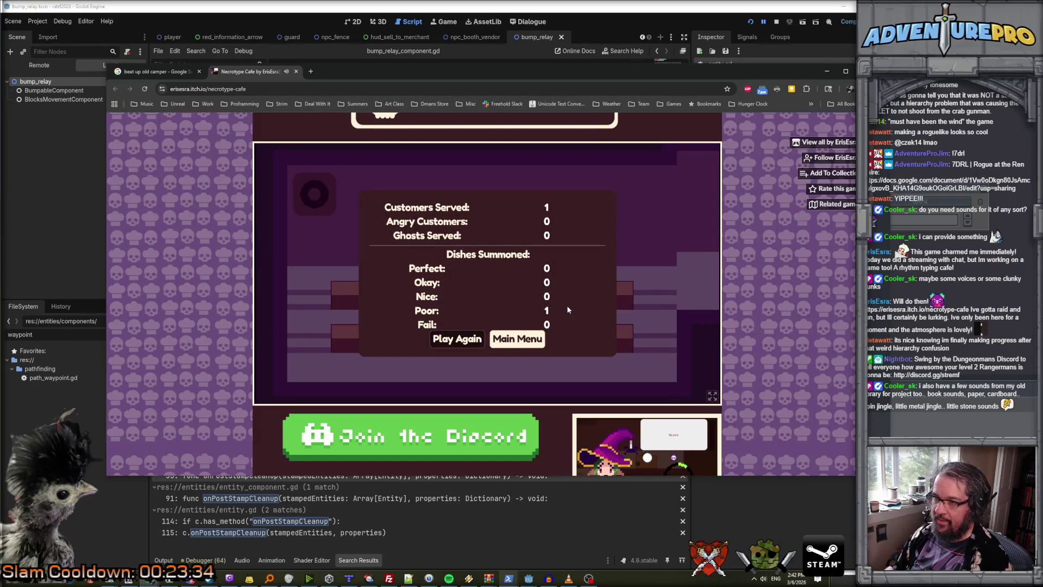
Return to the title menu, then bookmark the Necrotype Café page into the Games folder.
left_click(514, 345)
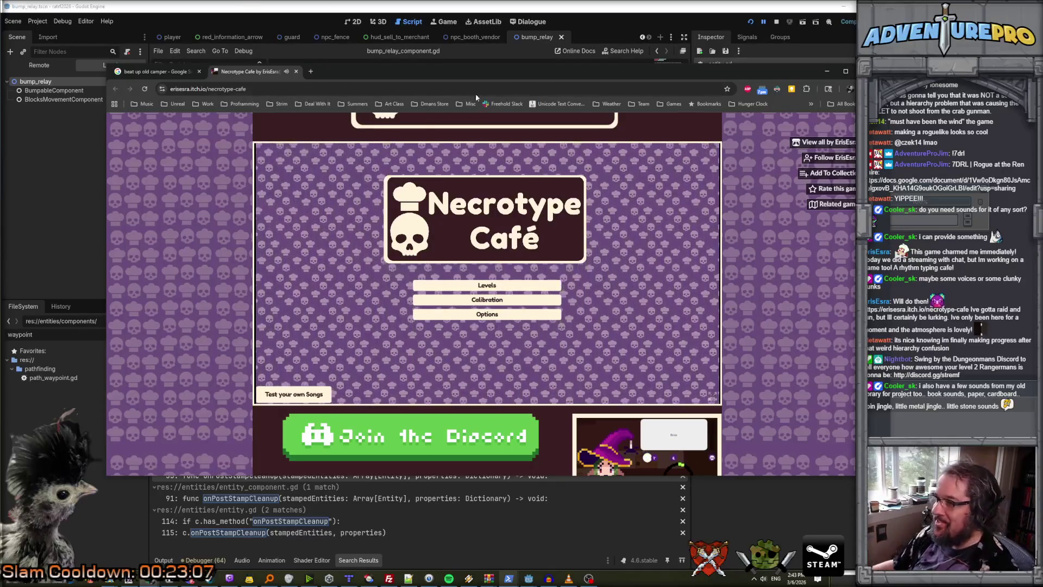
left_click(727, 88)
left_click(680, 154)
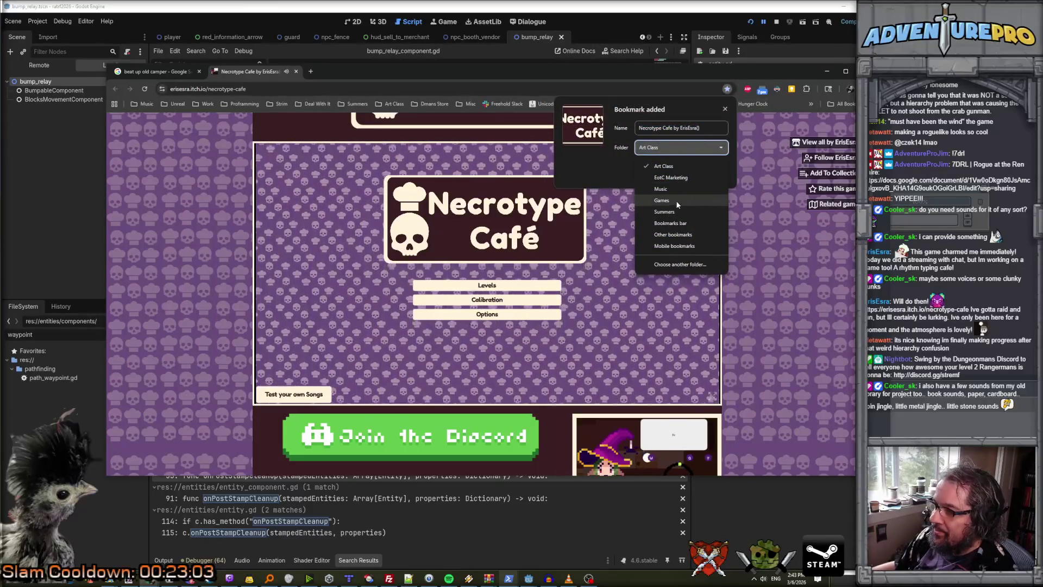
left_click(676, 196)
left_click(684, 176)
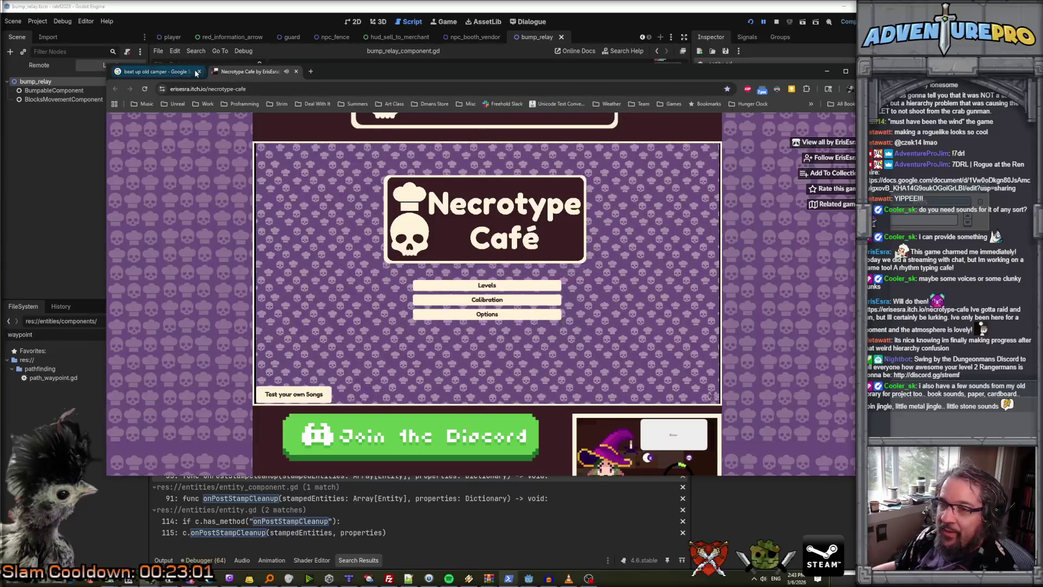
Close the Necrotype Café tab to reveal the 'beat up old camper' image results.
left_click(296, 72)
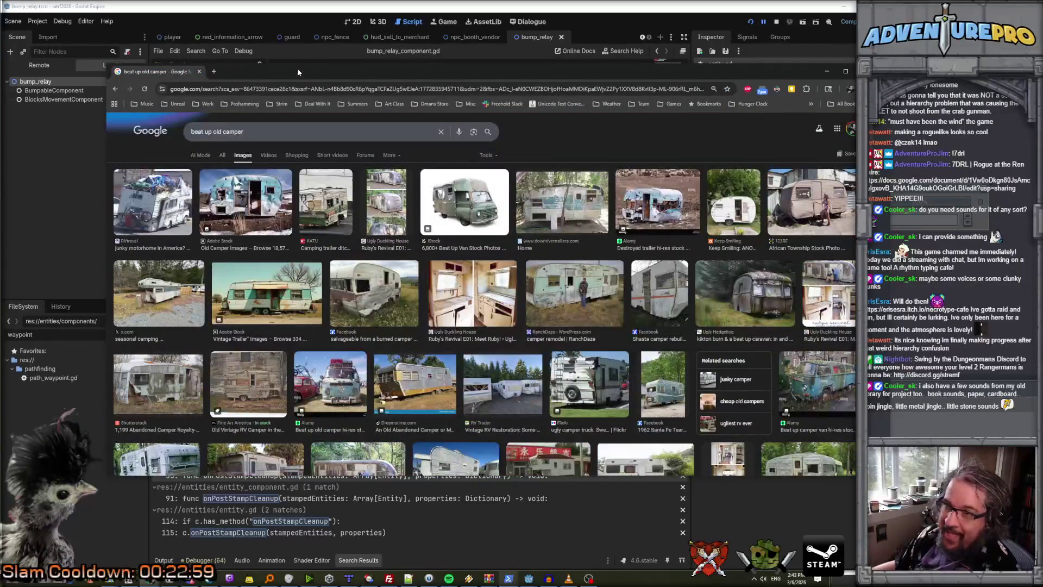
left_click_drag(308, 75, 309, 73)
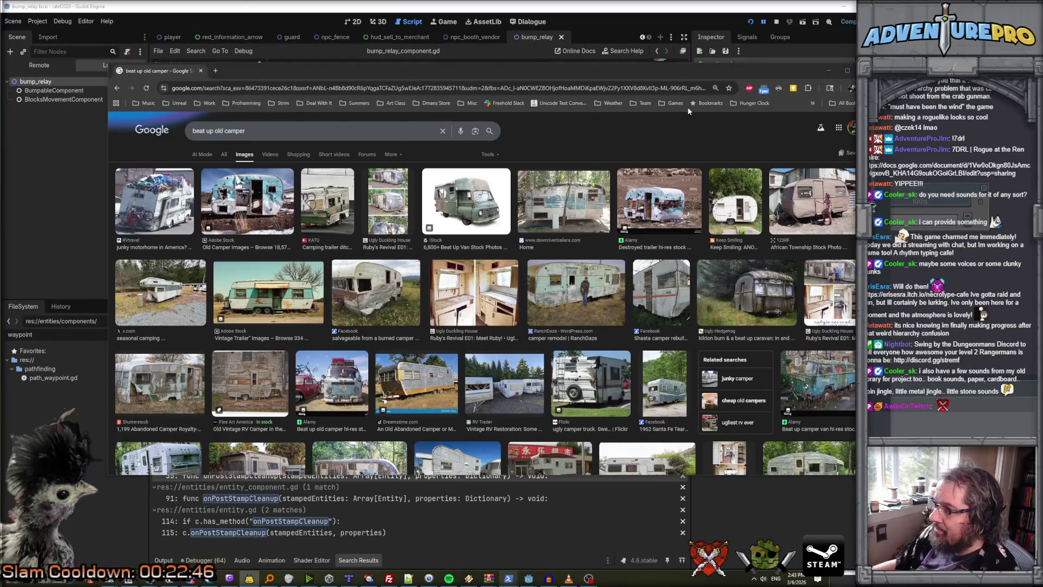
Minimize Chrome, add a BumpRelayComponent child to bump_relay via a 'bumprelay' search, and save.
left_click(828, 73)
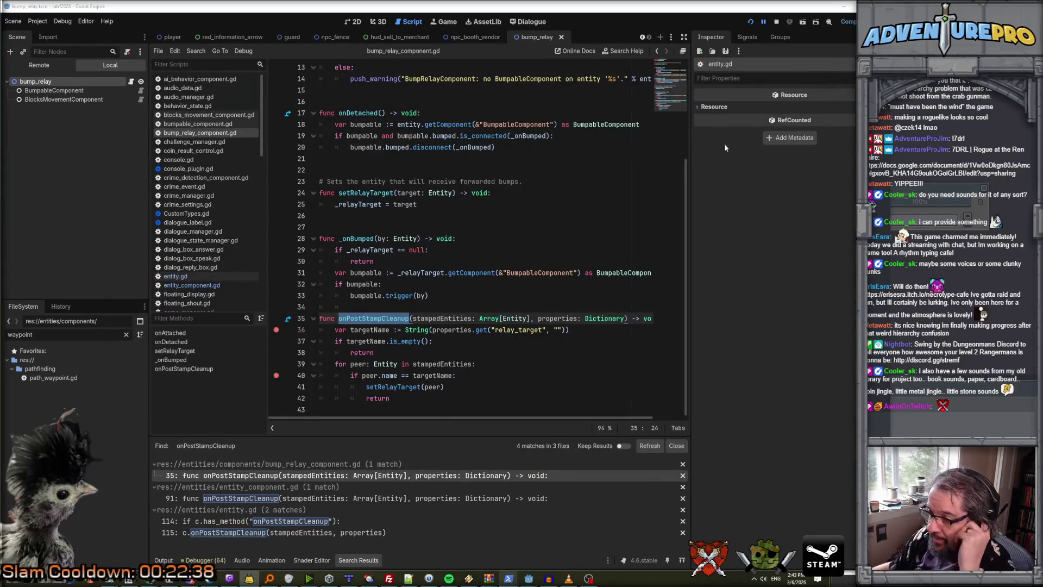
mouse_move(434, 274)
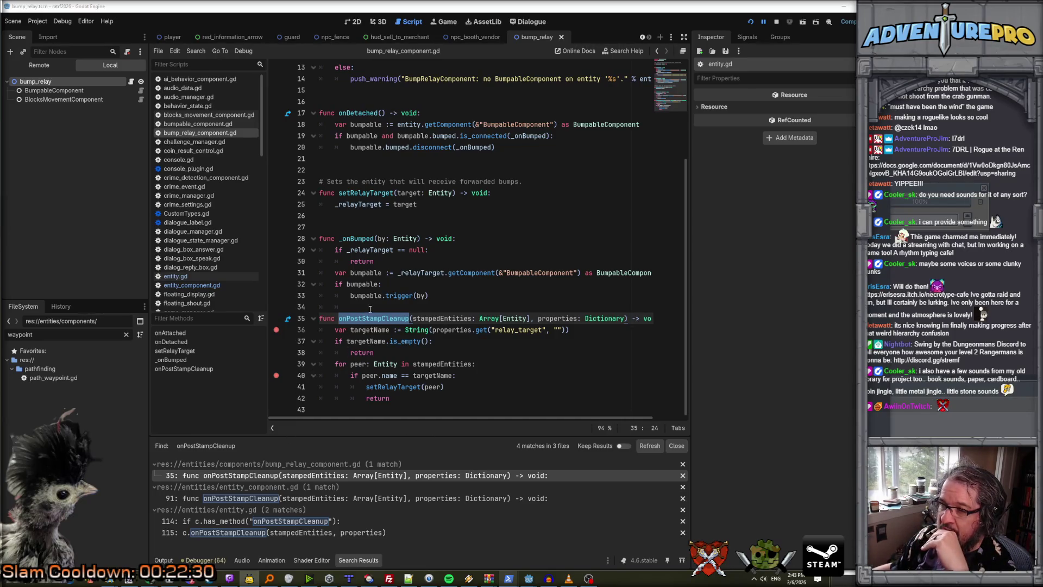
scroll(370, 309, "up", 4)
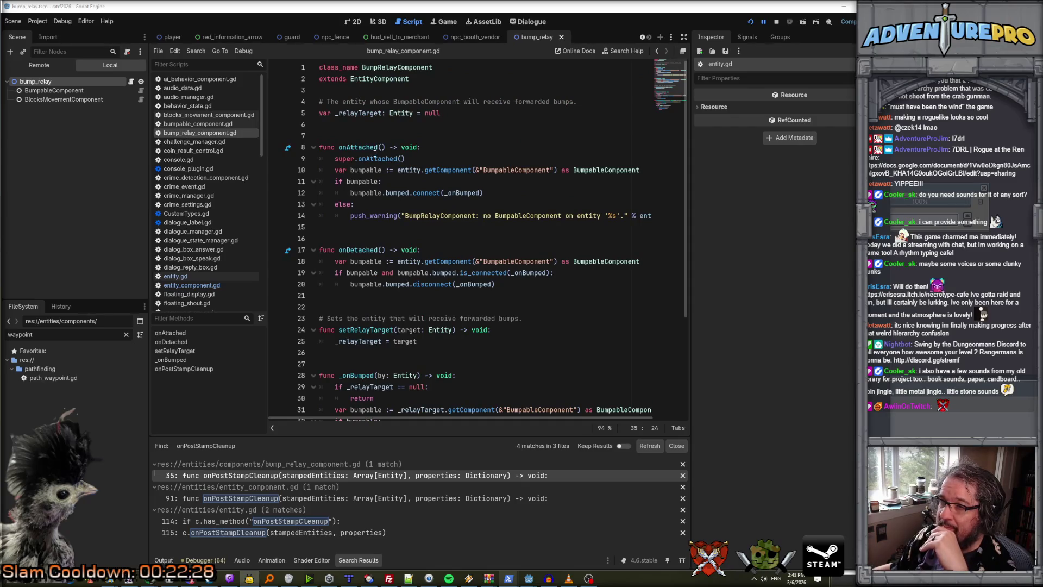
left_click(47, 83)
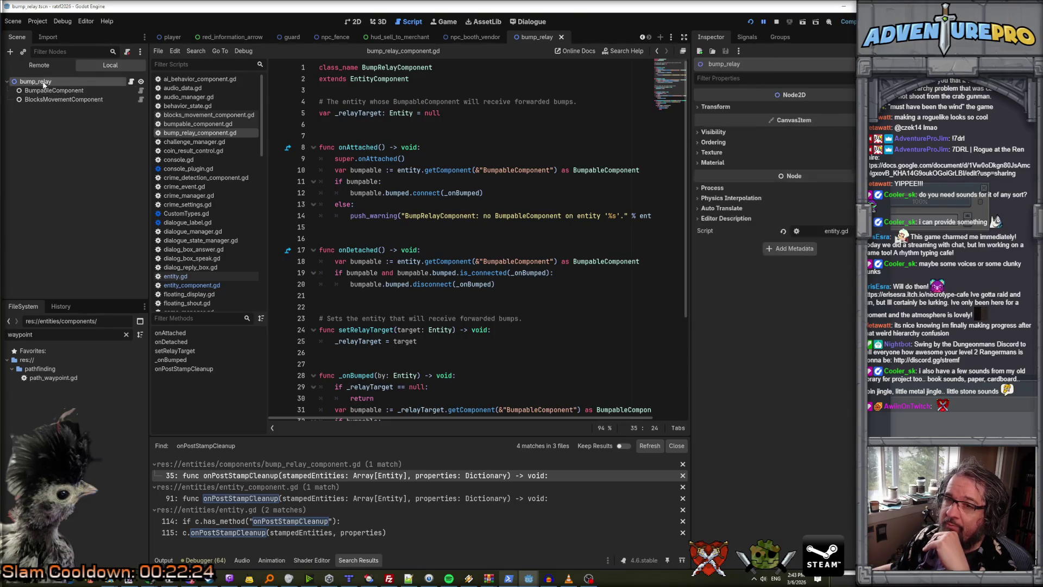
right_click(44, 84)
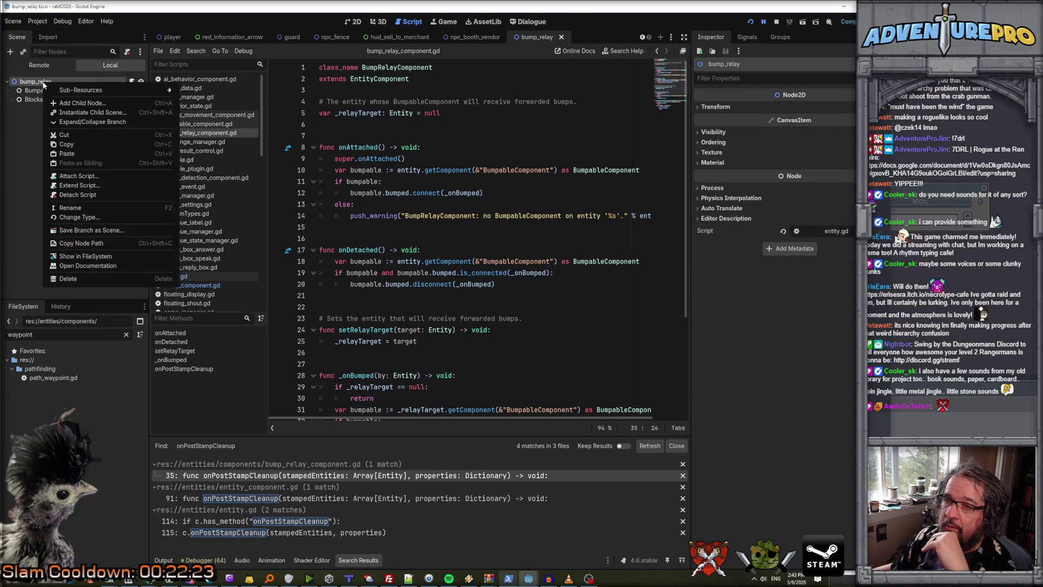
left_click(93, 104)
type("bumprelay")
key("Return")
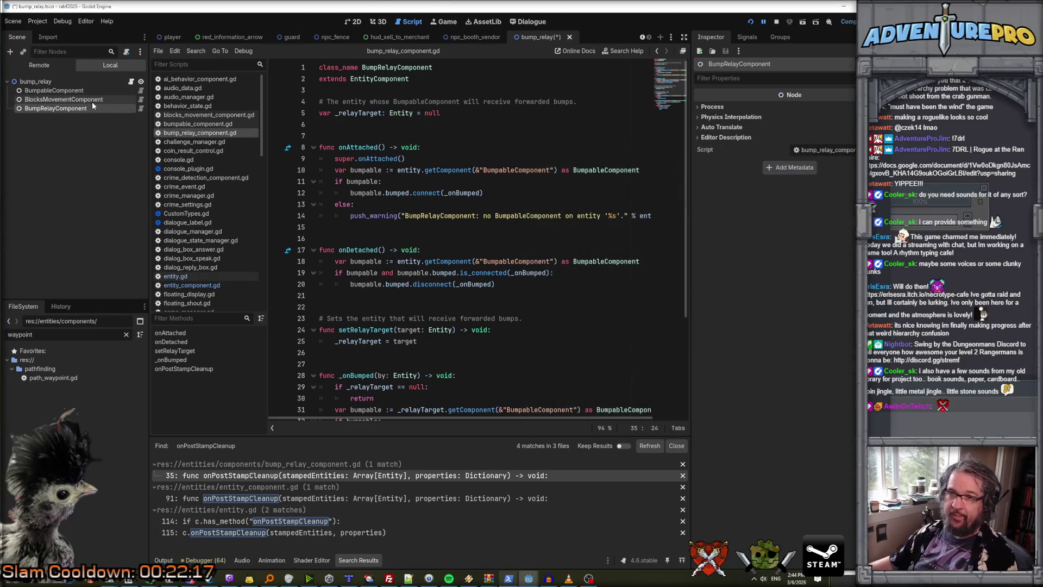
key("ctrl+s")
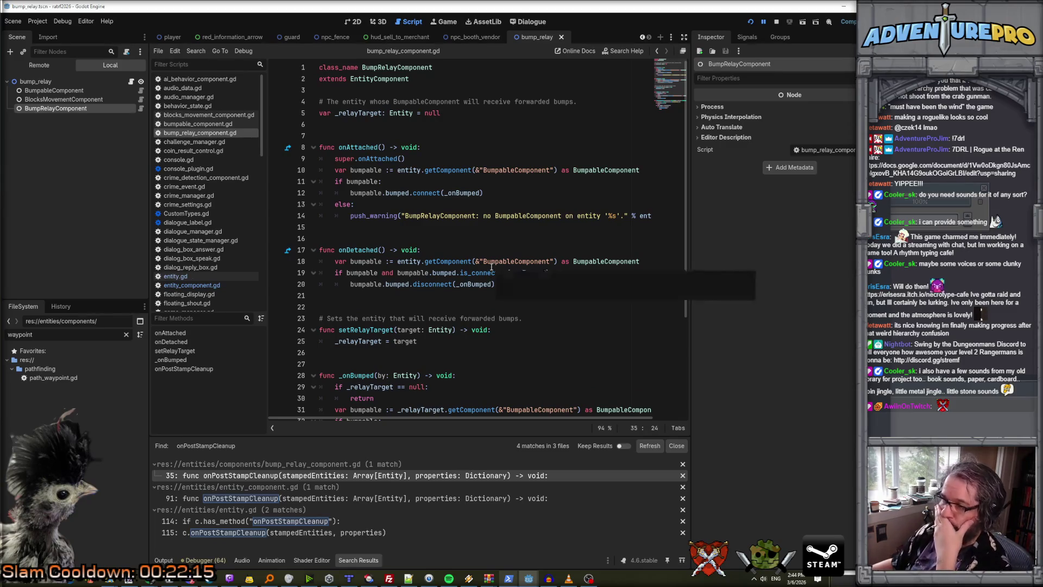
Run the project and continue execution to the line 36 breakpoint.
scroll(492, 267, "down", 4)
left_click(750, 23)
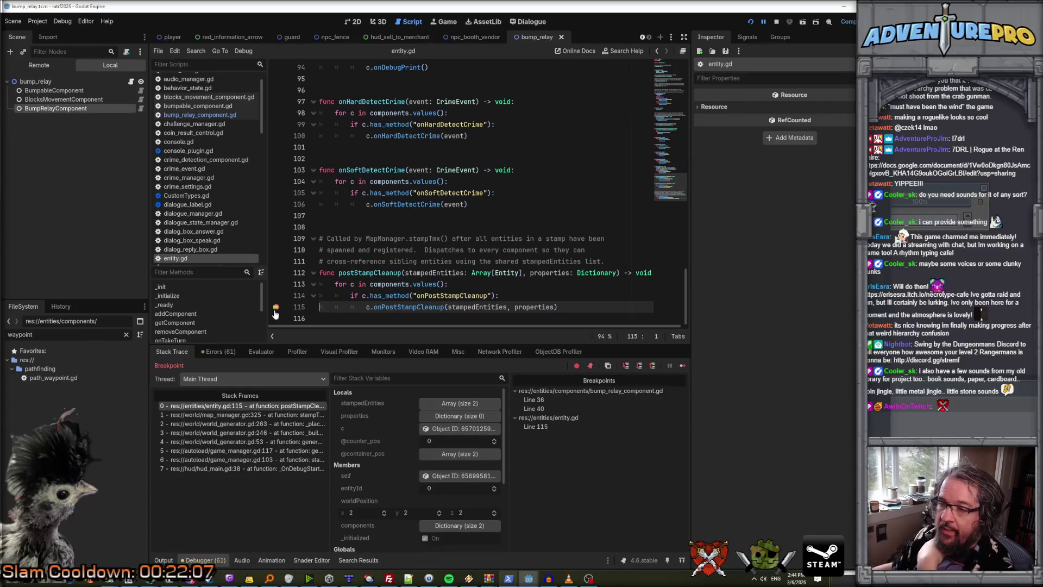
left_click(764, 23)
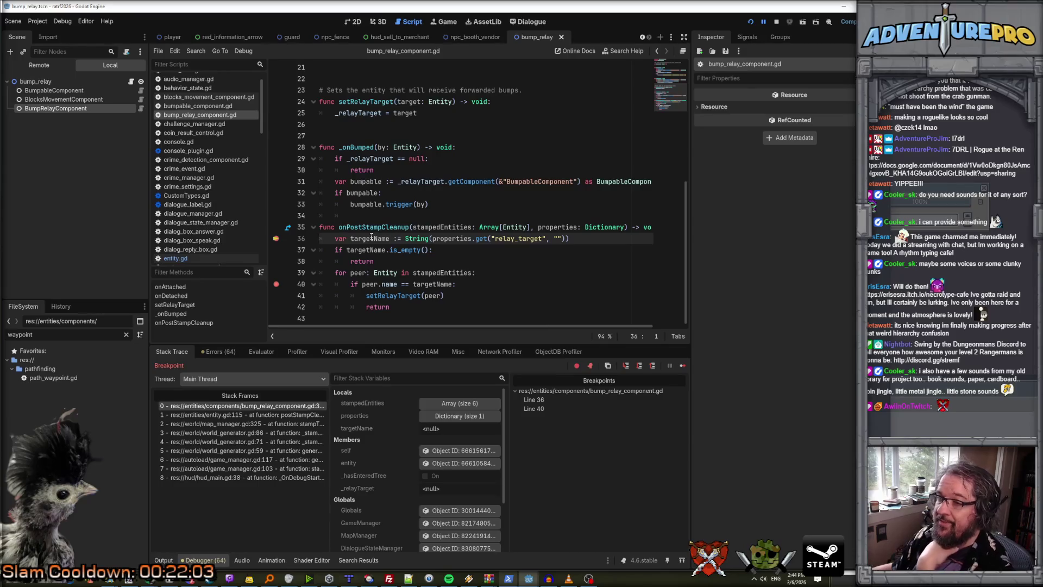
Step over line 36 and the empty-name check into the stamped-entities loop.
key("F10")
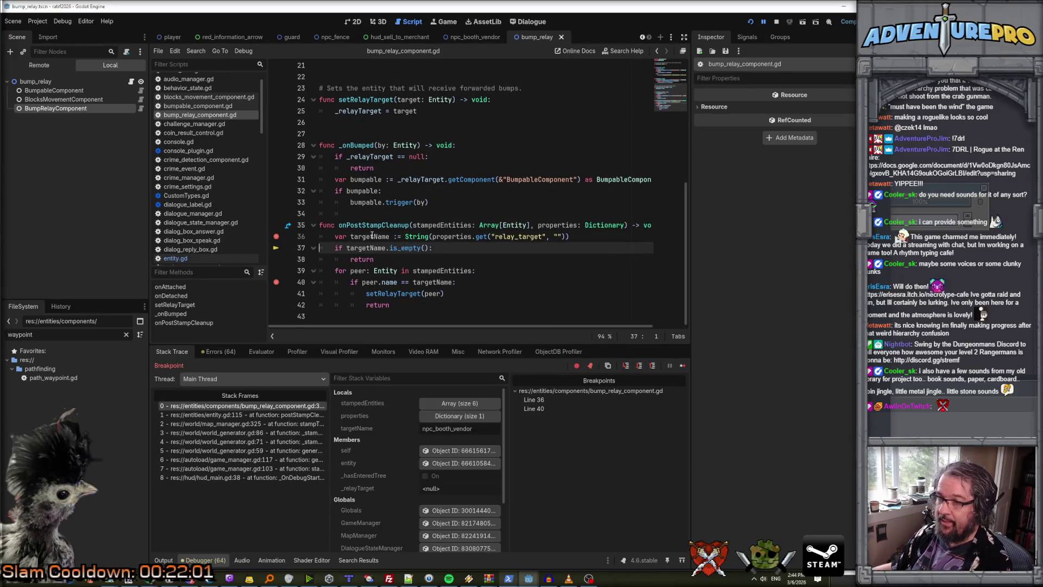
mouse_move(372, 236)
key("F10")
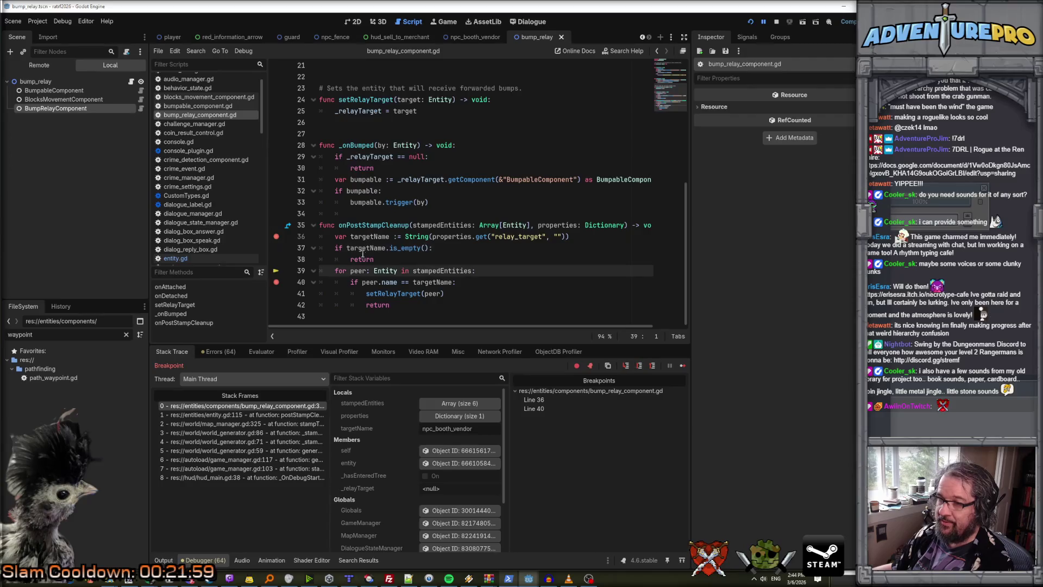
mouse_move(442, 270)
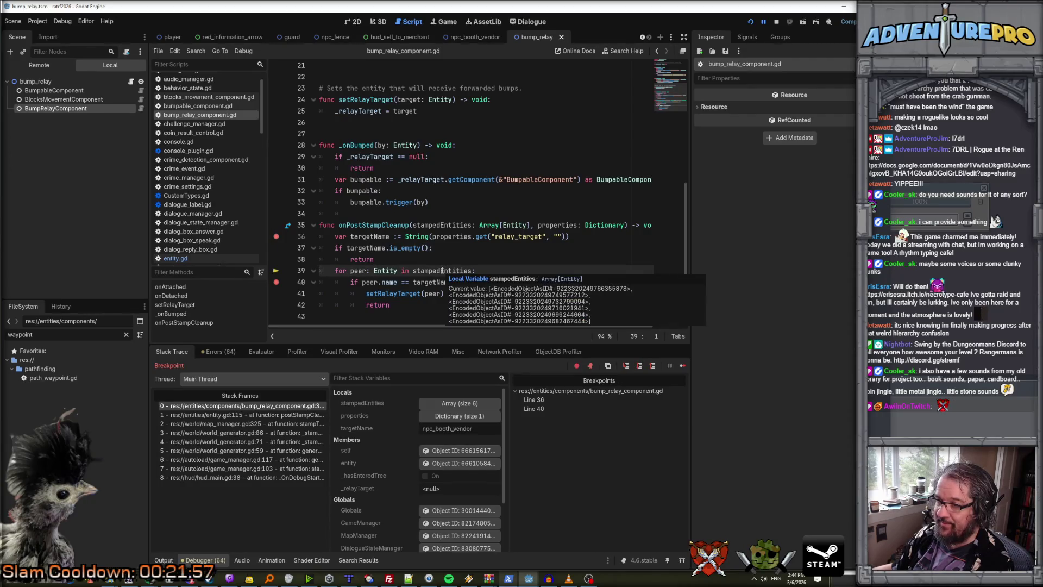
key("F10")
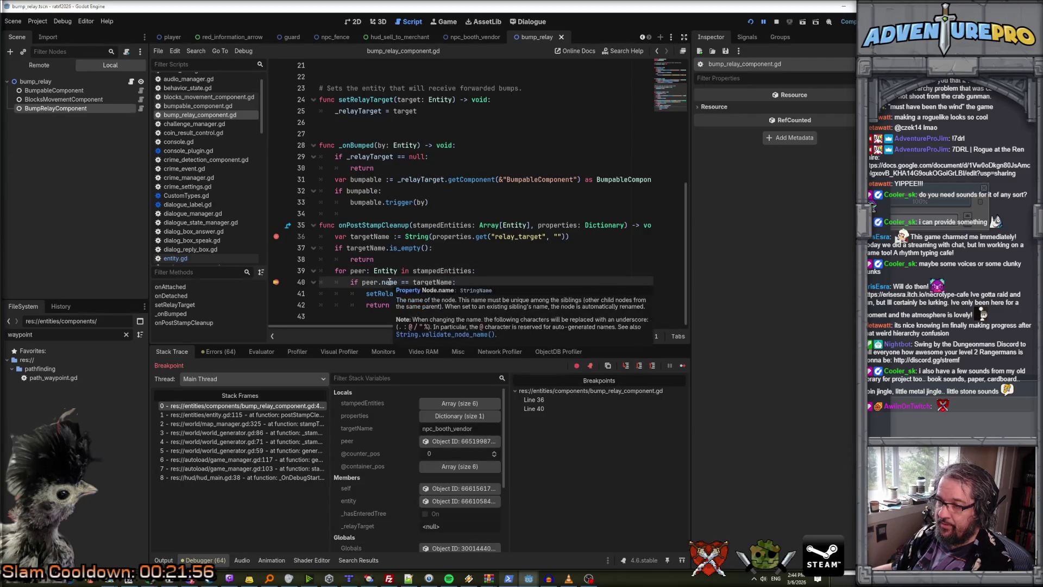
left_click(387, 285)
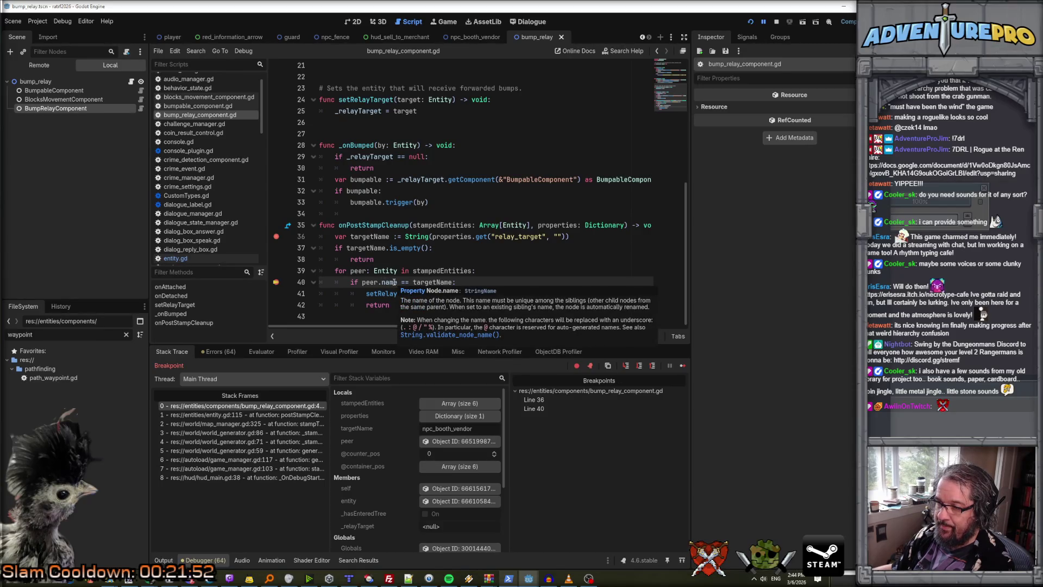
Inspect the peer entity, step through setRelayTarget, remove the line 36 breakpoint and resume.
left_click(455, 443)
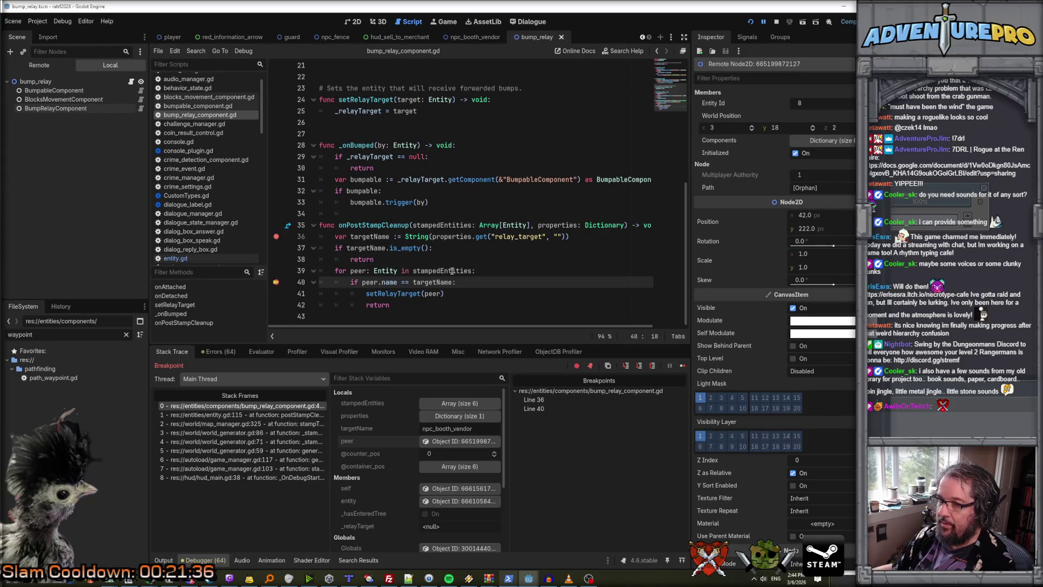
mouse_move(452, 271)
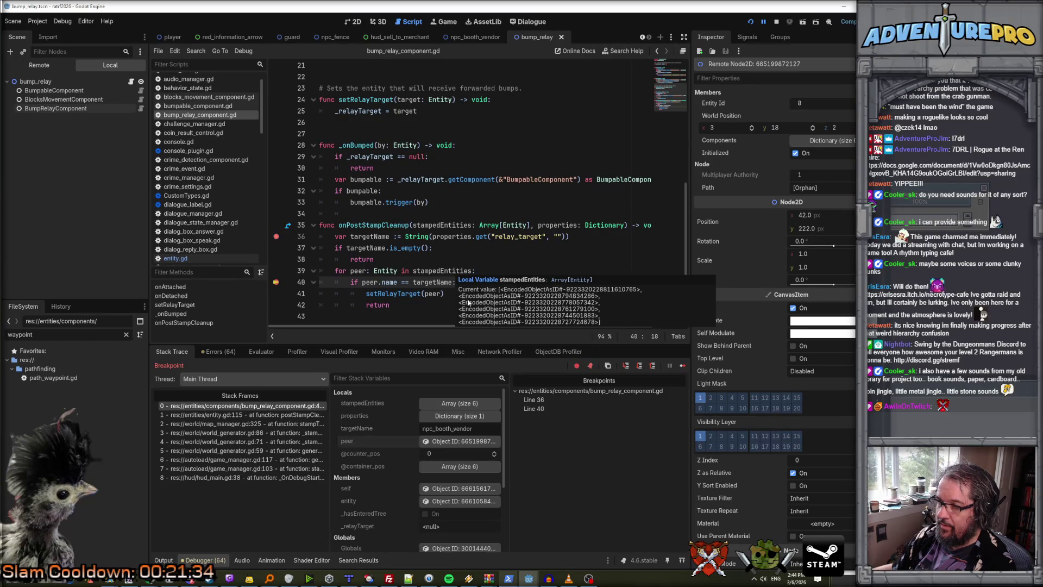
key("F10")
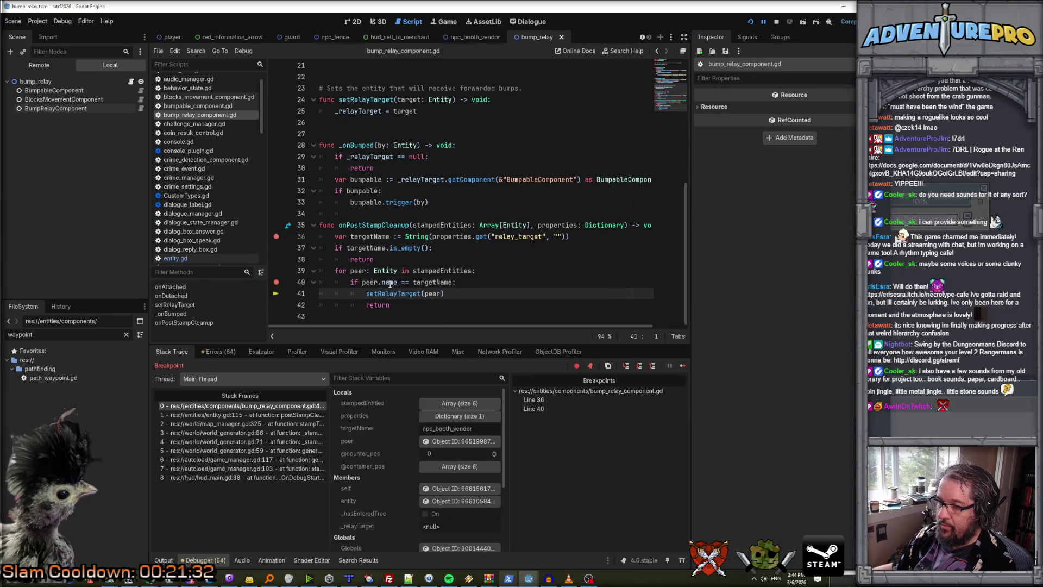
mouse_move(423, 283)
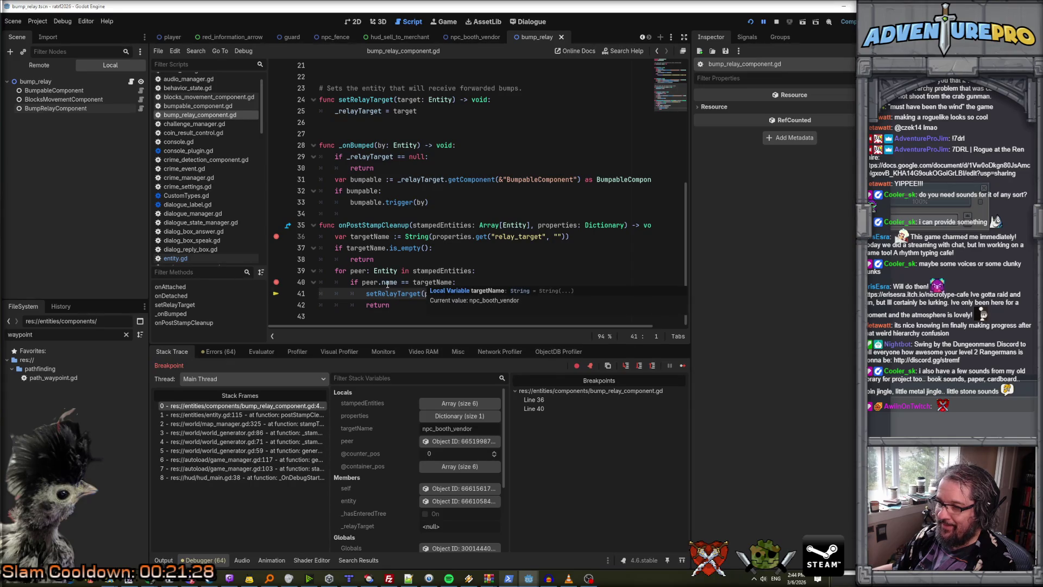
mouse_move(387, 284)
key("F10")
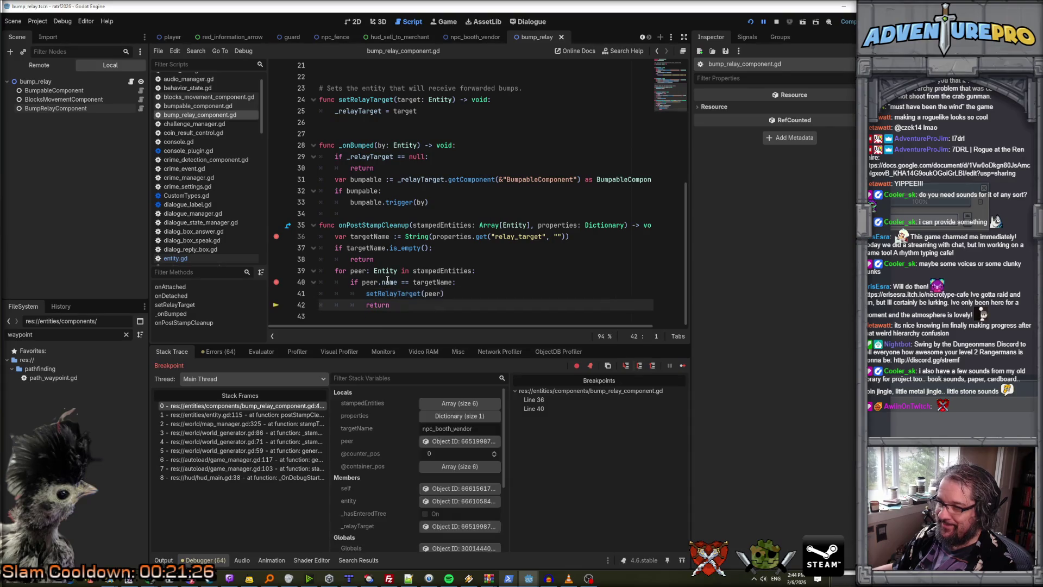
left_click(277, 237)
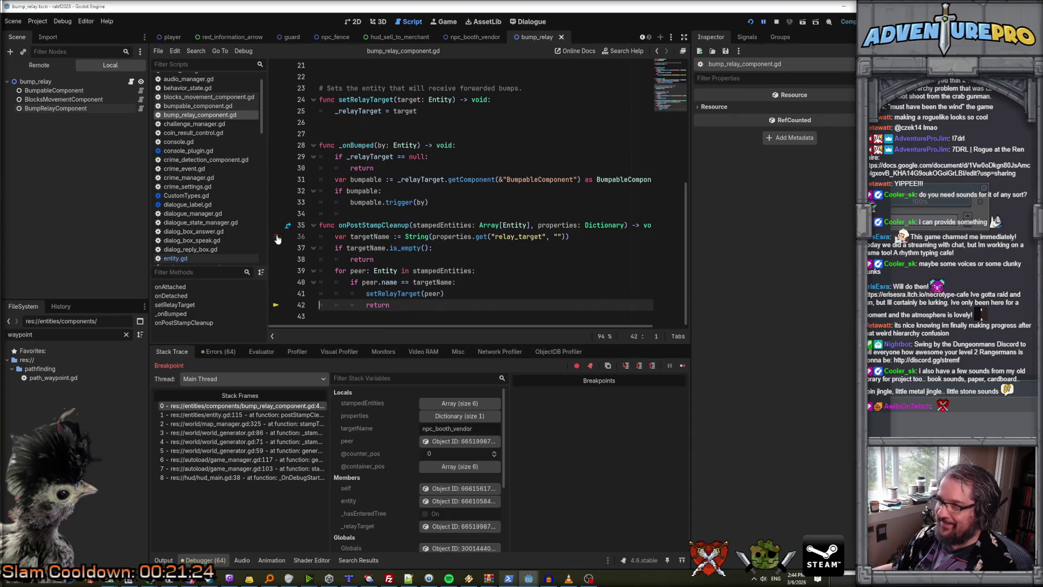
left_click(763, 22)
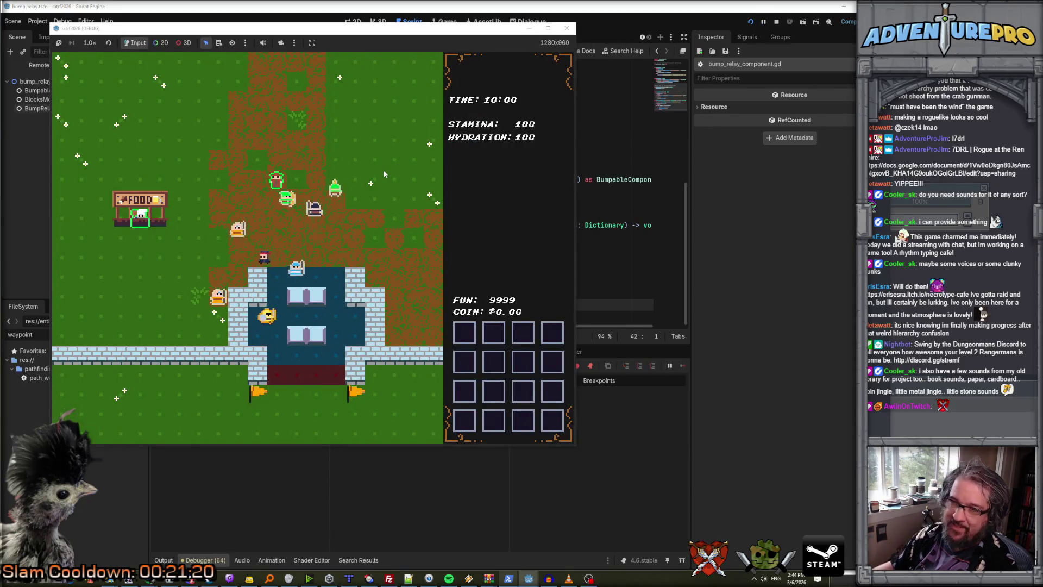
Walk to the FOOD stall and talk with the vendor, browsing replies before leaving.
key("Up")
key("Left")
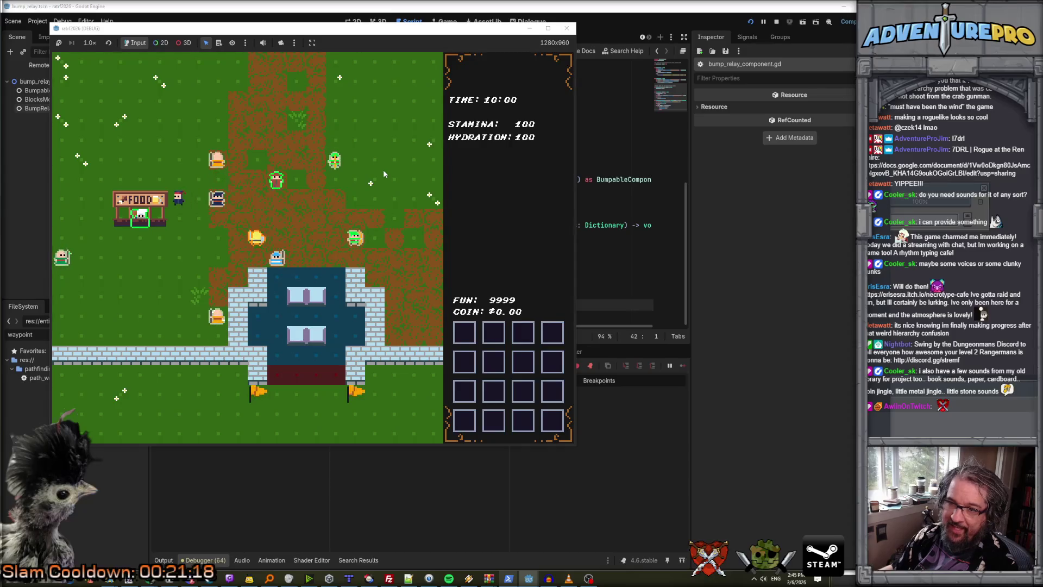
key("Left")
key("Down")
key("Down")
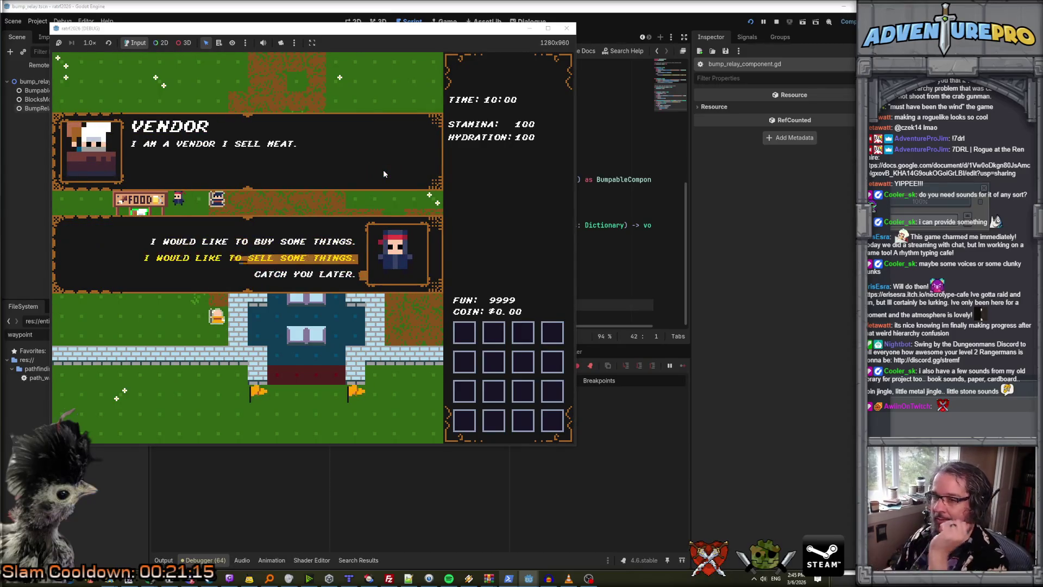
key("Return")
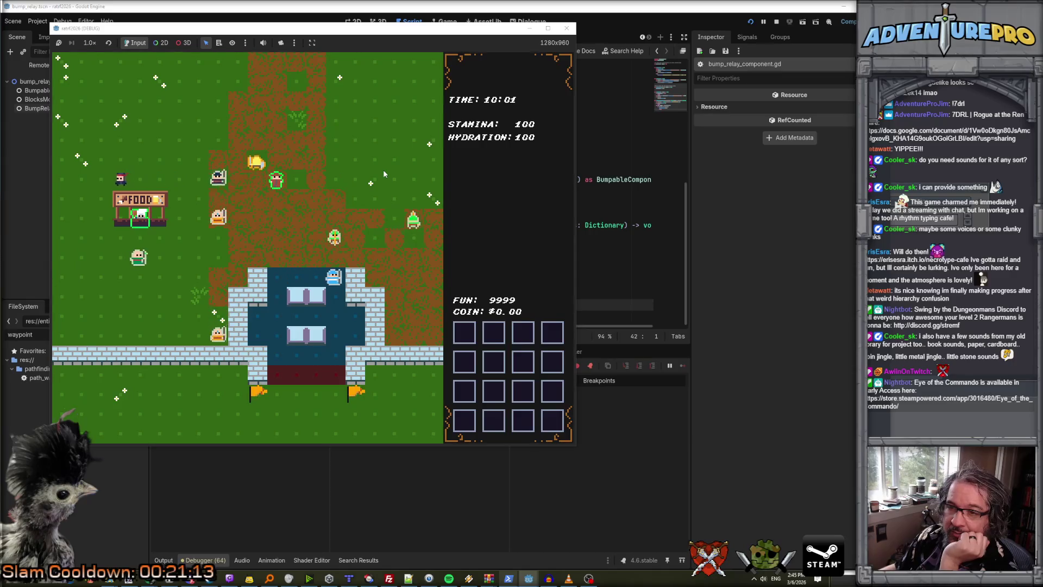
key("Left")
key("Left")
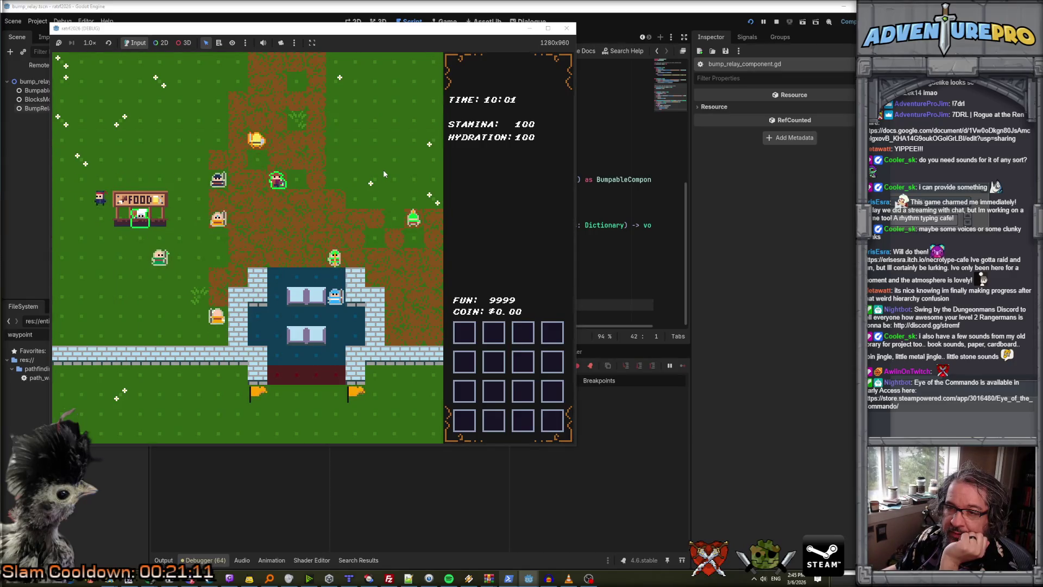
key("Left")
key("Down")
Talk to the vendor once more, then bump into the Fence and close its conversation.
key("Down")
key("Return")
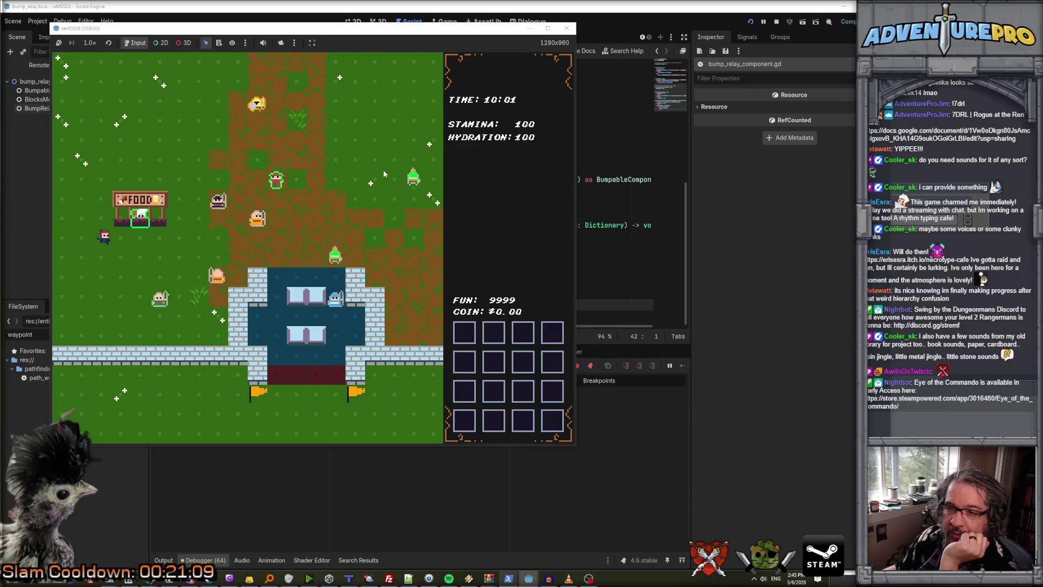
key("Left")
key("Down")
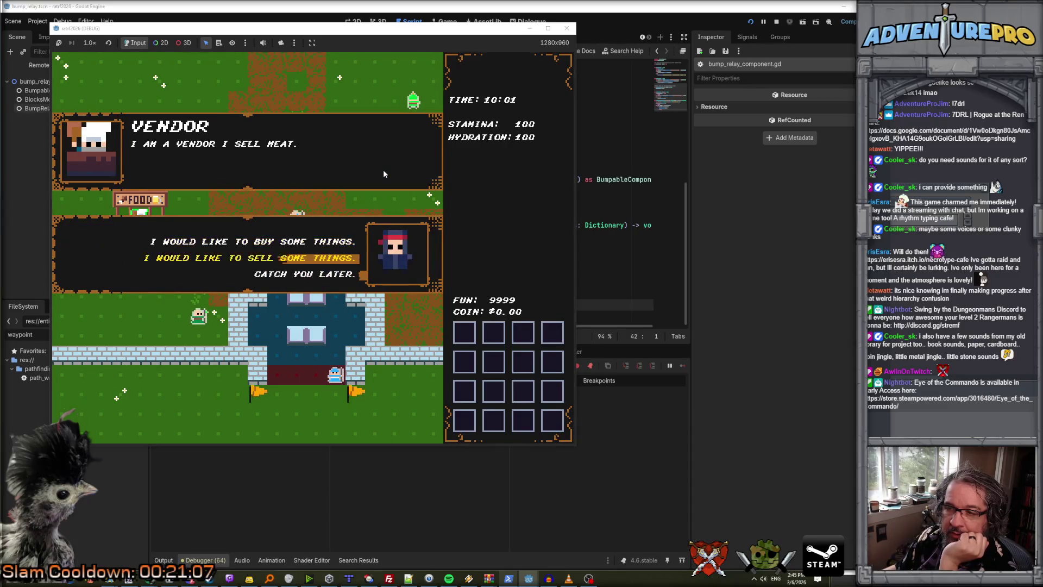
key("Down")
key("Return")
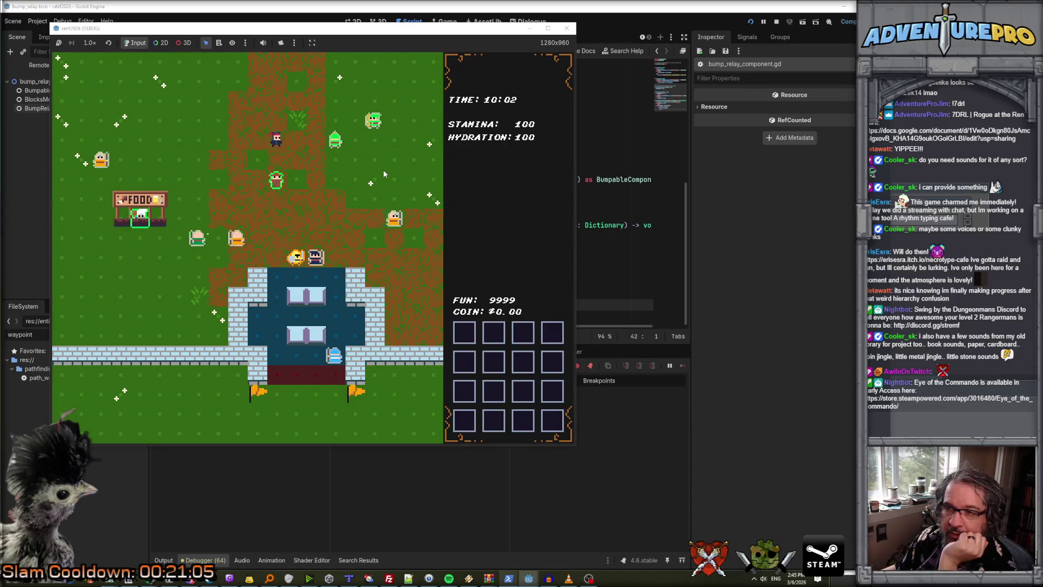
key("Left")
key("Down")
key("Return")
Walk up through the crowd, stealing items from villagers and collecting coins.
key("Right")
key("Right")
key("Right")
key("Up")
key("Up")
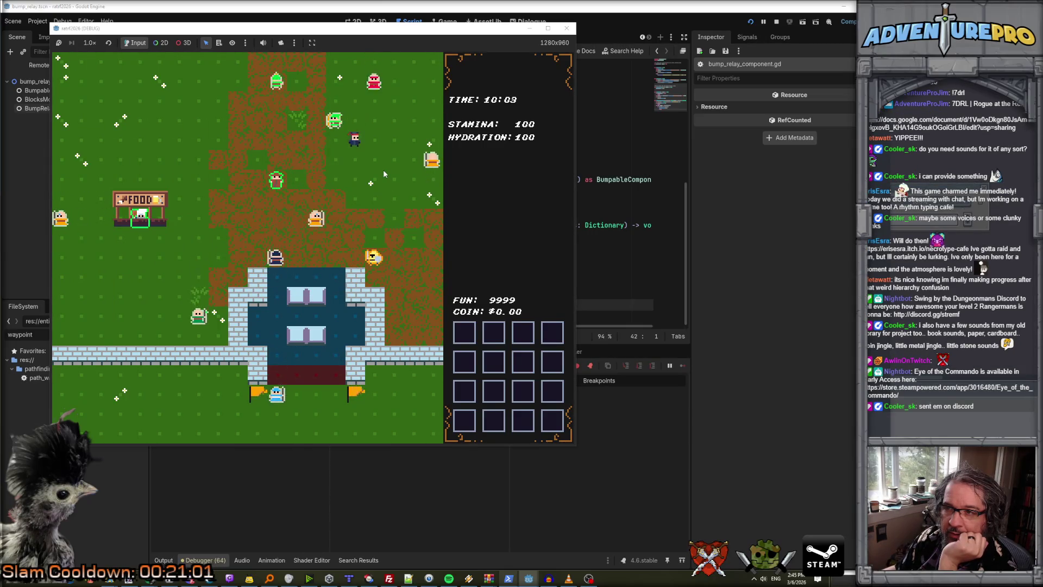
key("Right")
key("Up")
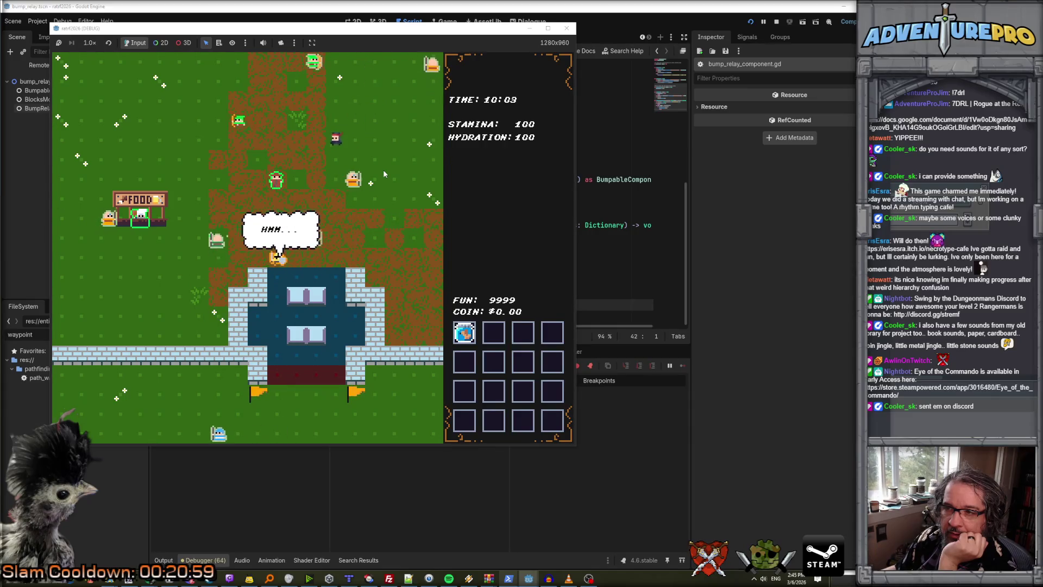
key("Left")
key("Left")
key("Left")
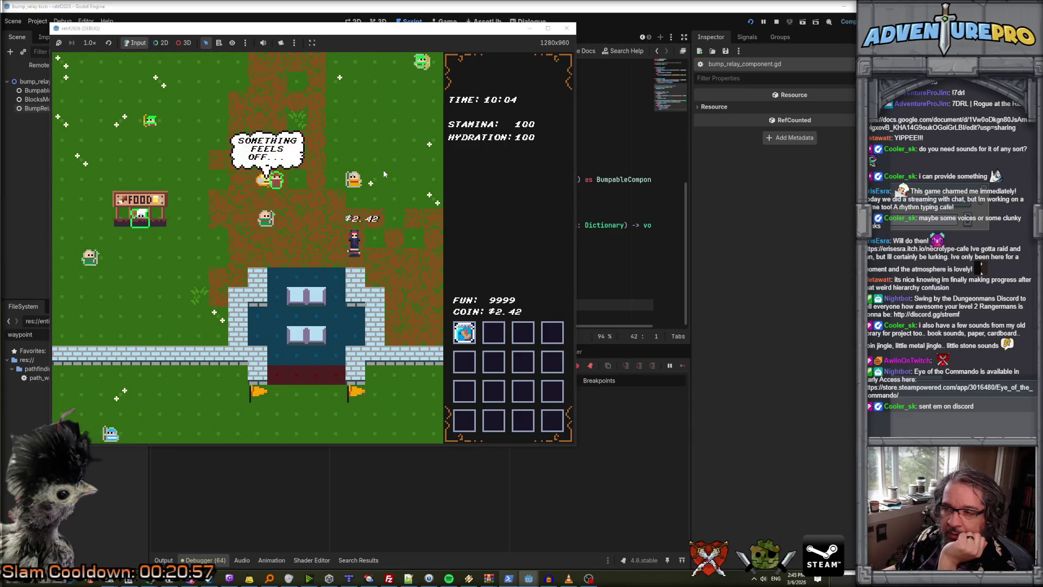
key("Left")
key("Left")
key("Left")
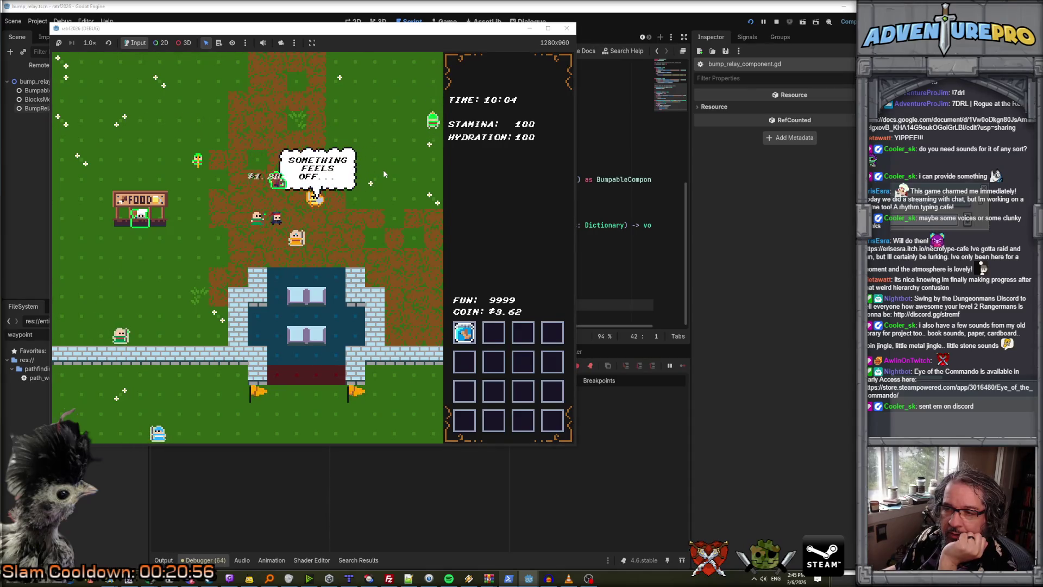
Flee the guards left and along the dirt path across several map screens.
key("Left")
key("Left")
key("Left")
key("Up")
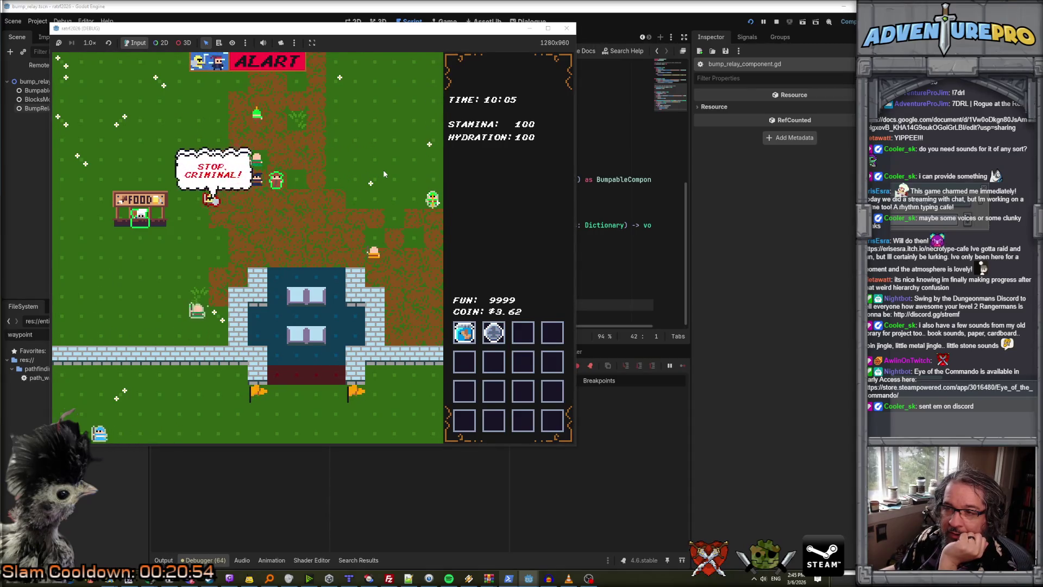
key("Left")
key("Left")
key("Left")
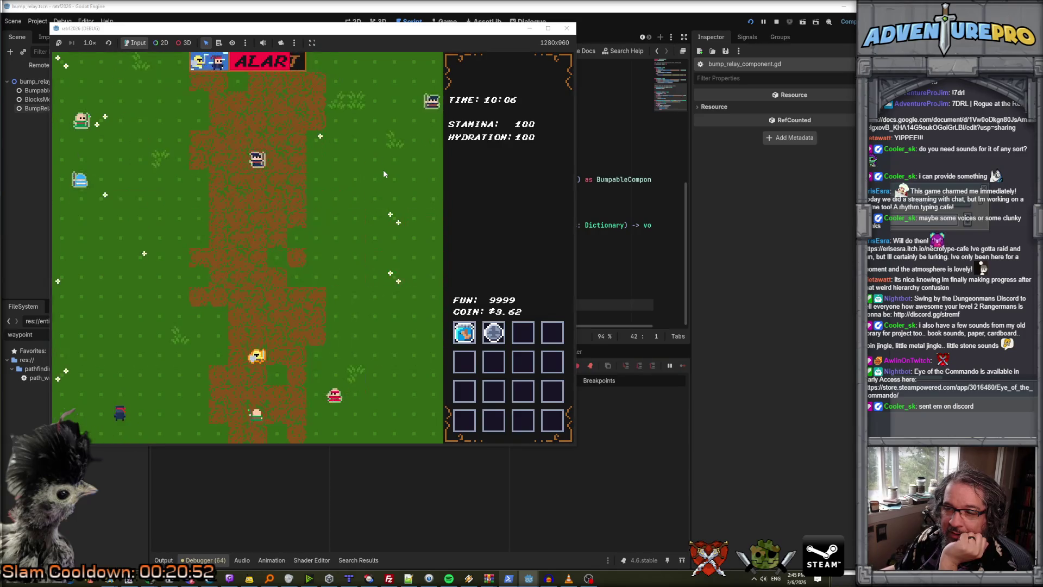
key("Up")
key("Up")
key("Up")
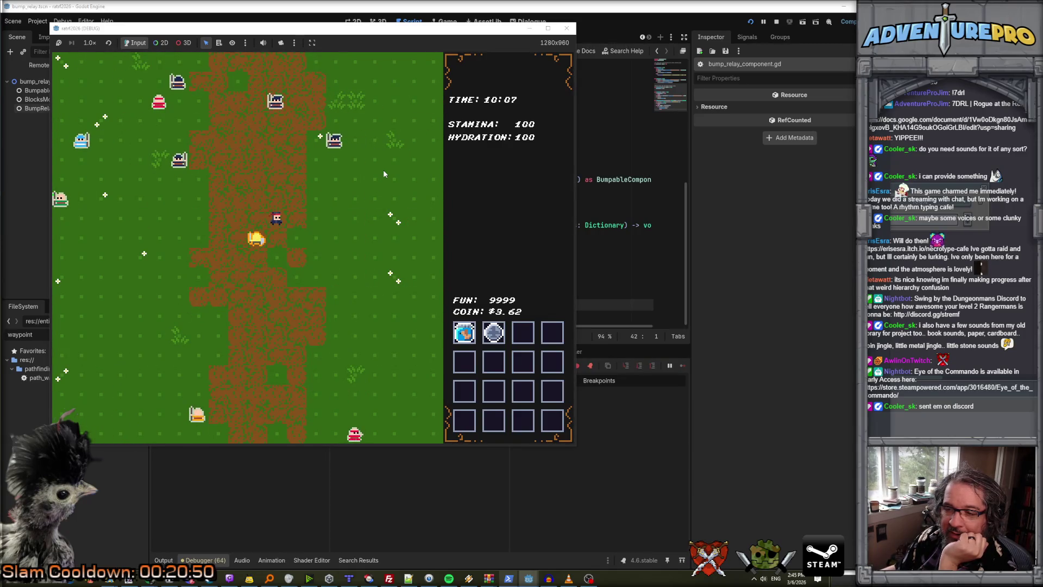
key("Up")
key("Up")
key("Up")
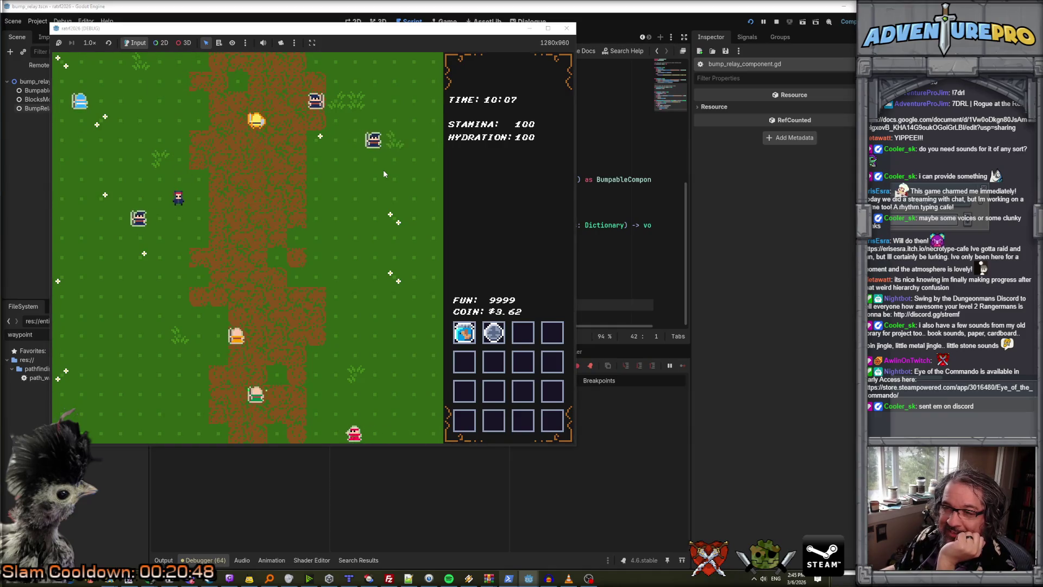
key("Down")
key("Down")
key("Down")
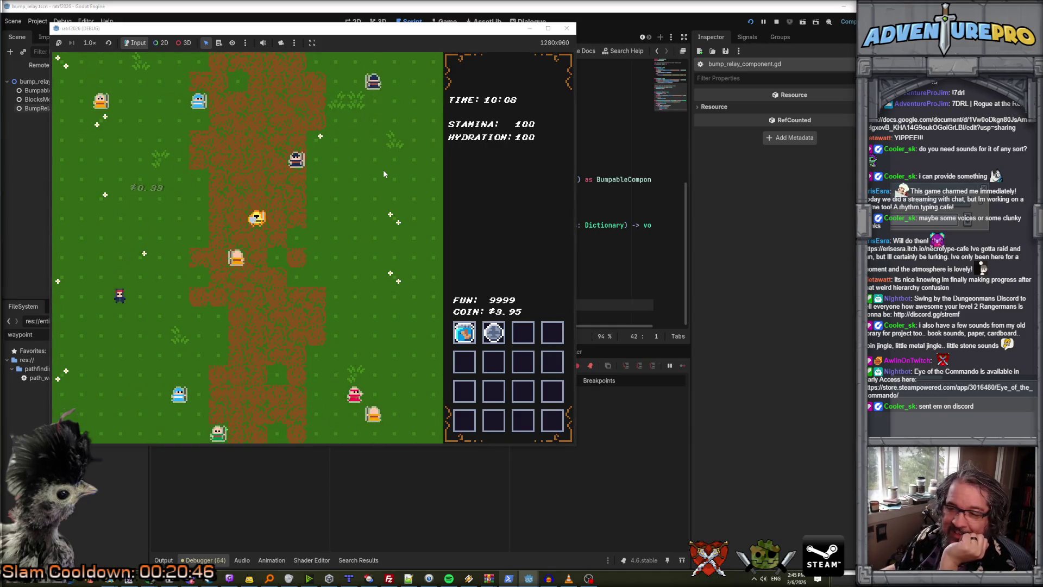
key("Down")
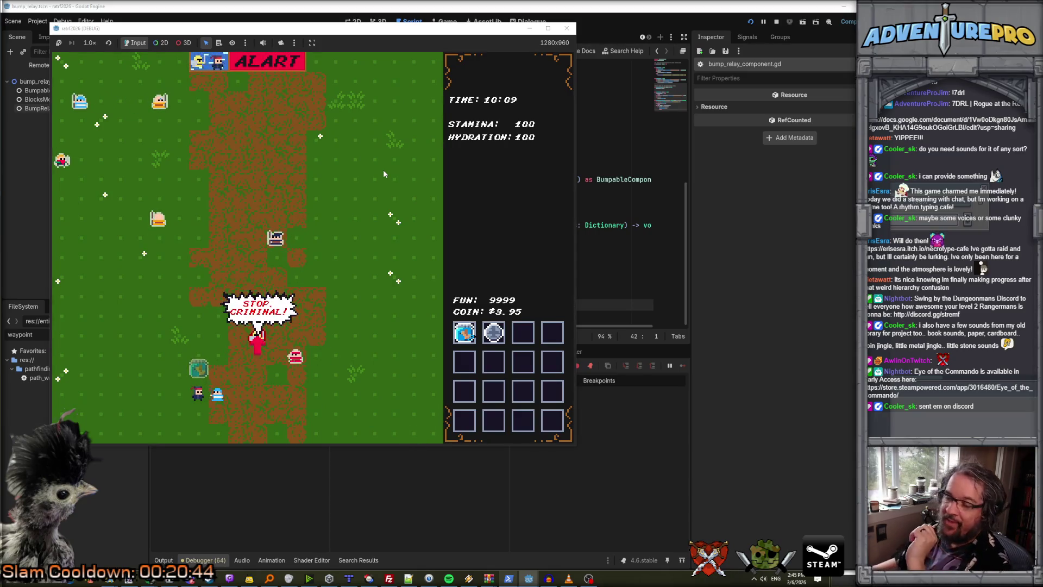
key("Left")
key("Left")
key("Left")
key("Left")
key("Left")
key("Right")
key("Right")
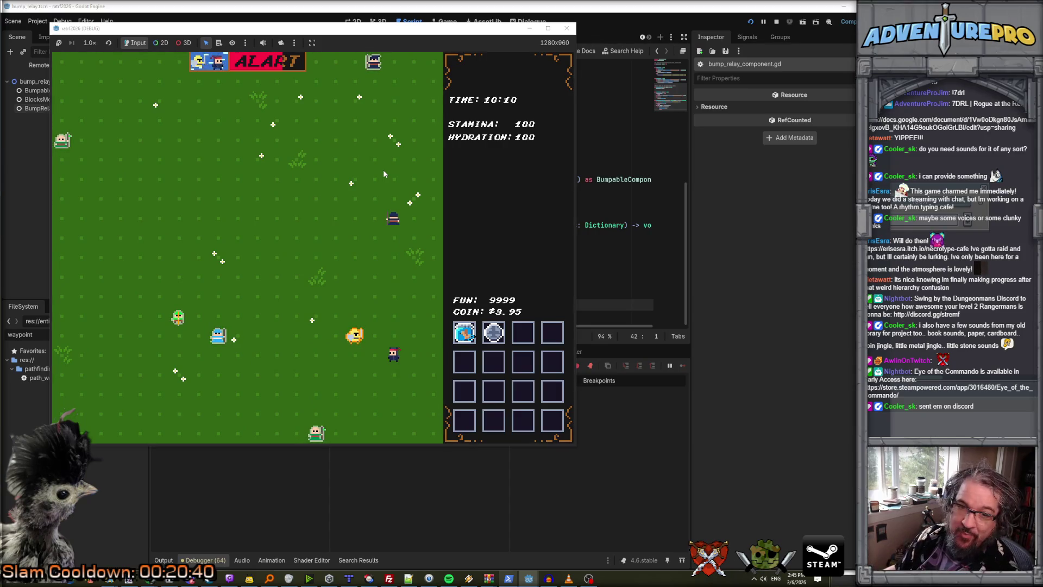
key("Right")
Keep fleeing the guards, grab another item, then step into the guards and get caught.
key("Left")
key("Left")
key("Left")
key("Up")
key("Up")
key("Up")
key("Right")
key("Right")
key("Right")
key("Up")
key("Up")
key("Up")
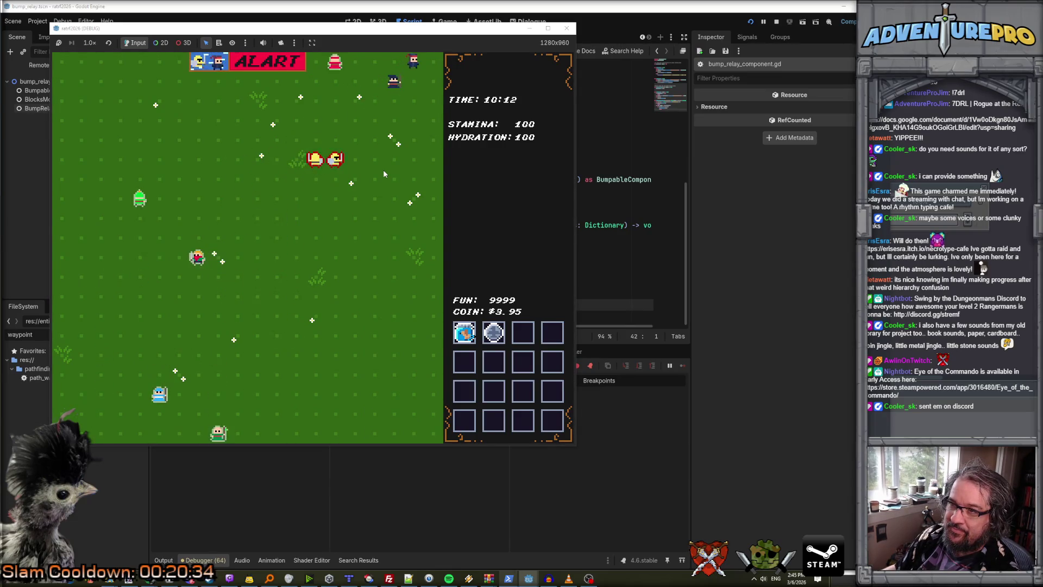
key("Right")
key("Down")
key("Down")
key("Down")
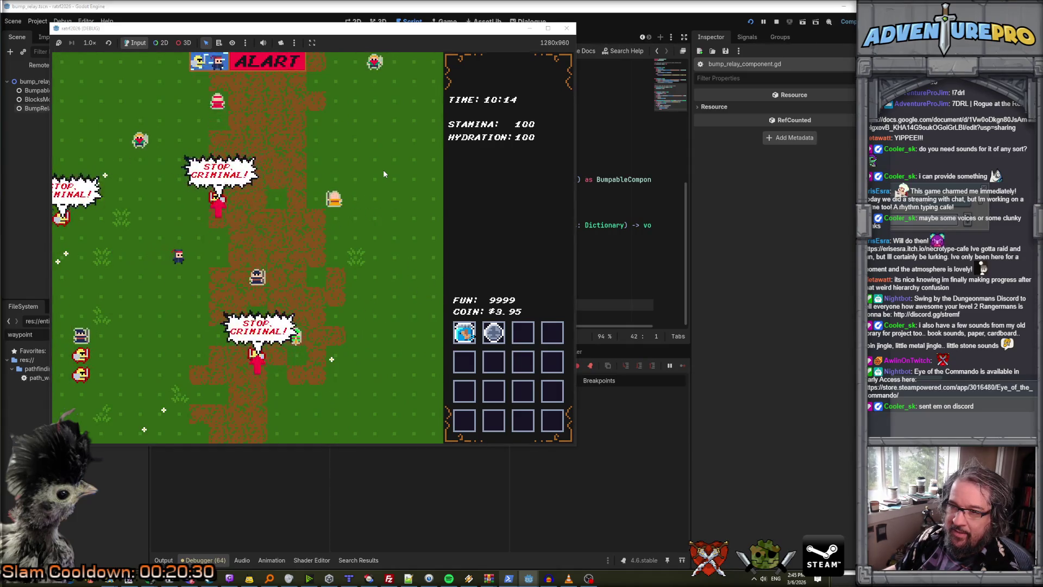
key("Left")
key("Left")
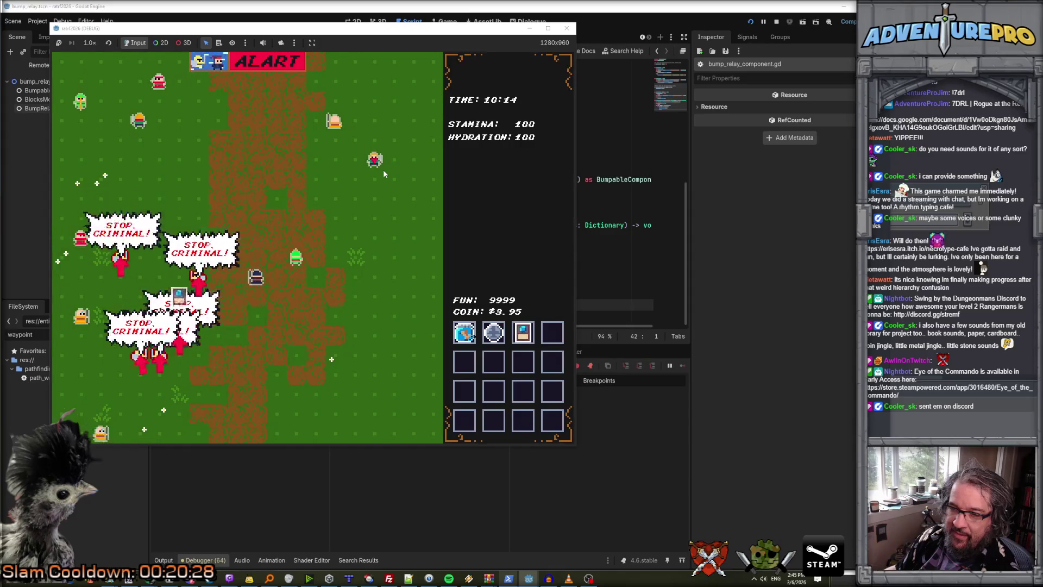
key("Down")
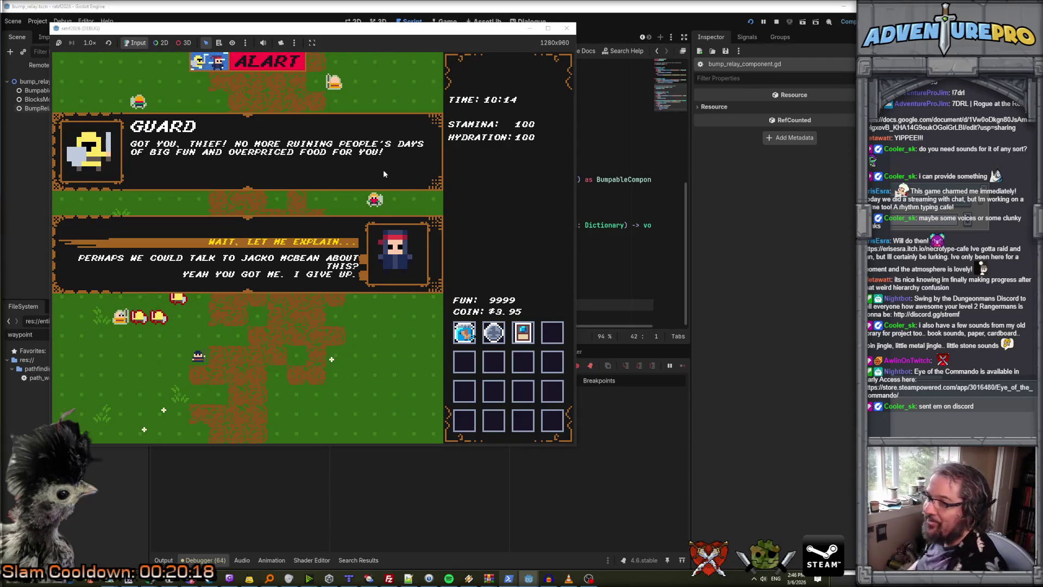
Choose 'Wait, let me explain...', win the coin flip, thank the guard, then give up.
key("Down")
key("Down")
key("Up")
key("Up")
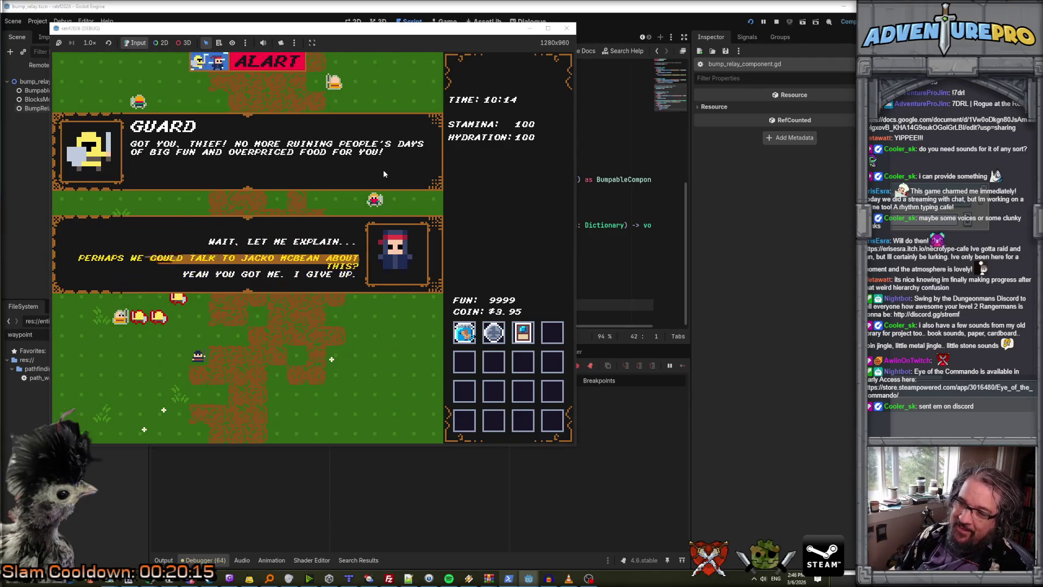
key("Return")
left_click(261, 412)
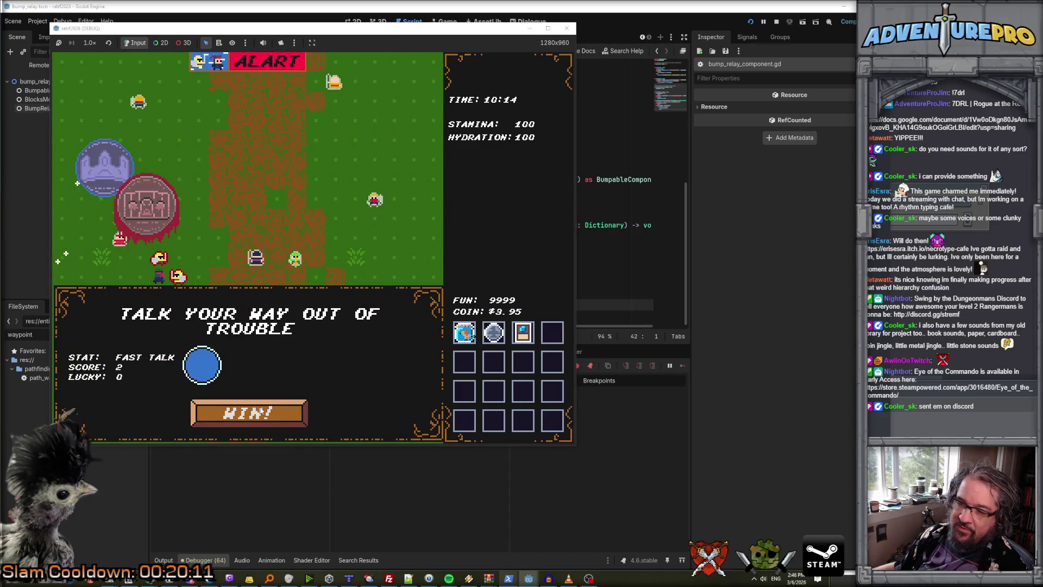
left_click(264, 417)
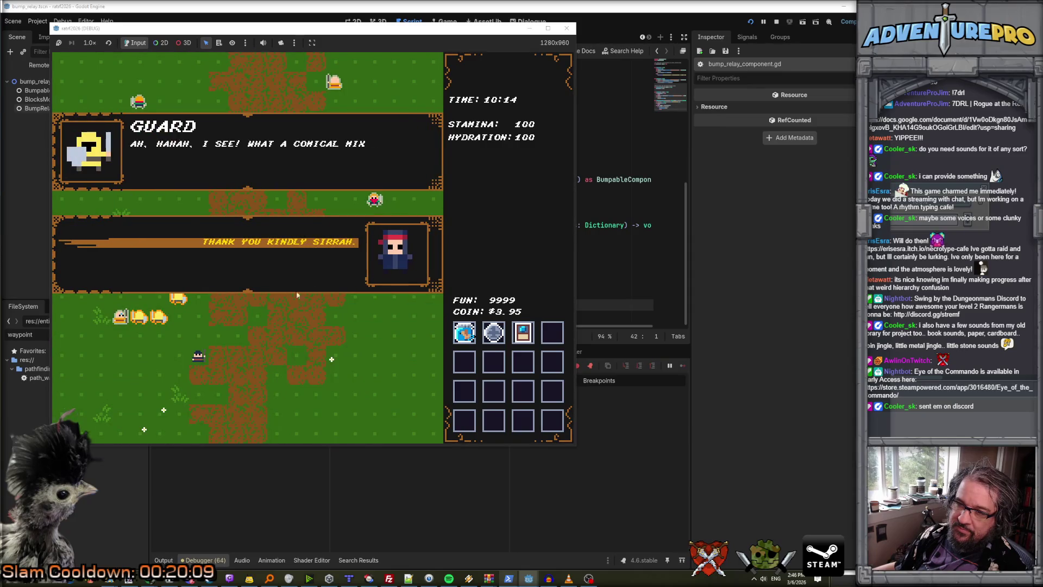
left_click(300, 245)
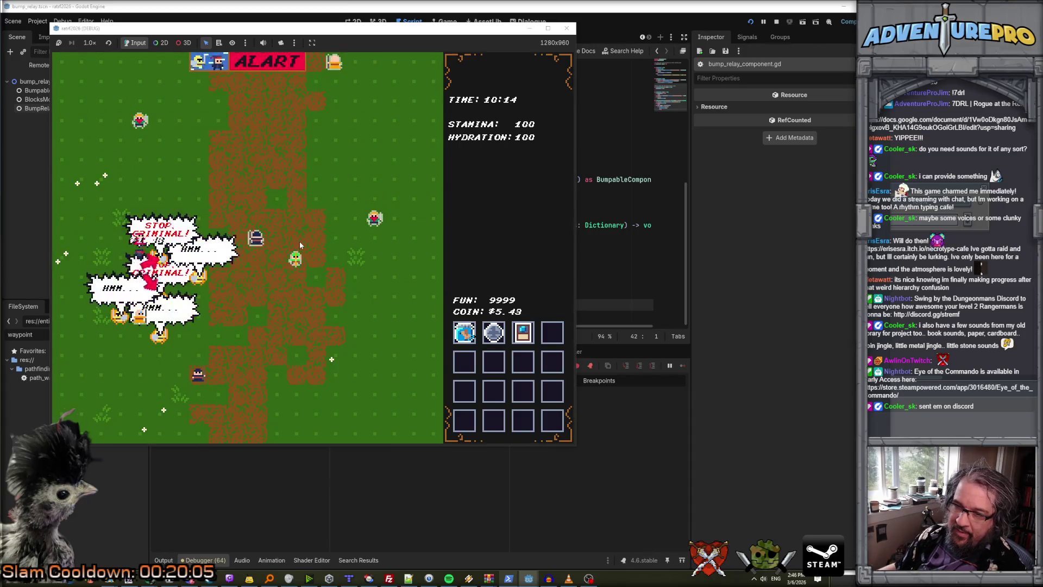
key("Return")
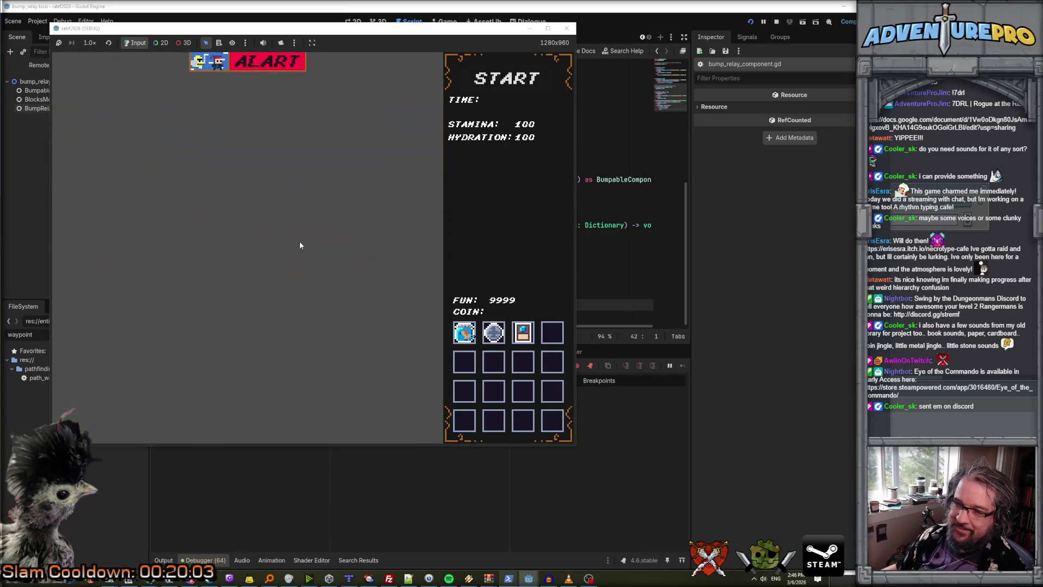
Start a new game, chat with the FOOD stall vendor, then switch to Sprite-0004 in Aseprite.
left_click(517, 87)
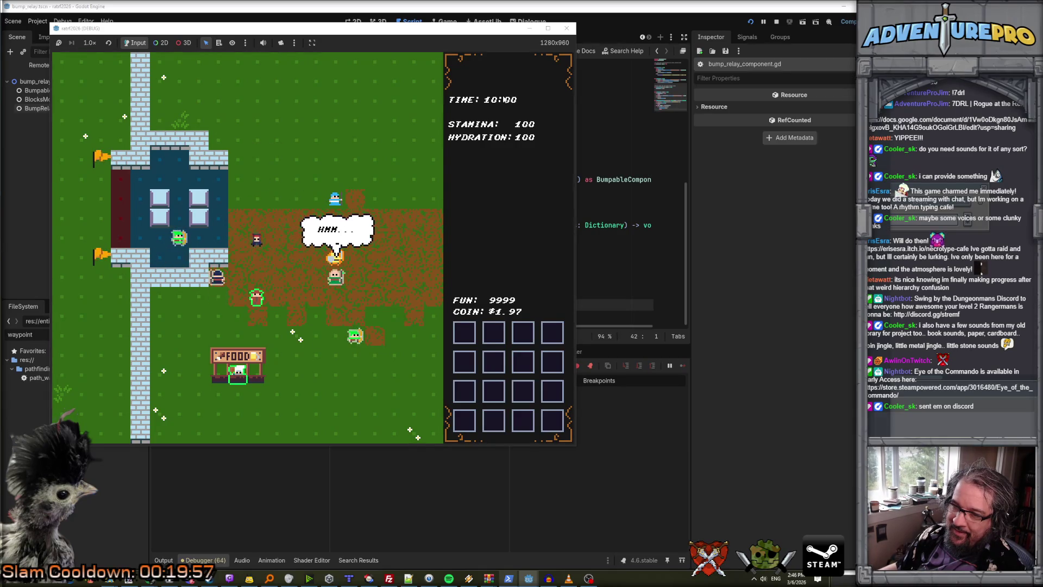
key("Down")
key("Down")
key("Down")
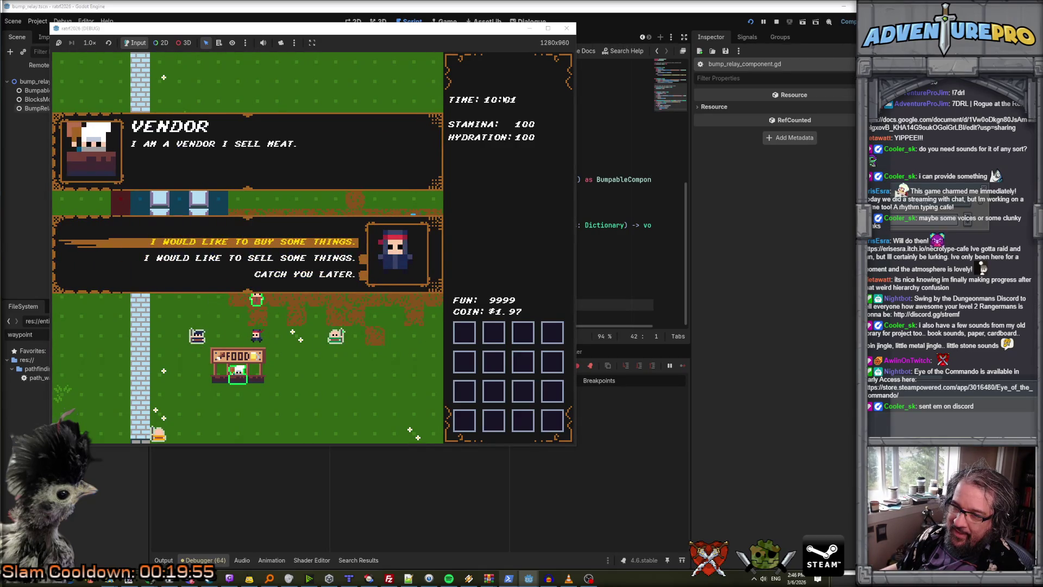
key("Return")
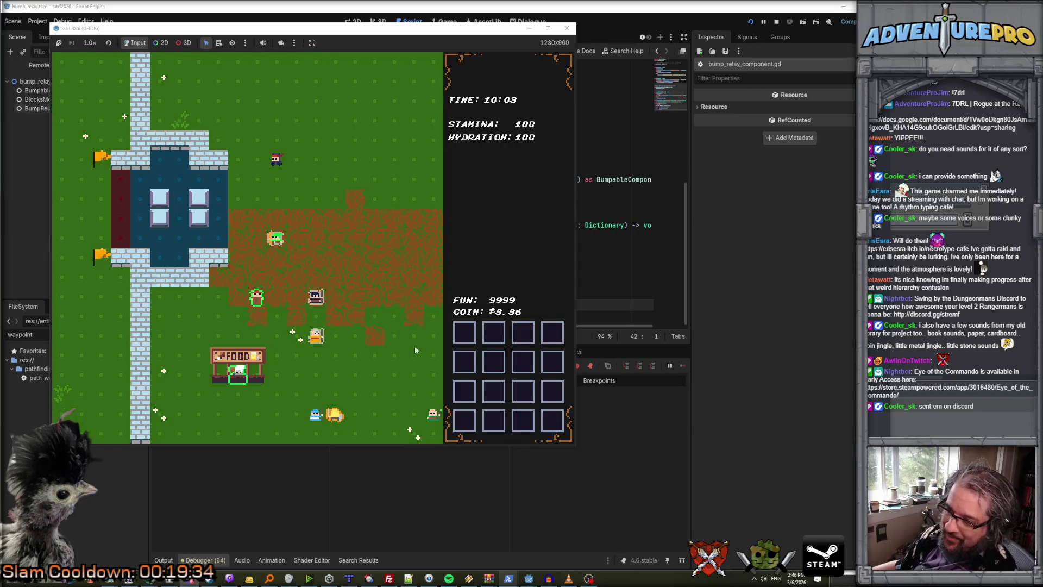
mouse_move(429, 579)
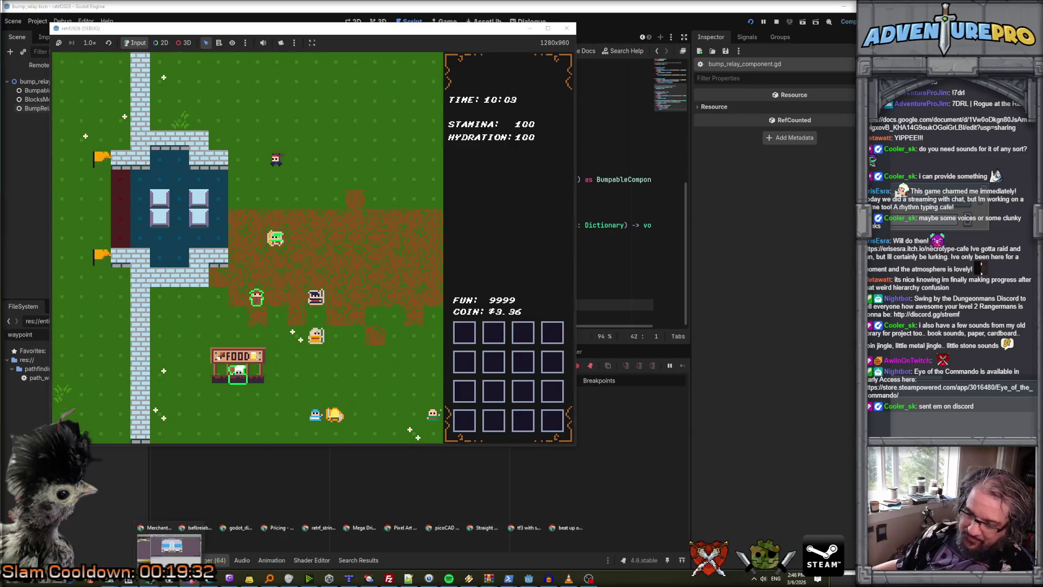
key("alt+Tab")
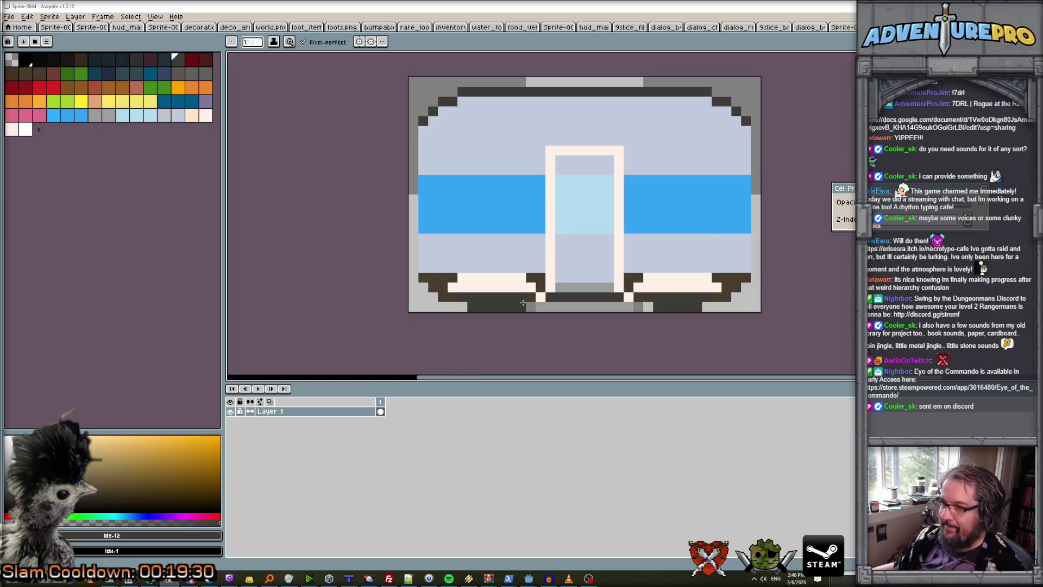
Create a new empty Layer 2 above Layer 1 from the Layer > New menu.
scroll(555, 278, "up", 1)
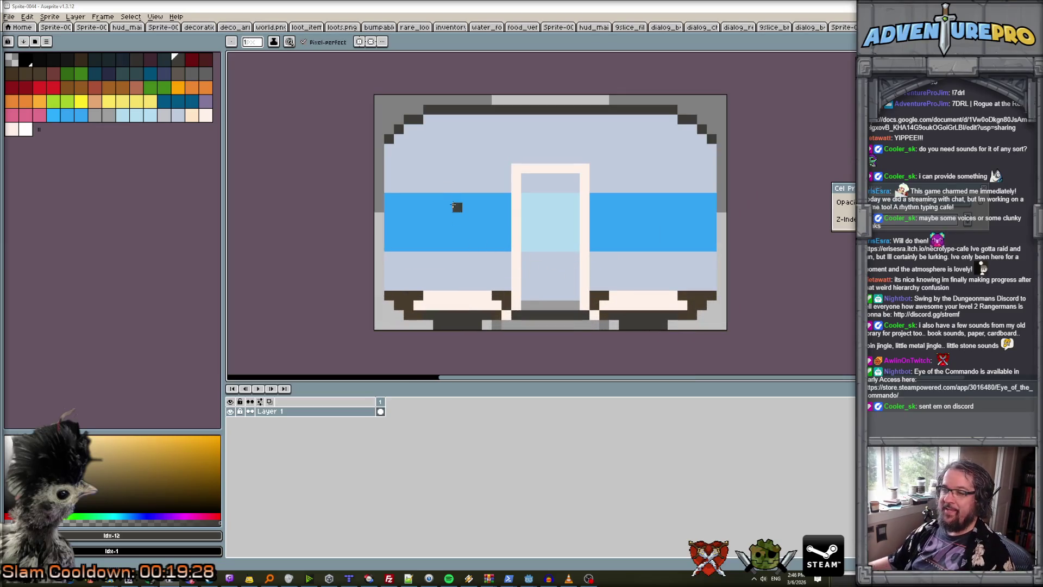
left_click(75, 17)
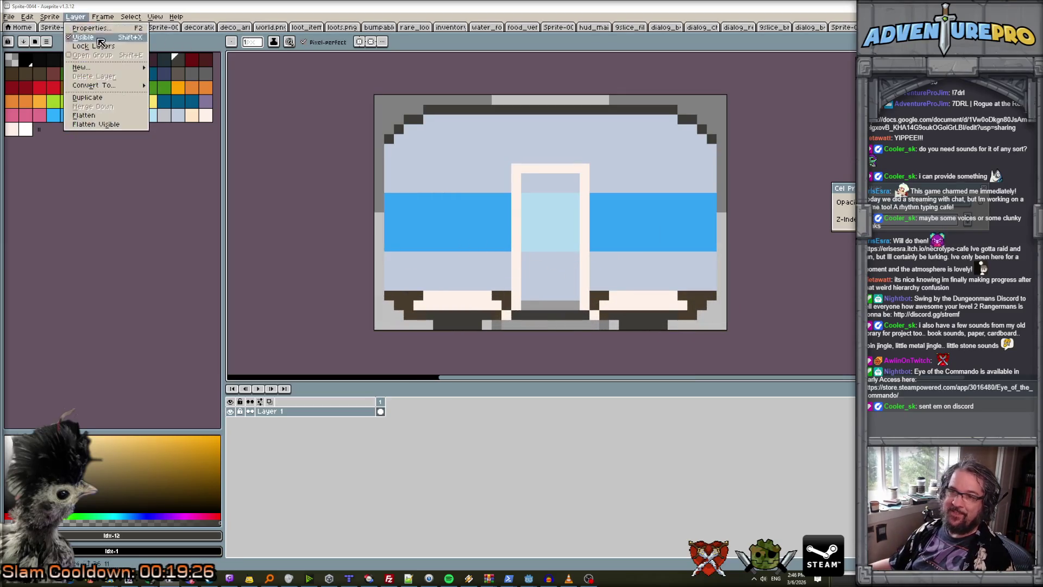
mouse_move(103, 67)
left_click(164, 68)
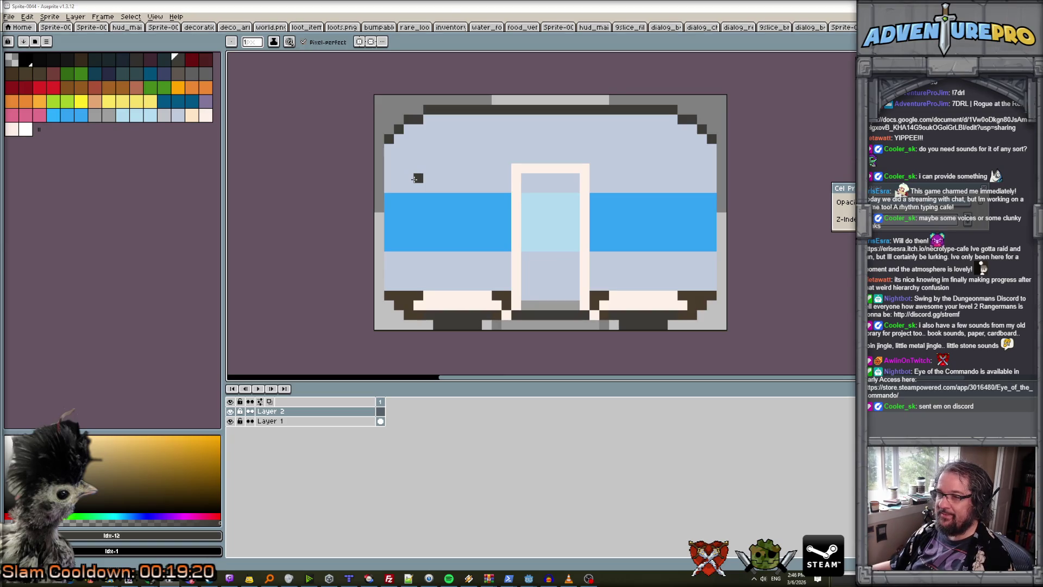
Outline a dark rectangle over the left part of the blue band.
mouse_move(409, 217)
left_mouse_down()
mouse_move(421, 178)
mouse_move(475, 178)
left_mouse_up()
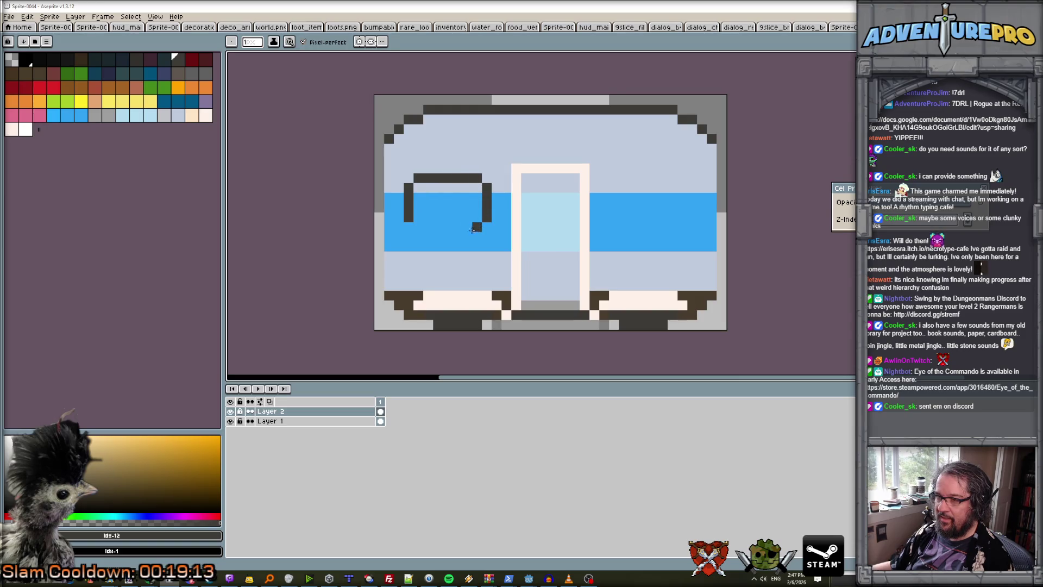
left_click_drag(471, 229, 411, 228)
left_click(412, 226, "alt")
left_click(409, 227)
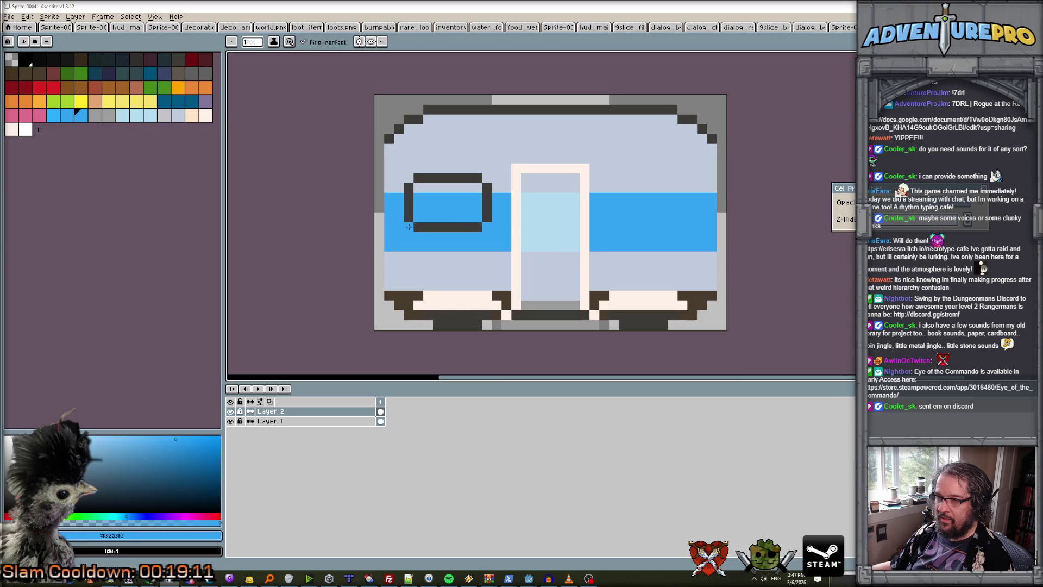
left_click(410, 212, "alt")
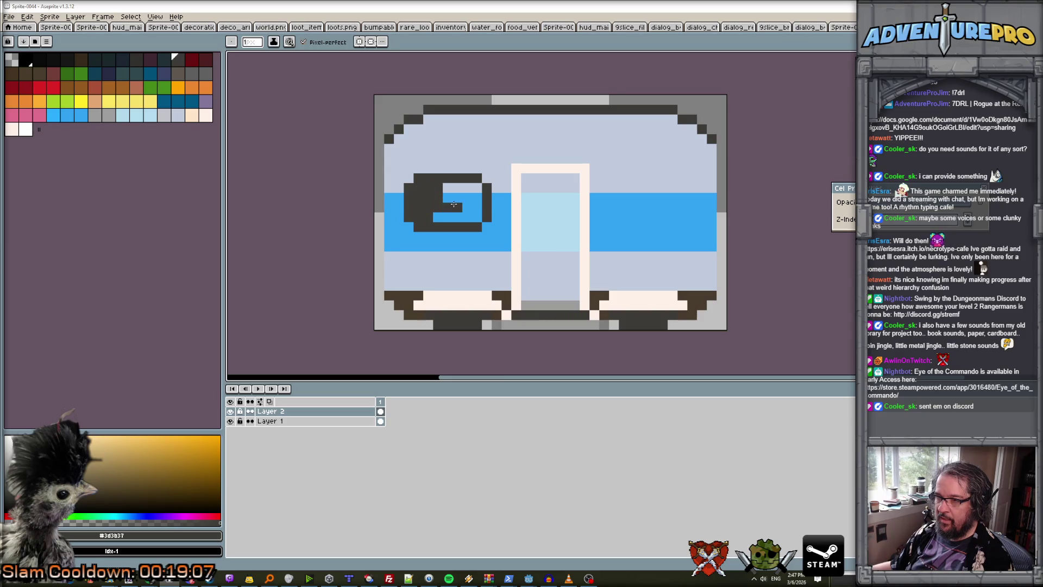
left_click_drag(479, 204, 456, 201)
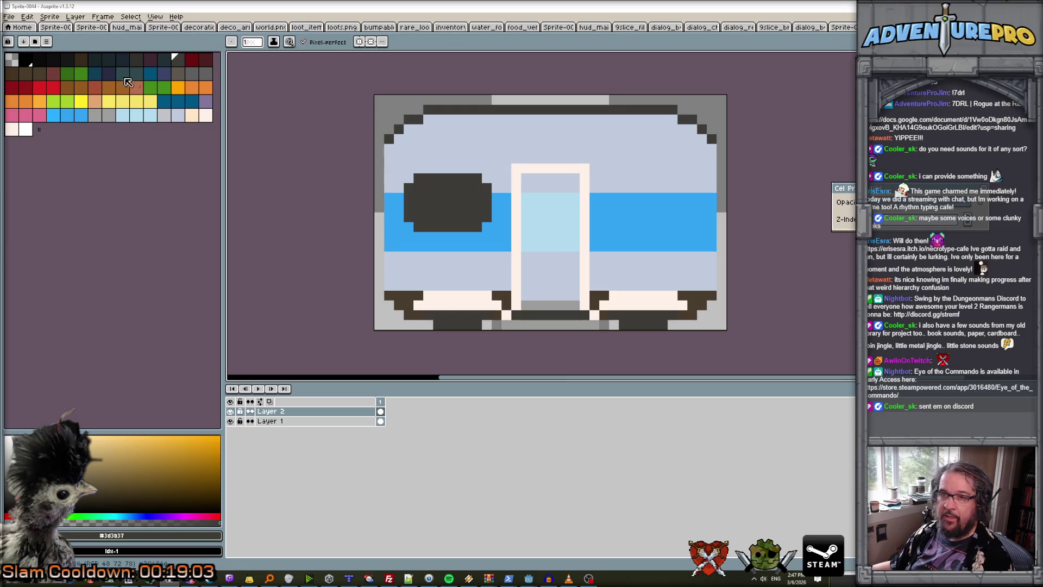
Fill the inside of the dark frame with orange-brown from the palette.
left_click(71, 86)
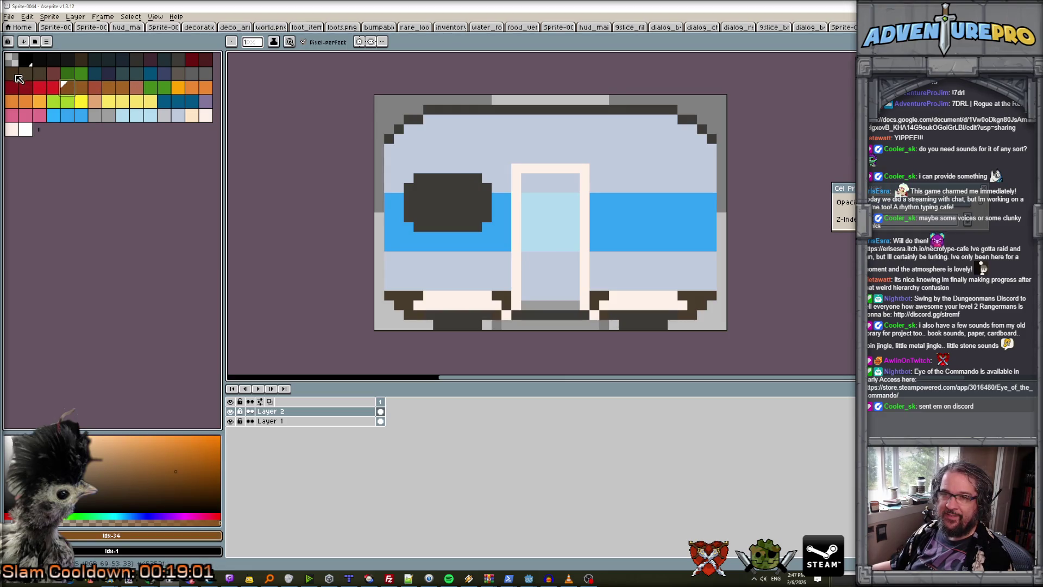
left_click(16, 76)
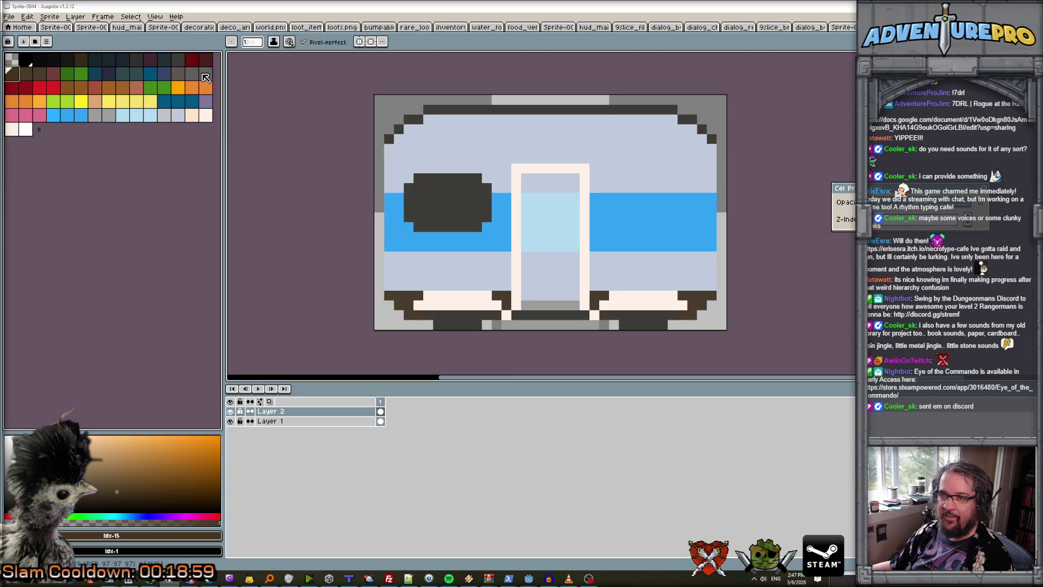
left_click(154, 64)
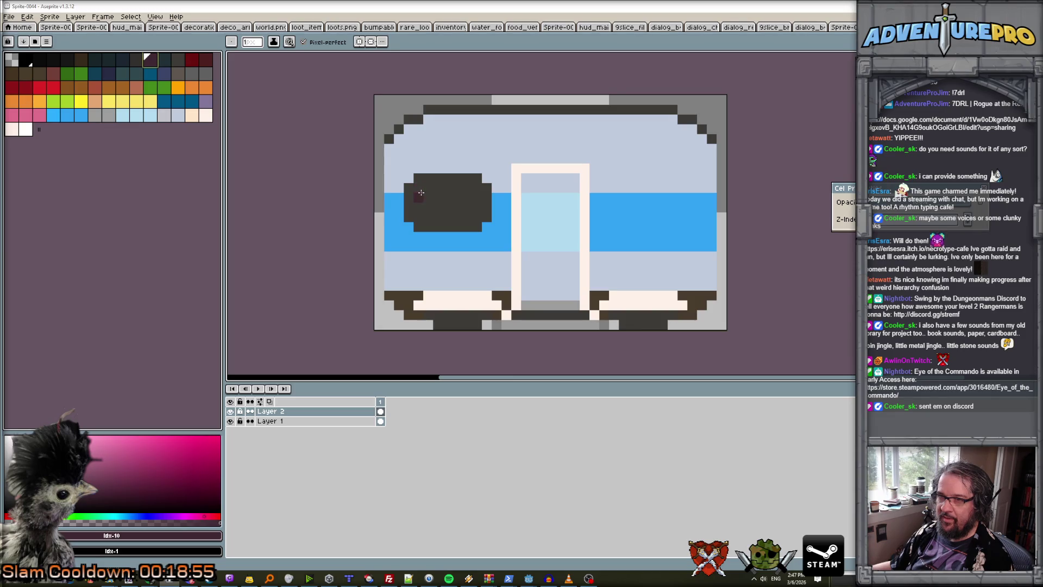
left_click(80, 88)
left_click(425, 210)
mouse_move(418, 216)
left_mouse_down()
mouse_move(467, 214)
mouse_move(413, 188)
left_mouse_up()
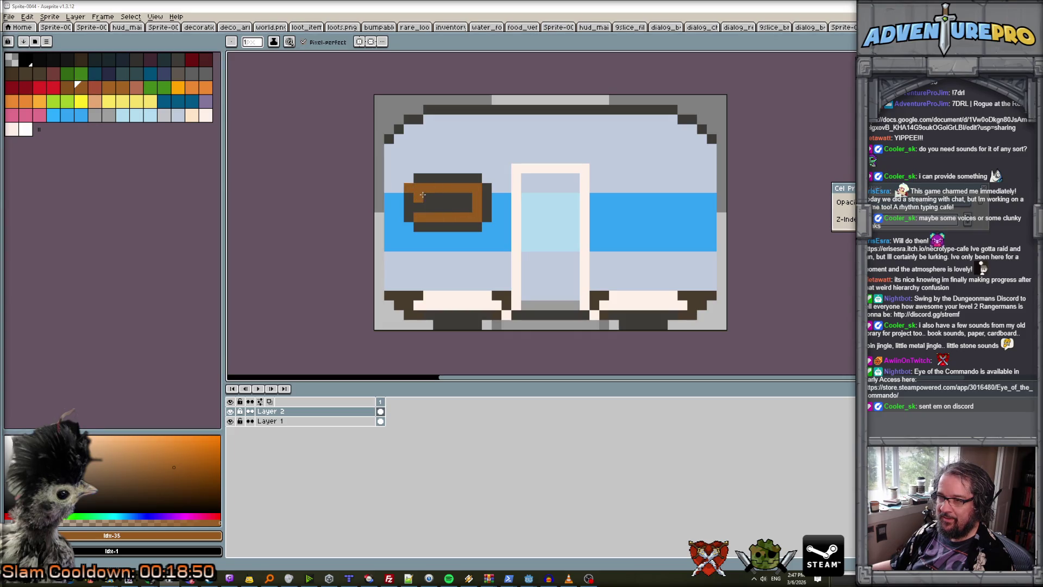
mouse_move(431, 196)
left_mouse_down()
mouse_move(469, 205)
mouse_move(456, 206)
left_mouse_up()
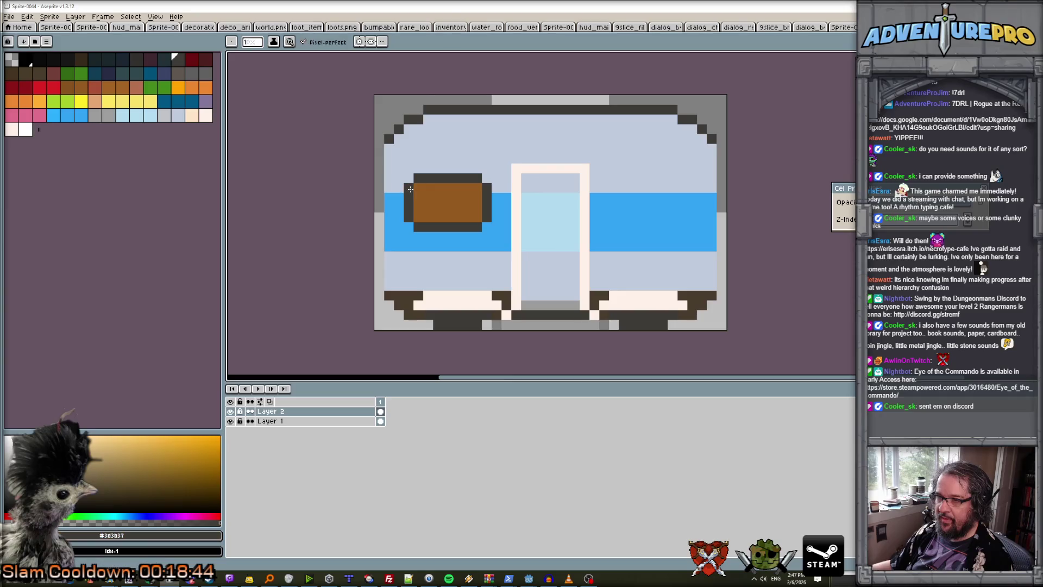
Paint a few dark-blue marks along the brown panel's bottom, undoing one stray pixel.
scroll(459, 212, "down", 2)
scroll(460, 211, "up", 1)
scroll(460, 211, "up", 1)
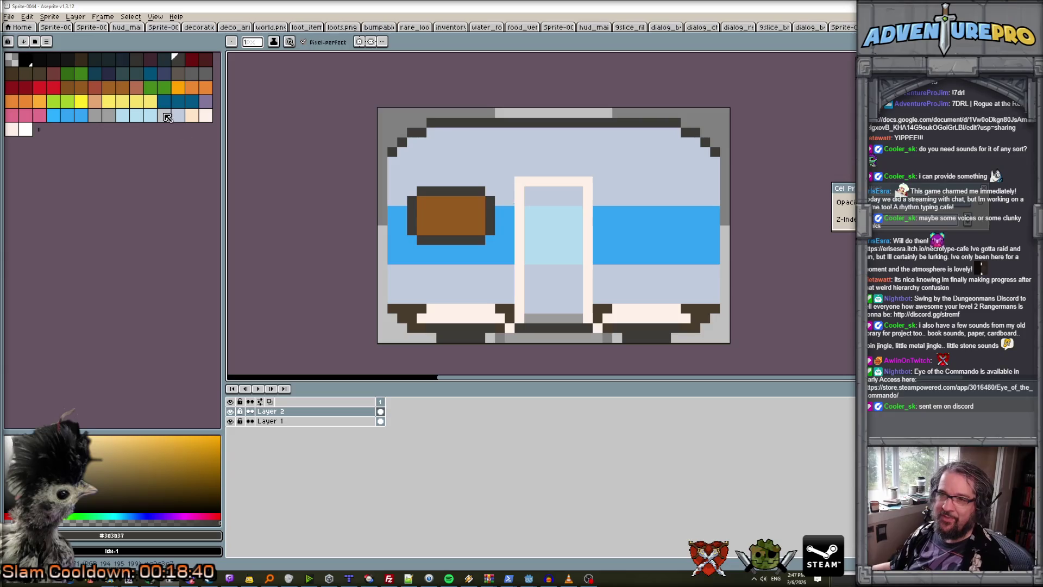
left_click(164, 102)
left_click_drag(433, 231, 442, 230)
left_click(441, 220)
left_click(461, 230)
left_click(471, 230)
scroll(503, 245, "down", 3)
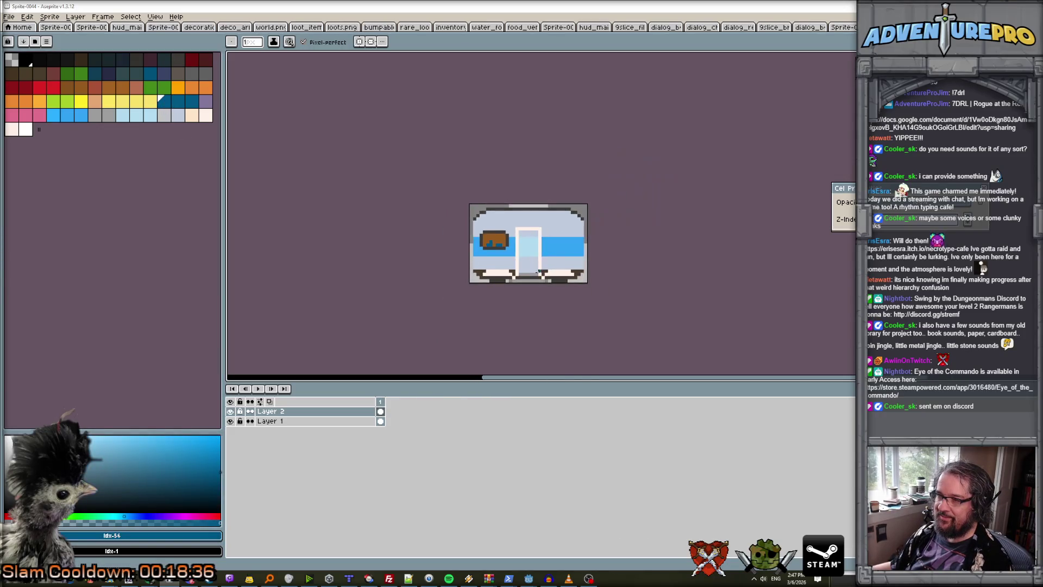
scroll(520, 261, "up", 1)
scroll(520, 261, "up", 1)
scroll(524, 263, "down", 1)
scroll(529, 266, "up", 1)
left_click(538, 271)
key("ctrl+z")
Pick a near-black colour and make Layer 1 the active layer.
scroll(535, 269, "down", 1)
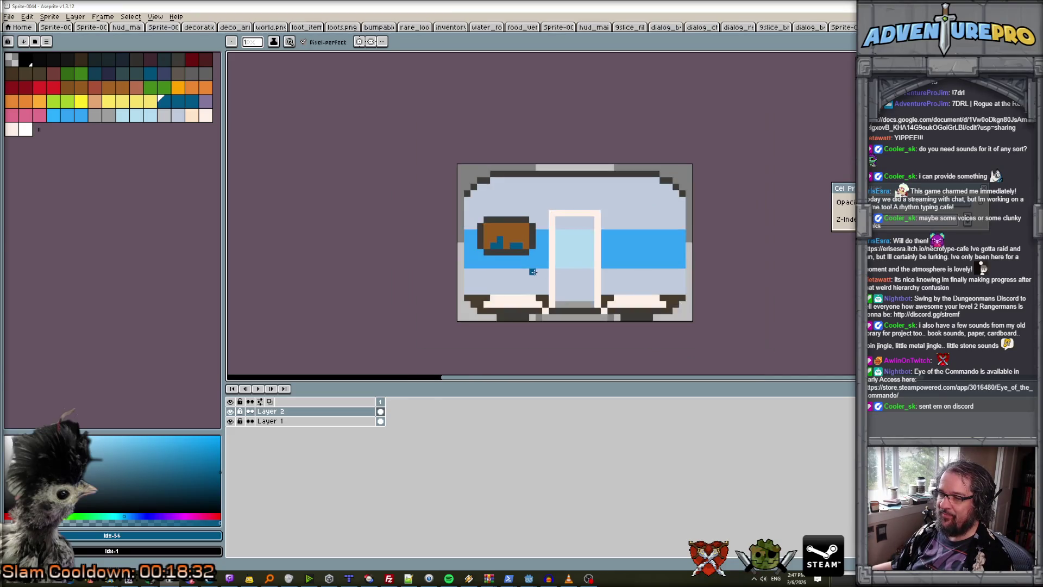
scroll(606, 310, "up", 1)
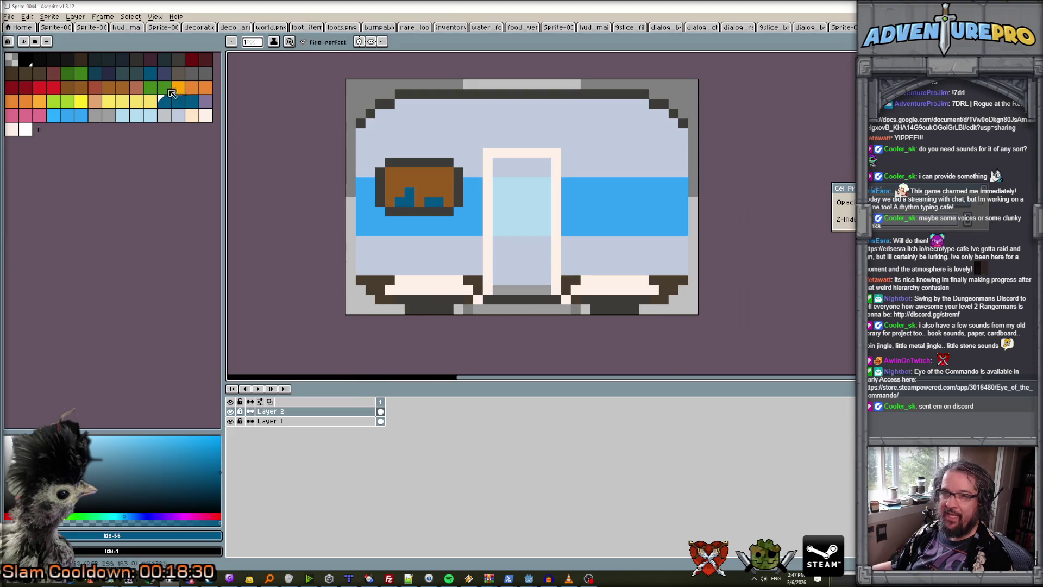
left_click(53, 60)
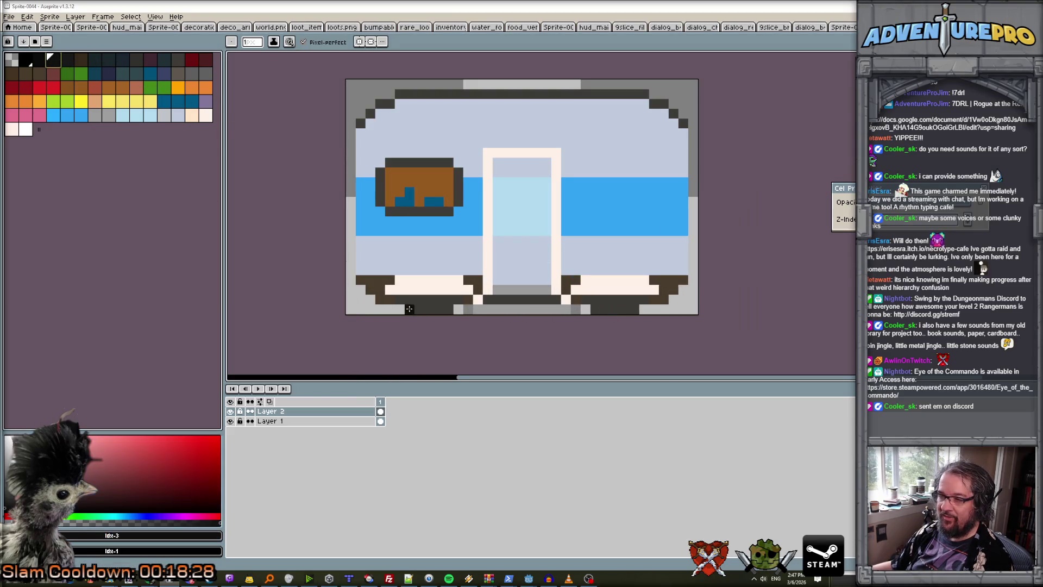
left_click(298, 421)
Blacken the dark-grey rows under the left and right floor edges.
left_click_drag(399, 300, 446, 309)
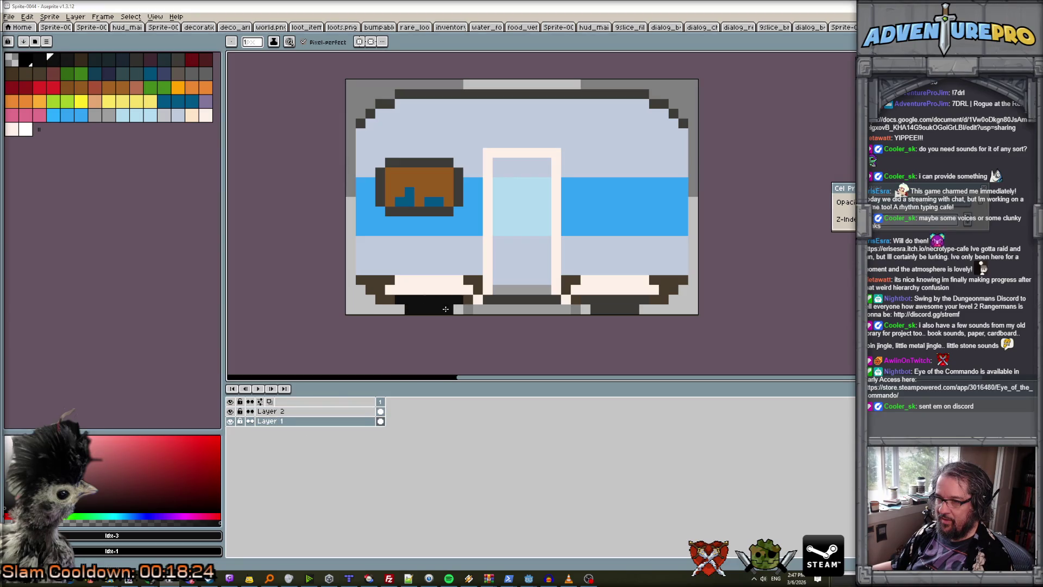
mouse_move(585, 301)
left_mouse_down()
mouse_move(647, 301)
mouse_move(630, 310)
left_mouse_up()
scroll(530, 166, "down", 4)
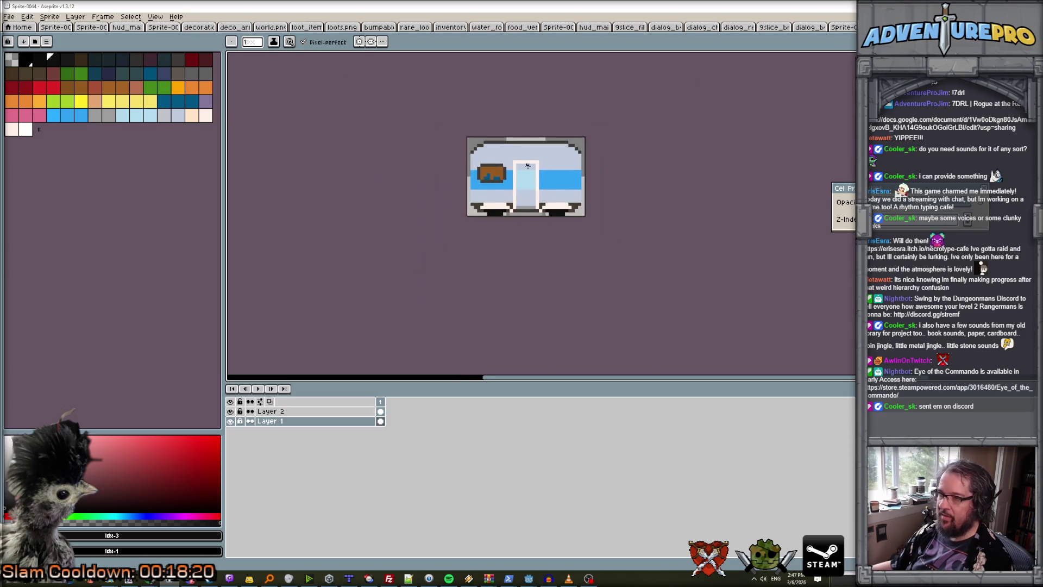
scroll(541, 166, "up", 5)
scroll(540, 151, "down", 2)
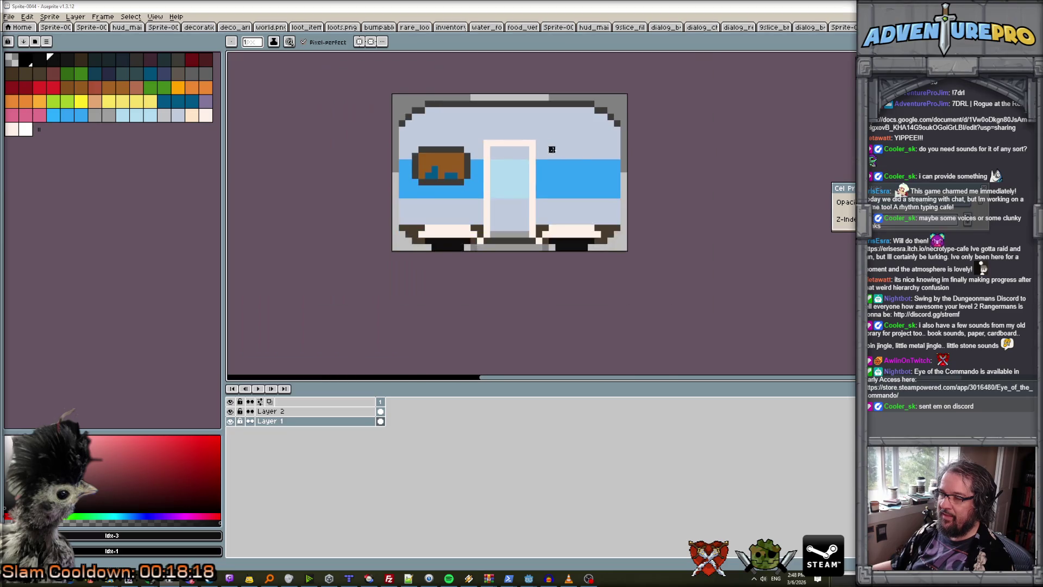
scroll(571, 162, "up", 2)
Pick a grey swatch and paint a short drip near the sprite's upper right.
left_click(611, 166, "alt")
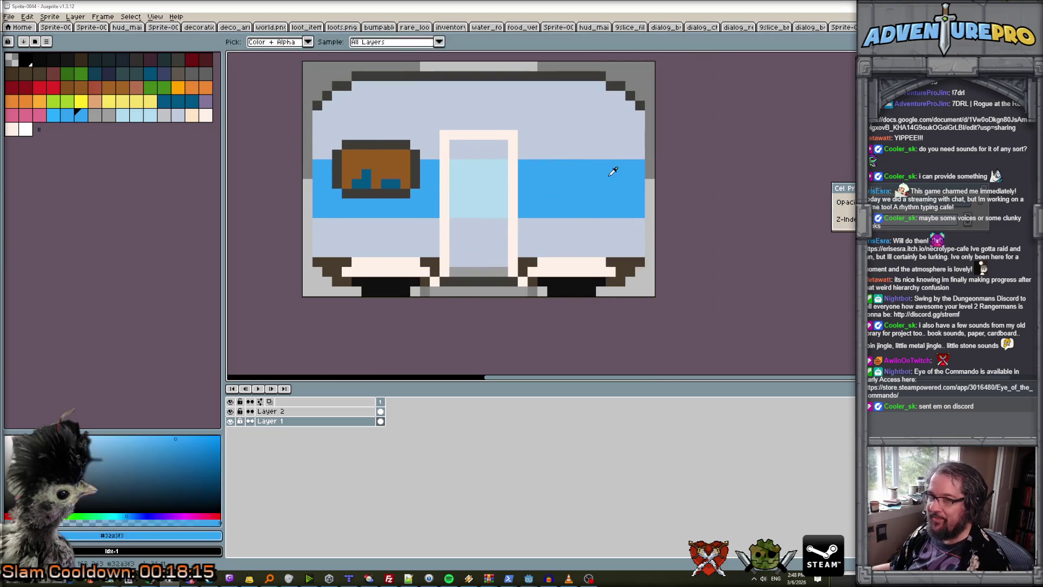
left_click(178, 115)
scroll(644, 160, "up", 2)
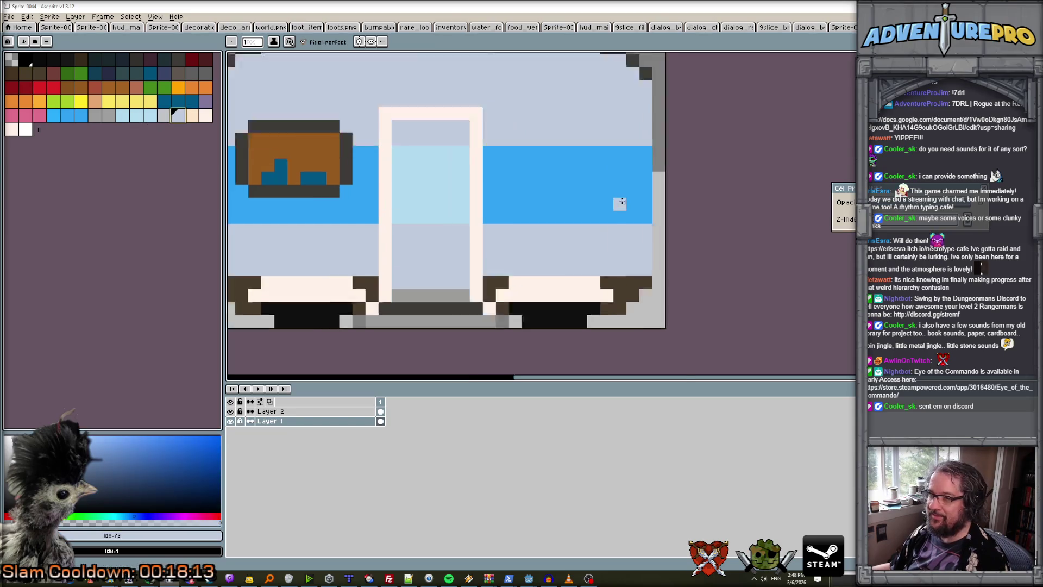
scroll(624, 111, "down", 3)
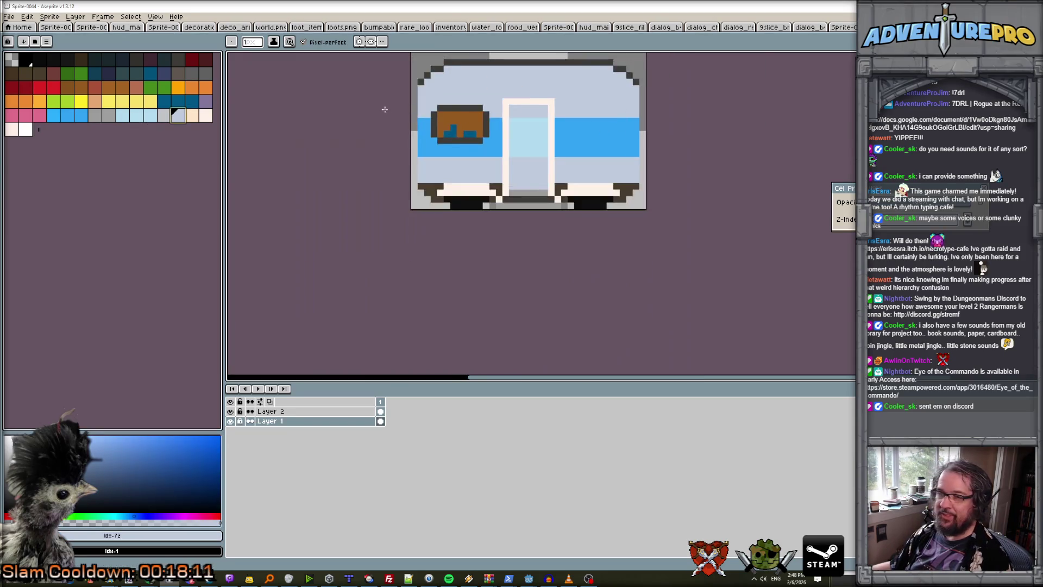
scroll(384, 105, "up", 1)
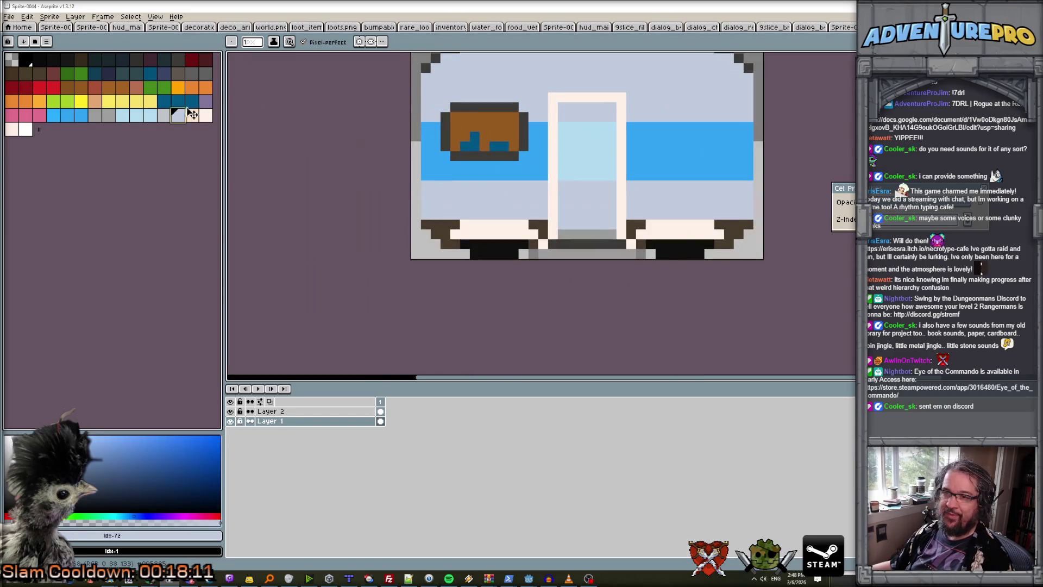
left_click(109, 115)
scroll(640, 99, "down", 2)
scroll(671, 171, "up", 2)
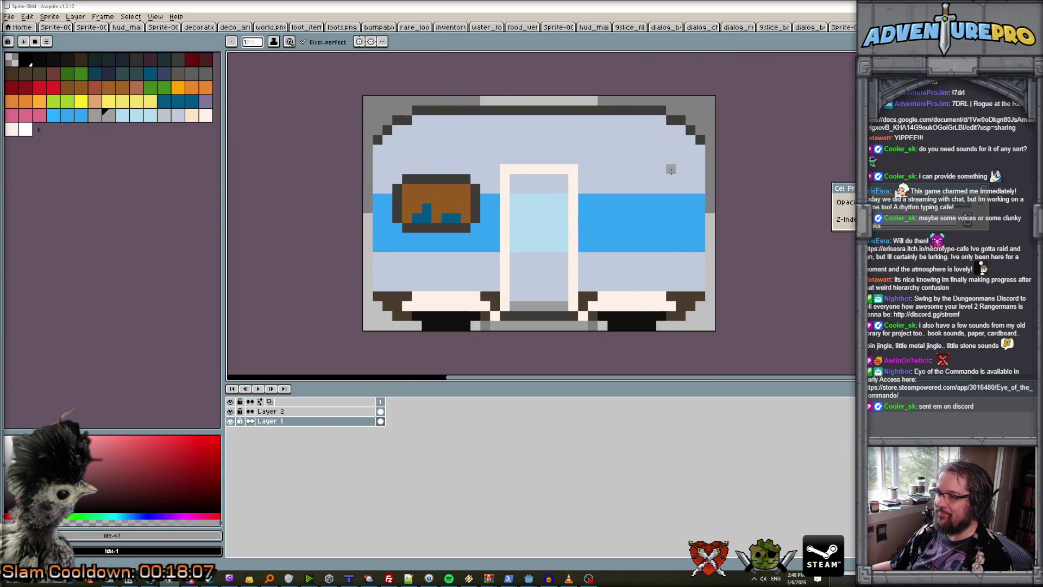
mouse_move(689, 178)
left_mouse_down()
mouse_move(700, 180)
mouse_move(682, 192)
left_mouse_up()
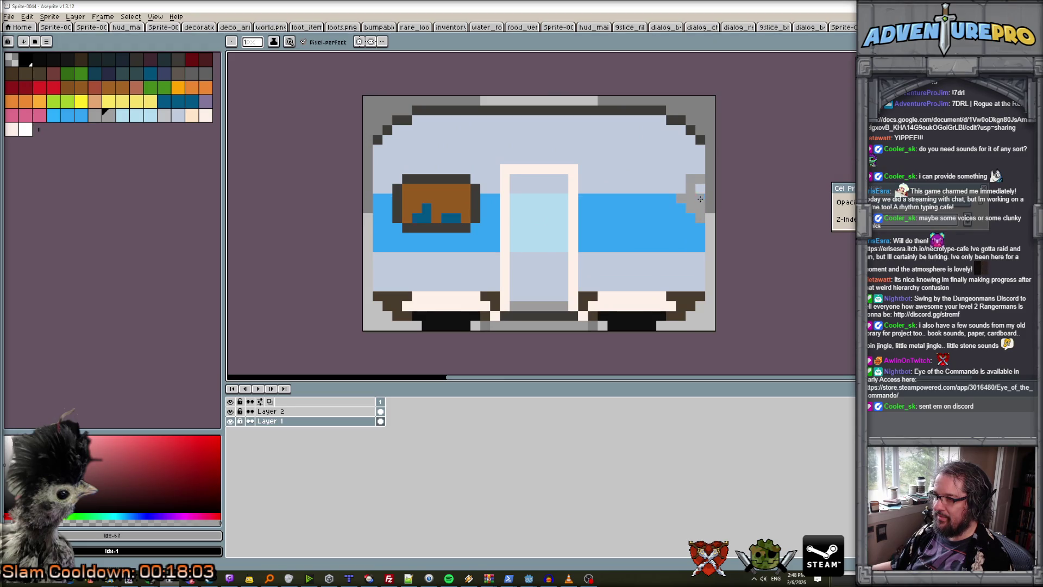
Paint grey drip patches in the upper-right corner, along the top edge, and below the band.
mouse_move(641, 121)
left_mouse_down()
mouse_move(661, 122)
mouse_move(658, 149)
left_mouse_up()
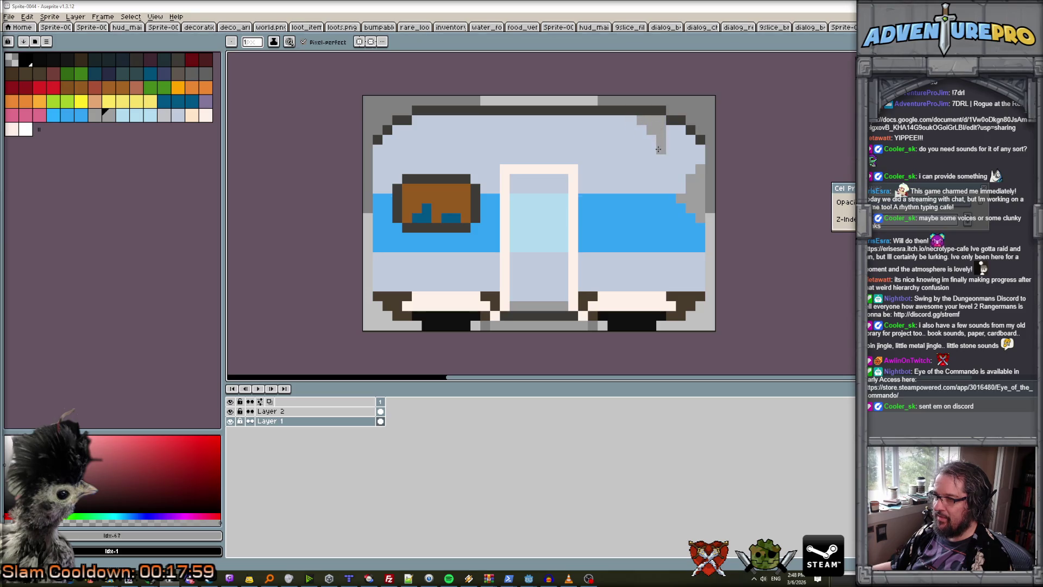
mouse_move(568, 122)
left_mouse_down()
mouse_move(551, 120)
mouse_move(565, 143)
mouse_move(585, 120)
left_mouse_up()
mouse_move(446, 118)
left_mouse_down()
mouse_move(446, 133)
mouse_move(436, 119)
mouse_move(454, 119)
left_mouse_up()
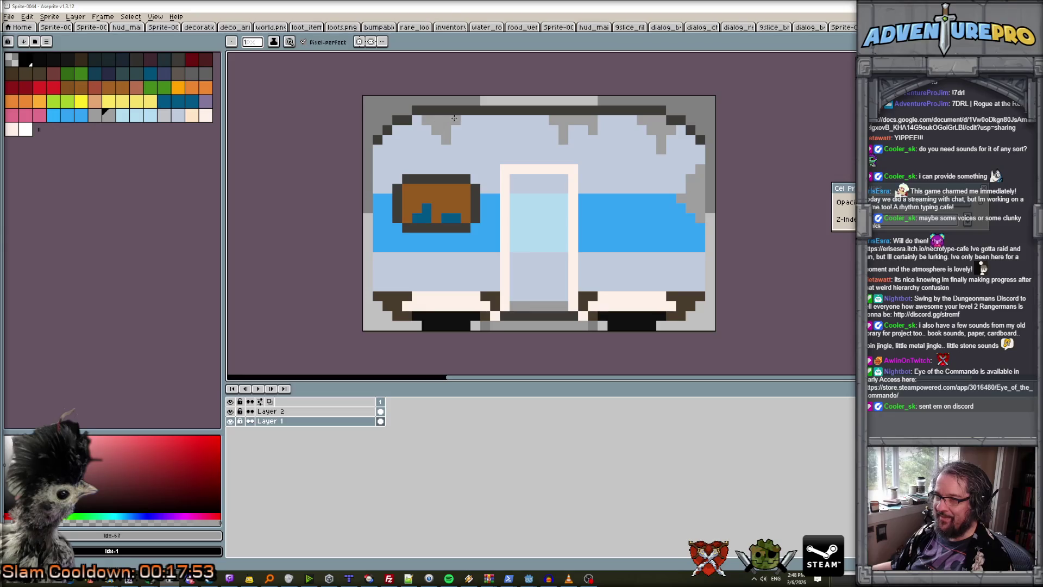
mouse_move(397, 253)
left_mouse_down()
mouse_move(397, 271)
mouse_move(378, 255)
left_mouse_up()
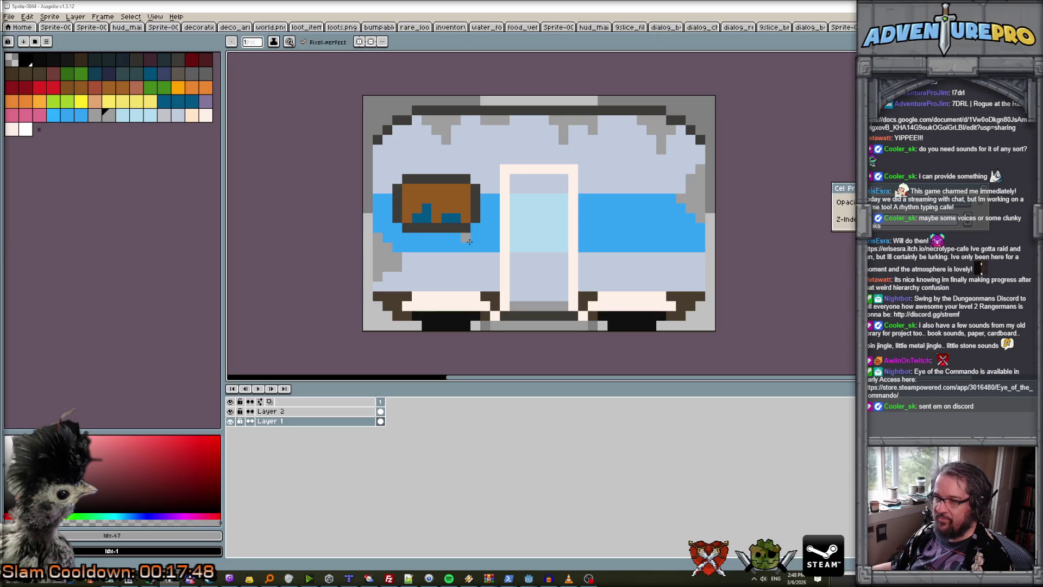
left_click_drag(603, 248, 623, 257)
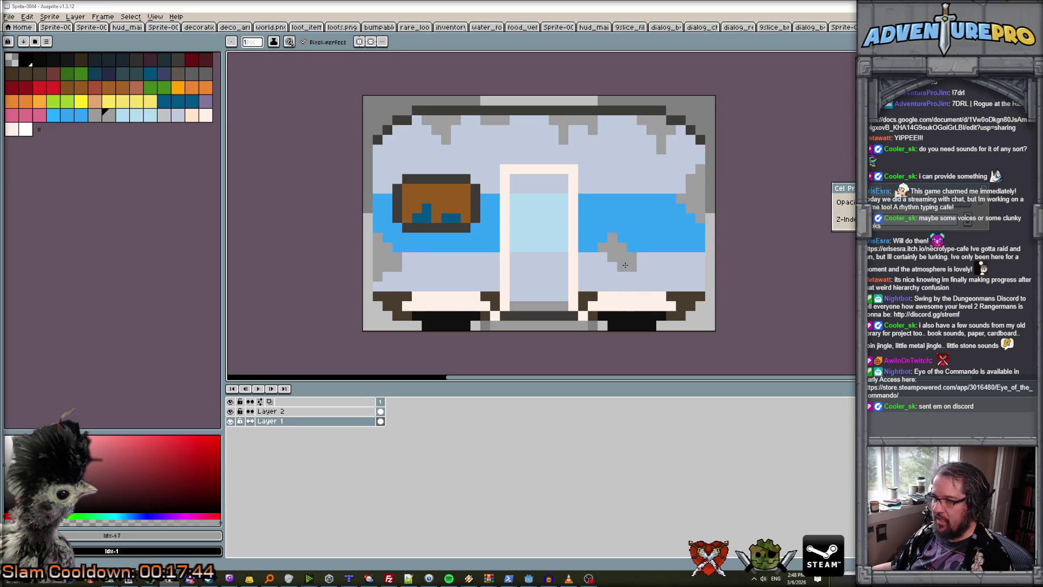
scroll(637, 235, "down", 2)
scroll(637, 234, "up", 2)
scroll(637, 234, "down", 2)
left_click(177, 115)
scroll(513, 236, "up", 2)
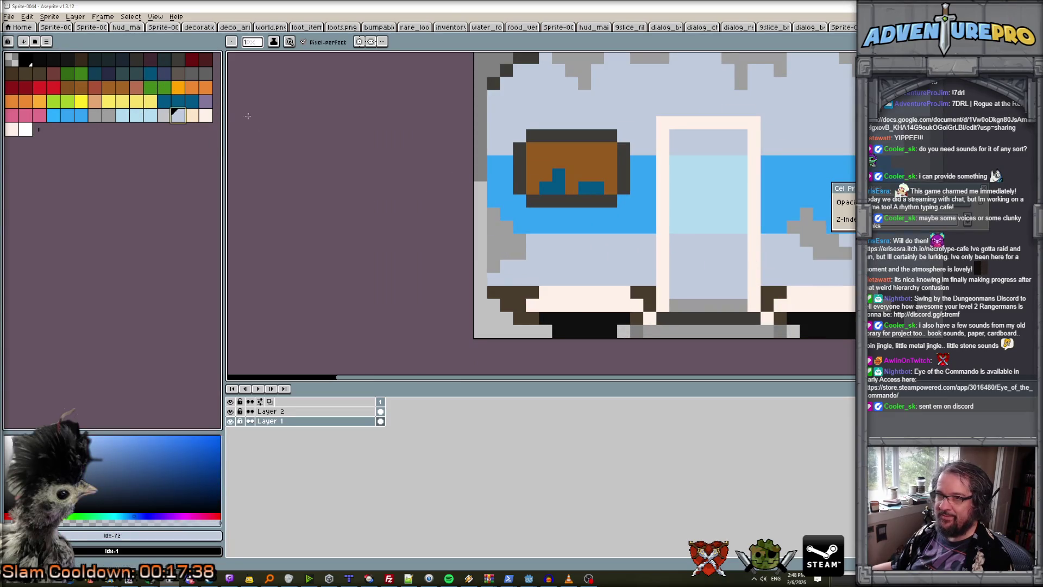
Paint purple pixels at the blue band's left edge and right end.
left_click(205, 101)
left_click(506, 227)
left_click(493, 227)
left_click(493, 214)
left_click(819, 227)
left_click(806, 214)
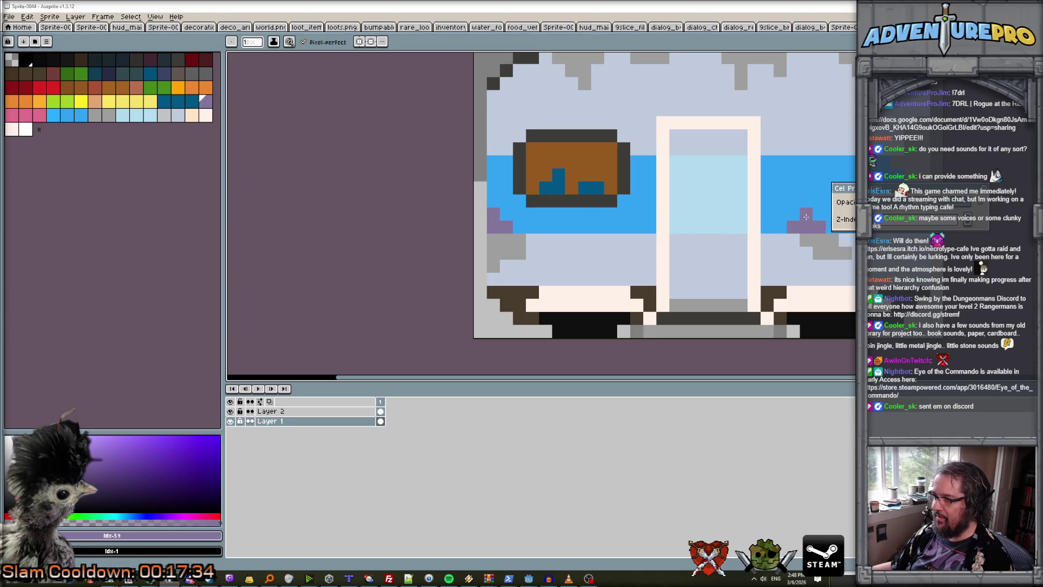
scroll(796, 217, "down", 3)
scroll(841, 204, "up", 2)
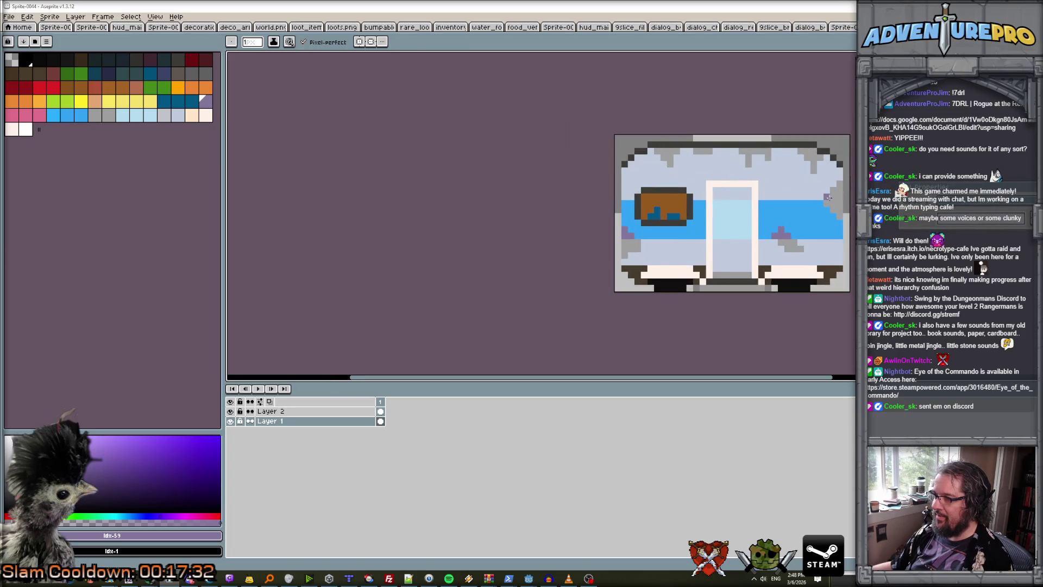
Switch to the Eraser, pan across the sprite, and make Layer 2 active.
key("e")
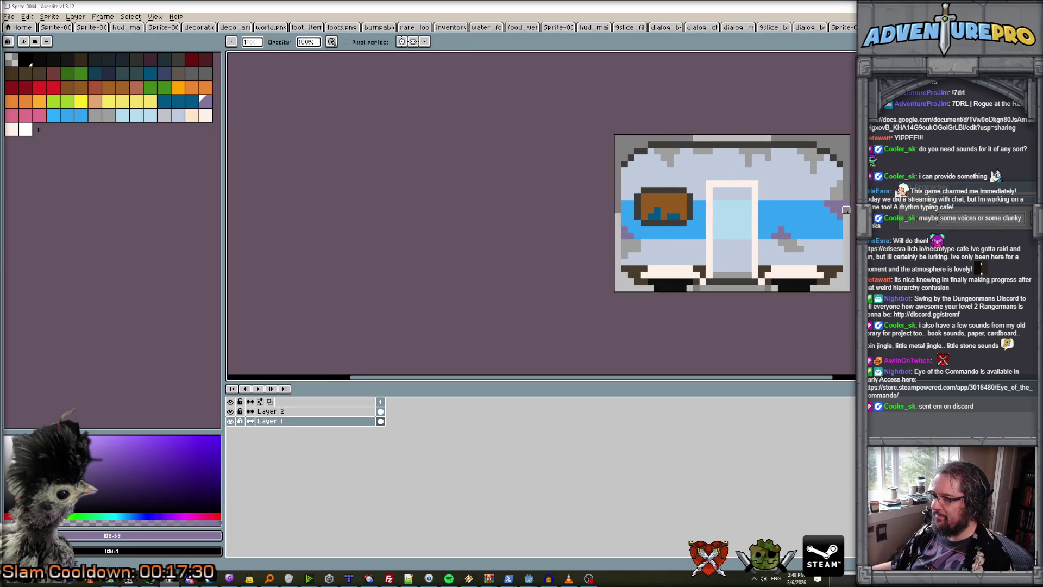
scroll(848, 158, "down", 3)
scroll(848, 158, "up", 2)
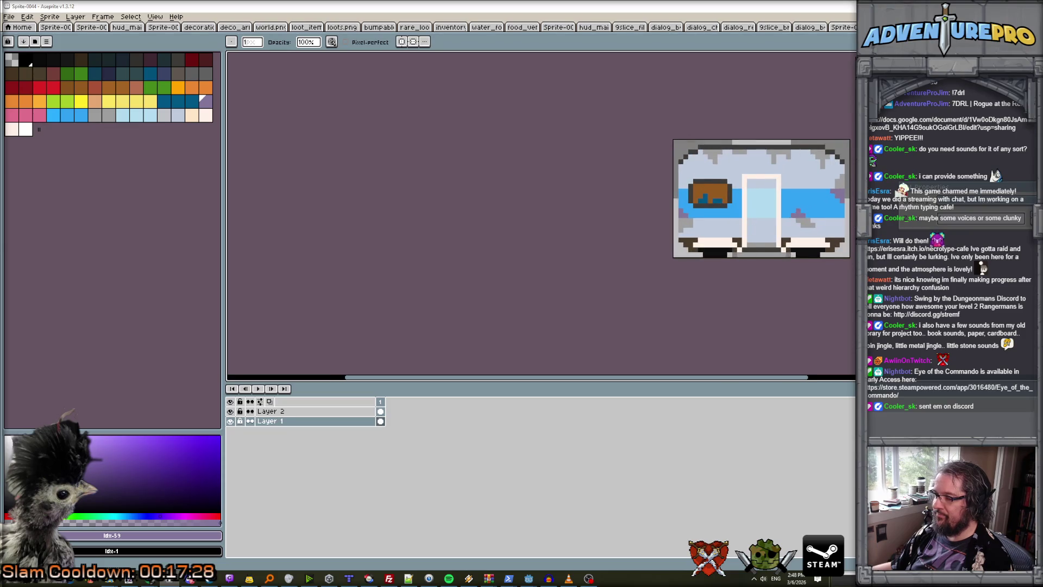
left_click_drag(853, 285, 496, 280)
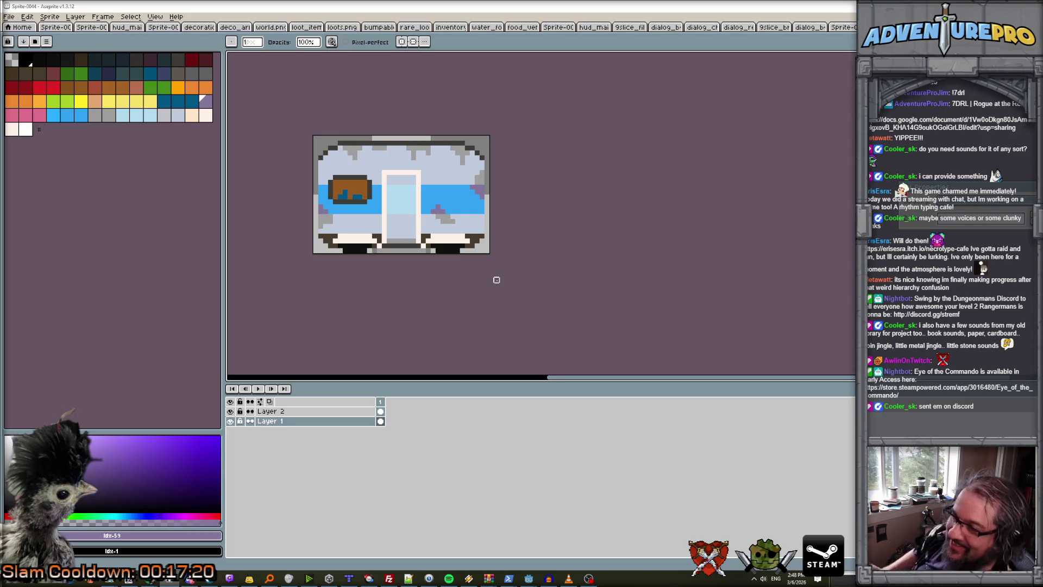
scroll(400, 217, "up", 4)
scroll(382, 284, "down", 3)
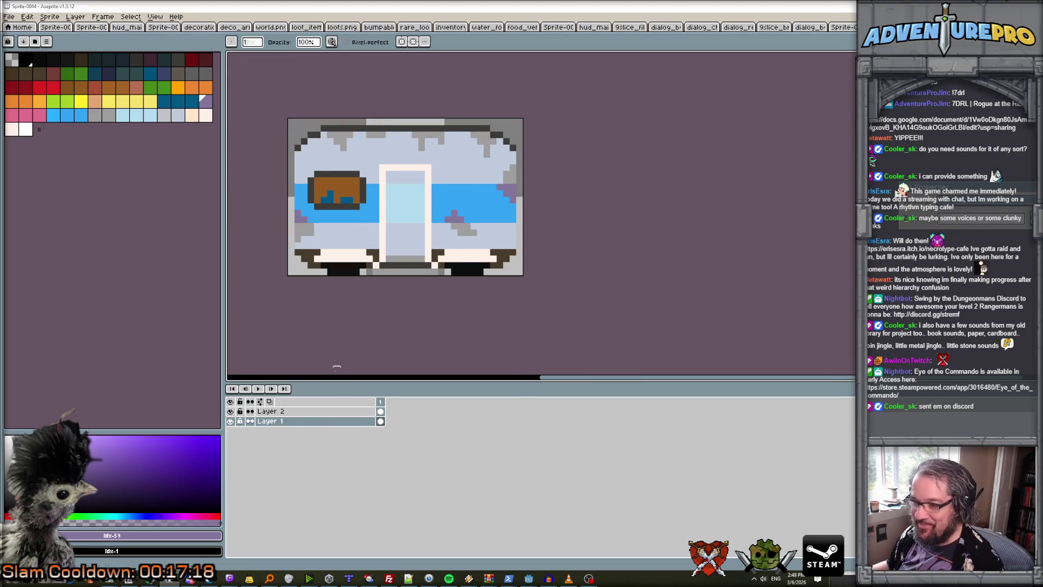
left_click(270, 412)
scroll(384, 260, "up", 1)
Draw a dark doorknob pixel on the door using the window frame colour.
key("b")
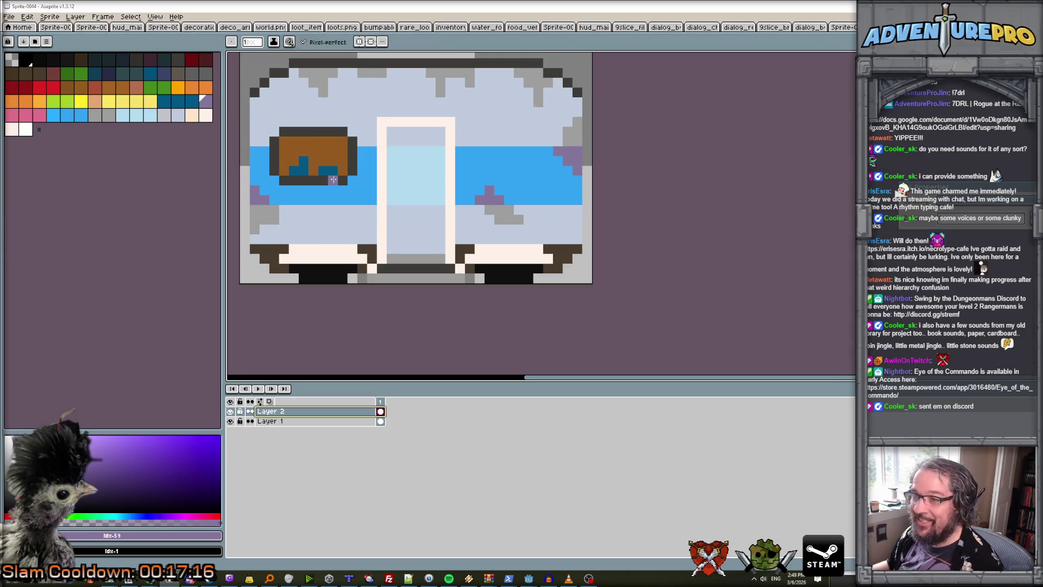
left_click(333, 180, "alt")
left_click(438, 191)
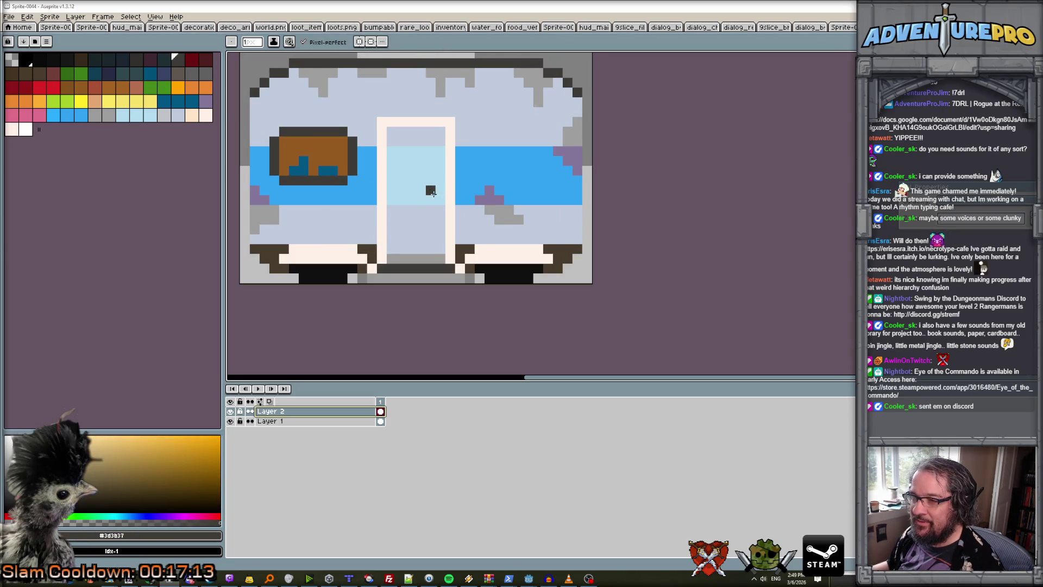
Select the entire sprite canvas with Ctrl+A.
scroll(441, 235, "down", 3)
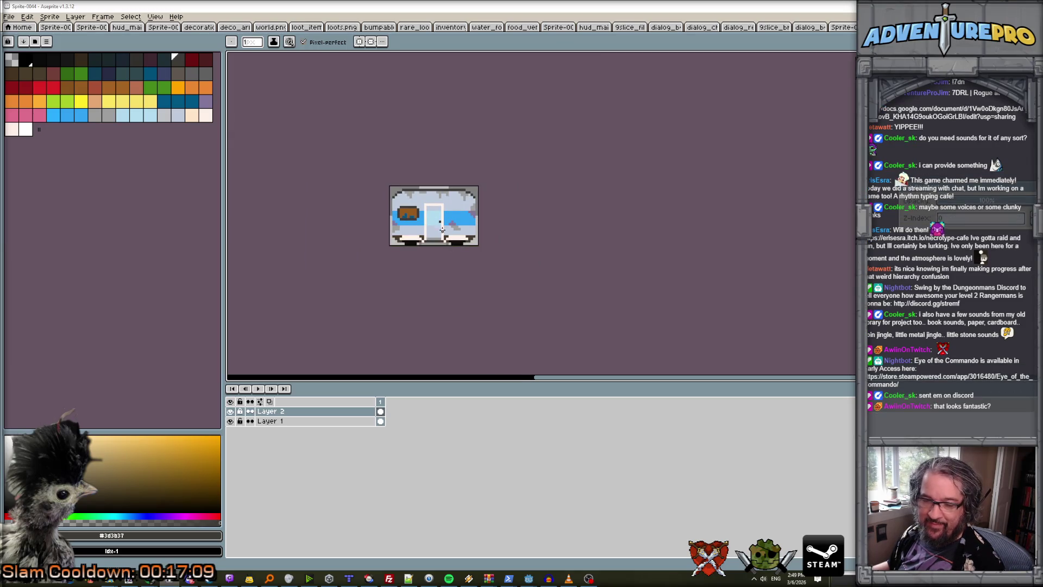
scroll(441, 228, "up", 1)
scroll(442, 226, "up", 1)
scroll(442, 226, "down", 2)
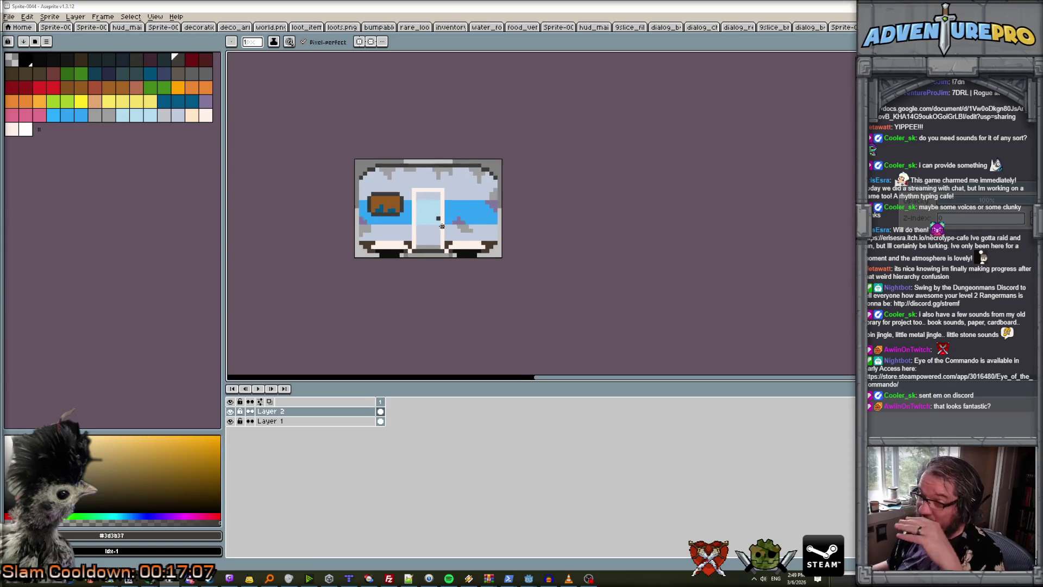
key("ctrl+a")
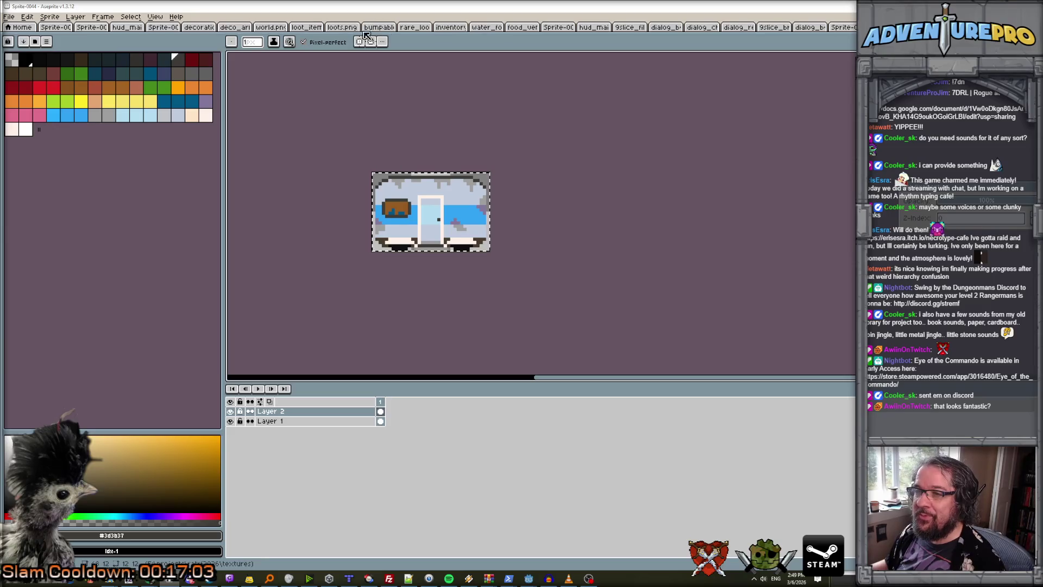
left_click(271, 27)
Paste the trailer into the world.png tileset beside the FOOD stall and deselect it.
scroll(384, 197, "down", 1)
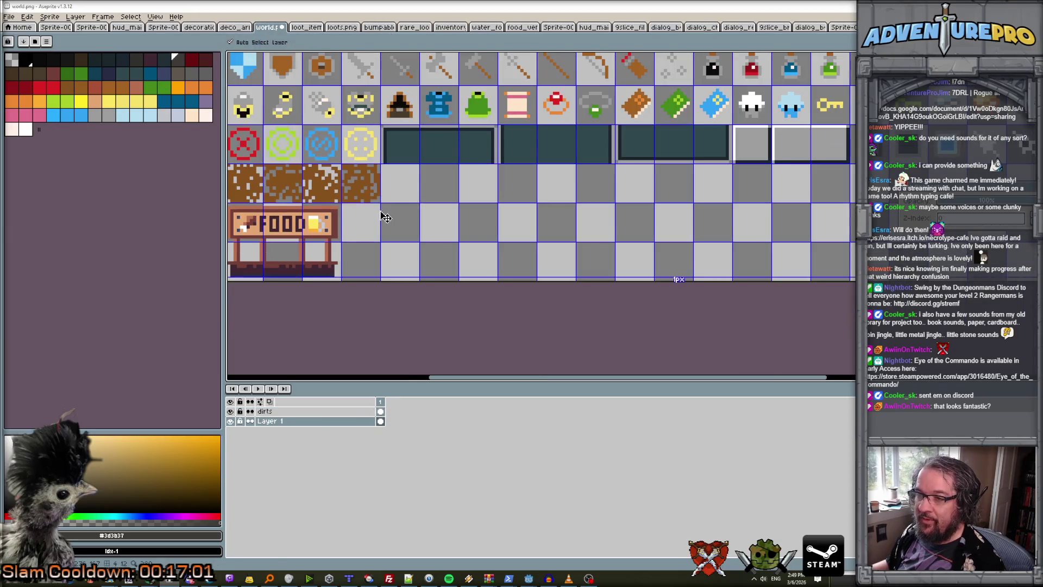
key("ctrl+v")
mouse_move(319, 245)
left_mouse_down()
mouse_move(438, 253)
mouse_move(430, 245)
left_mouse_up()
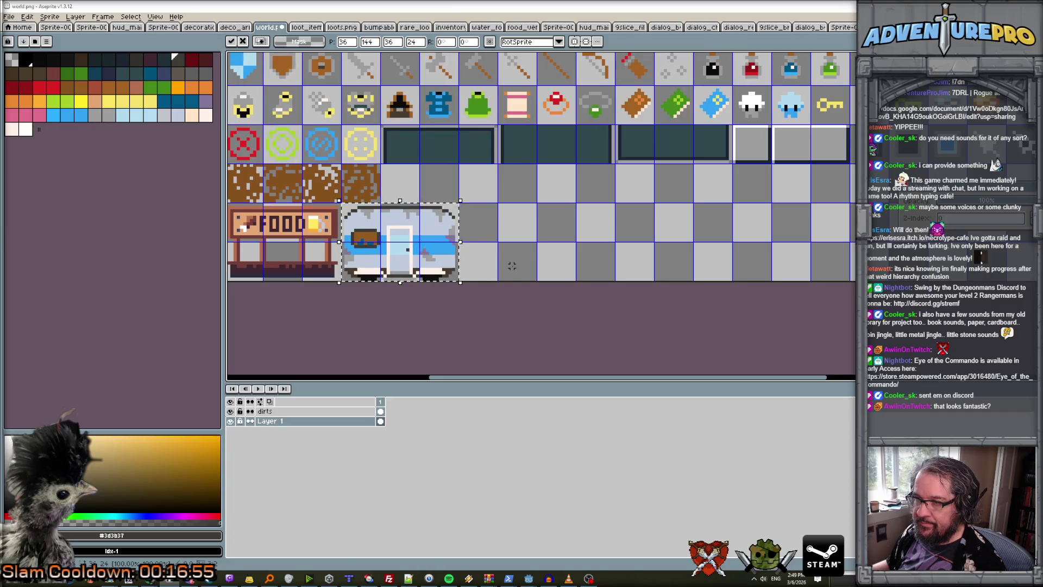
key("Return")
key("ctrl+d")
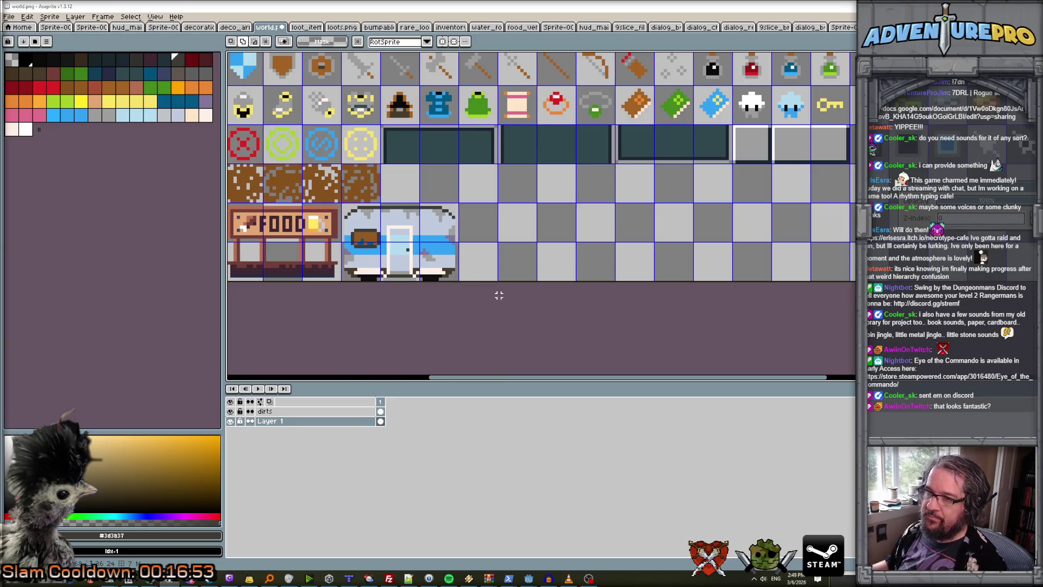
Save the tileset, confirming PNG format despite losing layers.
key("ctrl+s")
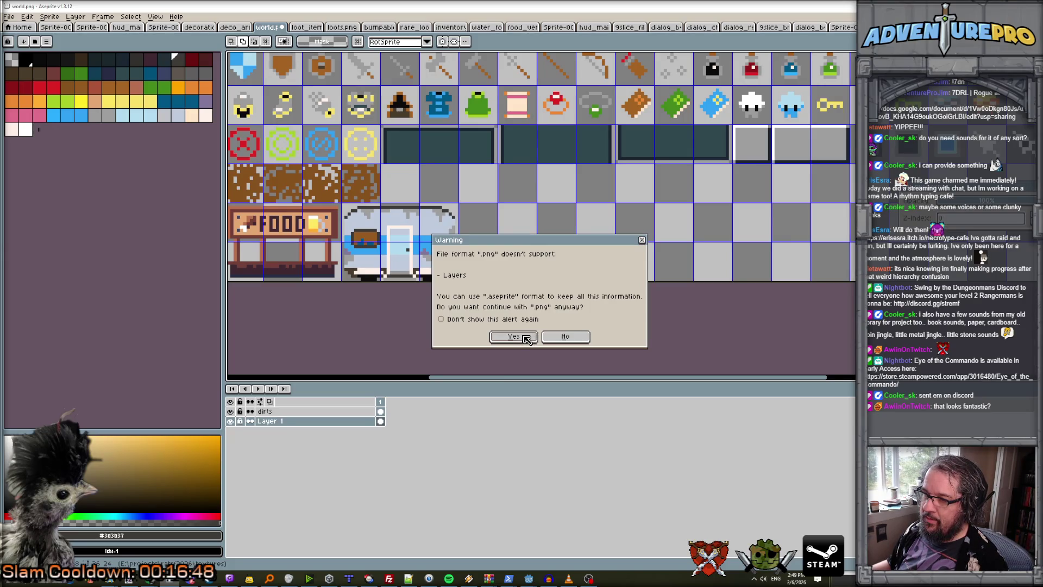
left_click(526, 339)
scroll(434, 269, "down", 1)
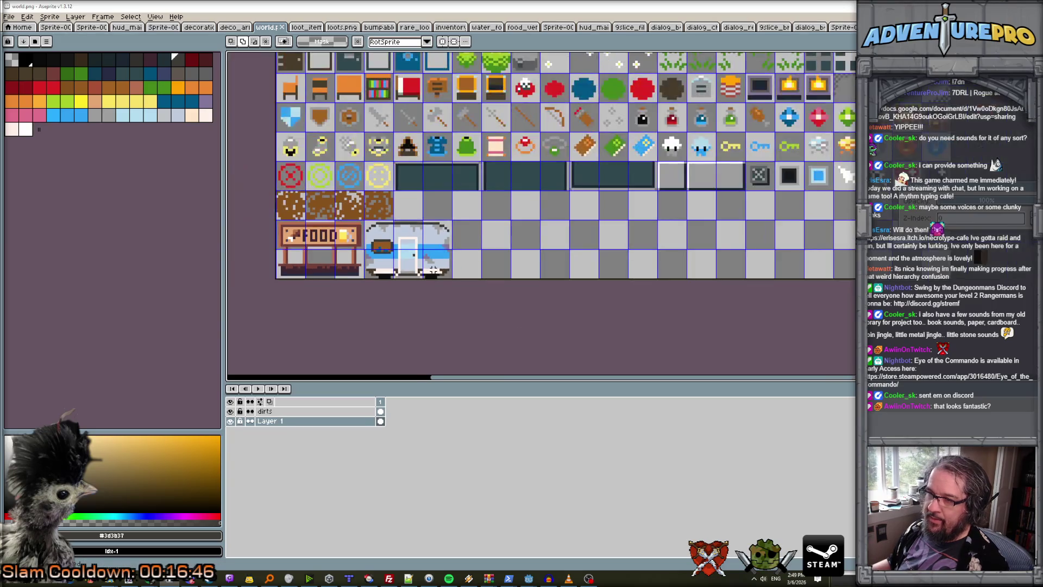
scroll(433, 269, "up", 2)
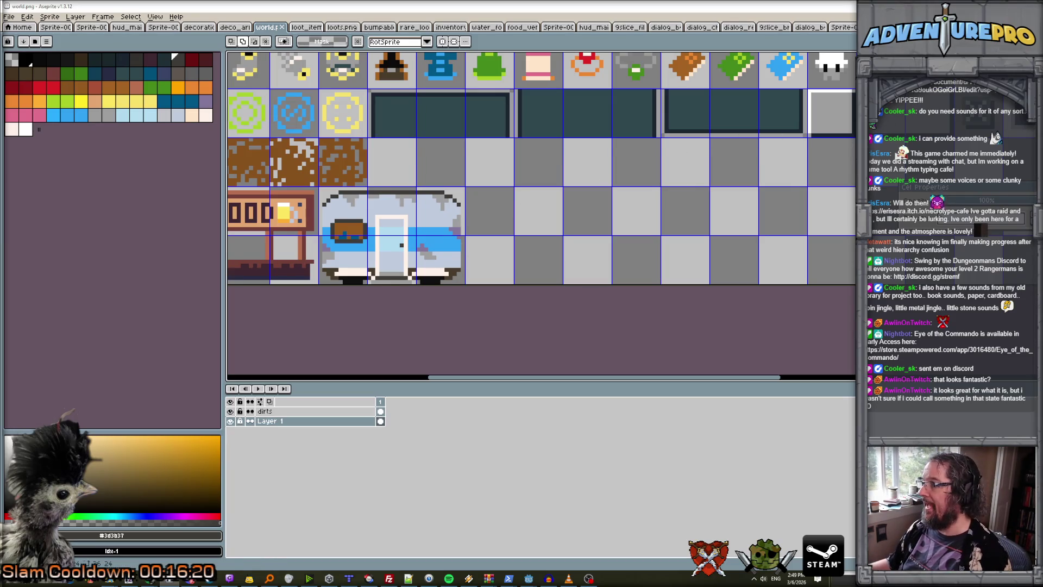
Paste the trailer as a new sprite and add a second frame copying the first.
key("ctrl+alt+v")
key("plus")
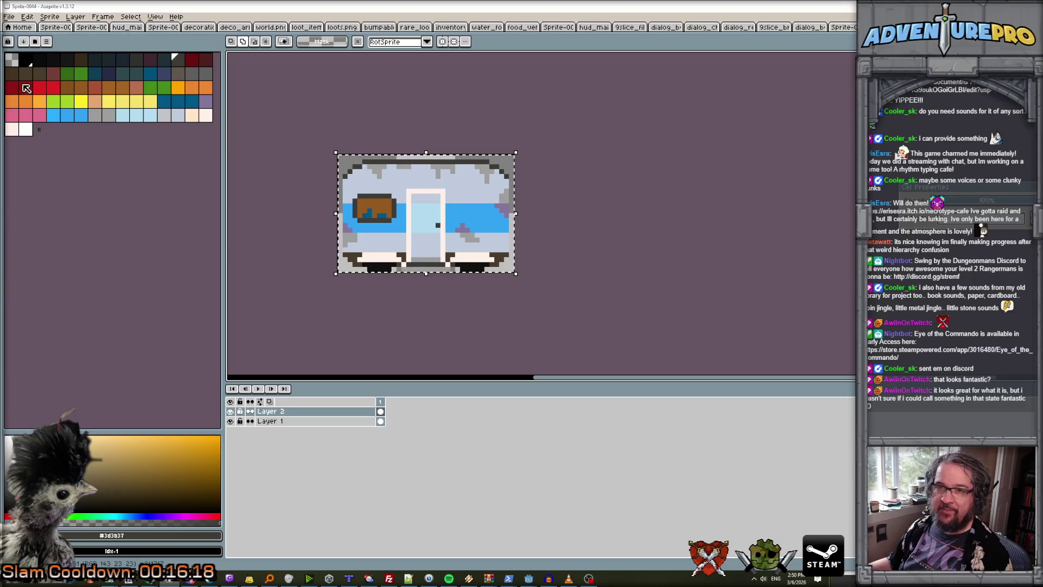
left_click(25, 88)
scroll(346, 229, "up", 1)
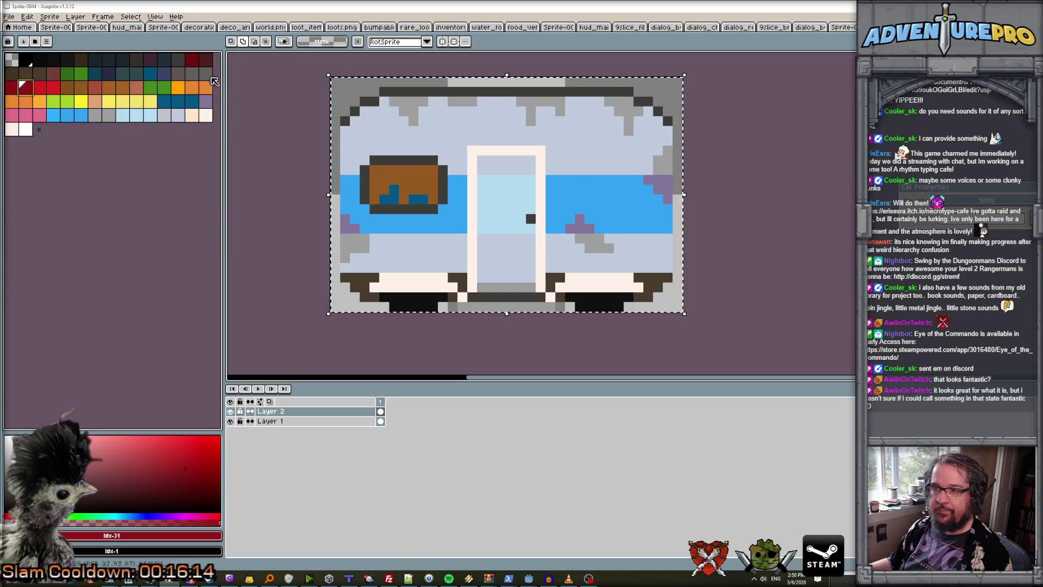
key("g")
left_click(302, 422)
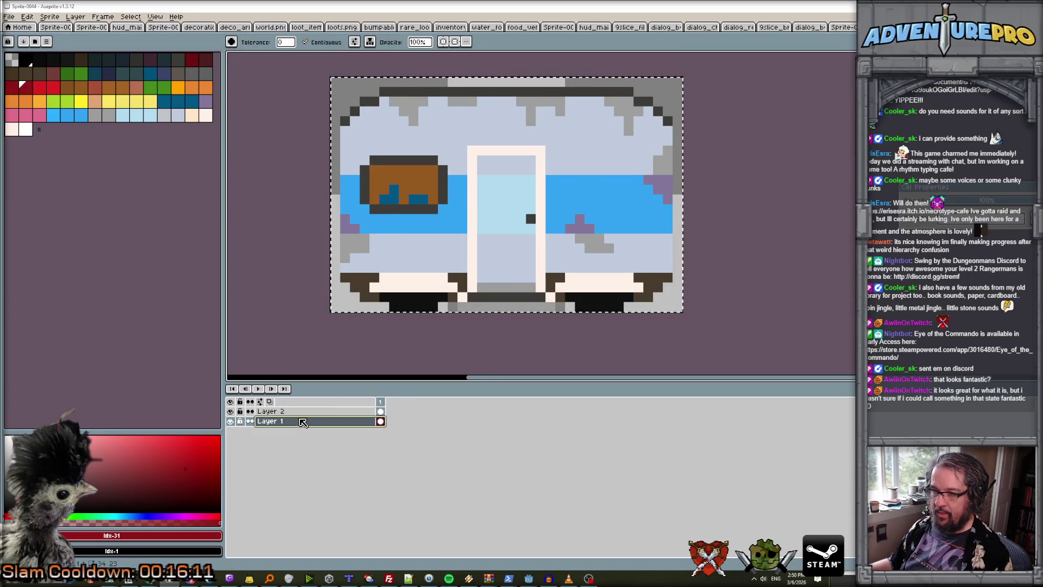
left_click(380, 402)
key("ctrl+d")
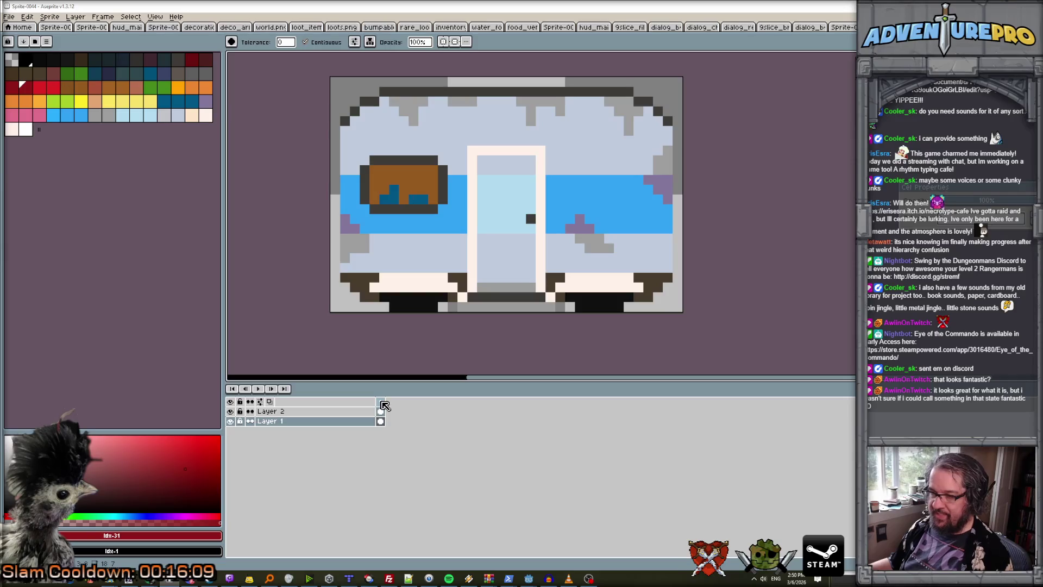
key("alt+n")
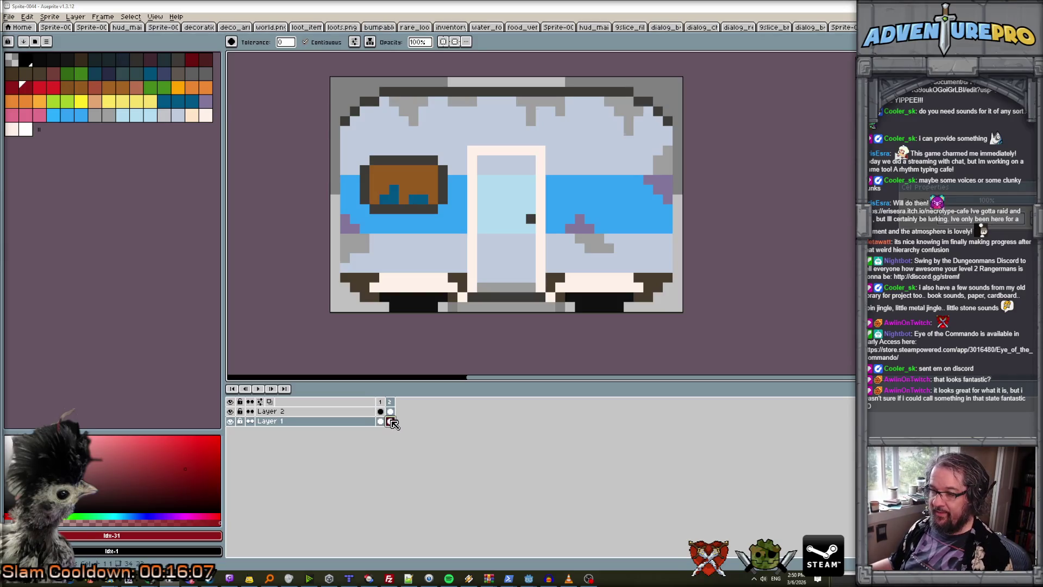
Fill the blue band red and turn the three purple patches dark brown.
left_click(438, 225)
left_click(575, 203)
scroll(626, 202, "down", 1)
scroll(626, 202, "up", 1)
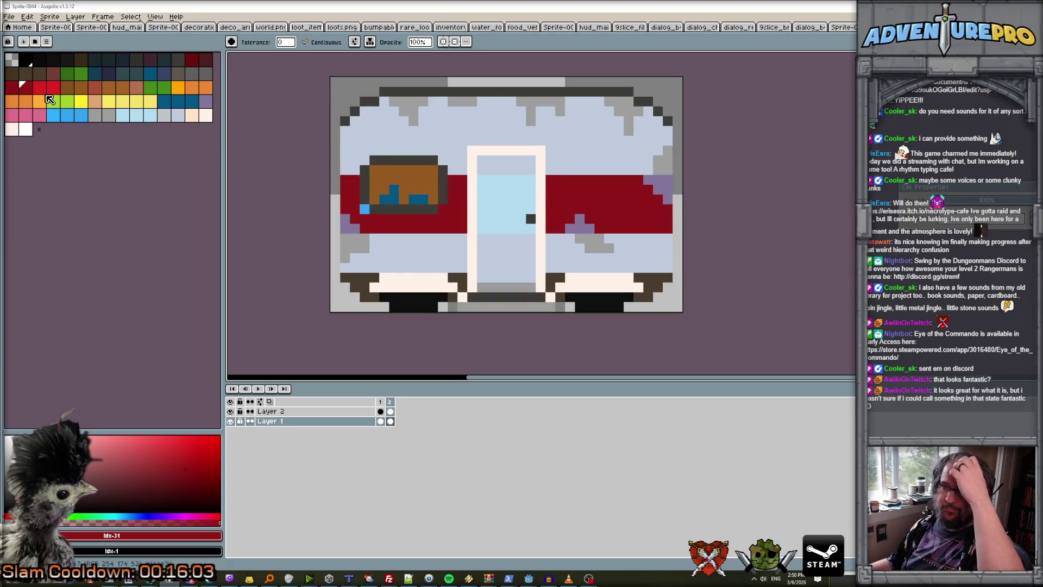
left_click(53, 73)
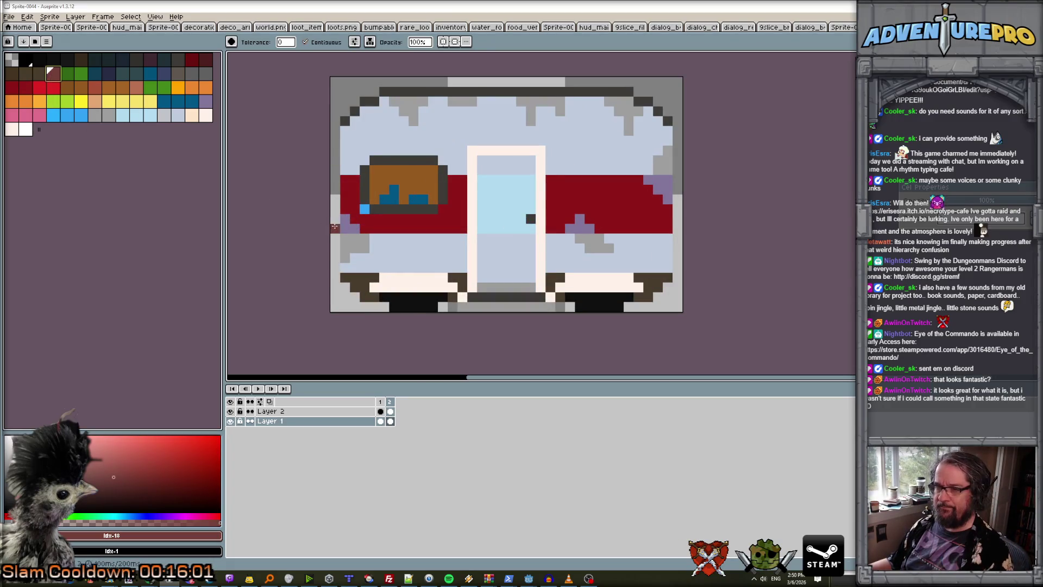
left_click(348, 224)
left_click(576, 224)
left_click(661, 182)
On Layer 2, fill the two blue window shapes with the window box's brown.
scroll(569, 188, "down", 2)
scroll(516, 177, "up", 2)
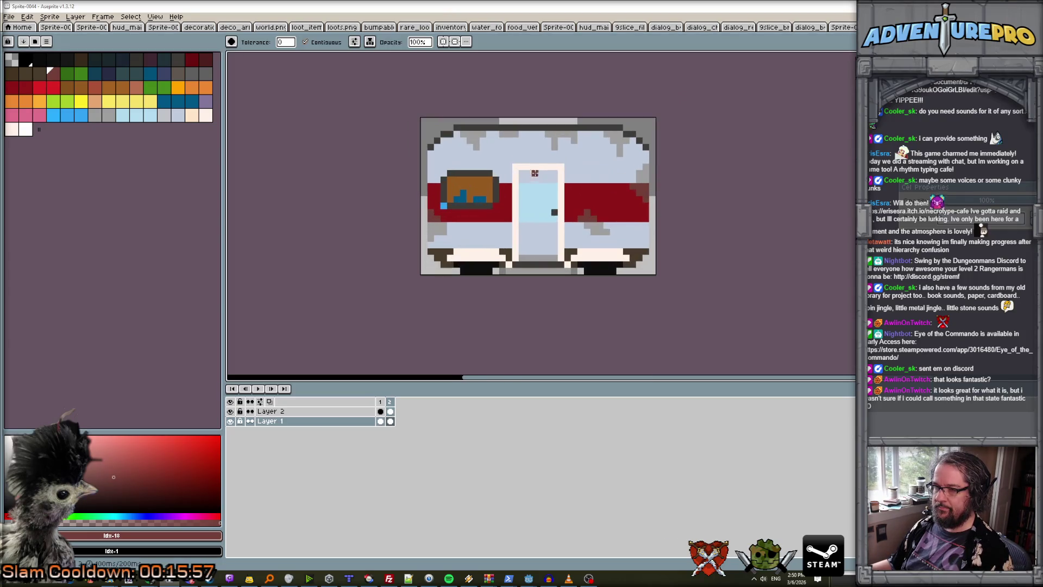
left_click(470, 185, "alt")
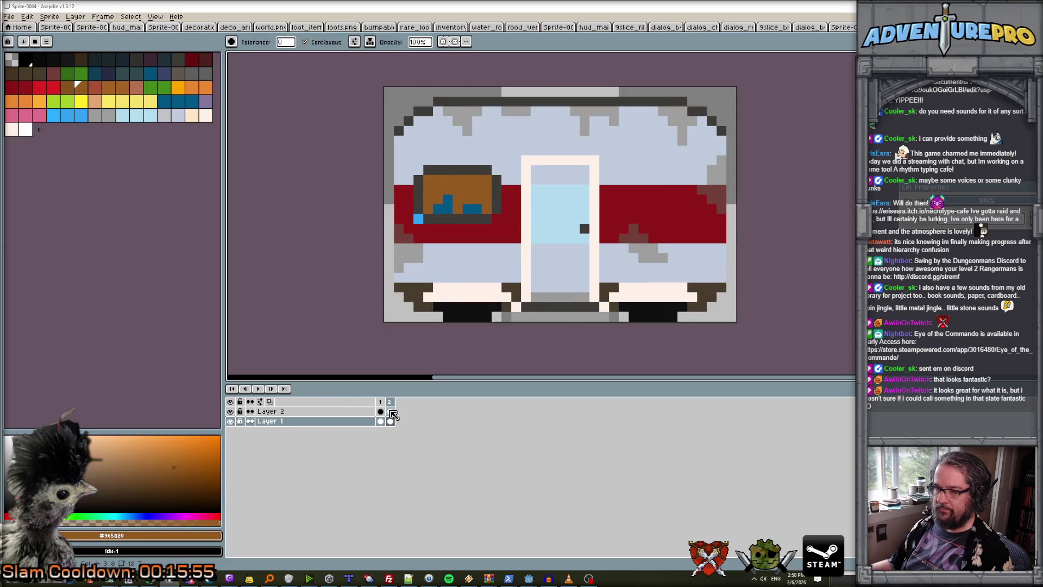
left_click(389, 411)
left_click(445, 206)
left_click(472, 208)
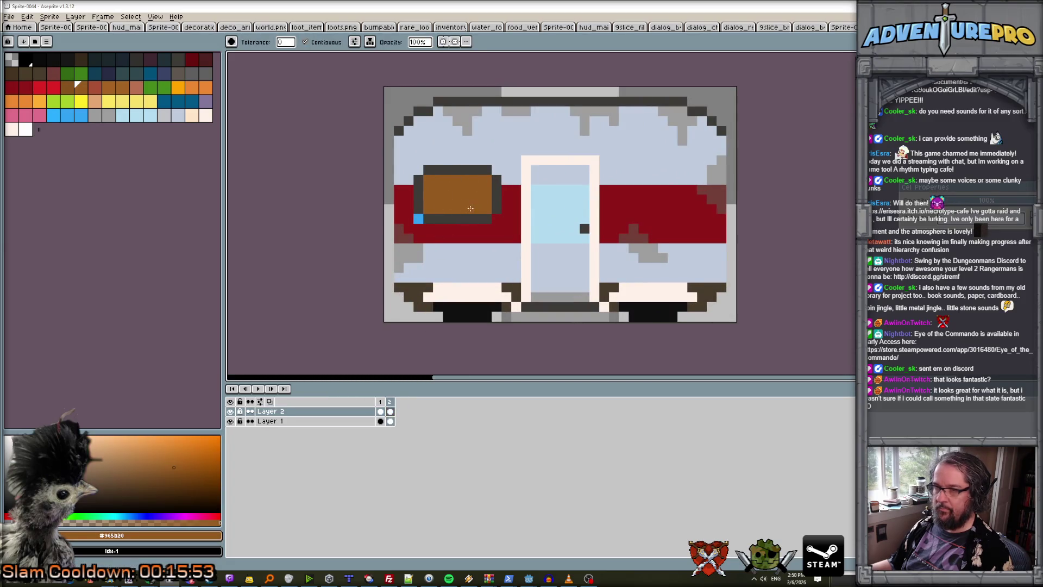
Fill the window box dark grey and the window pane light blue.
left_click(121, 58)
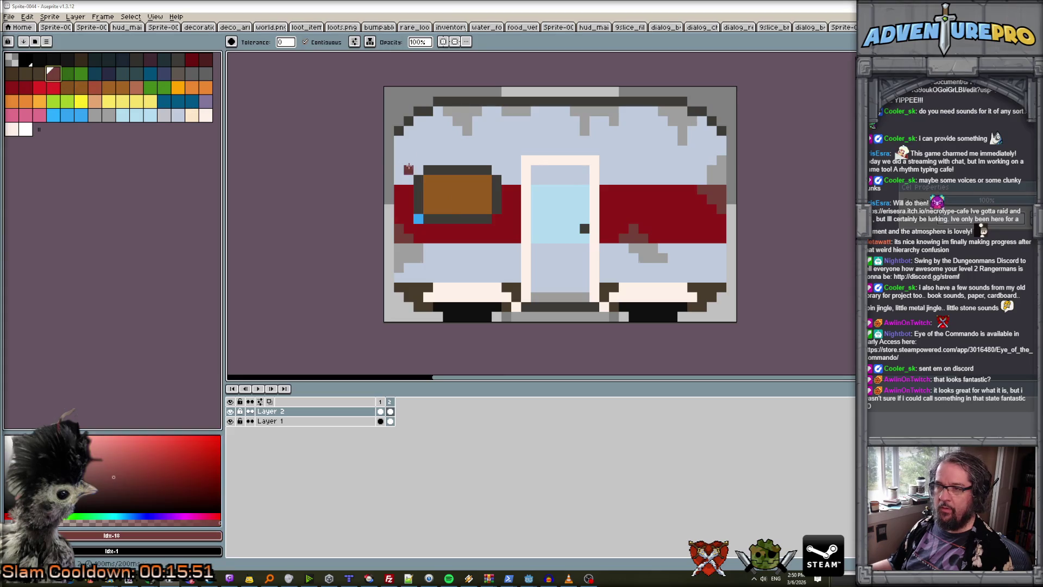
left_click(136, 59)
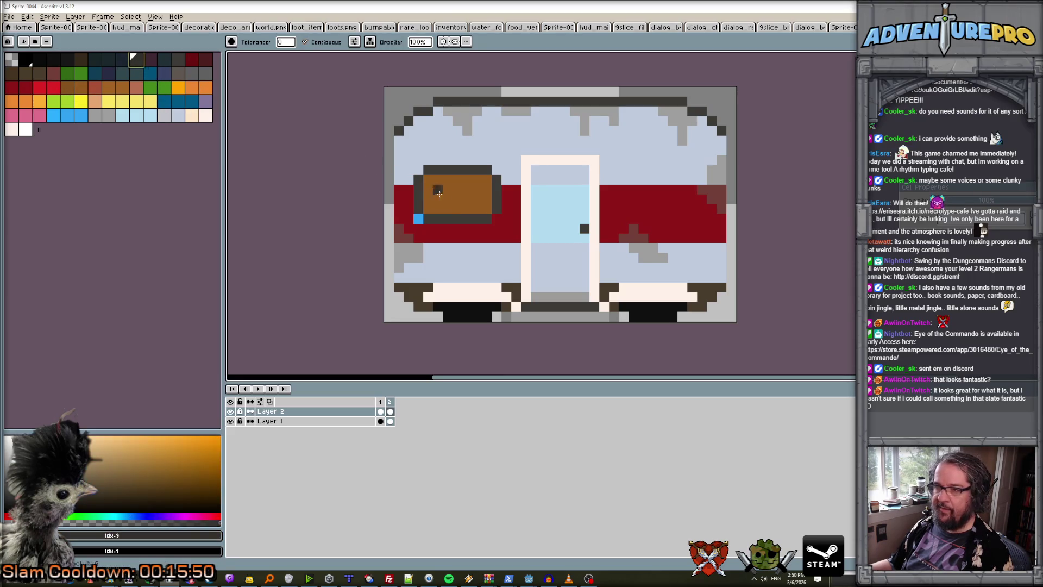
left_click(451, 201)
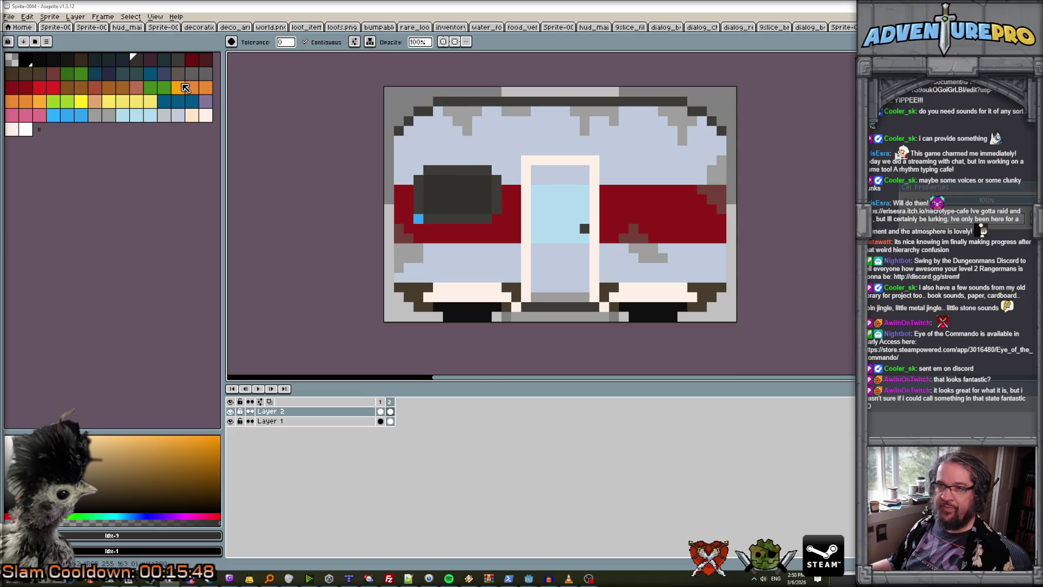
left_click(124, 117)
left_click(474, 196)
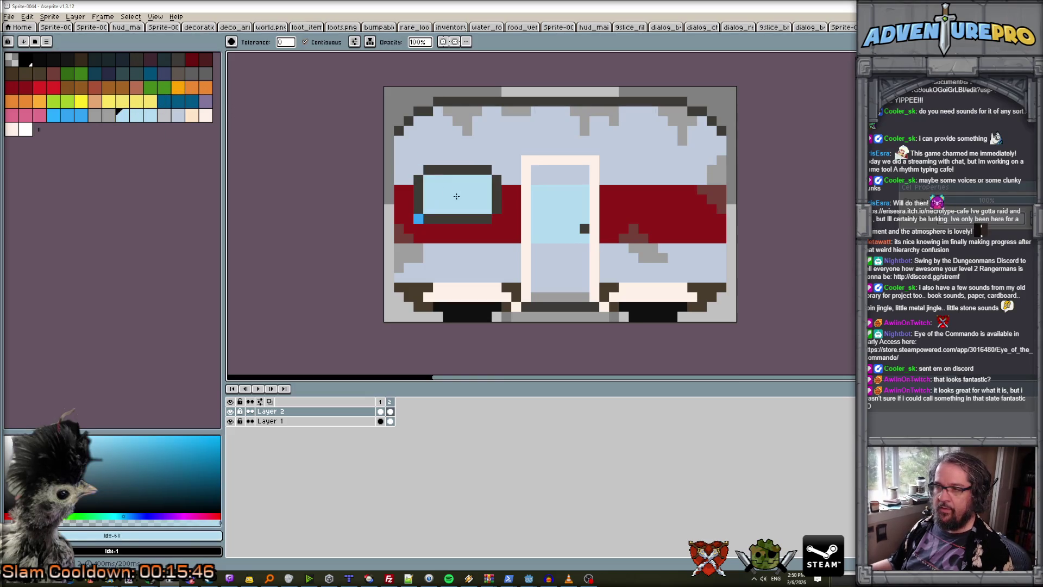
scroll(474, 196, "down", 1)
scroll(475, 196, "up", 1)
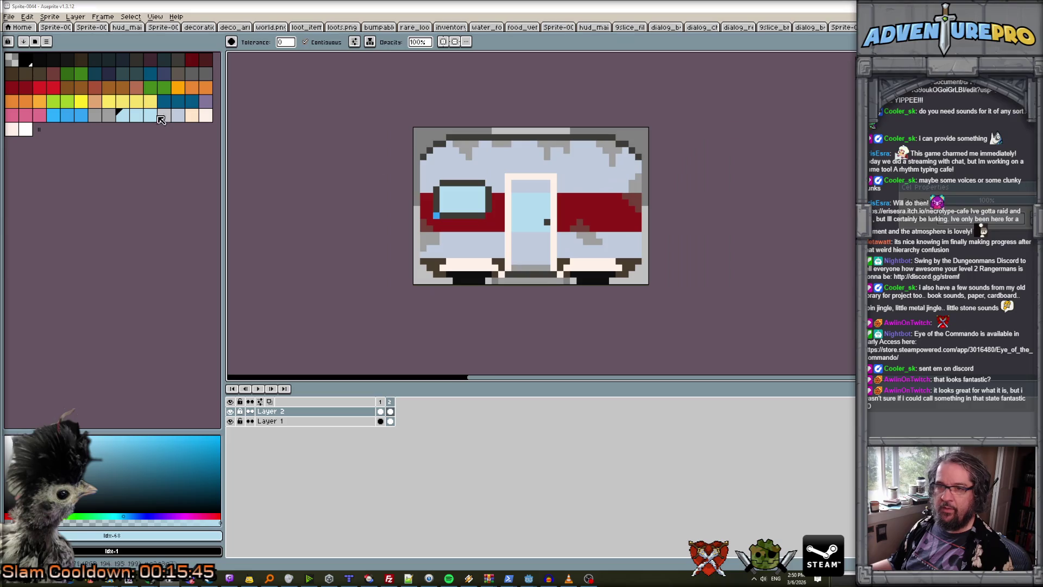
Make the window pane dark and turn the blue pixel beside it band red.
left_click(150, 60)
left_click(464, 200)
scroll(464, 200, "up", 1)
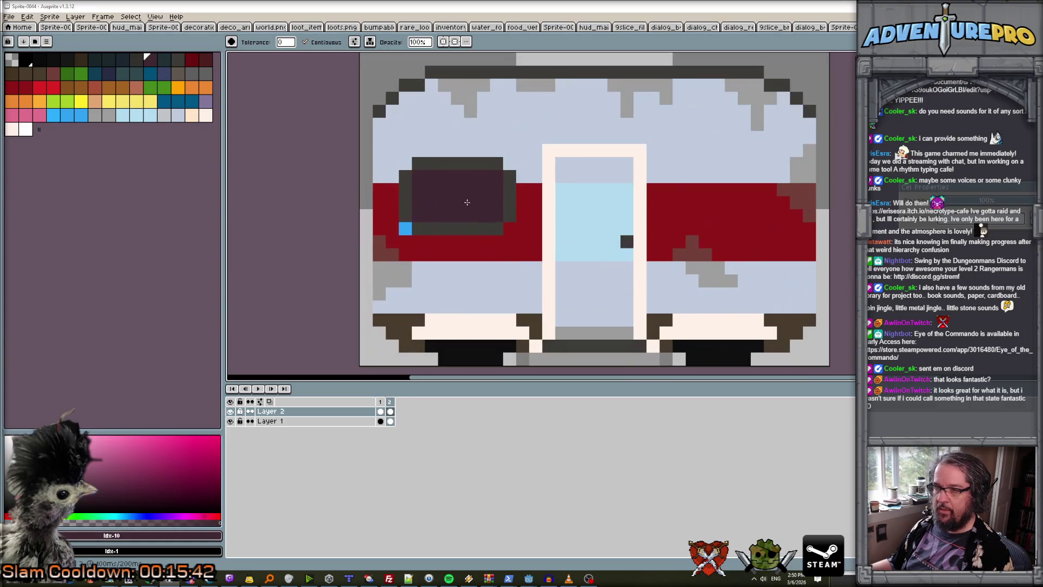
left_click(418, 239, "alt")
left_click(407, 229)
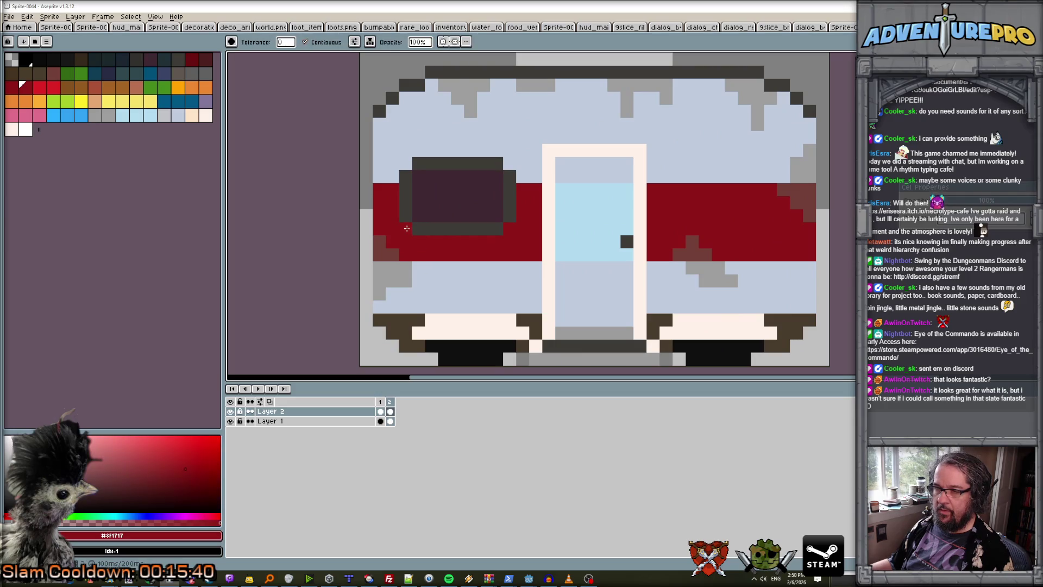
left_click(150, 87)
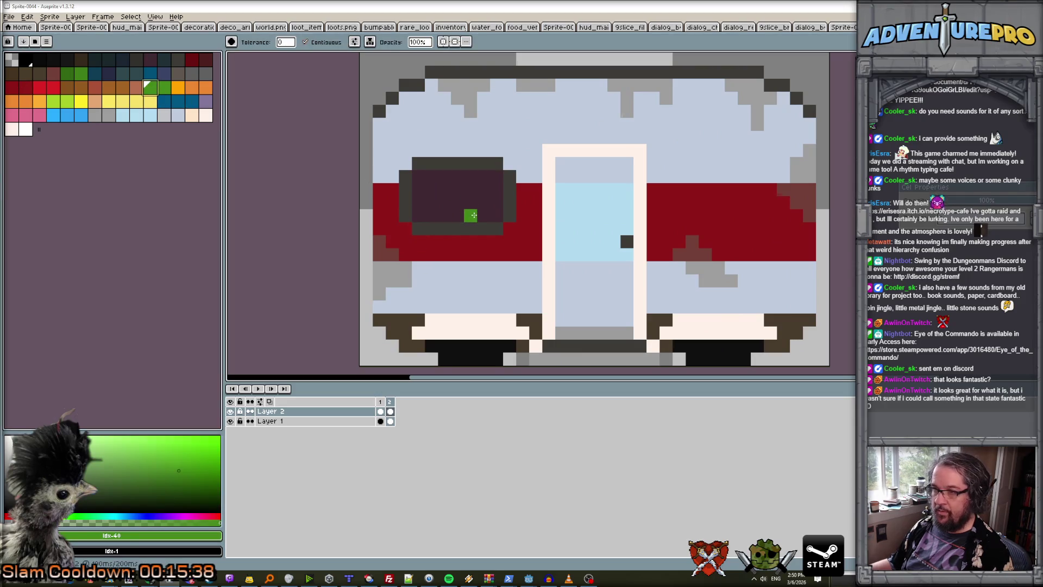
Draw green plant pixels inside the dark trailer window with the Pencil.
key("b")
left_click(483, 216)
left_click_drag(468, 203, 483, 202)
left_click(444, 216)
left_click(418, 216)
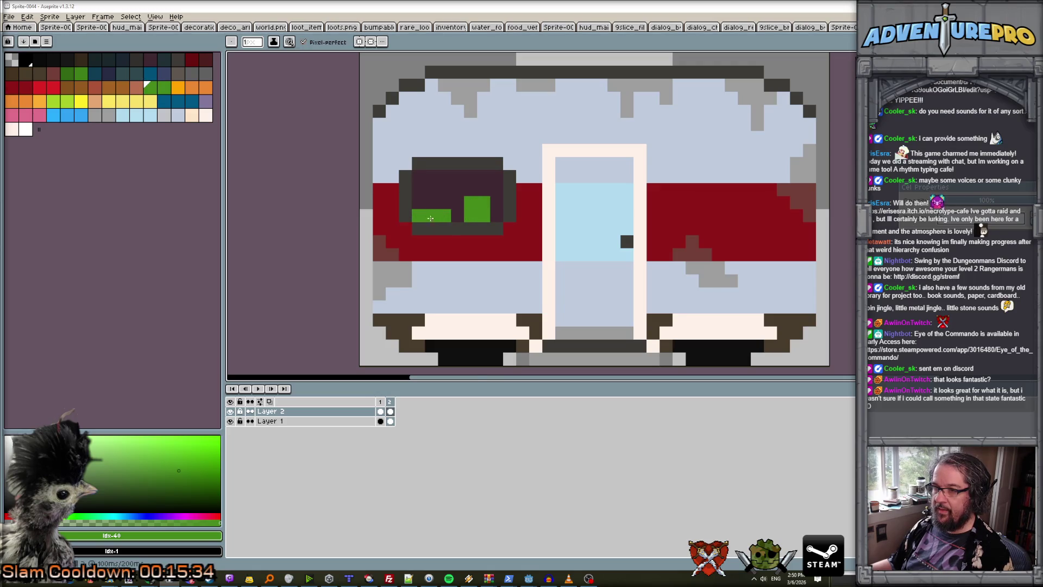
scroll(484, 240, "down", 3)
scroll(505, 249, "up", 3)
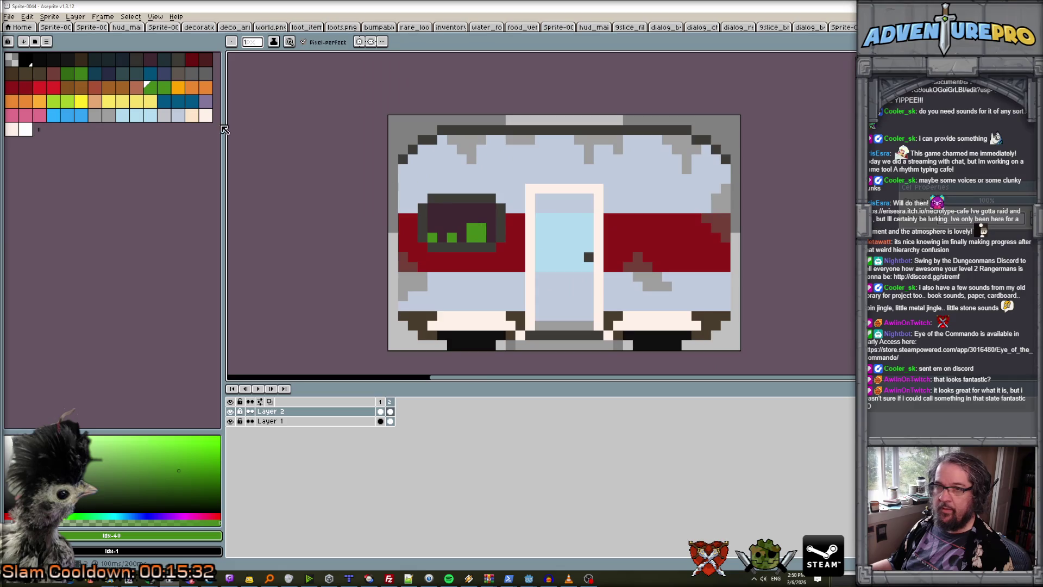
Shade the plants with dark-green pixels and yellow-green highlights.
left_click(67, 72)
scroll(529, 276, "up", 3)
left_click(530, 276)
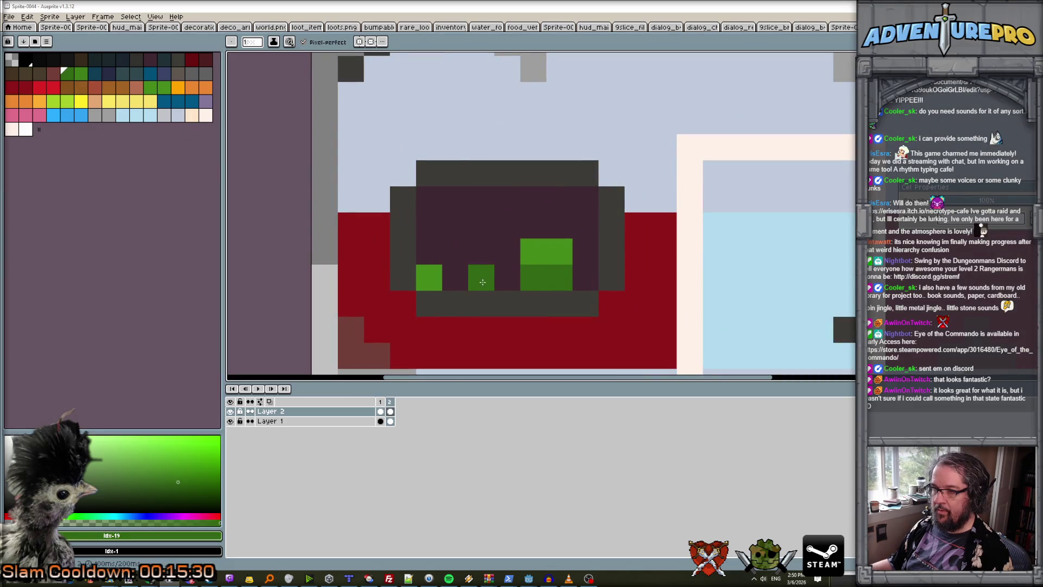
scroll(572, 289, "down", 3)
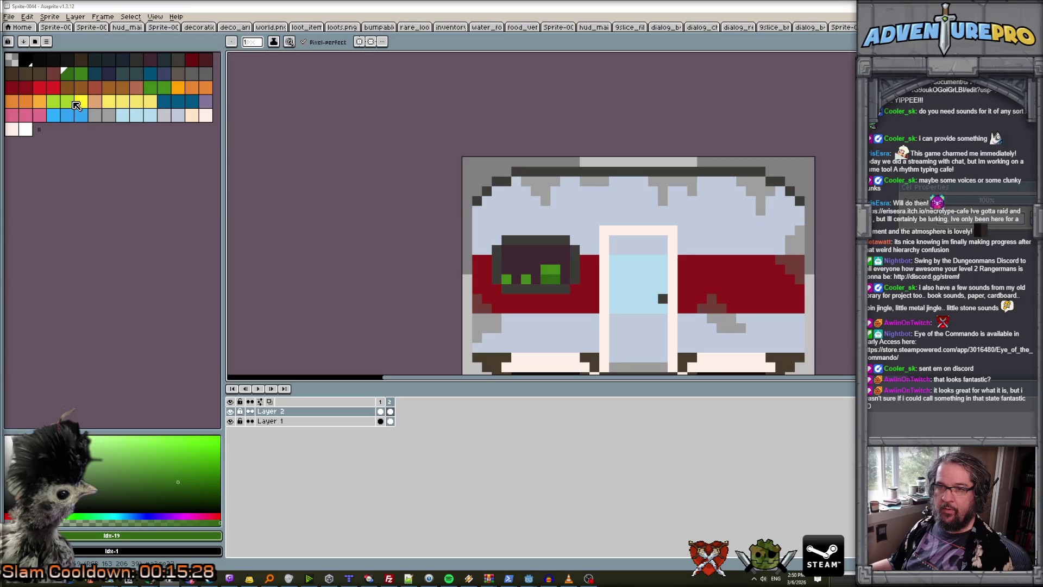
left_click(67, 101)
left_click(556, 260)
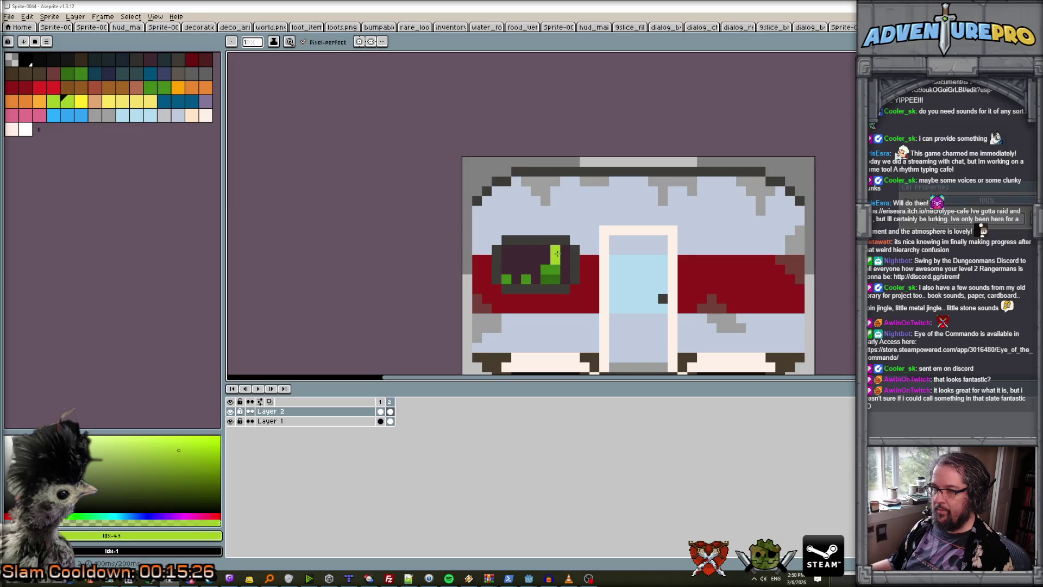
scroll(557, 253, "down", 2)
scroll(568, 299, "up", 2)
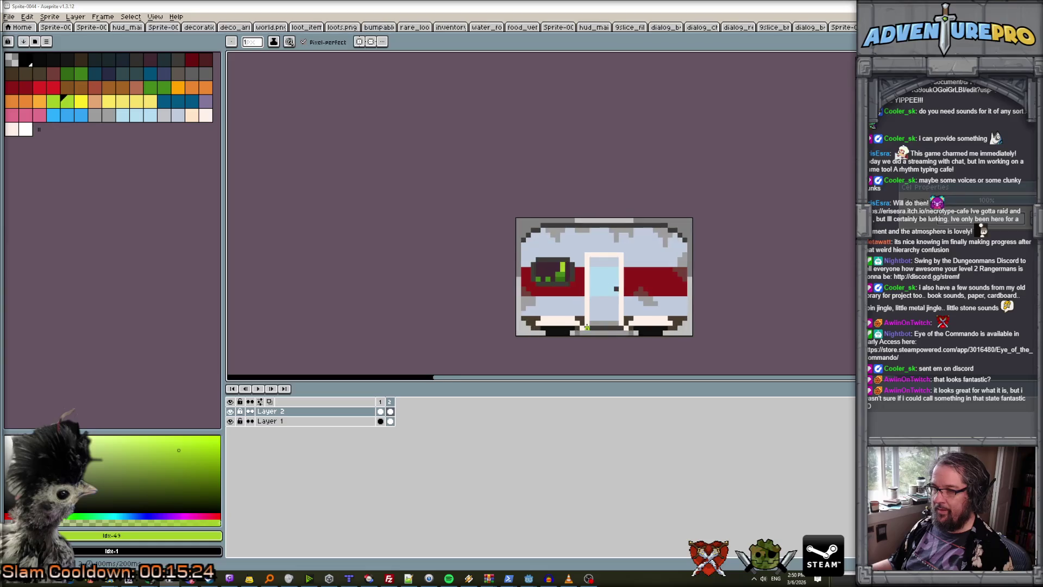
Repaint the trailer's light-blue door pink.
left_click_drag(567, 299, 507, 281)
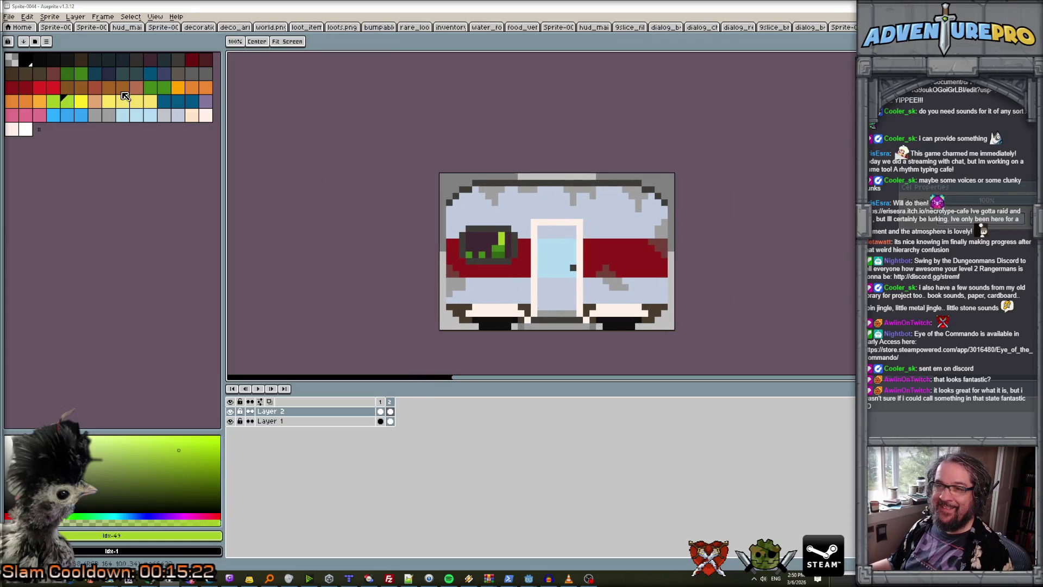
left_click(53, 87)
scroll(557, 260, "up", 1)
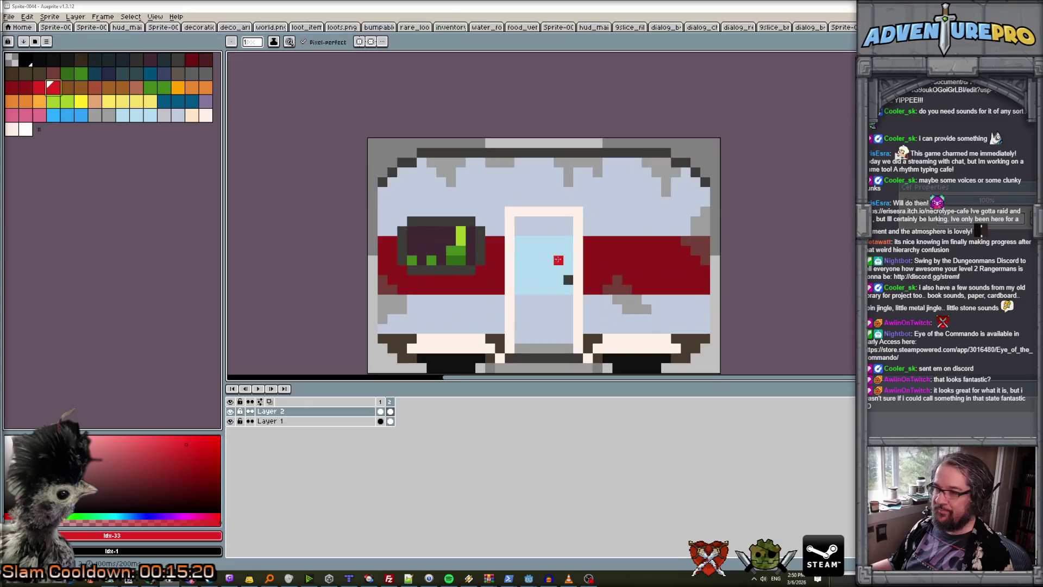
left_click(39, 116)
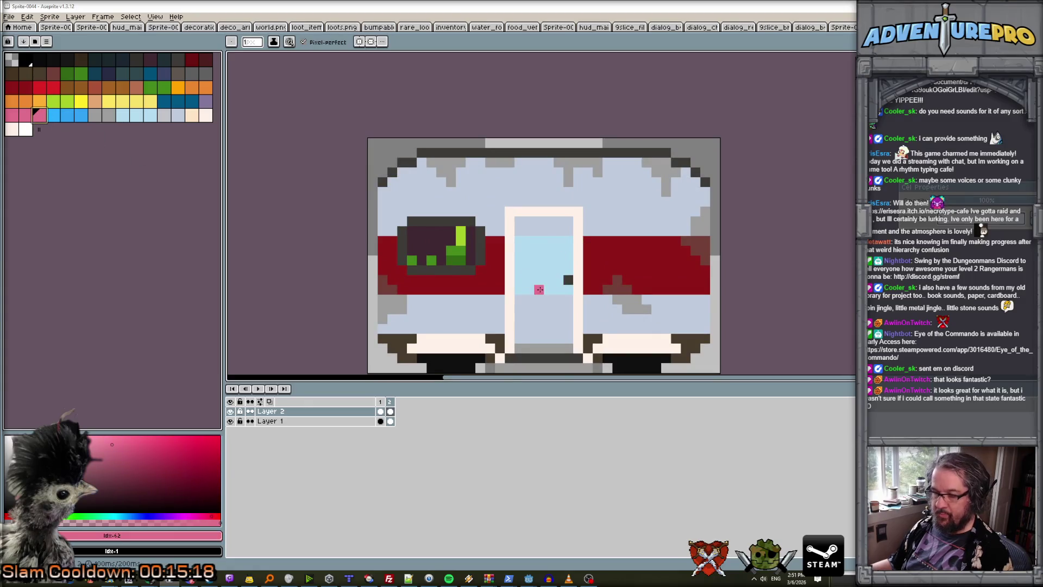
mouse_move(517, 290)
left_mouse_down()
mouse_move(561, 290)
mouse_move(560, 279)
mouse_move(519, 280)
mouse_move(519, 243)
mouse_move(570, 243)
mouse_move(566, 272)
mouse_move(532, 265)
mouse_move(529, 253)
mouse_move(548, 267)
mouse_move(559, 250)
left_mouse_up()
scroll(560, 255, "down", 3)
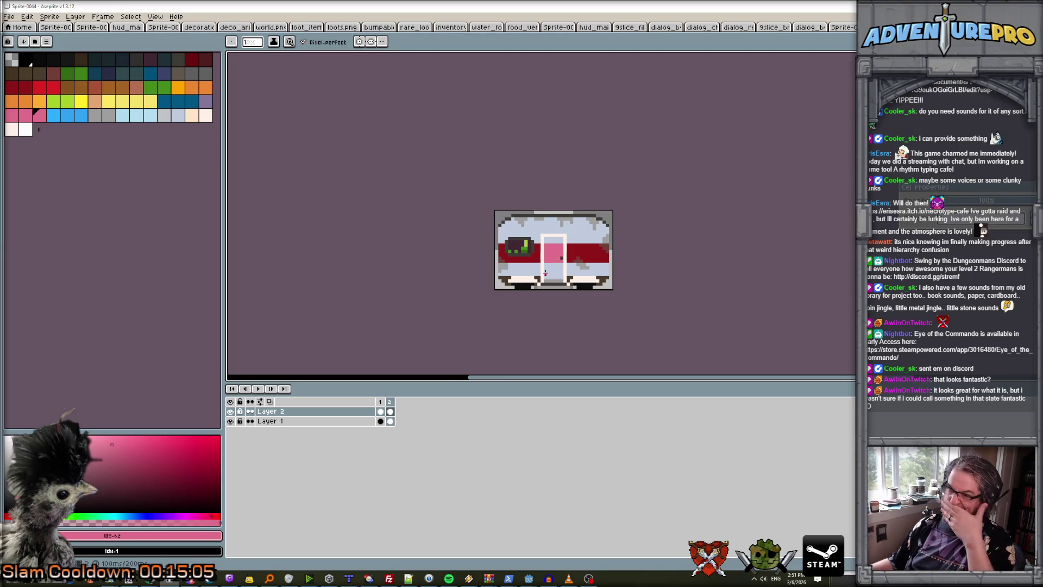
scroll(545, 273, "up", 1)
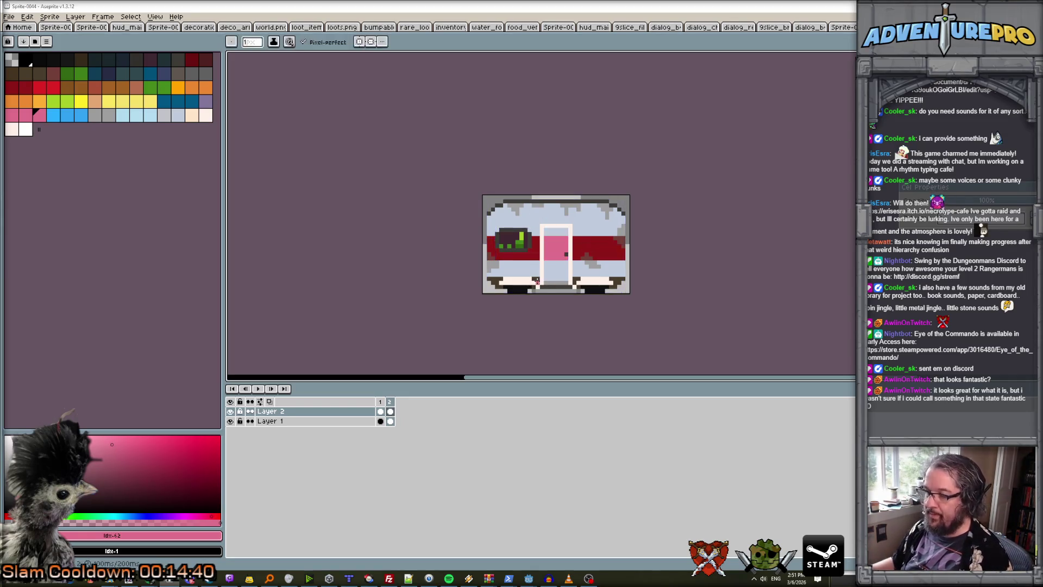
Paste the red pink-door trailer into world.png right beside the blue trailer.
key("ctrl+a")
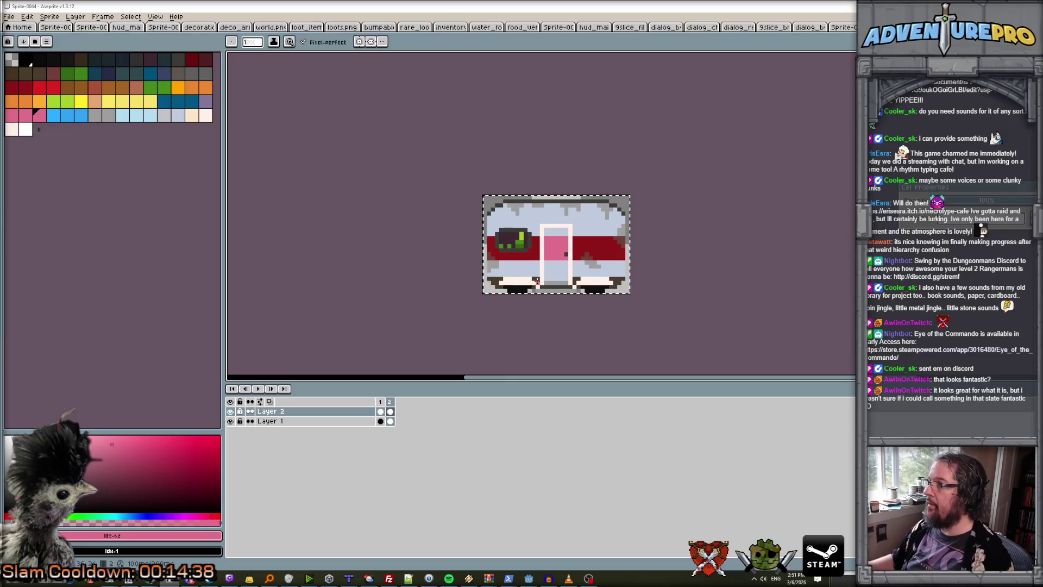
left_click(270, 28)
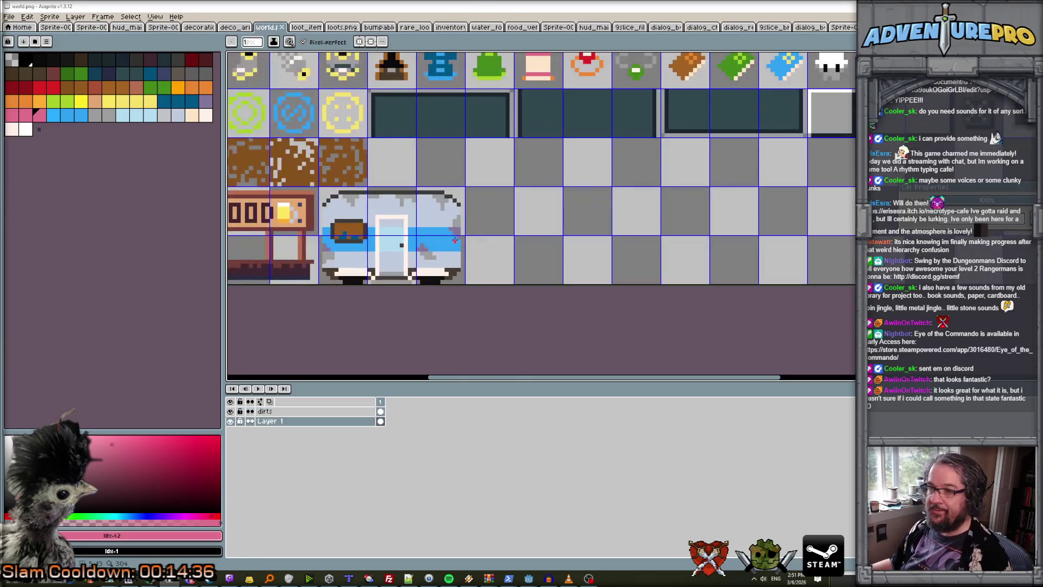
key("ctrl+v")
left_click_drag(288, 239, 584, 257)
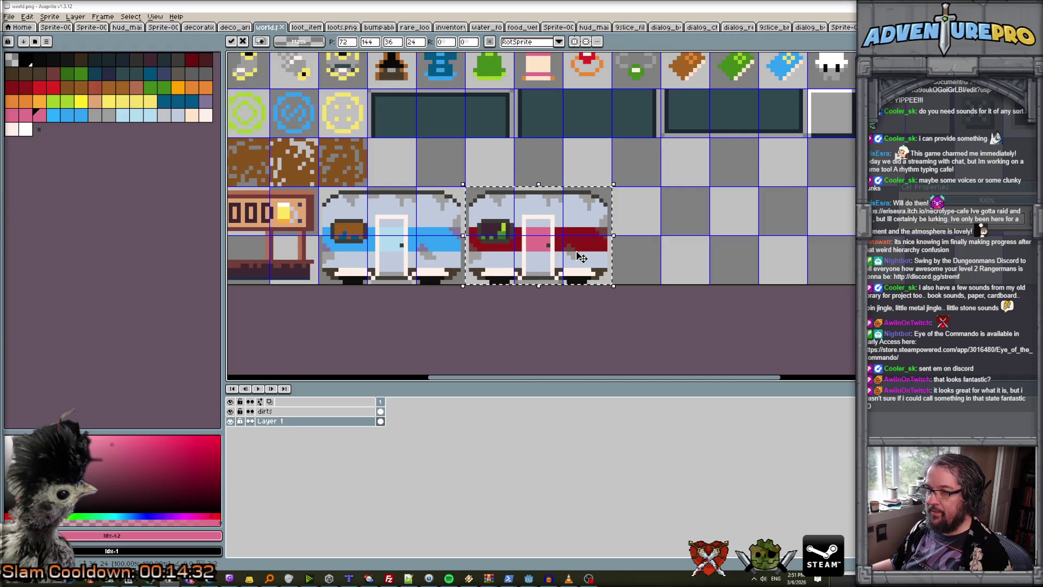
key("Return")
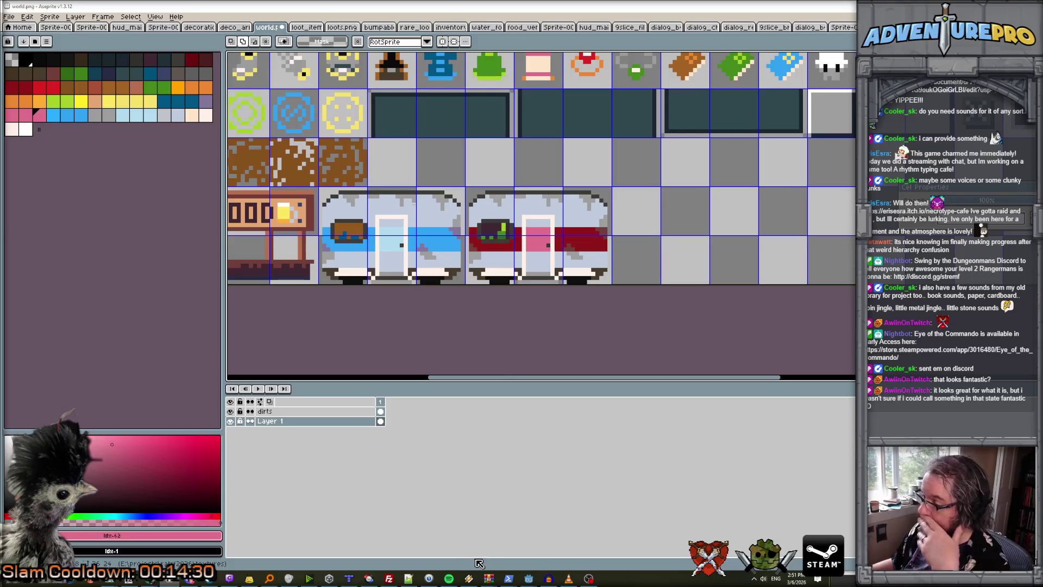
scroll(465, 229, "down", 3)
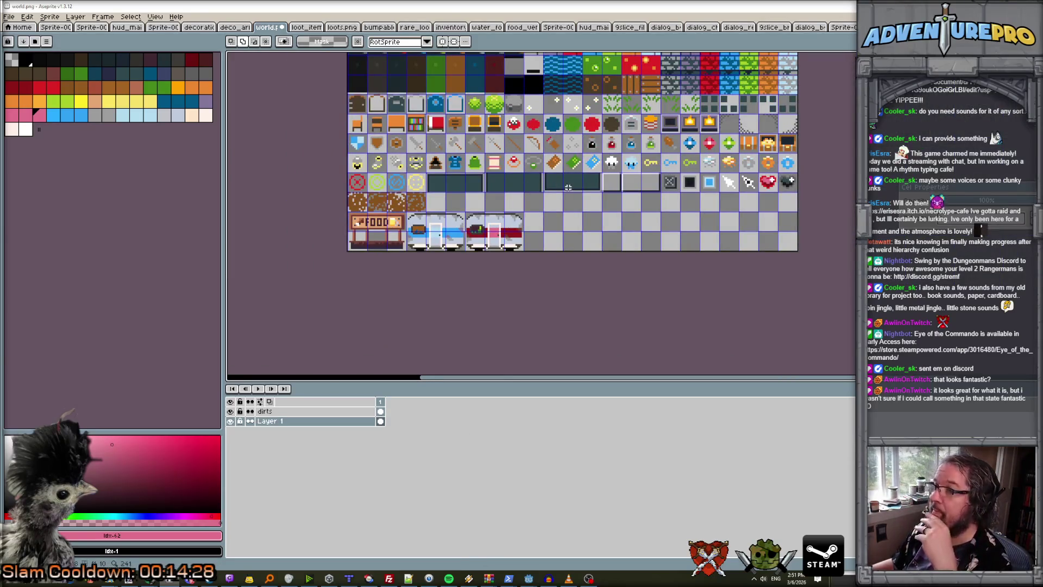
Bring the top rows of world.png into view and marquee-select the purple wall tile.
scroll(586, 152, "up", 1)
left_click_drag(581, 59, 585, 152)
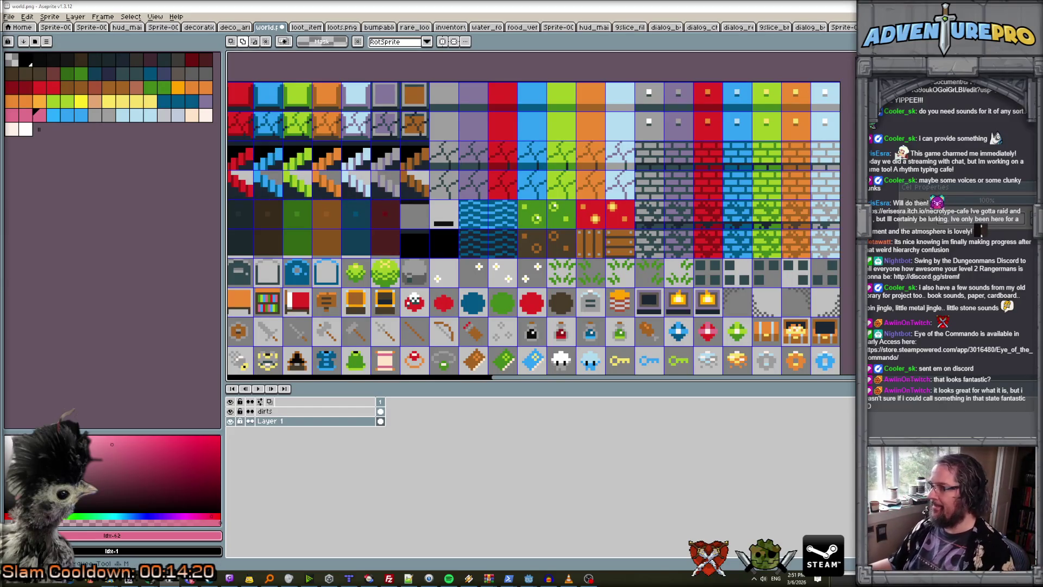
scroll(794, 129, "up", 1)
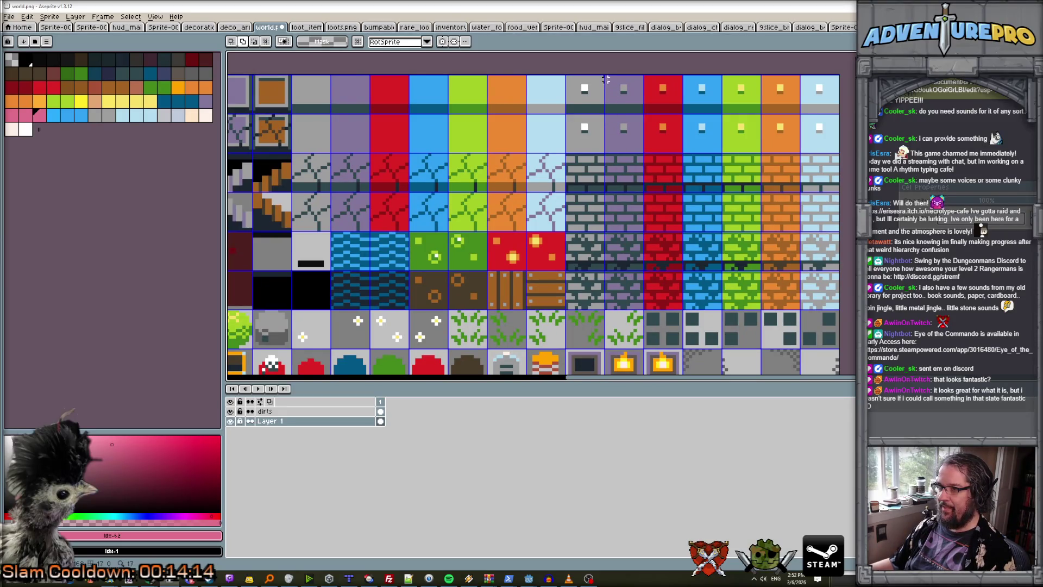
scroll(606, 79, "up", 2)
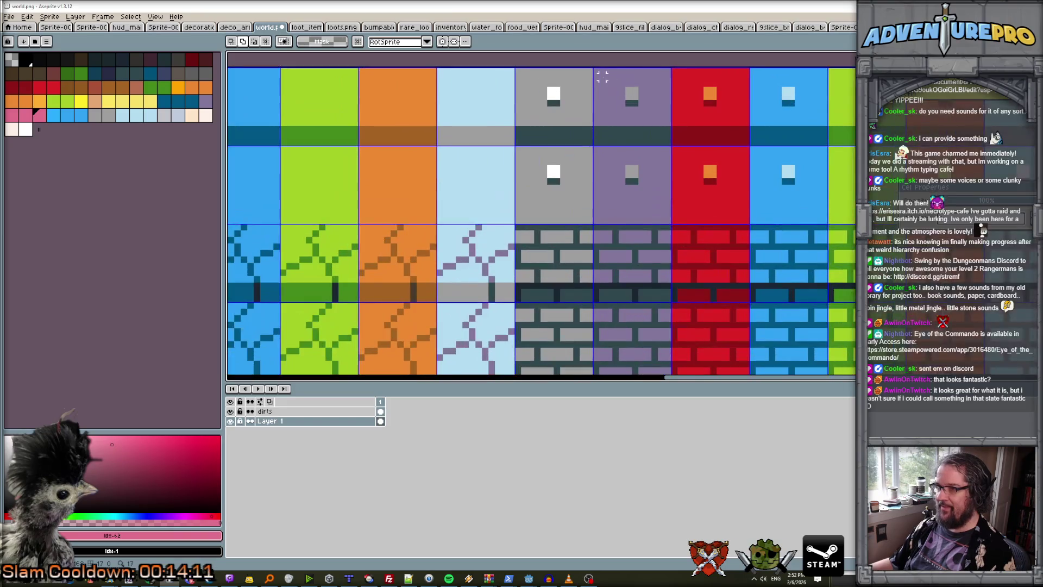
mouse_move(597, 73)
left_mouse_down()
mouse_move(668, 141)
mouse_move(672, 224)
left_mouse_up()
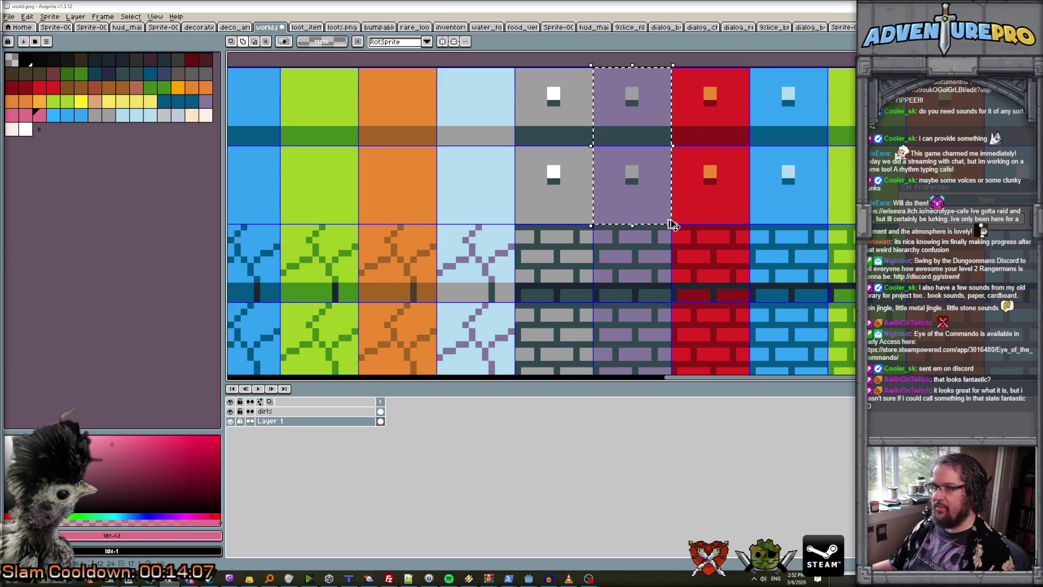
scroll(612, 167, "down", 2)
Paste the copied purple tile into a new 12×24 sprite, Sprite-0005.
key("alt+f")
key("n")
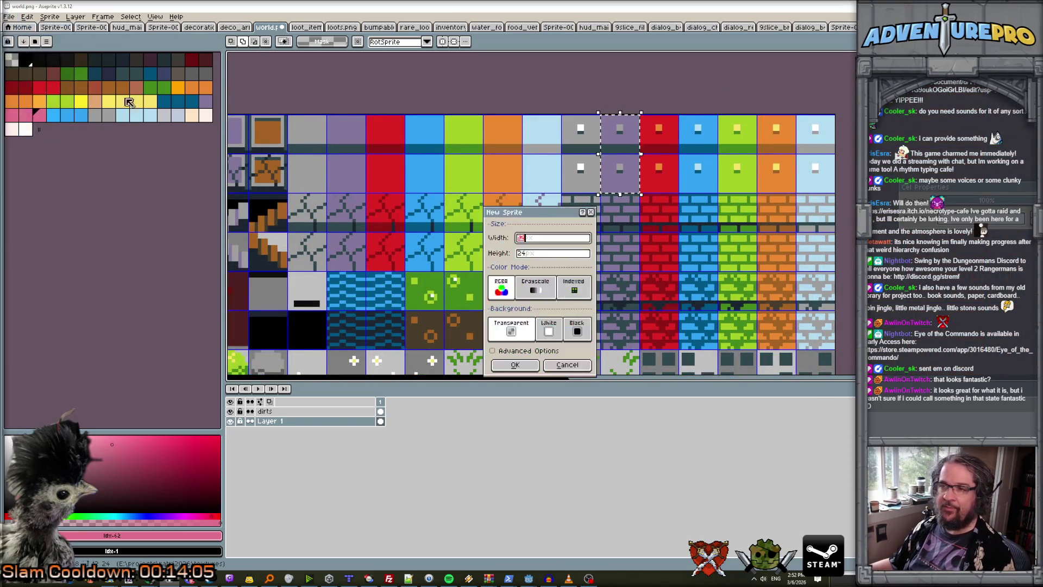
left_click(515, 365)
key("ctrl+v")
scroll(652, 196, "up", 2)
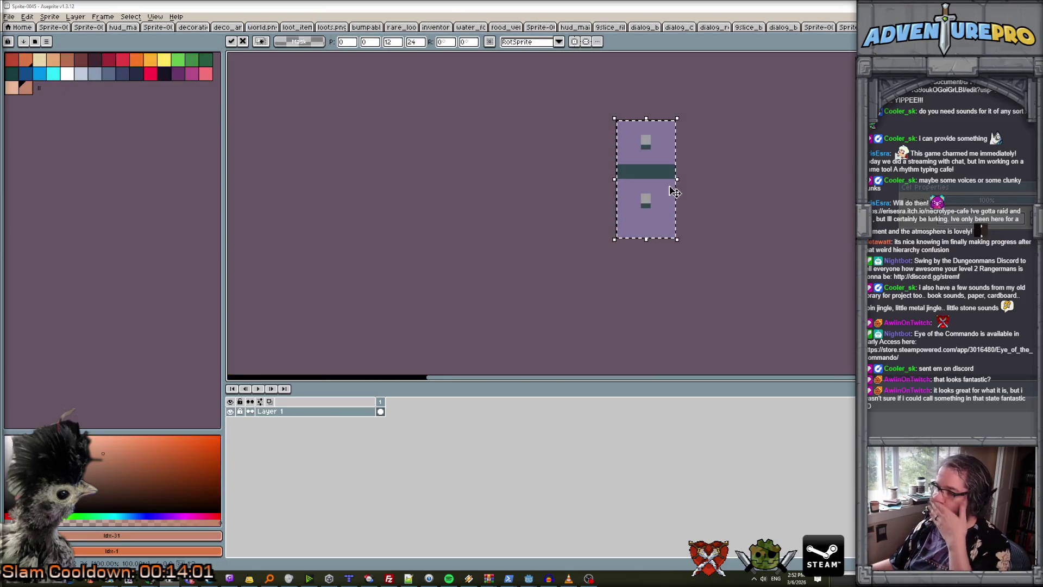
key("ctrl+d")
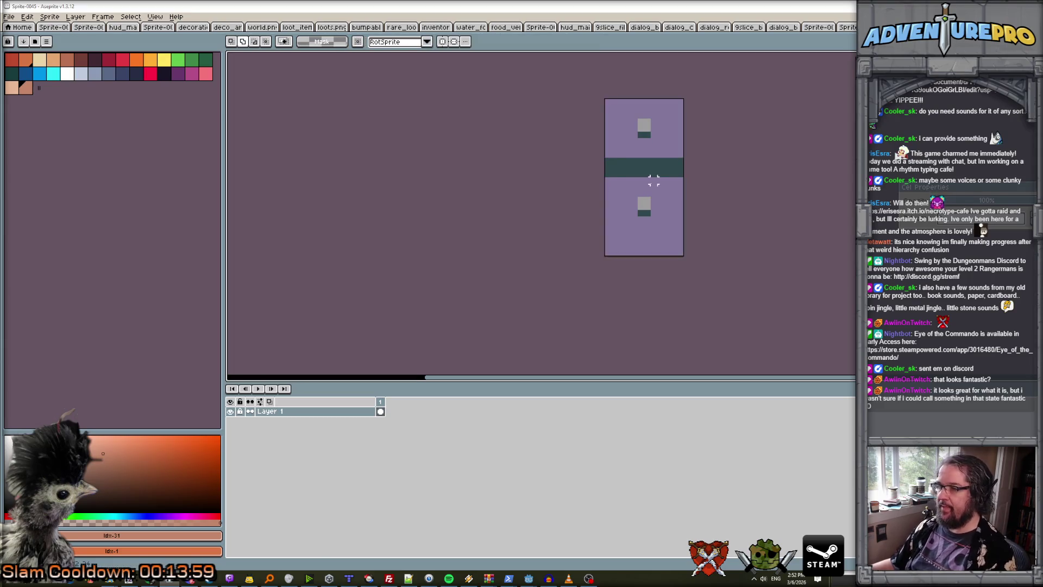
Close the running game window and return to Aseprite's grid display options.
mouse_move(529, 578)
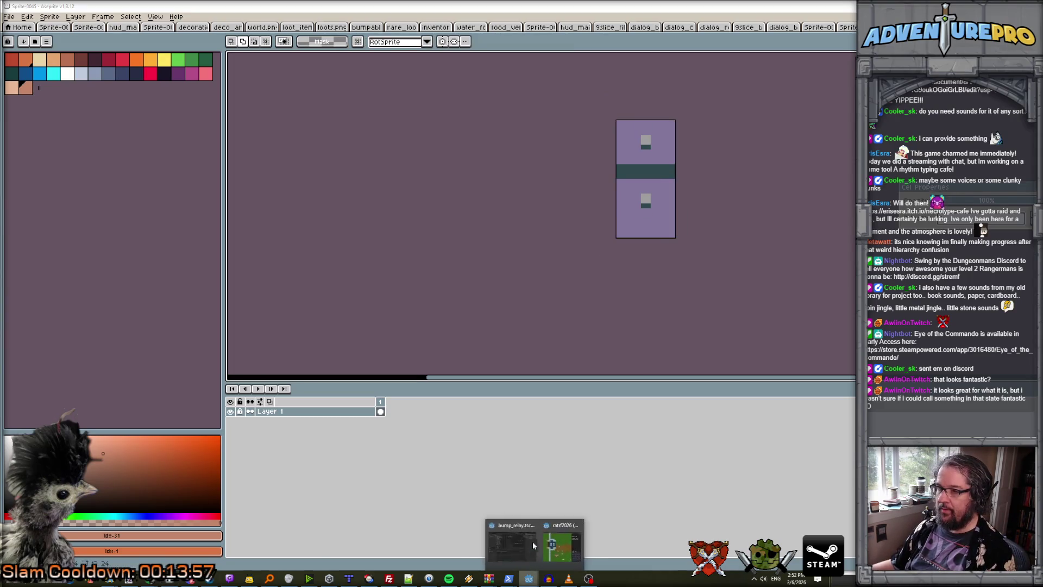
left_click(556, 544)
left_click(567, 28)
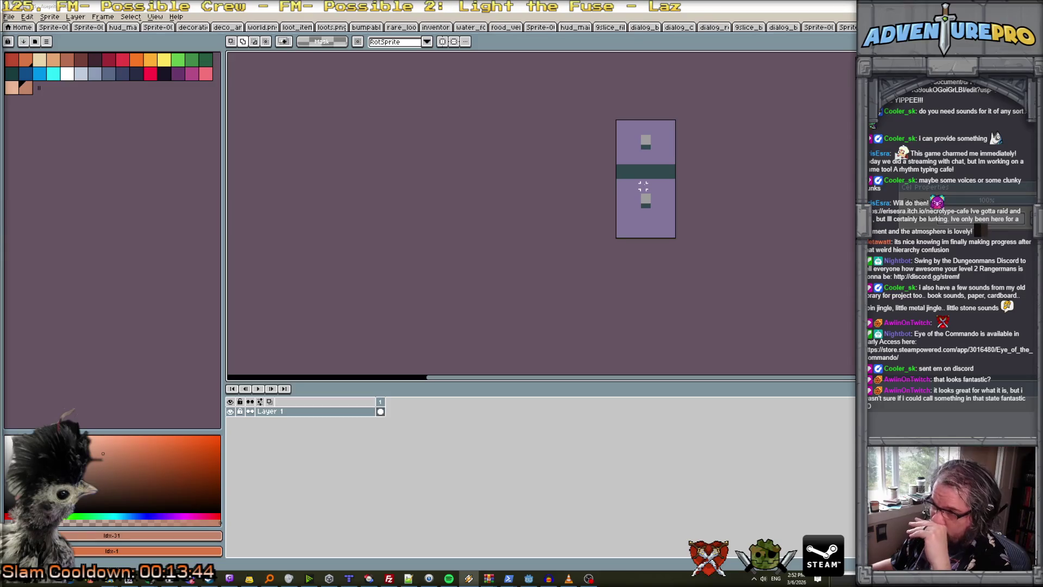
left_click(155, 16)
Set the grid width to 12 pixels.
mouse_move(185, 62)
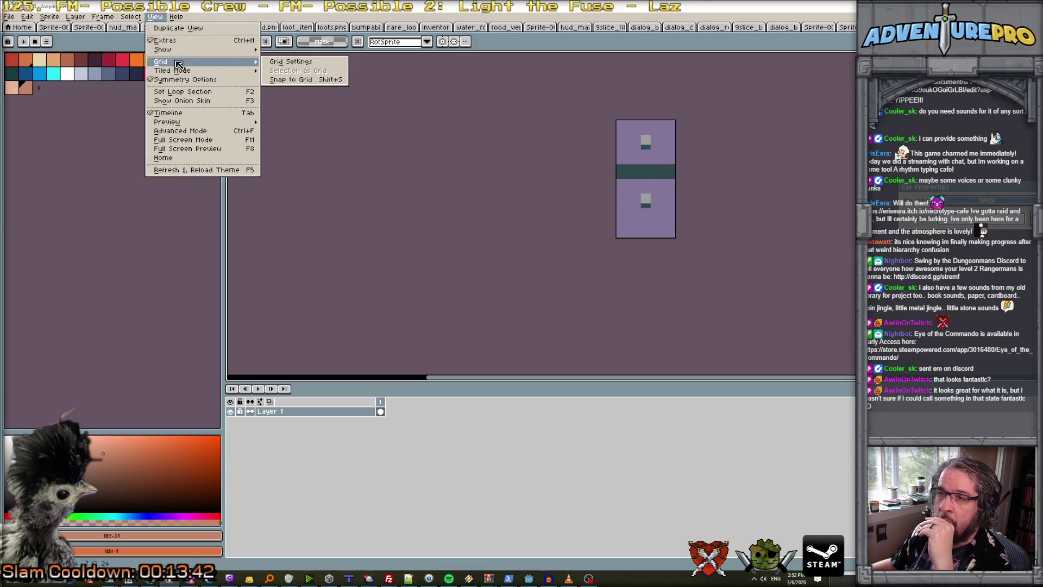
left_click(302, 64)
double_click(516, 291)
type("12")
key("Tab")
key("Return")
scroll(717, 145, "up", 2)
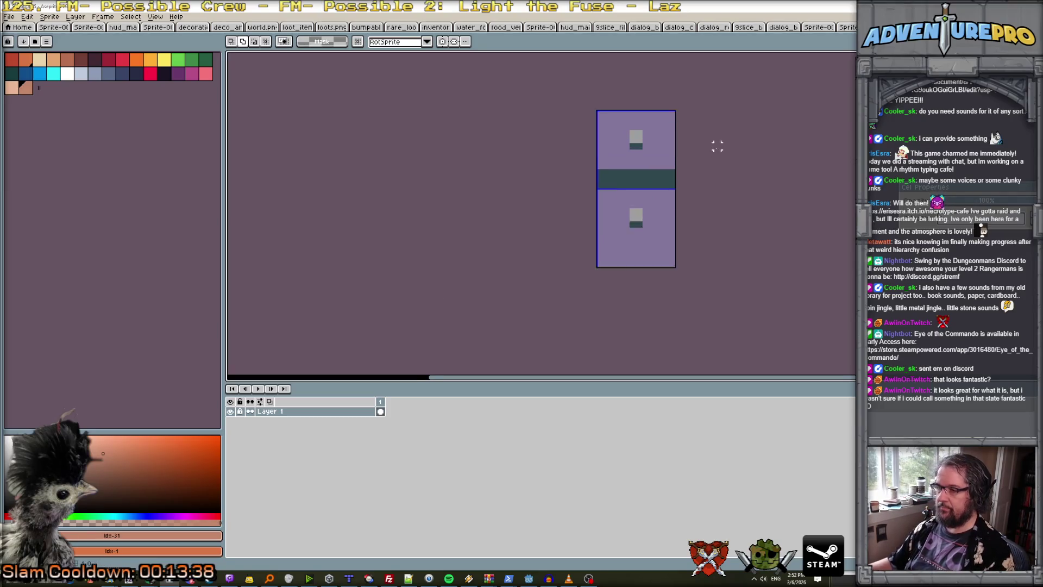
Mark the lower tile's corners dark teal and draw grey borders along its left and top.
key("b")
left_click(611, 254, "alt")
left_click(611, 262, "alt")
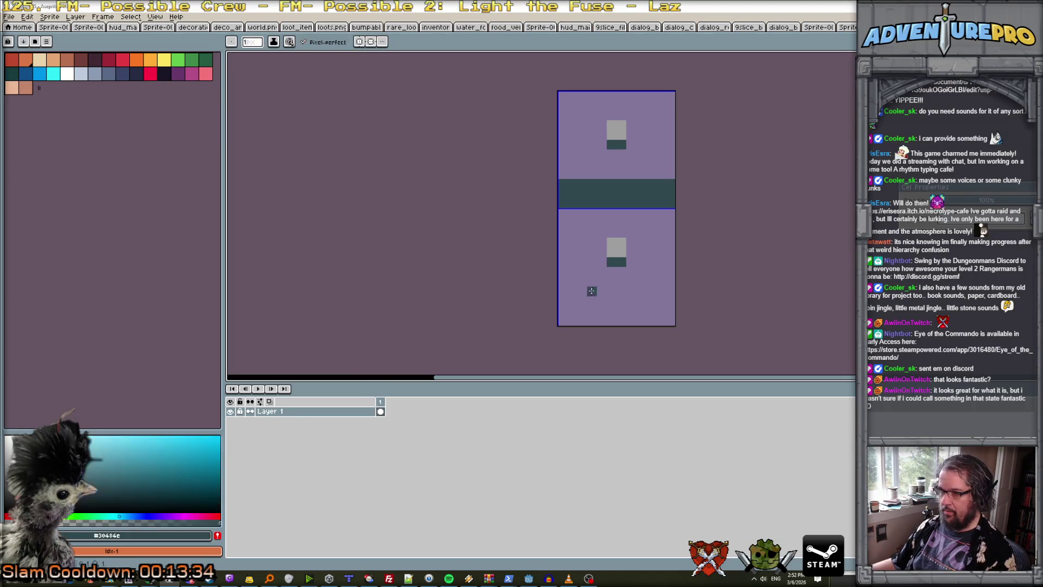
left_click(563, 320)
left_click(670, 213)
left_click(569, 214)
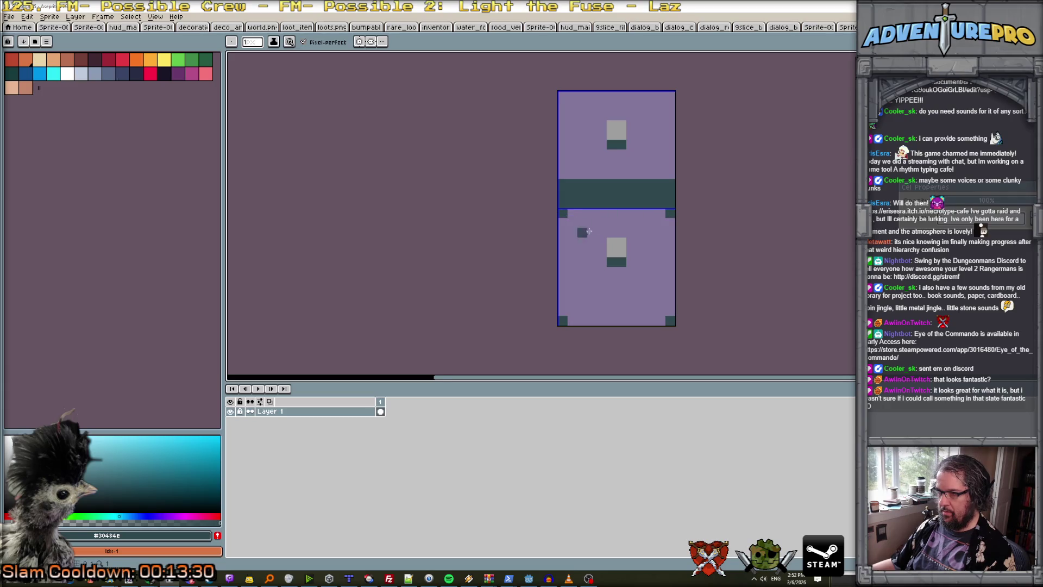
left_click(612, 243, "alt")
left_click_drag(563, 222, 567, 318)
key("ctrl+z")
mouse_move(563, 267)
left_mouse_down()
mouse_move(563, 316)
mouse_move(670, 316)
mouse_move(672, 223)
mouse_move(570, 214)
left_mouse_up()
left_click(629, 264)
Paint the small grey inner block out in purple.
scroll(626, 265, "up", 1)
left_click(630, 270, "alt")
mouse_move(632, 260)
left_mouse_down()
mouse_move(602, 259)
mouse_move(618, 246)
left_mouse_up()
left_click(605, 247)
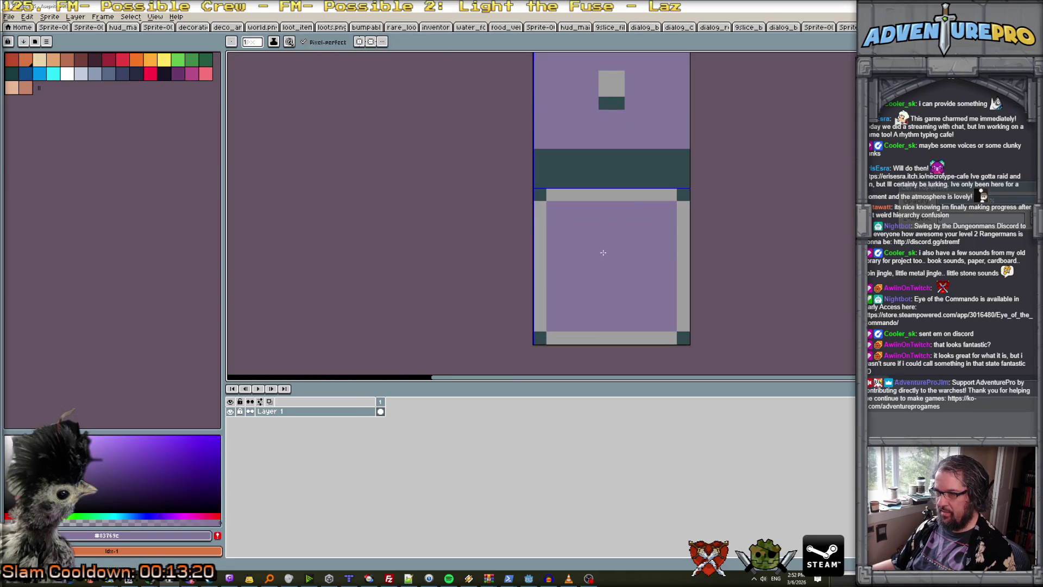
scroll(602, 253, "down", 1)
scroll(602, 254, "down", 2)
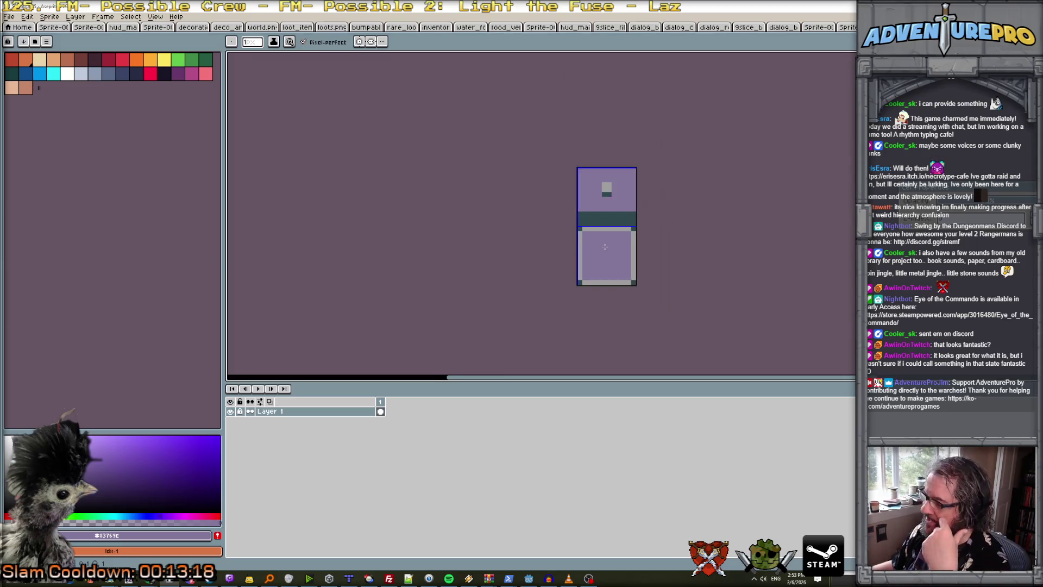
scroll(604, 246, "up", 2)
scroll(605, 246, "down", 1)
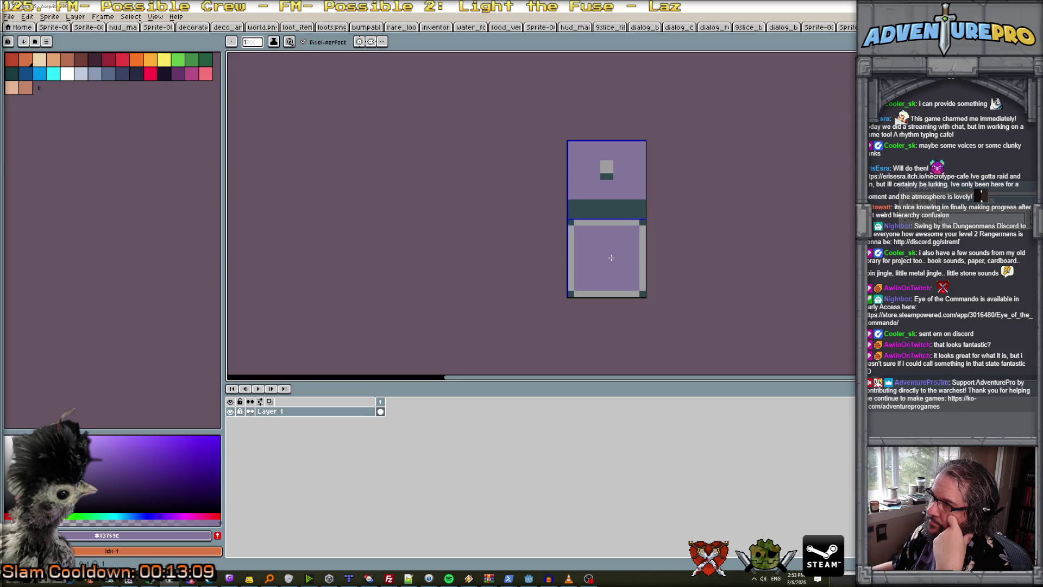
scroll(595, 260, "up", 1)
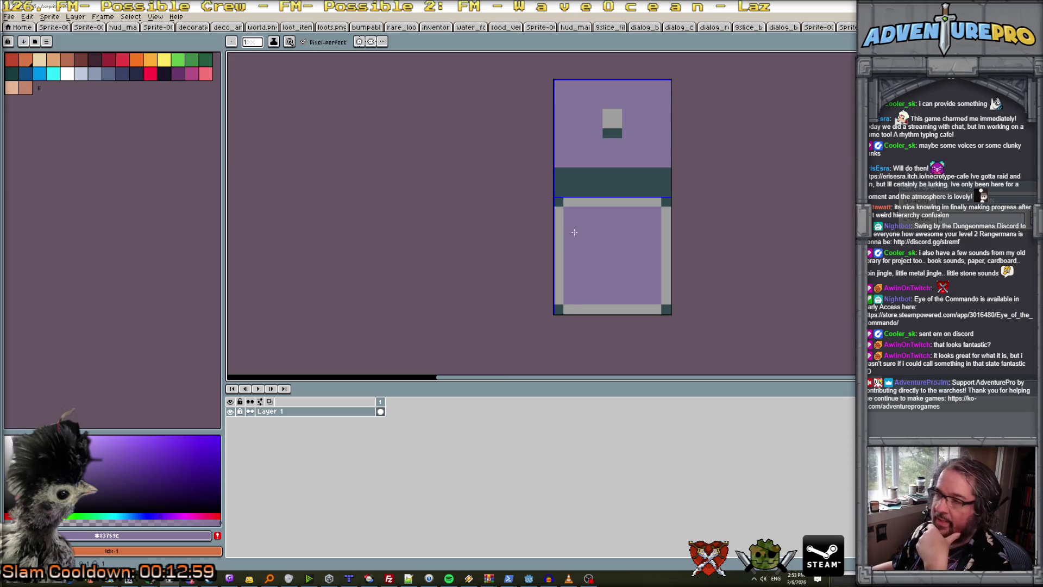
left_click(561, 205, "alt")
Thicken the inner grey border and put dark teal pixels on its four corners.
mouse_move(569, 215)
left_mouse_down()
mouse_move(572, 297)
mouse_move(569, 263)
left_mouse_up()
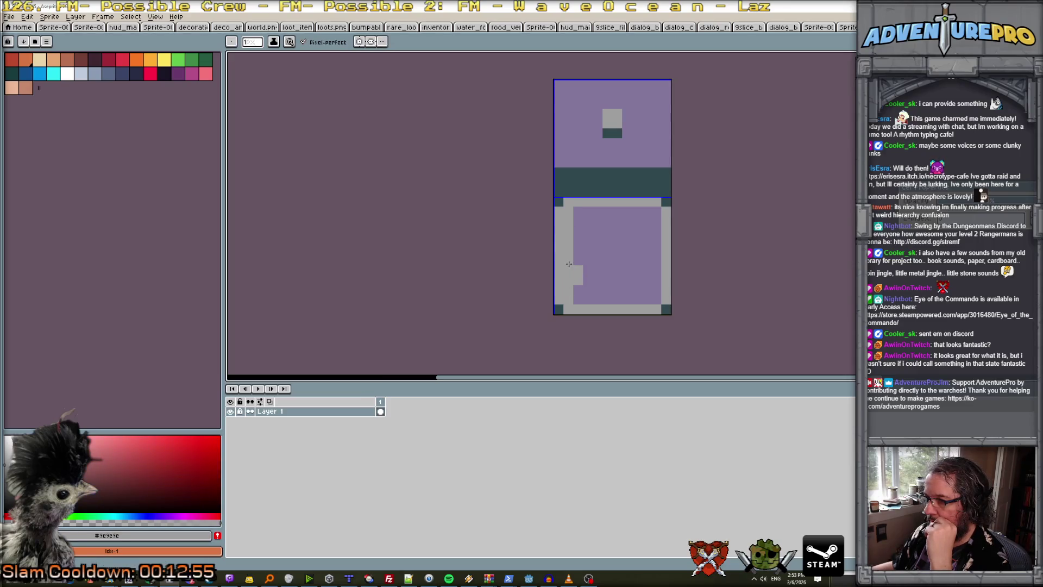
mouse_move(580, 301)
left_mouse_down()
mouse_move(656, 299)
mouse_move(651, 233)
mouse_move(558, 202)
mouse_move(675, 211)
mouse_move(664, 209)
mouse_move(666, 326)
mouse_move(664, 307)
mouse_move(559, 309)
mouse_move(559, 211)
left_mouse_up()
left_click(558, 202)
key("l")
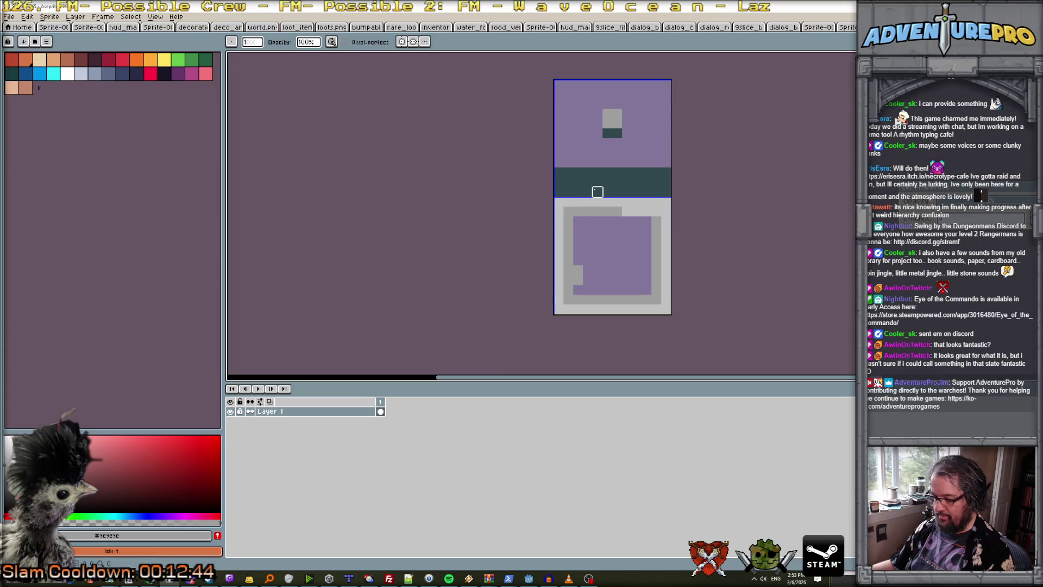
left_click(597, 192, "alt")
left_click(568, 212)
left_click(568, 300)
left_click(657, 300)
left_click(656, 212)
left_click(614, 211, "alt")
left_click_drag(623, 211, 652, 211)
Paint the frame's outer top and left grey bands purple.
left_click(617, 241, "alt")
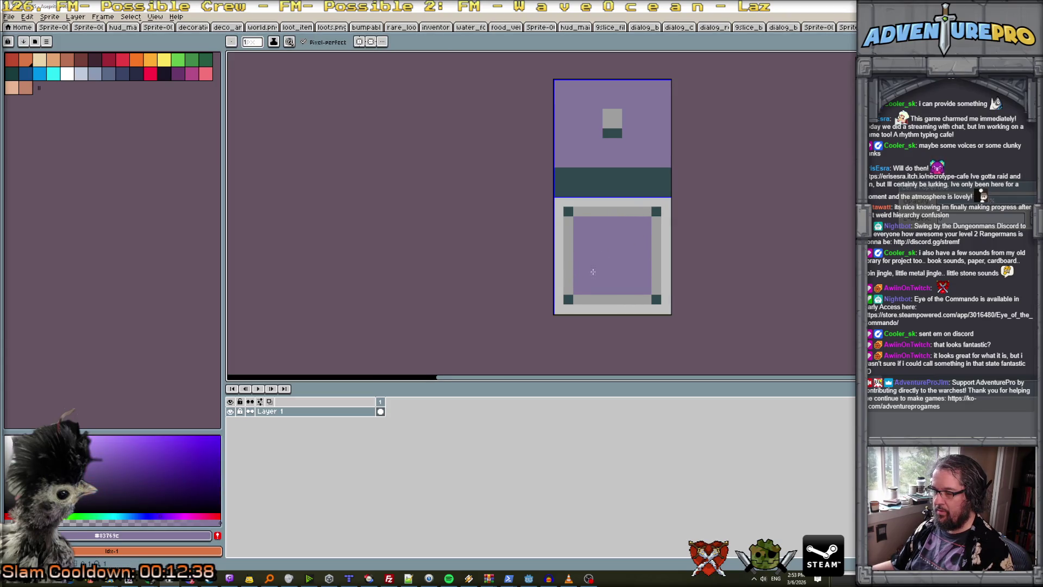
scroll(593, 272, "down", 2)
scroll(603, 267, "up", 4)
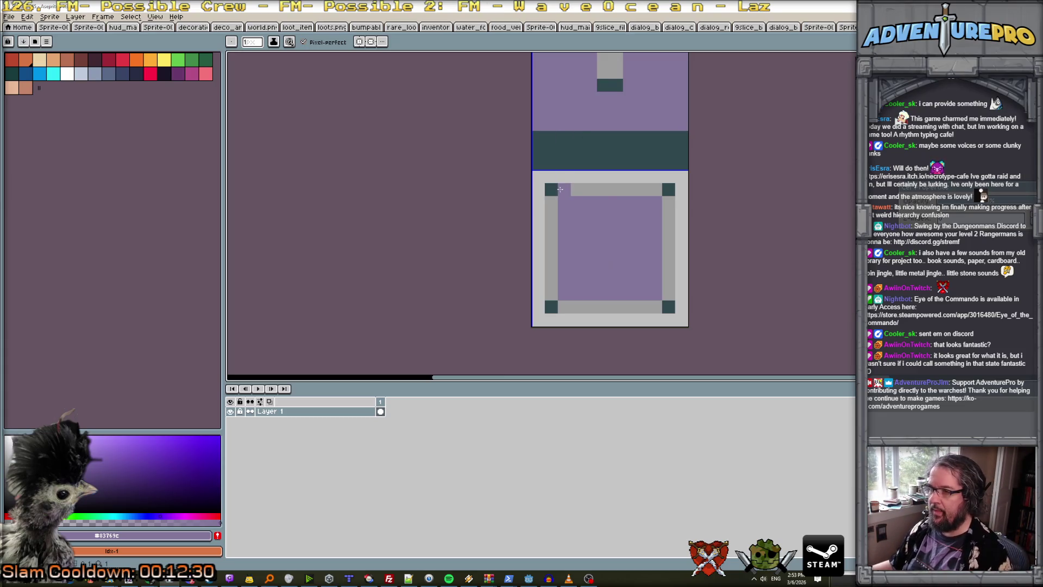
mouse_move(564, 177)
left_mouse_down()
mouse_move(653, 178)
mouse_move(682, 210)
mouse_move(682, 299)
left_mouse_up()
mouse_move(538, 198)
left_mouse_down()
mouse_move(546, 294)
mouse_move(537, 280)
mouse_move(552, 300)
mouse_move(584, 322)
mouse_move(658, 321)
left_mouse_up()
scroll(681, 257, "down", 2)
scroll(687, 258, "up", 1)
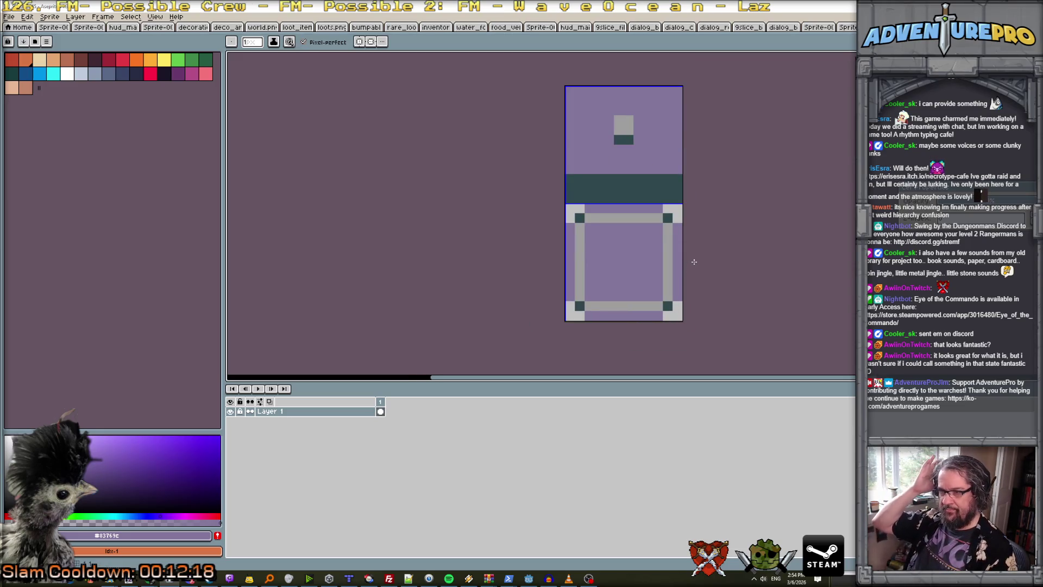
left_click_drag(643, 161, 588, 210)
left_click(560, 190)
scroll(561, 190, "down", 1)
scroll(560, 190, "up", 1)
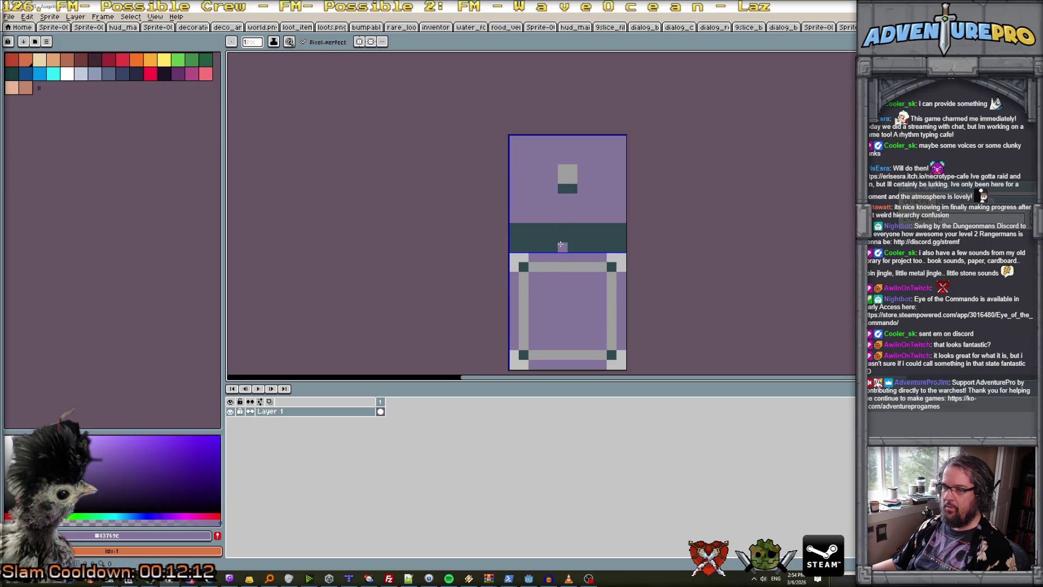
scroll(561, 245, "down", 3)
scroll(560, 245, "up", 1)
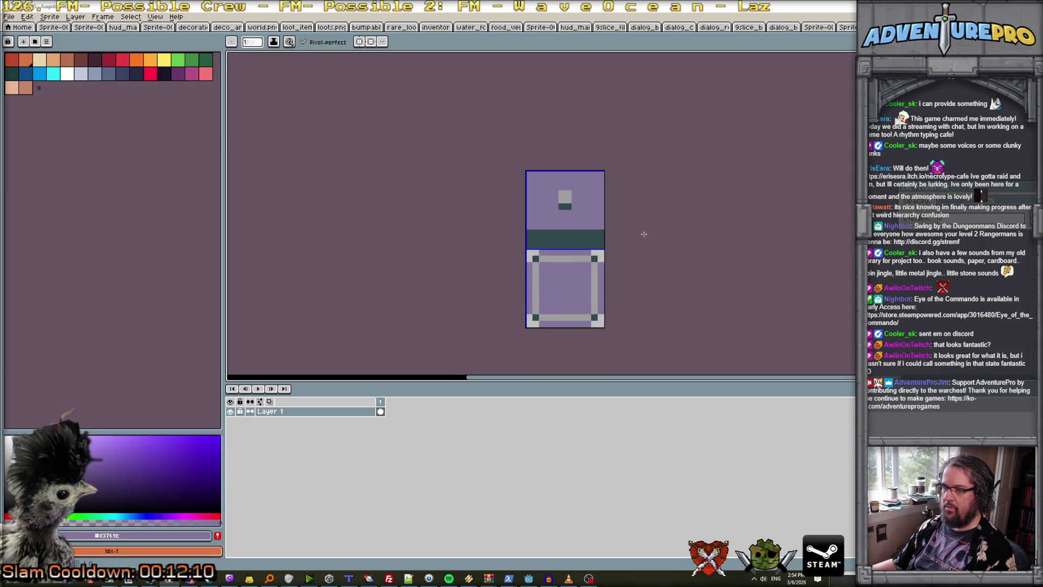
key("m")
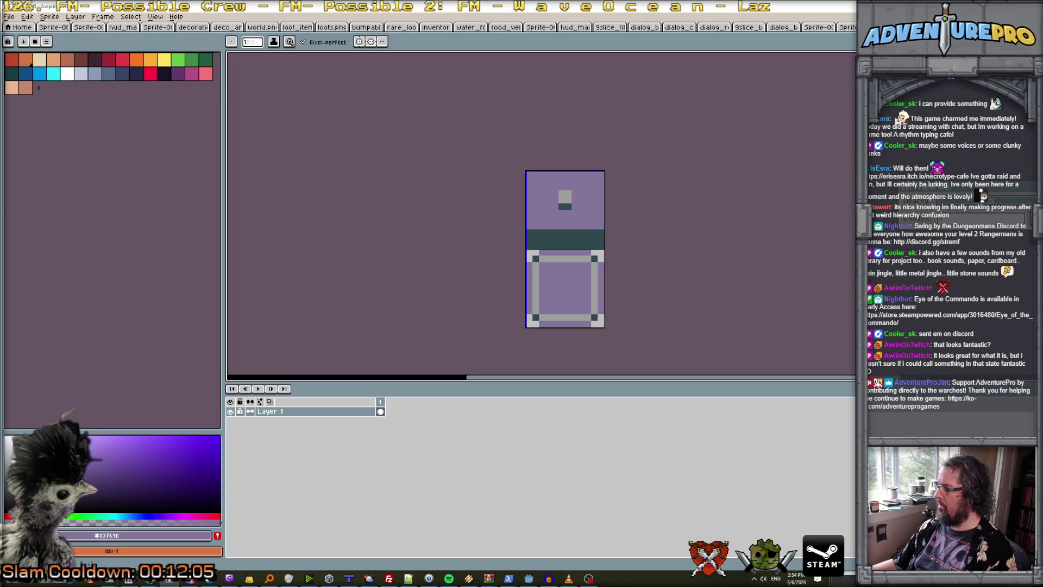
scroll(708, 288, "up", 1)
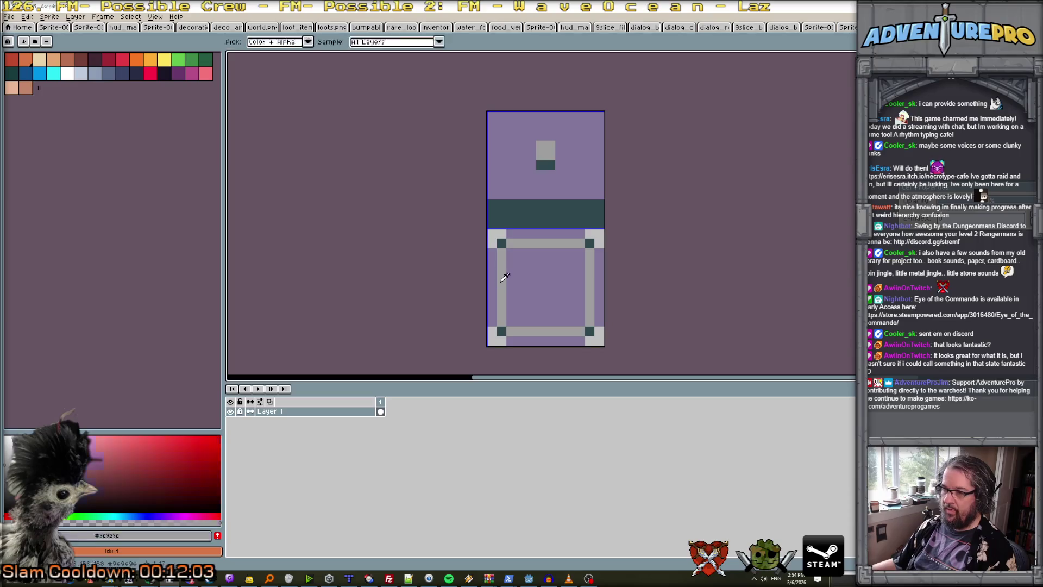
scroll(509, 283, "up", 1)
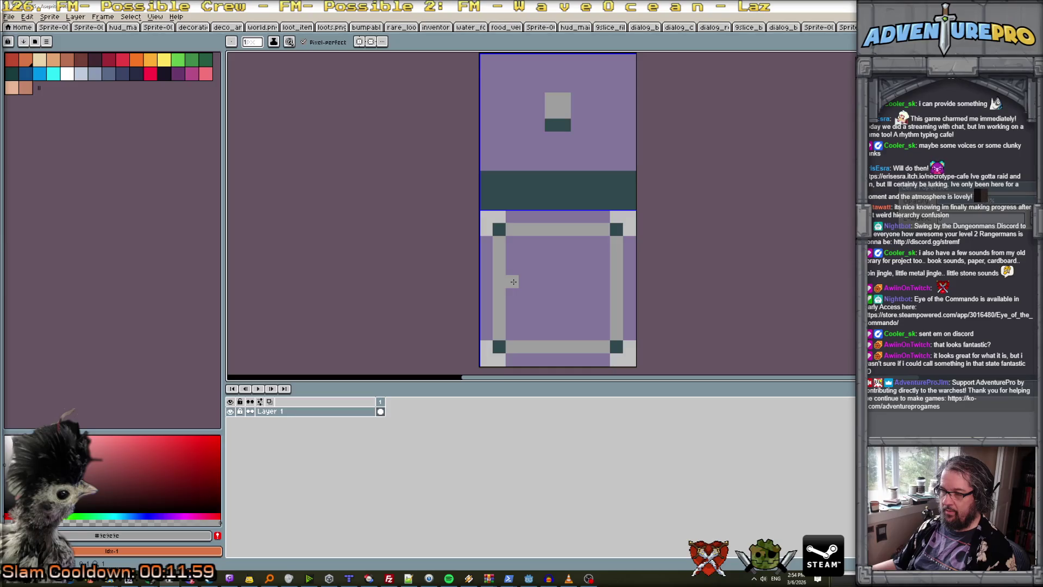
mouse_move(513, 281)
left_mouse_down()
mouse_move(606, 281)
mouse_move(513, 293)
mouse_move(612, 295)
left_mouse_up()
scroll(606, 294, "down", 4)
scroll(603, 294, "up", 2)
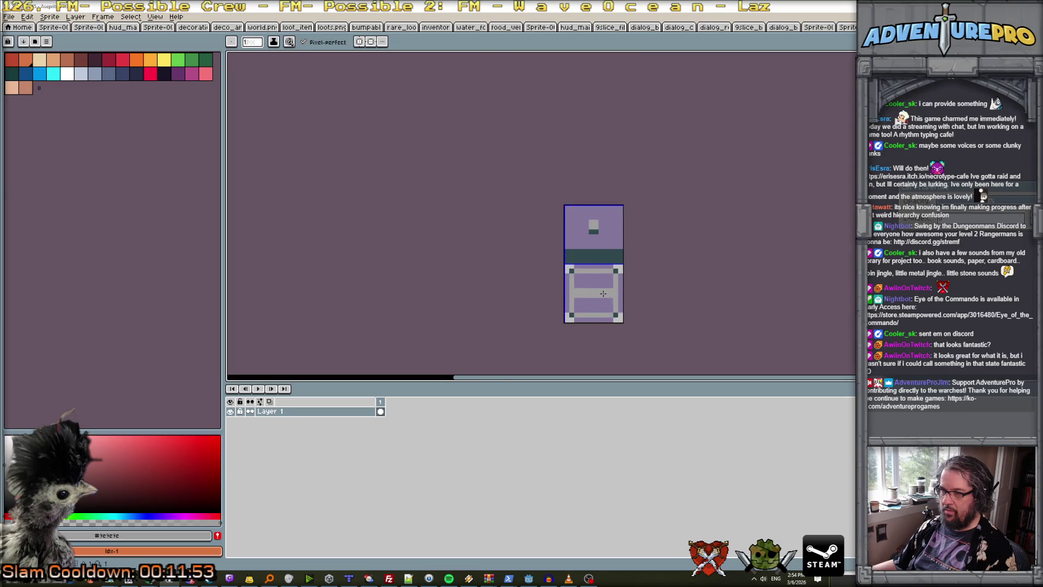
scroll(588, 283, "up", 1)
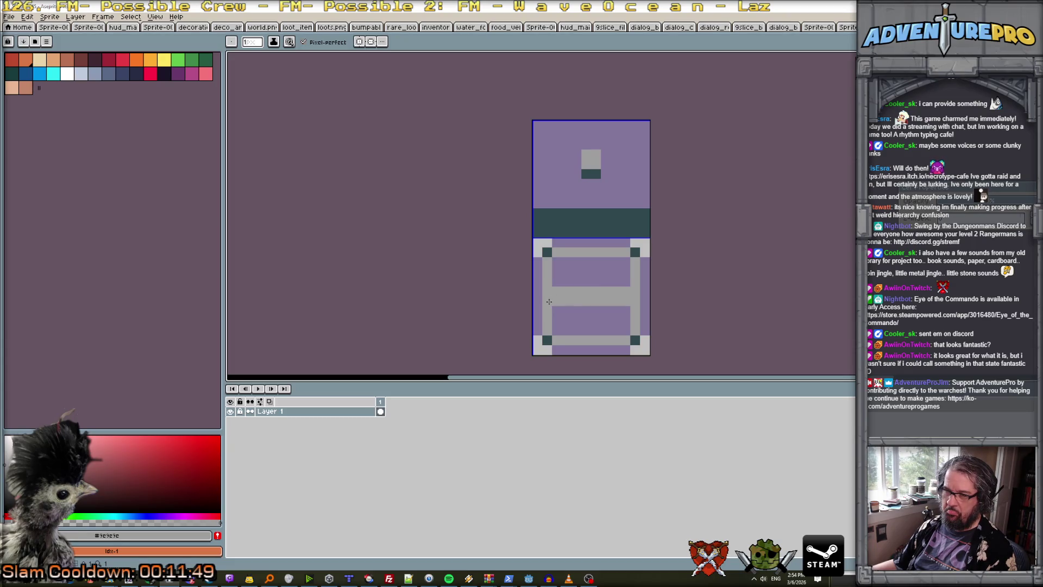
left_click(546, 340, "alt")
left_click(547, 301)
left_click(634, 310)
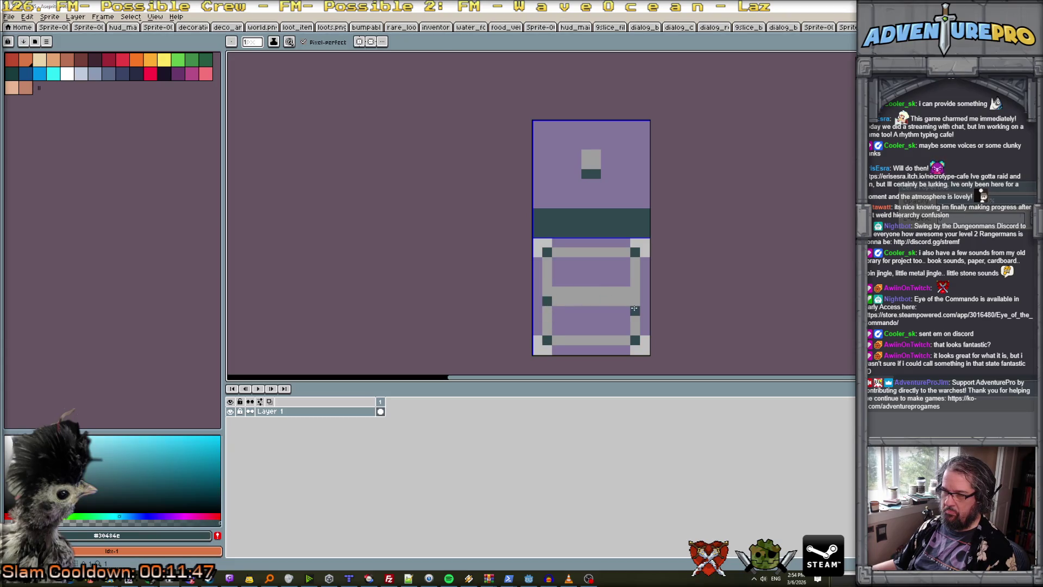
left_click(547, 291)
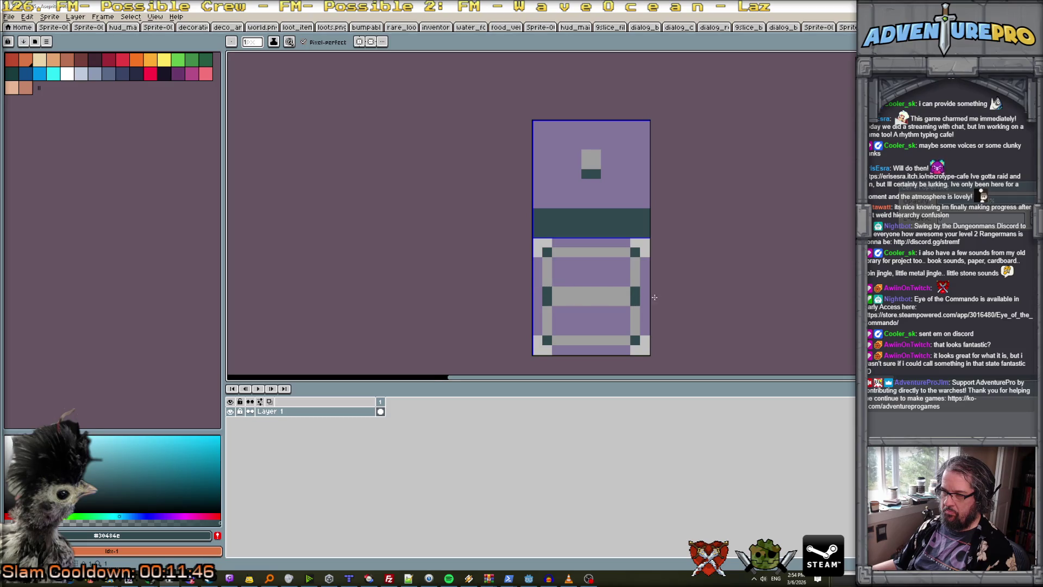
scroll(652, 296, "down", 3)
scroll(663, 299, "up", 2)
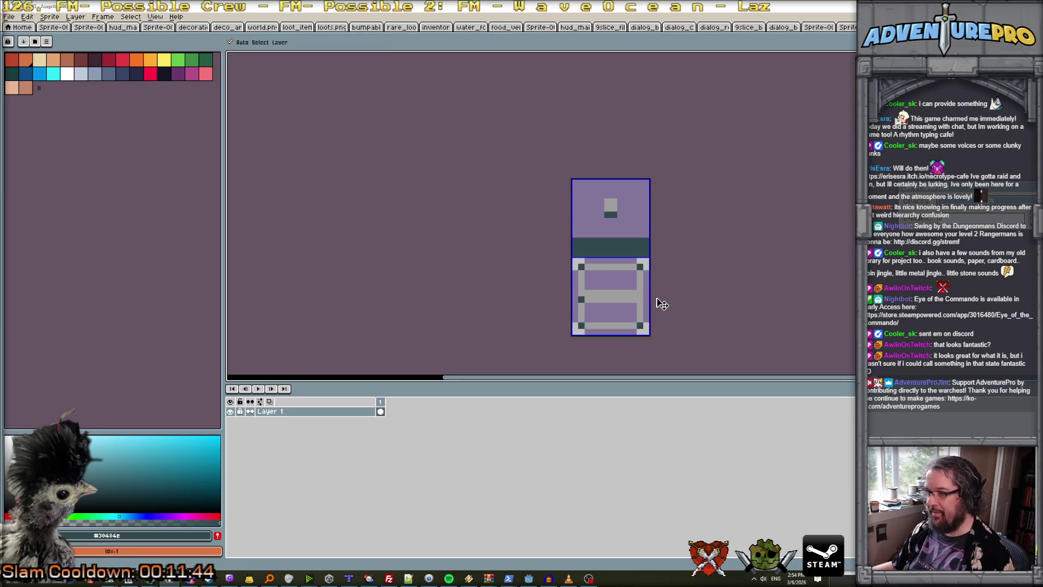
scroll(626, 296, "up", 2)
left_click(585, 275, "alt")
mouse_move(549, 302)
left_mouse_down()
mouse_move(590, 290)
mouse_move(581, 296)
mouse_move(642, 296)
mouse_move(576, 289)
left_mouse_up()
scroll(587, 170, "down", 3)
scroll(587, 170, "up", 1)
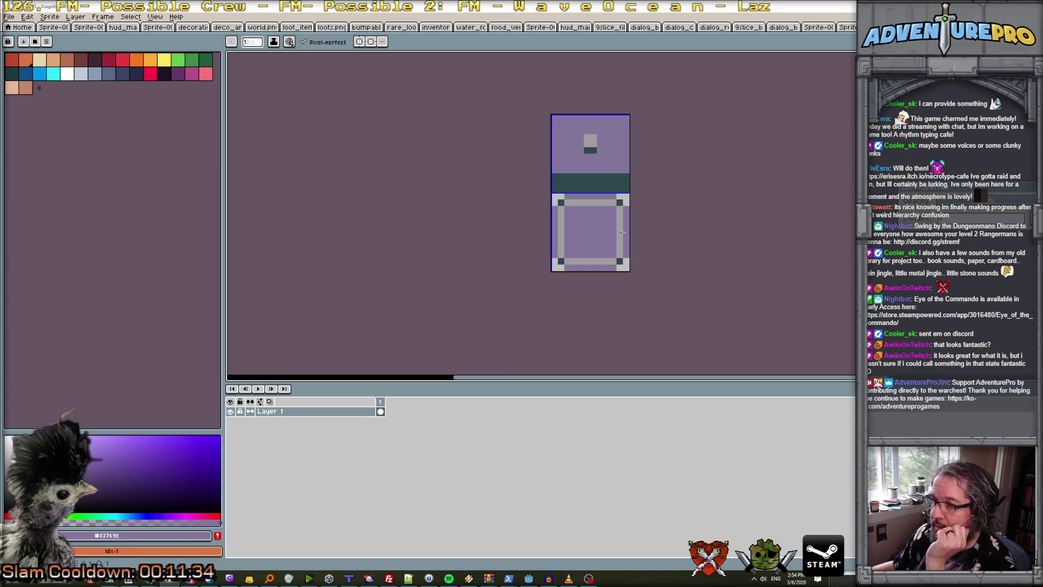
left_click(590, 263, "alt")
mouse_move(591, 169)
left_mouse_down()
mouse_move(619, 168)
mouse_move(623, 153)
left_mouse_up()
scroll(618, 169, "up", 1)
left_click(625, 76, "shift")
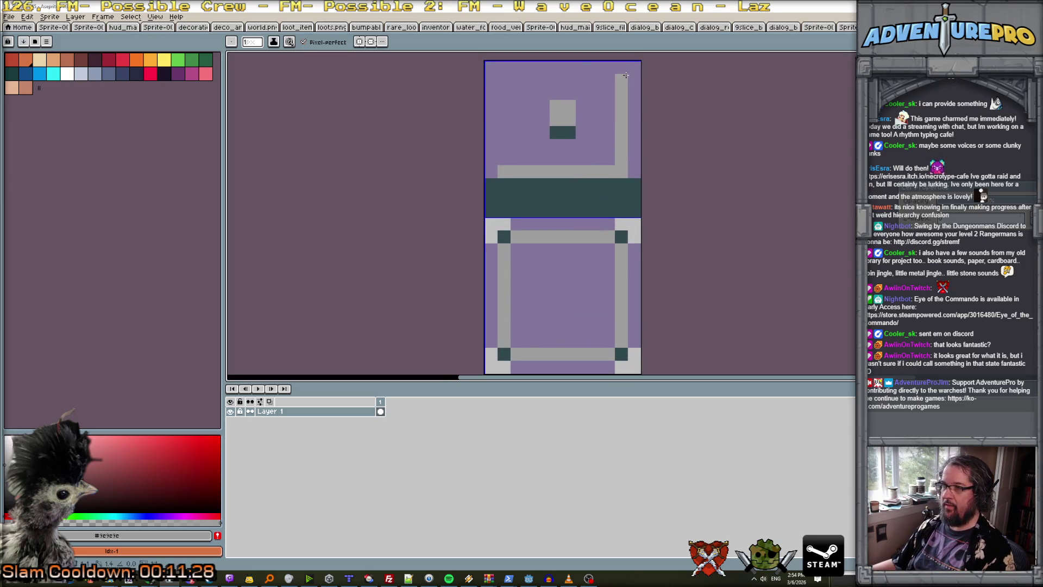
left_click(504, 80)
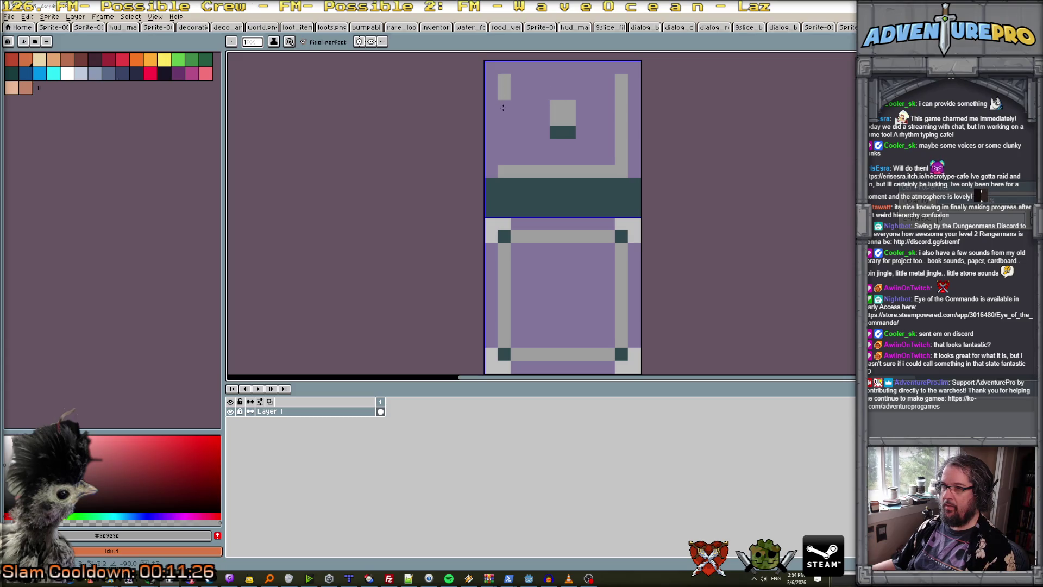
left_click(504, 159, "shift")
left_click(509, 197, "alt")
left_click(505, 173)
key("e")
left_click_drag(492, 182, 491, 212)
left_click_drag(634, 181, 634, 210)
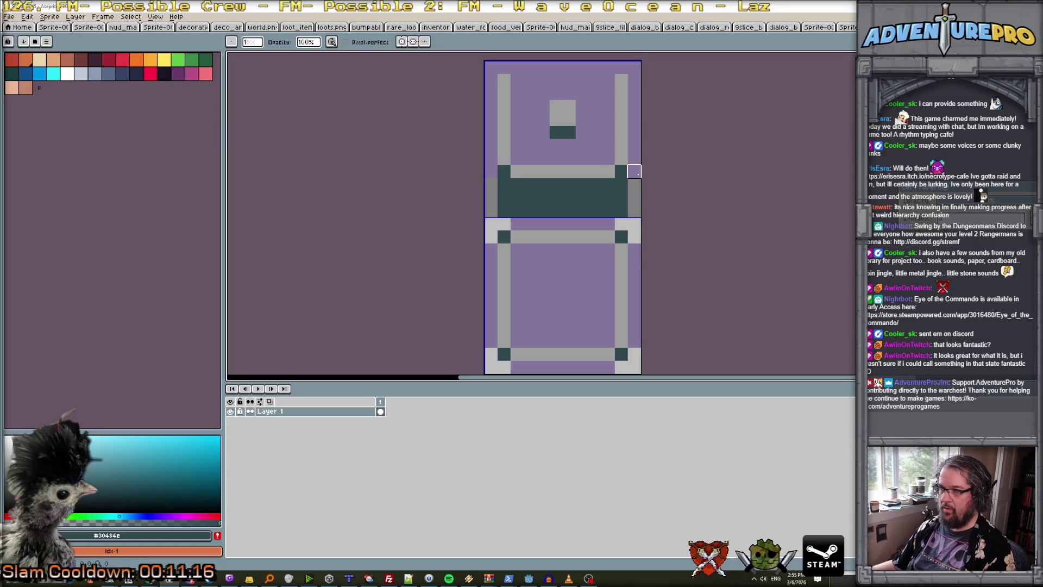
left_click(491, 172)
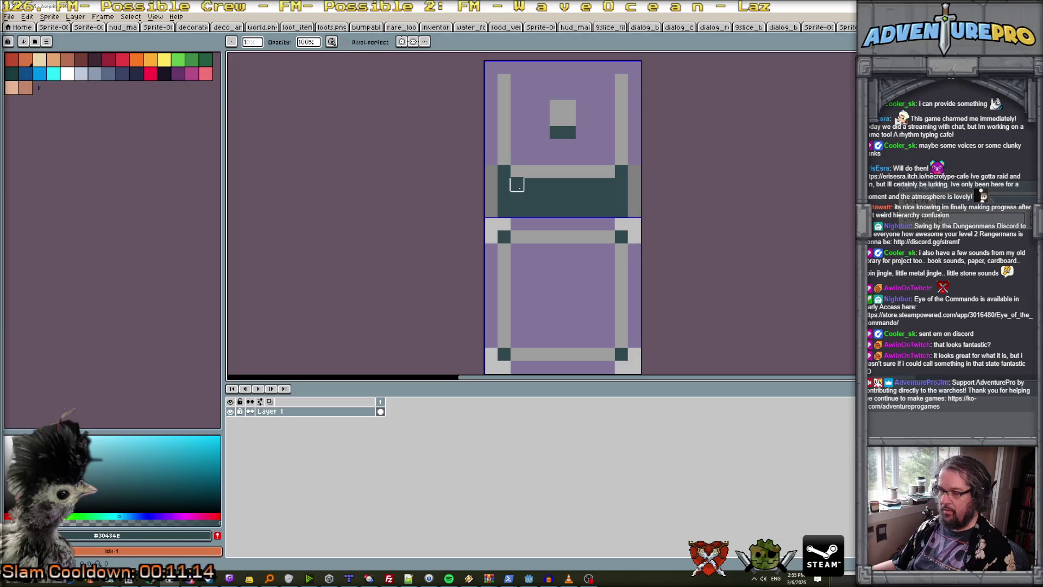
key("b")
left_click_drag(492, 172, 492, 212)
left_click(635, 171)
left_click_drag(634, 172, 634, 214)
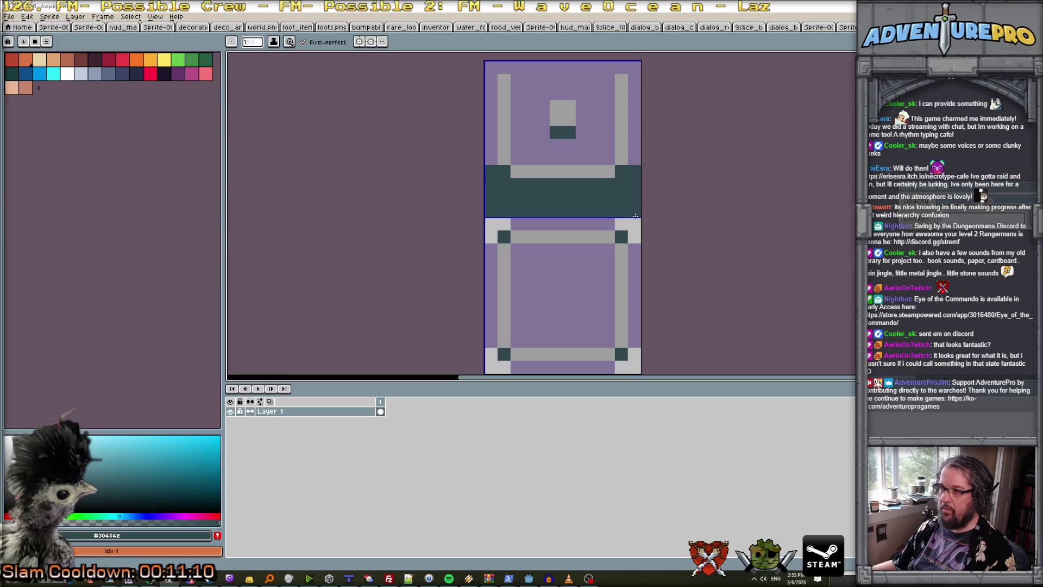
left_click(621, 85, "alt")
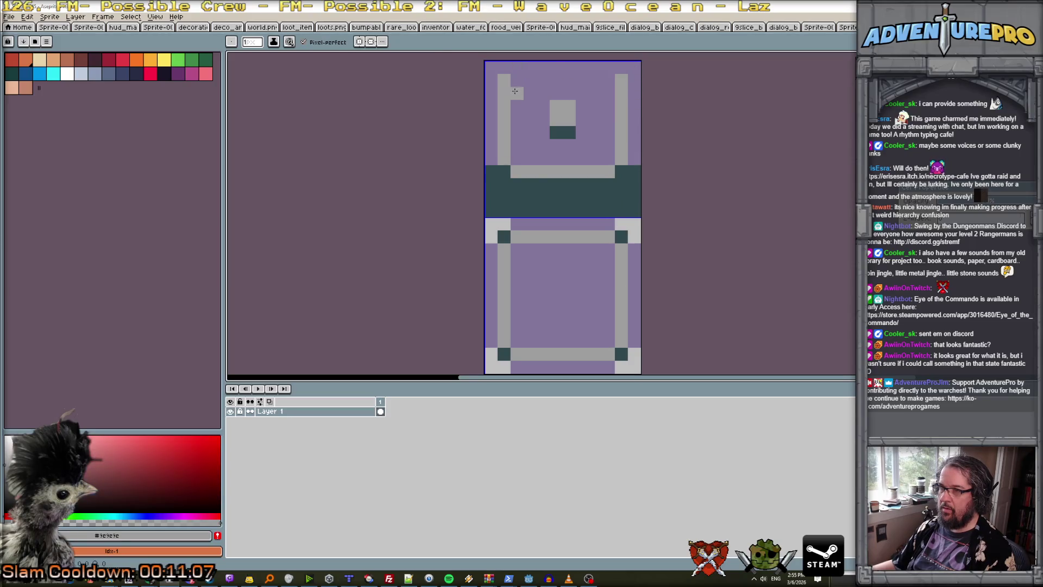
left_click_drag(516, 81, 610, 80)
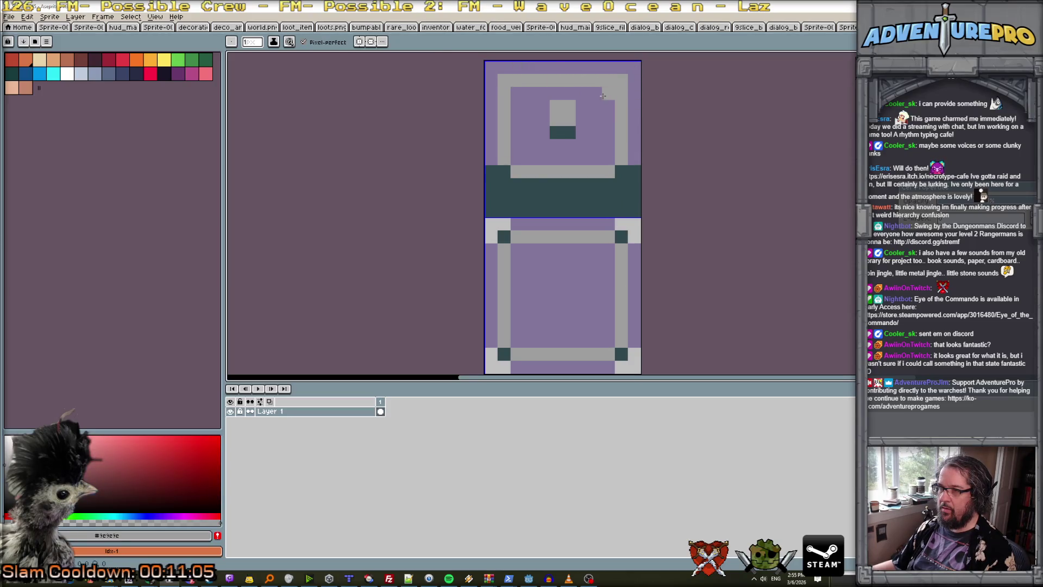
left_click(581, 126, "alt")
left_click(571, 126)
mouse_move(571, 126)
left_mouse_down()
mouse_move(556, 114)
mouse_move(560, 130)
mouse_move(568, 122)
left_mouse_up()
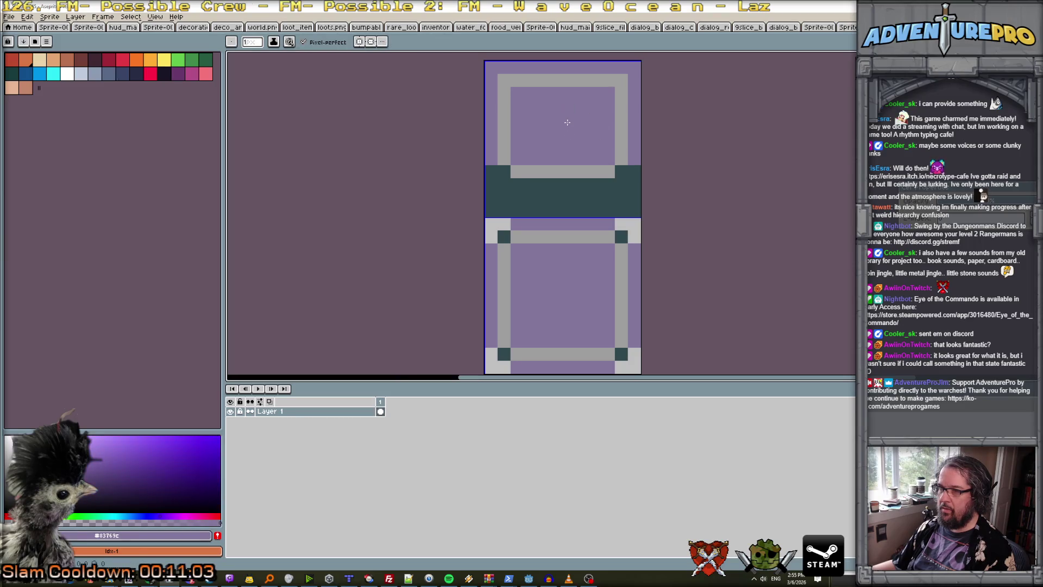
left_click(508, 172, "alt")
left_click(504, 80)
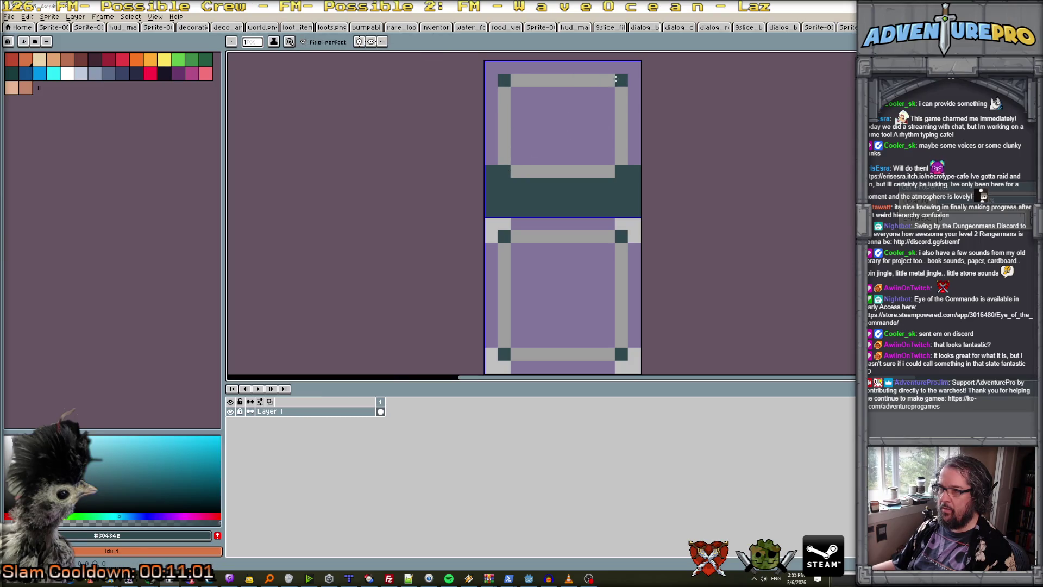
left_click(621, 80)
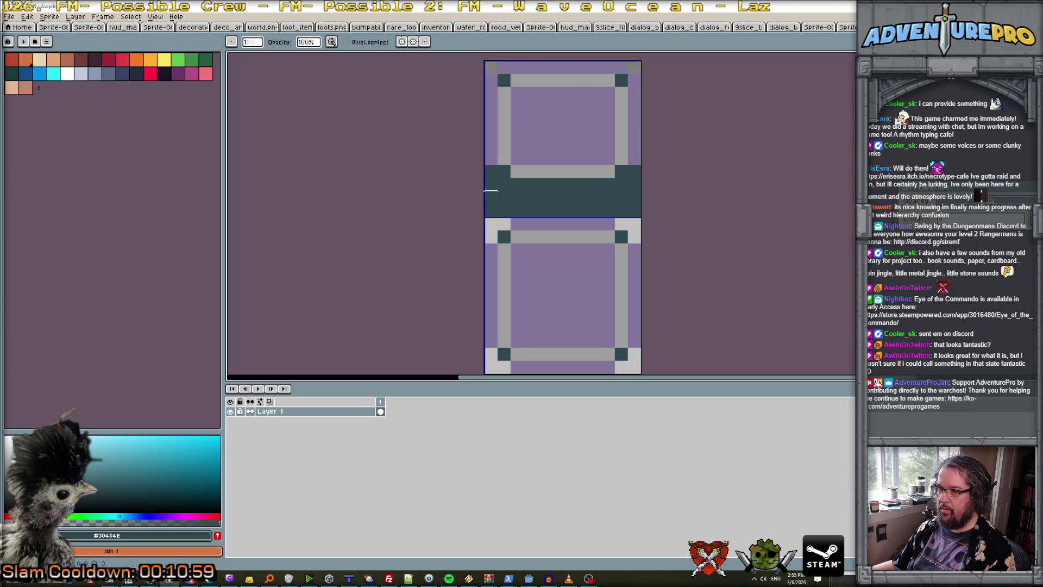
scroll(491, 193, "down", 5)
scroll(553, 192, "up", 3)
scroll(500, 198, "down", 2)
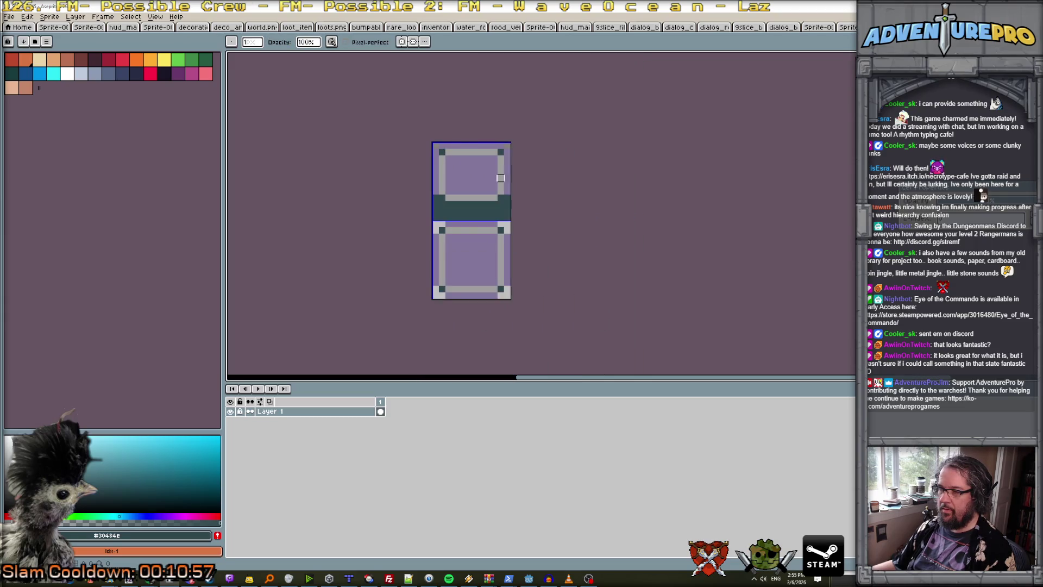
scroll(468, 206, "up", 1)
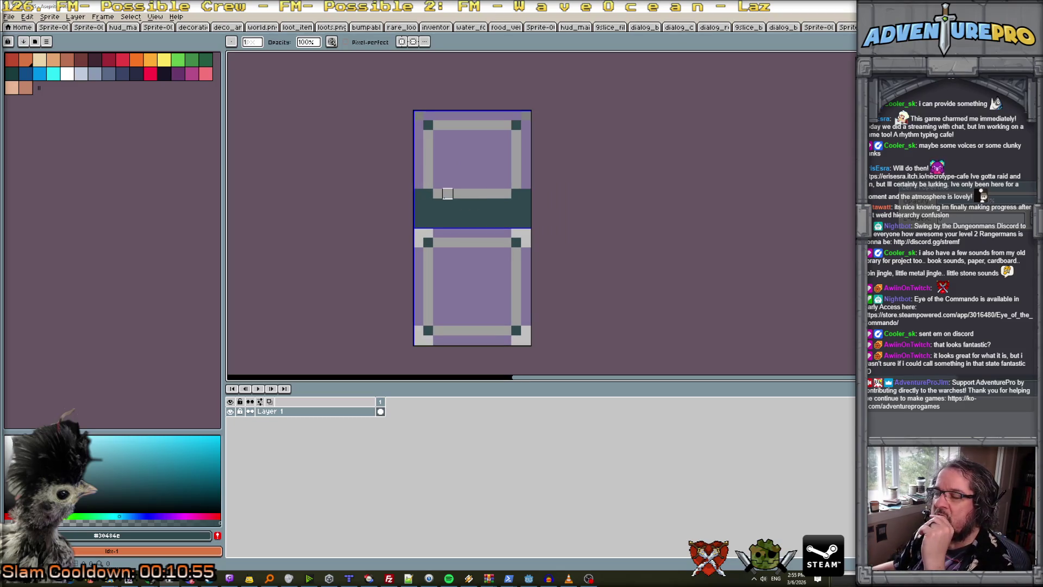
scroll(448, 203, "down", 1)
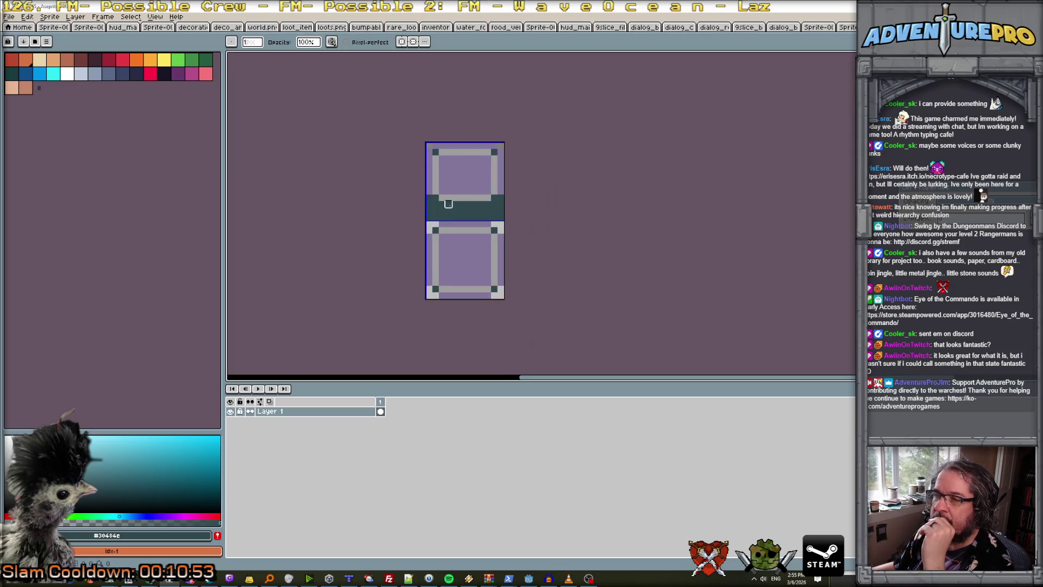
scroll(448, 204, "up", 1)
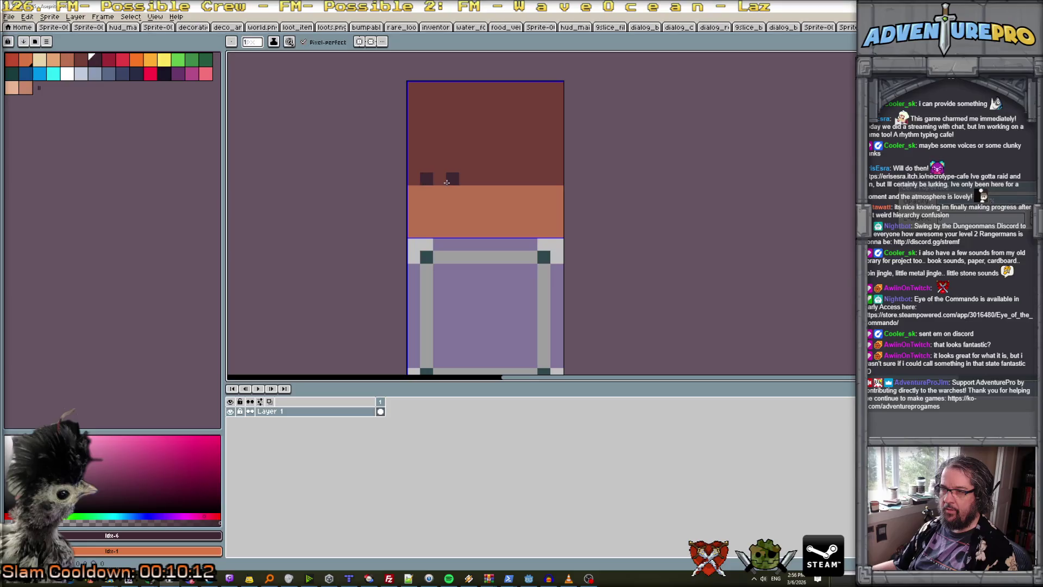
Extend the dark dot row and paint brown drips down into the orange band.
left_click(505, 179)
left_click(531, 179)
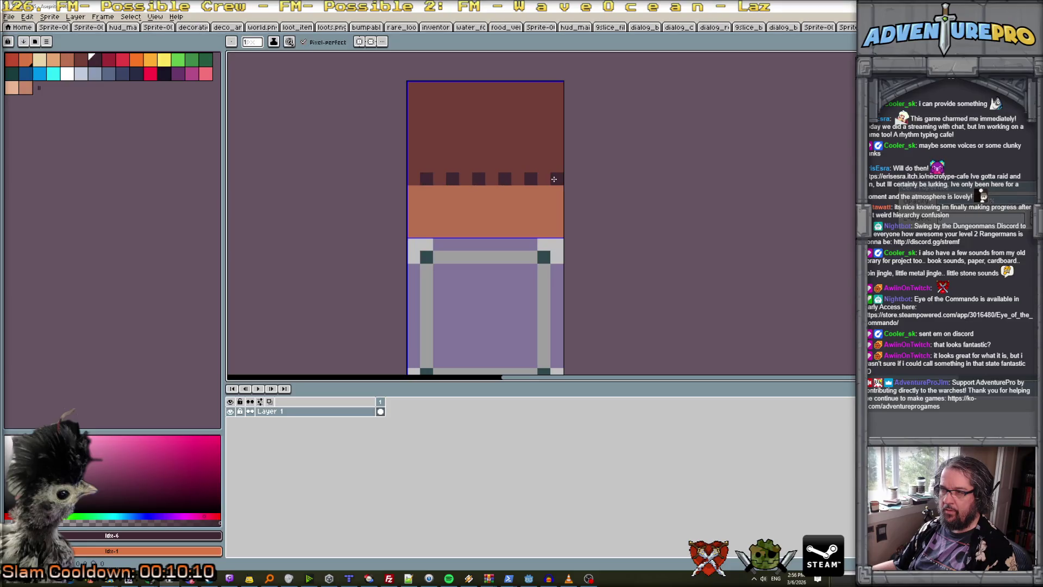
left_click(439, 181, "alt")
mouse_move(438, 182)
left_mouse_down()
mouse_move(440, 206)
mouse_move(466, 231)
left_mouse_up()
left_click(499, 201)
mouse_move(492, 186)
left_mouse_down()
mouse_move(492, 209)
mouse_move(518, 222)
mouse_move(543, 213)
left_mouse_up()
left_click_drag(414, 232, 413, 214)
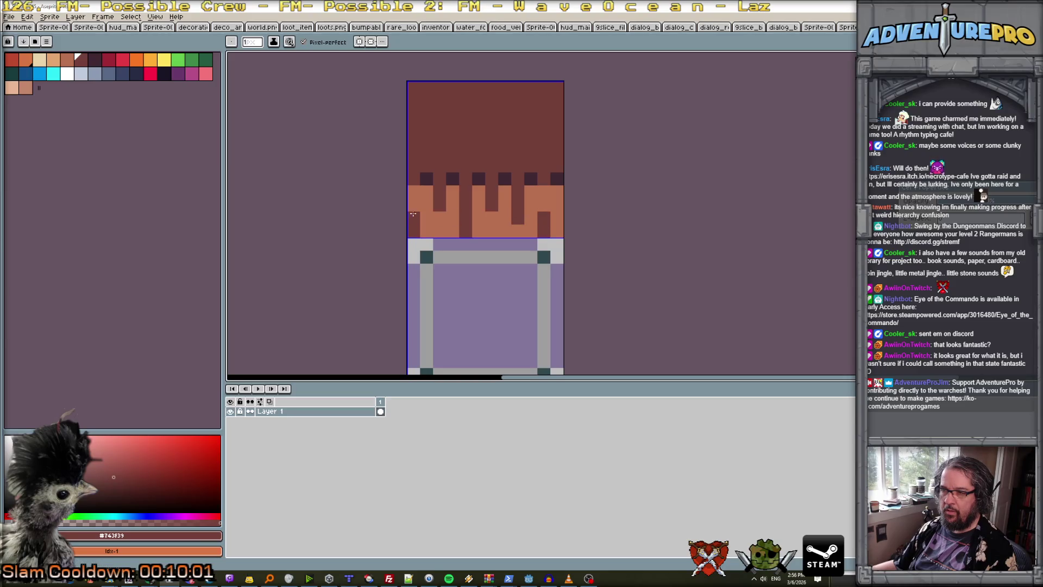
scroll(455, 233, "down", 4)
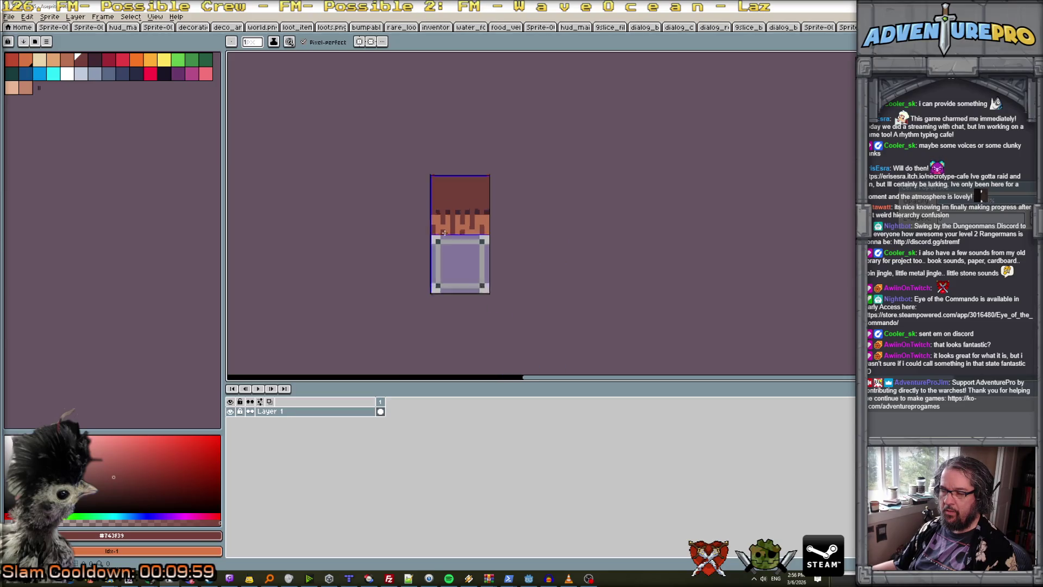
scroll(473, 223, "up", 4)
Add dark pixels inside the orange band.
left_click(422, 219, "alt")
left_click(409, 232)
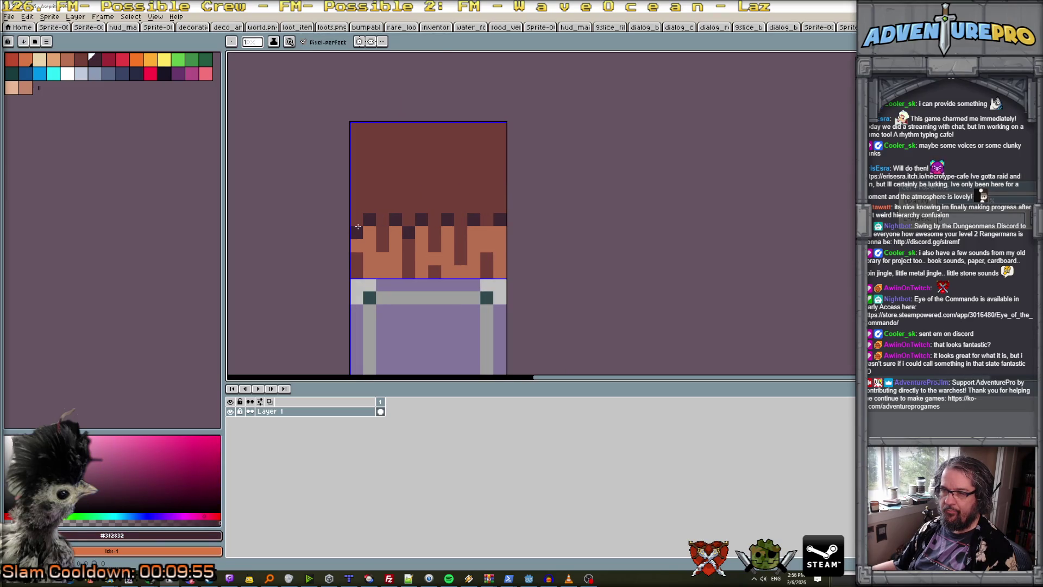
left_click(383, 232)
left_click(435, 232)
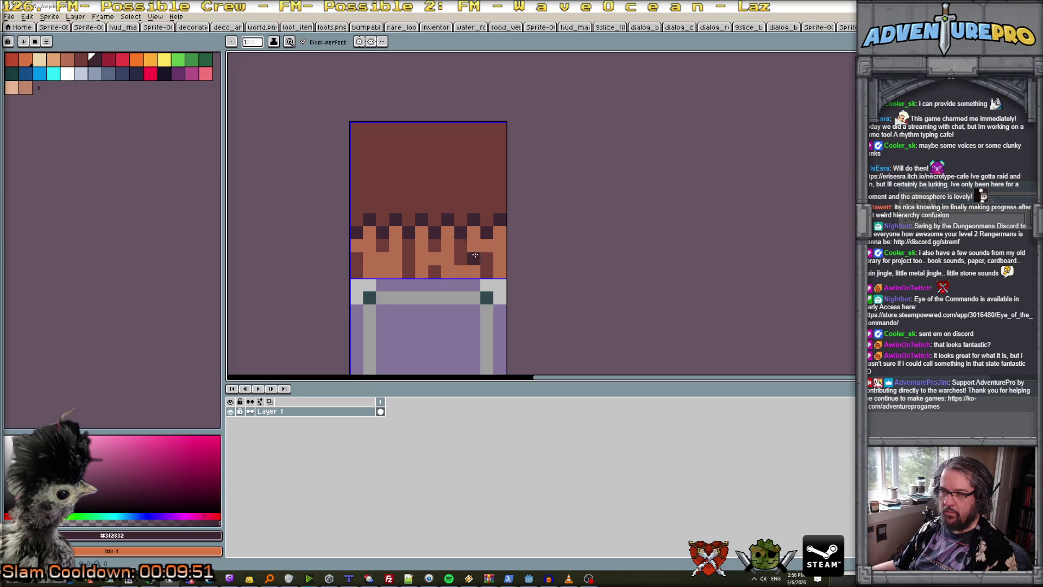
scroll(483, 258, "down", 4)
scroll(488, 259, "up", 4)
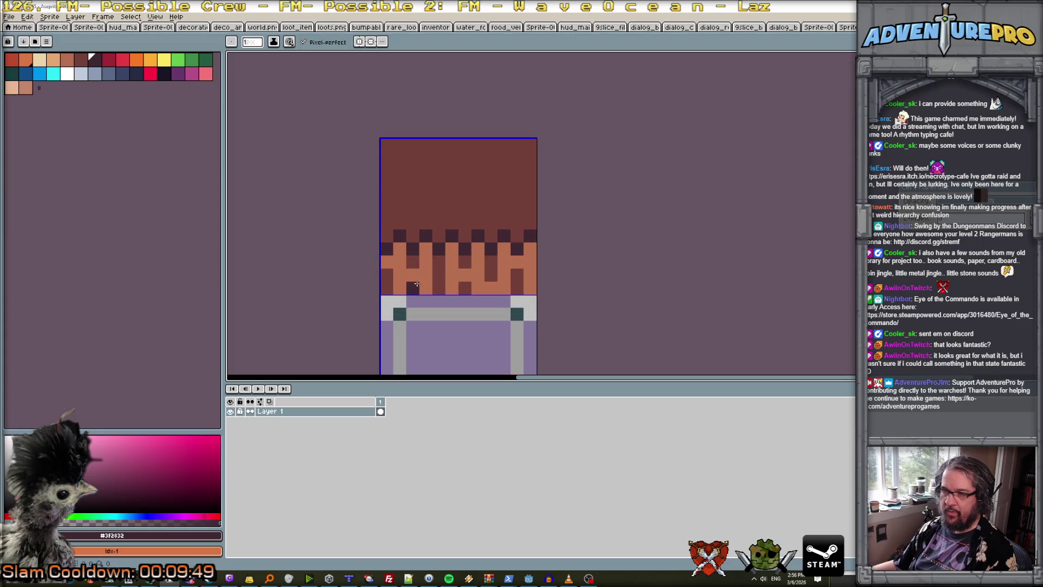
Repaint the dark drip pixels with the orange band colour.
left_click(415, 275, "alt")
left_click(413, 261)
left_click(387, 275)
left_click(386, 288)
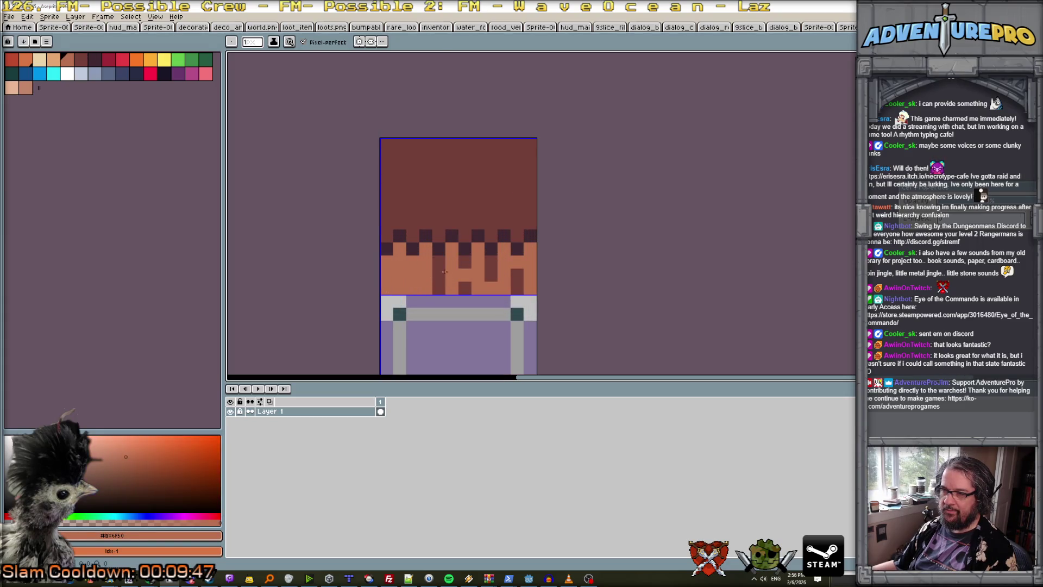
left_click_drag(439, 262, 442, 290)
left_click(465, 262)
left_click(464, 288)
mouse_move(491, 262)
left_mouse_down()
mouse_move(491, 275)
mouse_move(518, 285)
left_mouse_up()
scroll(519, 286, "down", 4)
scroll(508, 282, "up", 1)
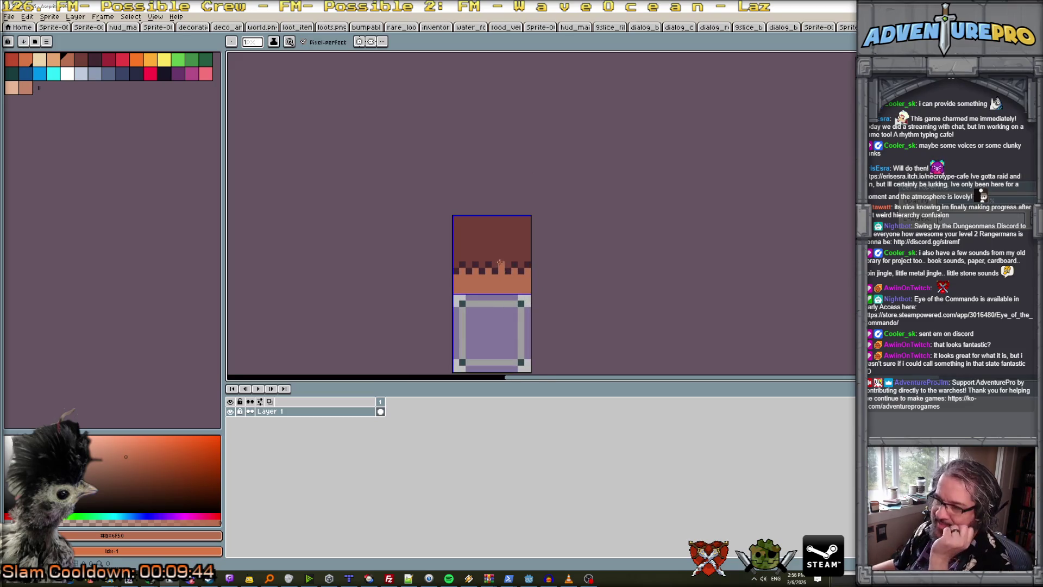
scroll(505, 281, "up", 2)
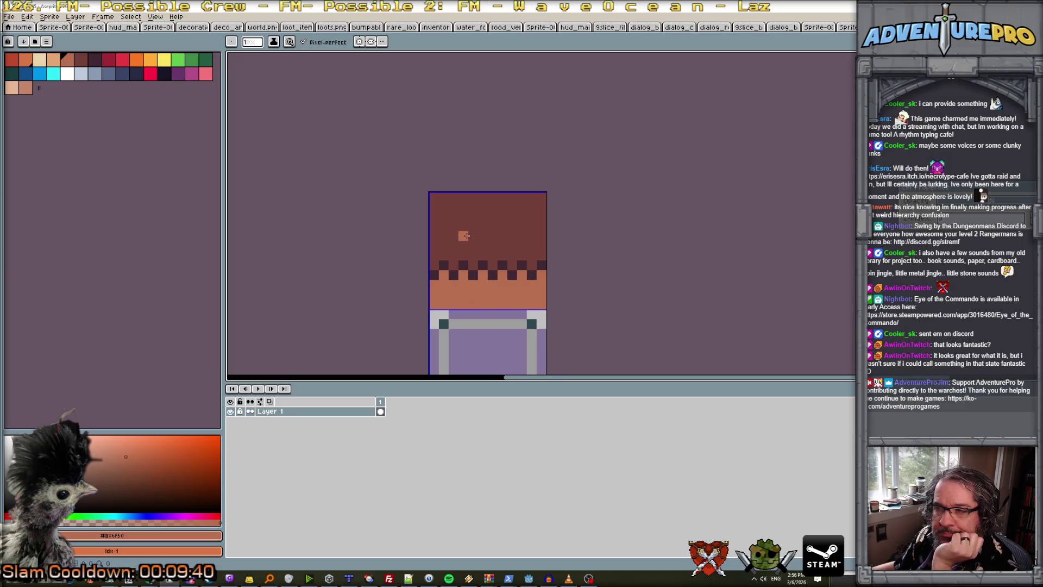
scroll(449, 239, "down", 2)
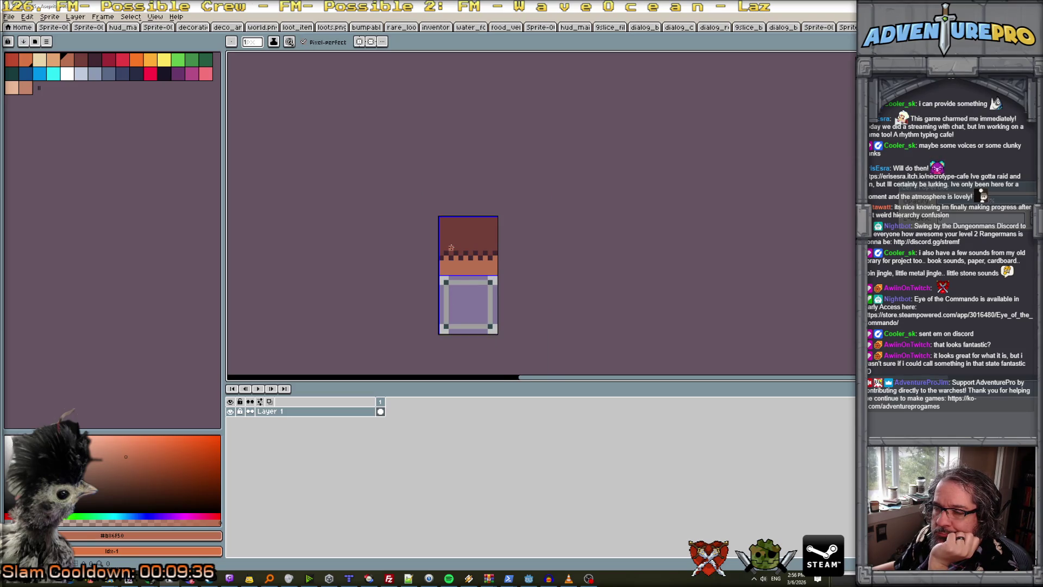
scroll(450, 248, "up", 2)
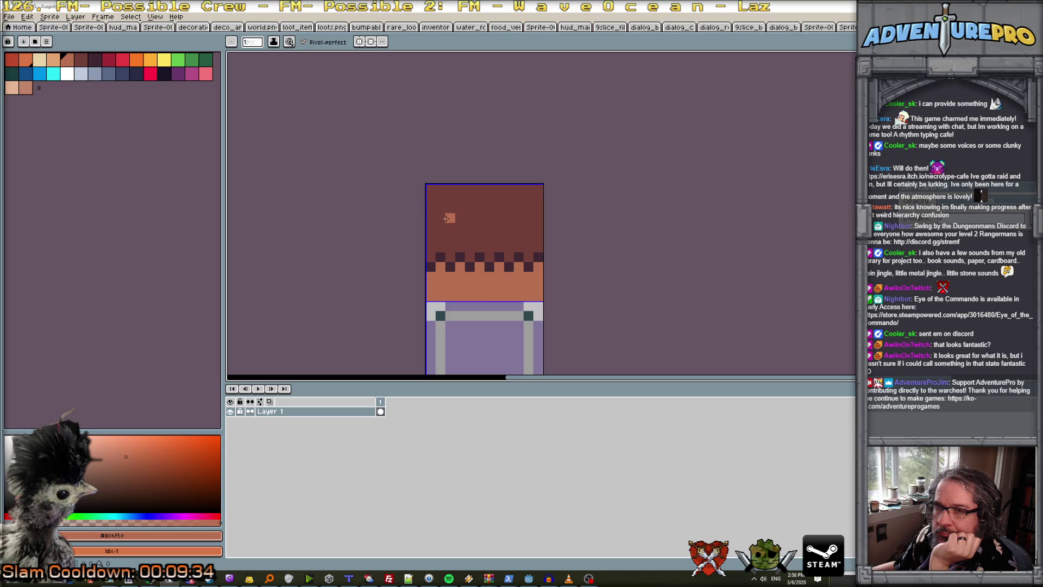
Place a darkest-brown pixel on the brown wall area.
left_click(80, 58)
scroll(461, 243, "up", 1)
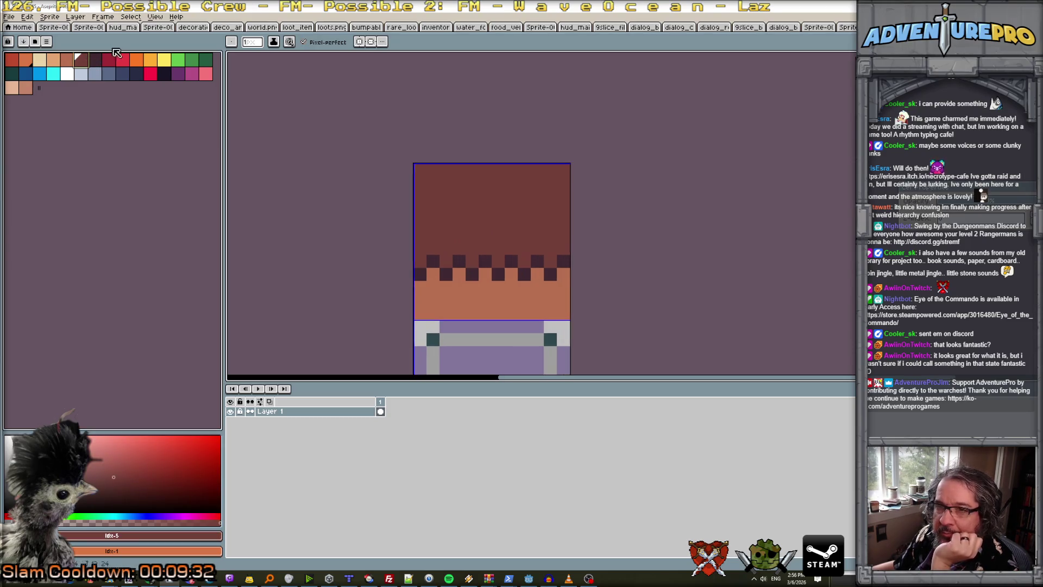
left_click(95, 60)
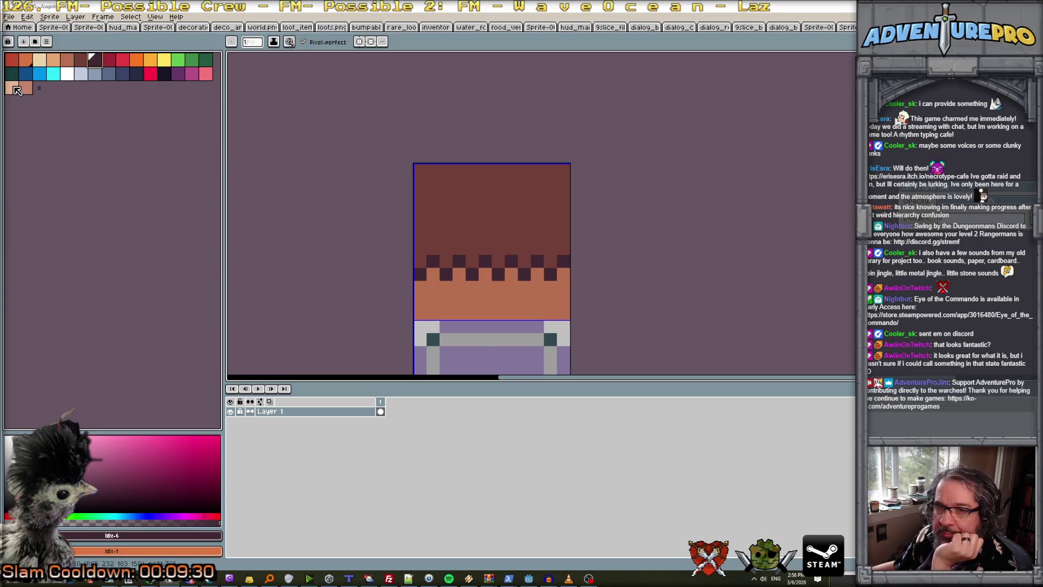
left_click(436, 238)
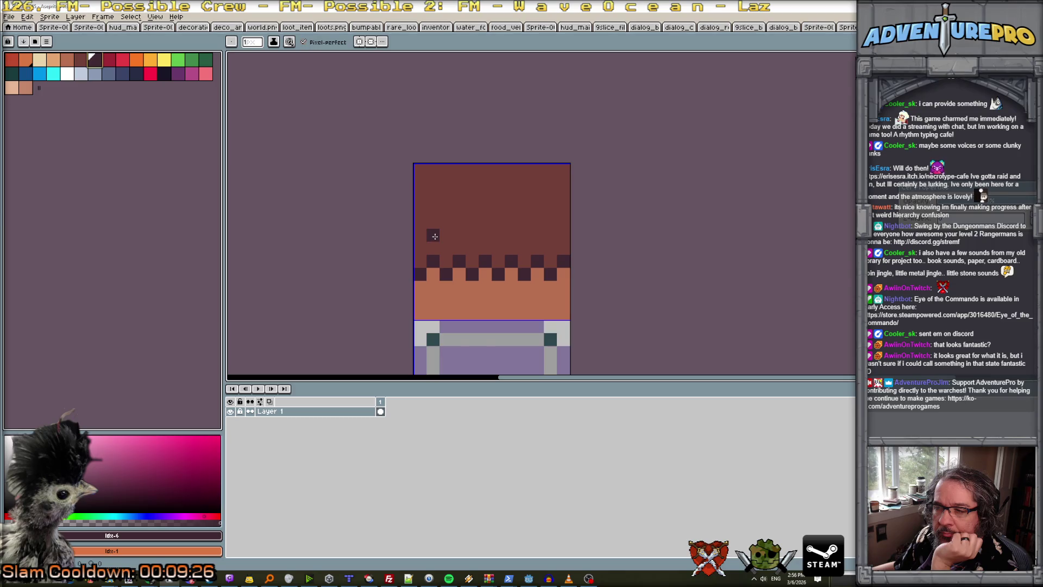
scroll(435, 235, "down", 1)
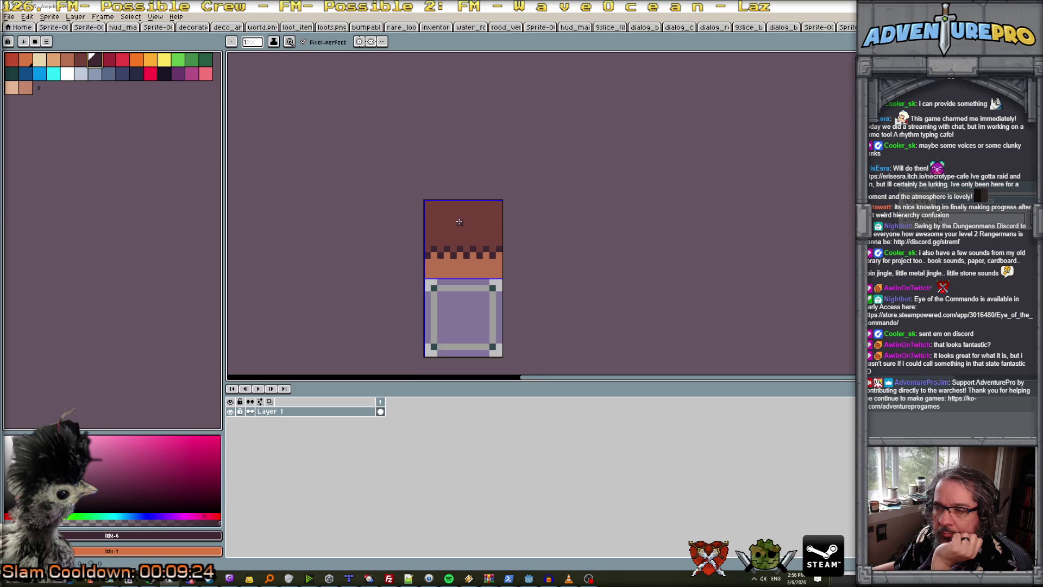
scroll(459, 221, "up", 1)
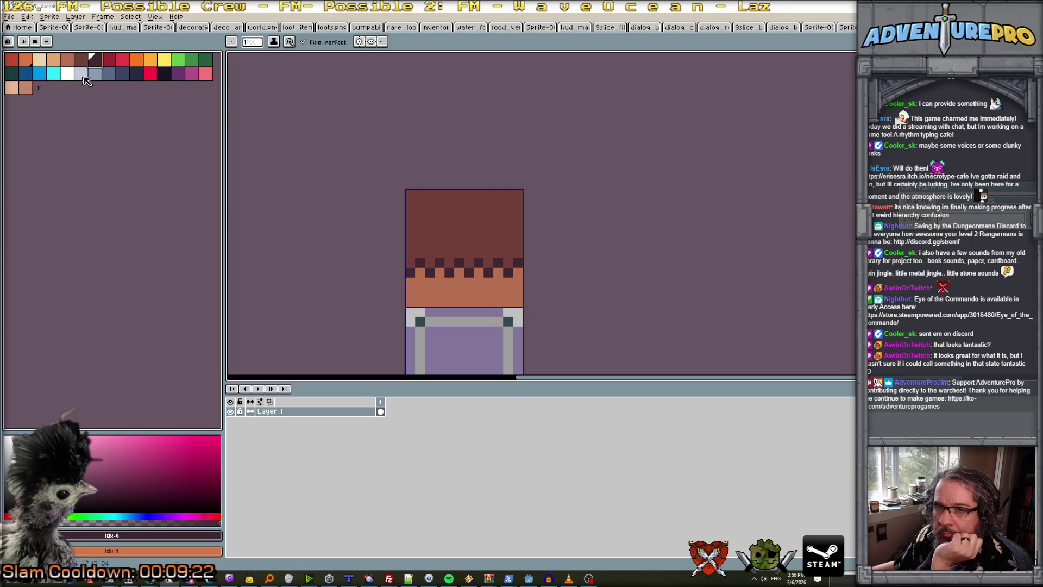
key("bracketleft")
key("bracketleft")
key("bracketleft")
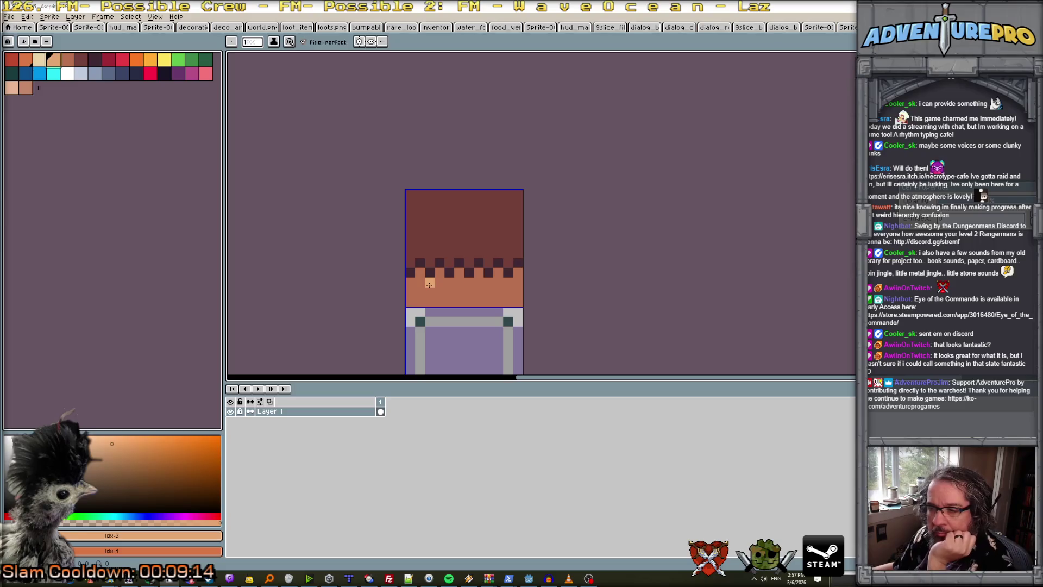
Paint Bucket the orange band light peach.
key("g")
left_click(429, 300)
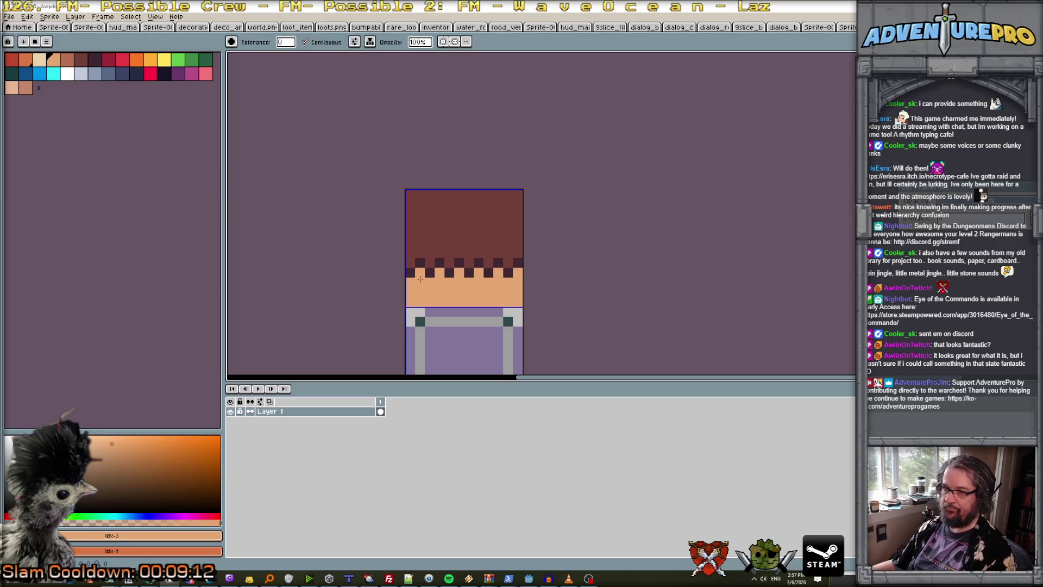
scroll(391, 264, "up", 1)
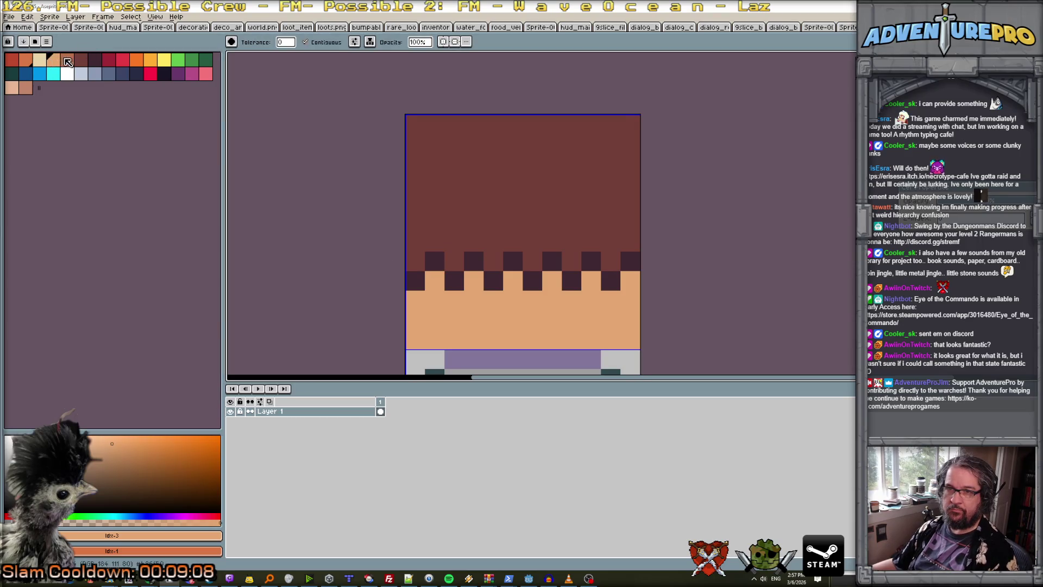
Fill the bottom-row checker squares light brown, undoing the top-row and whole-band fills.
key("]")
left_click(435, 260)
left_click(474, 262)
left_click(513, 262)
left_click(552, 262)
left_click(590, 263)
key("ctrl+z")
key("ctrl+z")
key("ctrl+z")
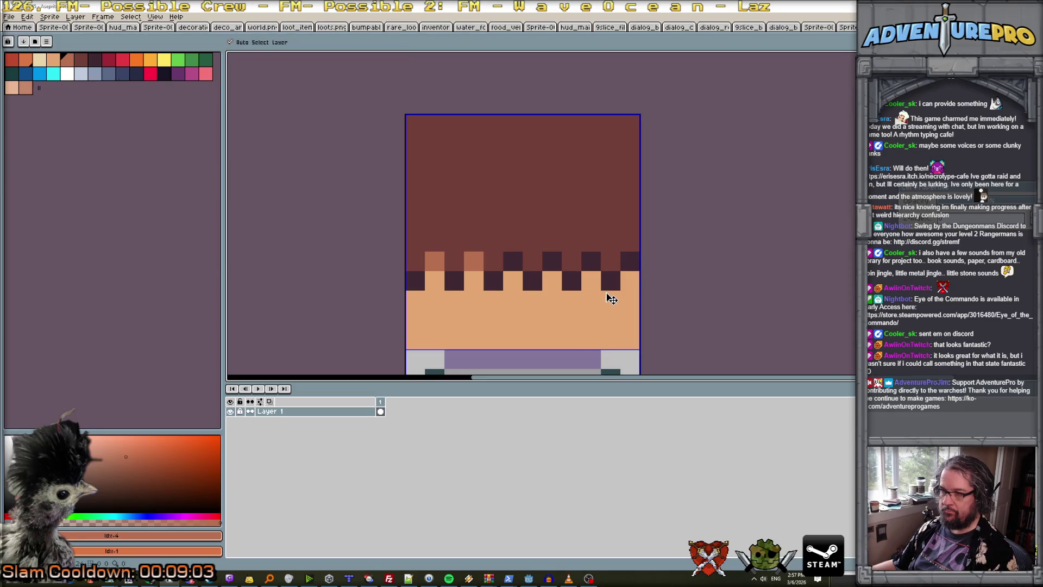
left_click(612, 282)
left_click(572, 281)
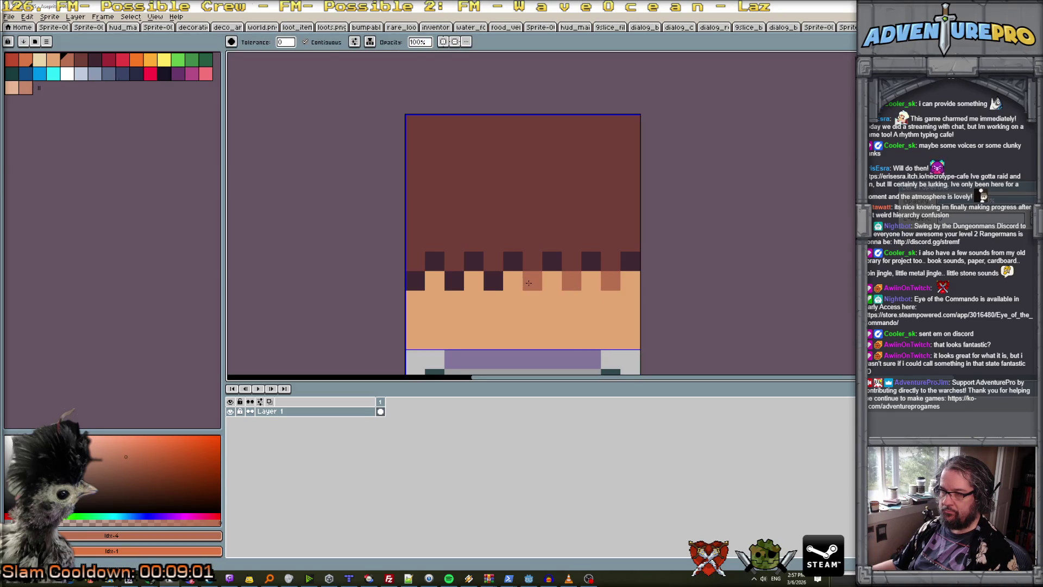
left_click(493, 281)
left_click(454, 281)
left_click(415, 281)
left_click(456, 301)
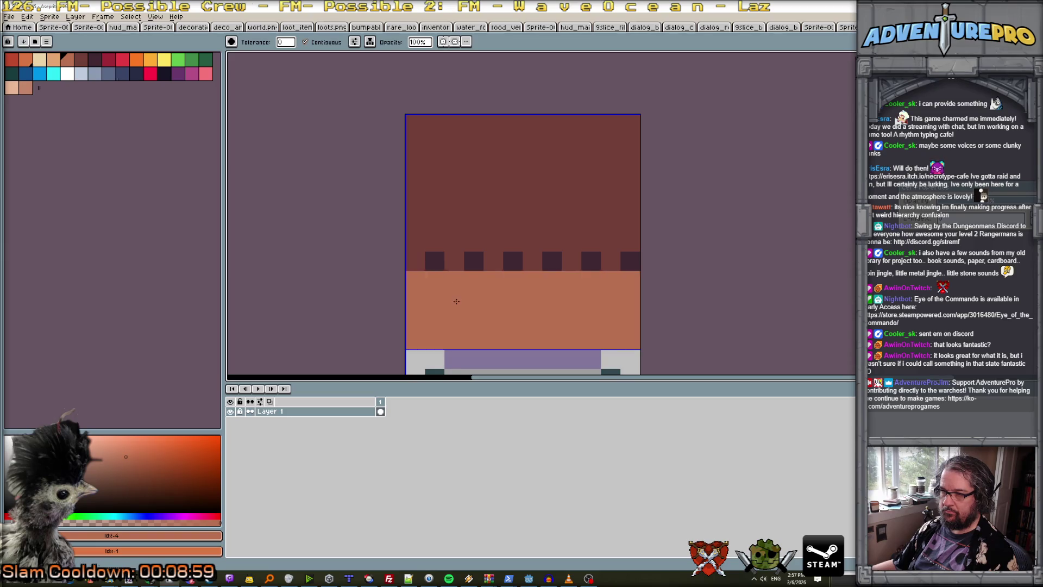
key("ctrl+z")
With the Pencil, draw evenly spaced brown vertical stripes down the peach band.
scroll(456, 318, "down", 3)
scroll(489, 288, "up", 1)
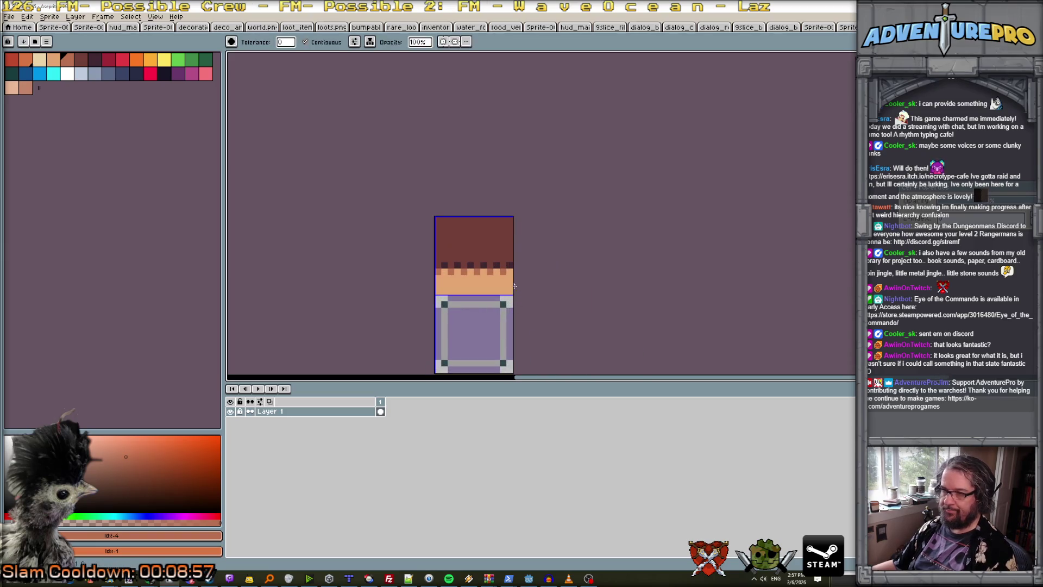
left_click(502, 286)
scroll(505, 282, "up", 1)
key("b")
mouse_move(505, 279)
left_mouse_down()
mouse_move(499, 305)
mouse_move(448, 314)
left_mouse_up()
mouse_move(421, 269)
left_mouse_down()
mouse_move(422, 307)
mouse_move(396, 282)
mouse_move(396, 307)
left_mouse_up()
left_click_drag(370, 269, 369, 307)
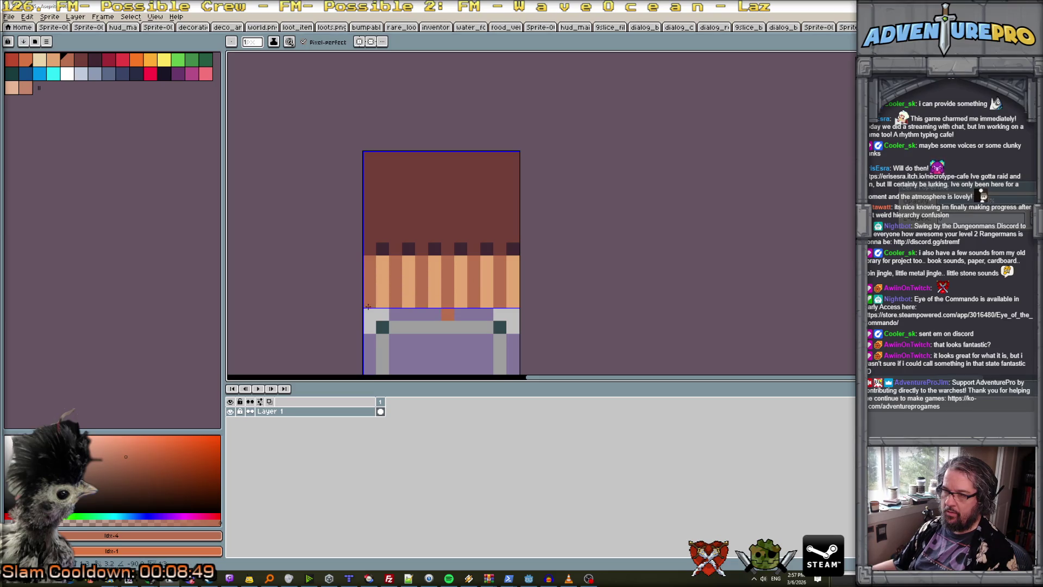
Pick the wall brown and paint brown bars across the purple strip and the tile's bottom edge.
left_click(433, 204, "alt")
left_click_drag(447, 315, 380, 316)
scroll(378, 340, "down", 4)
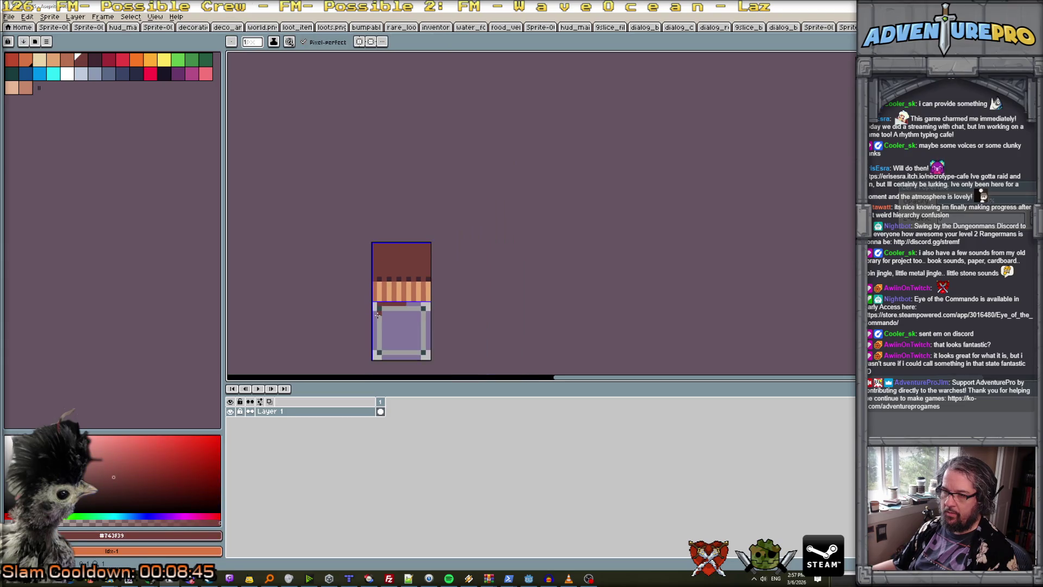
scroll(378, 341, "up", 3)
mouse_move(368, 369)
left_mouse_down()
mouse_move(369, 263)
mouse_move(476, 264)
mouse_move(462, 268)
mouse_move(476, 272)
mouse_move(476, 373)
left_mouse_up()
scroll(476, 373, "down", 1)
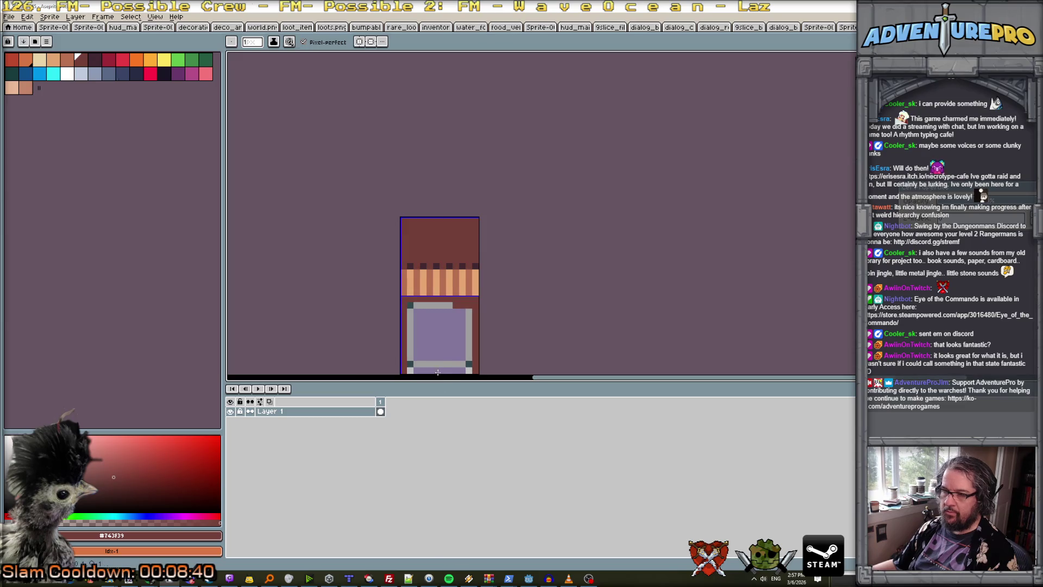
scroll(432, 337, "down", 2)
left_click_drag(407, 309, 473, 312)
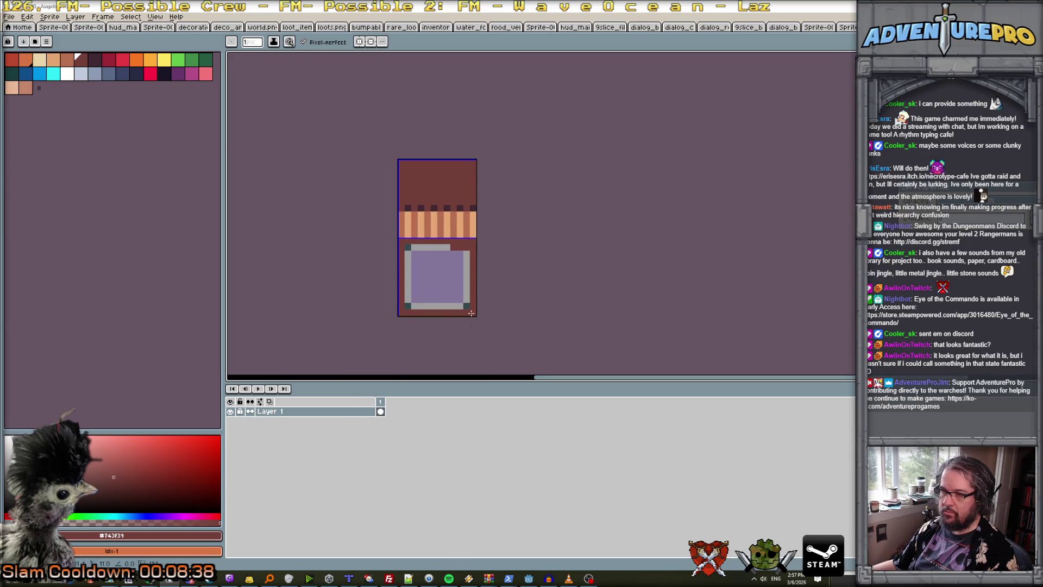
Paint Bucket the purple lower panel and its grey border rows, bars and dot solid brown.
key("g")
left_click(423, 288)
left_click(407, 282)
left_click(413, 306)
left_click(466, 294)
left_click(467, 305)
left_click(429, 247)
scroll(438, 237, "up", 1)
scroll(415, 204, "up", 1)
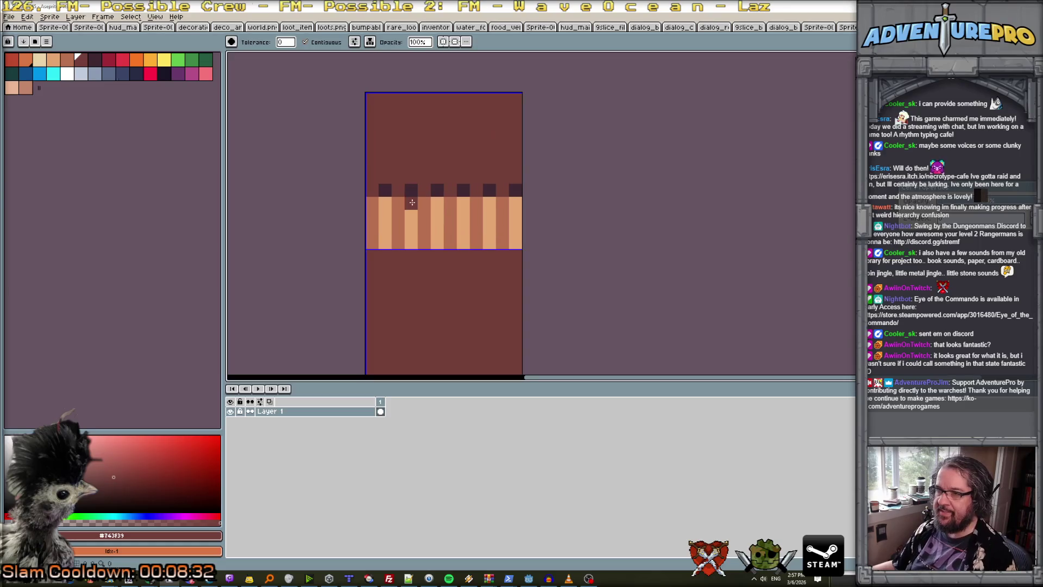
Eyedrop the light tan stripe and paint alternate dark squares tan to form a checker.
left_click(385, 206, "alt")
left_click(375, 190)
left_click(377, 182)
key("ctrl+z")
key("b")
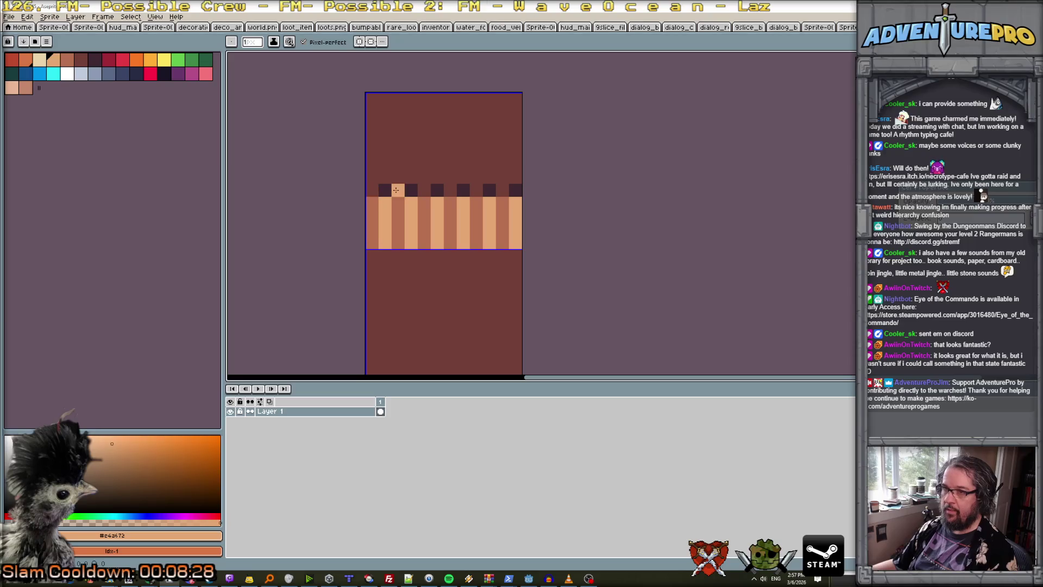
left_click(425, 190)
left_click(450, 190)
left_click(477, 190)
left_click(500, 189)
Pick the dark #3f2832 checker colour and place a dark pixel on the left edge.
scroll(520, 231, "down", 3)
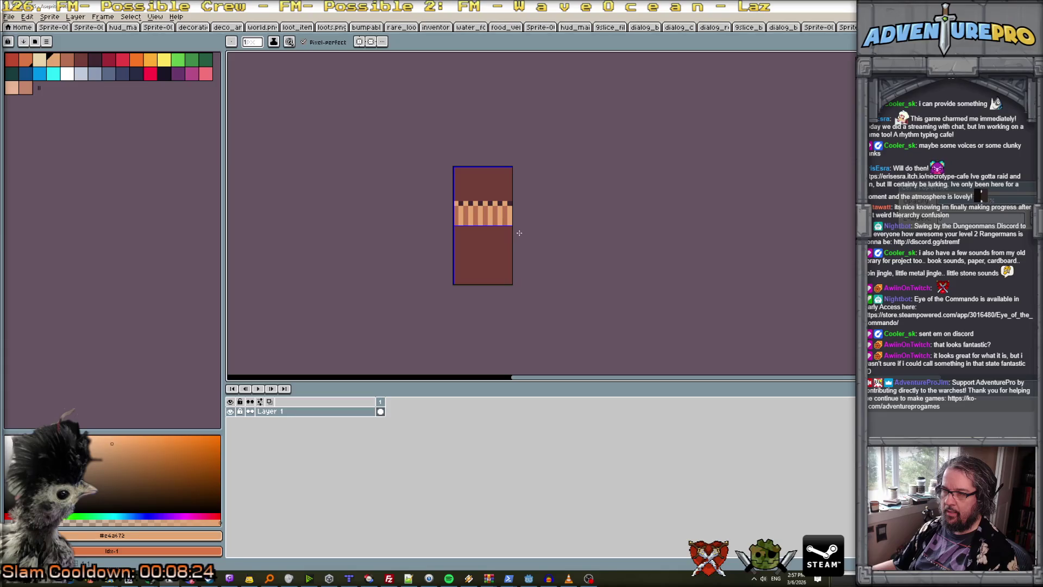
scroll(476, 210, "up", 2)
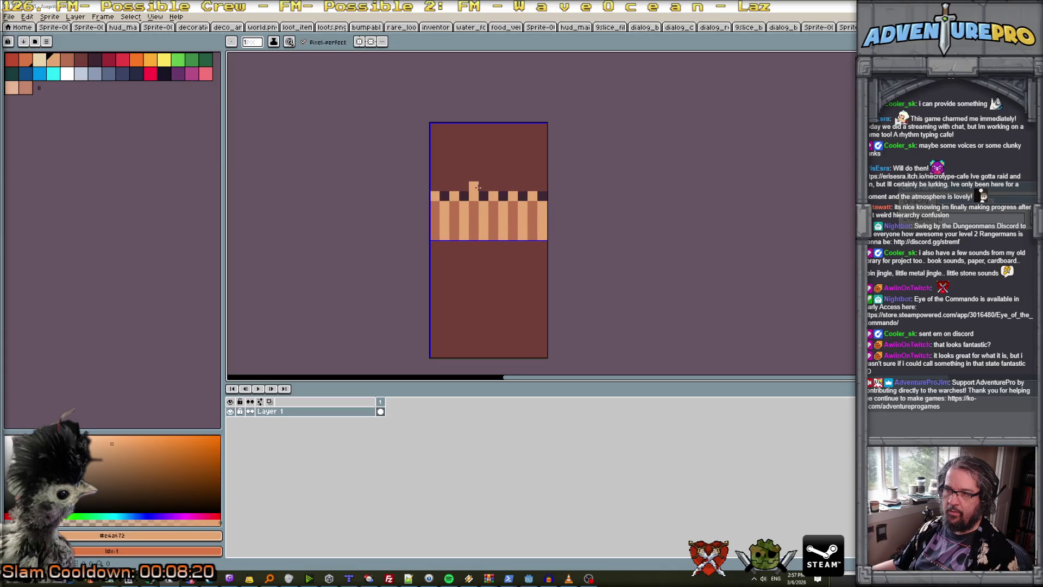
scroll(478, 241, "down", 2)
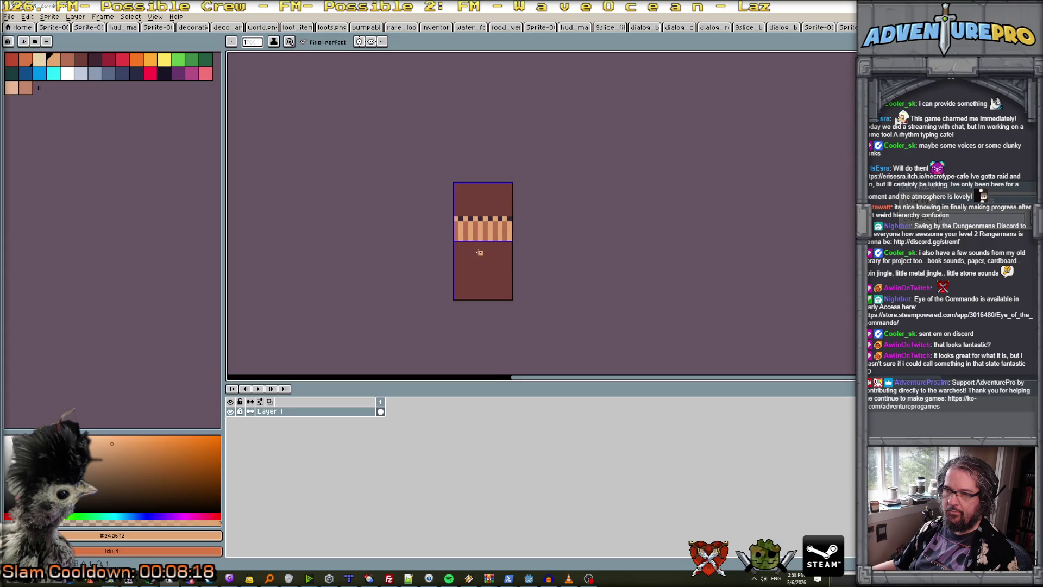
scroll(479, 253, "up", 2)
left_click(459, 185, "alt")
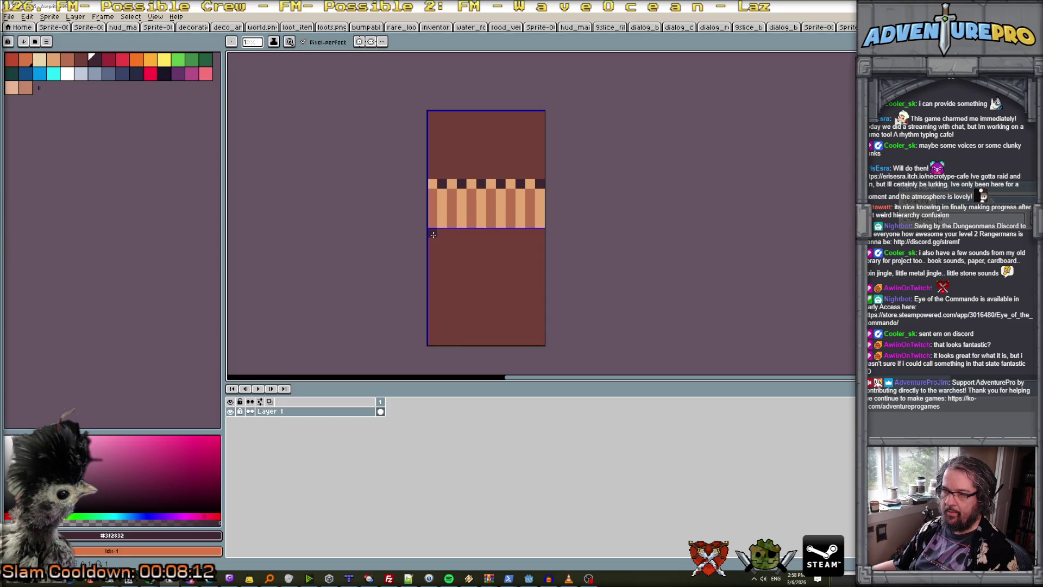
left_click(432, 172)
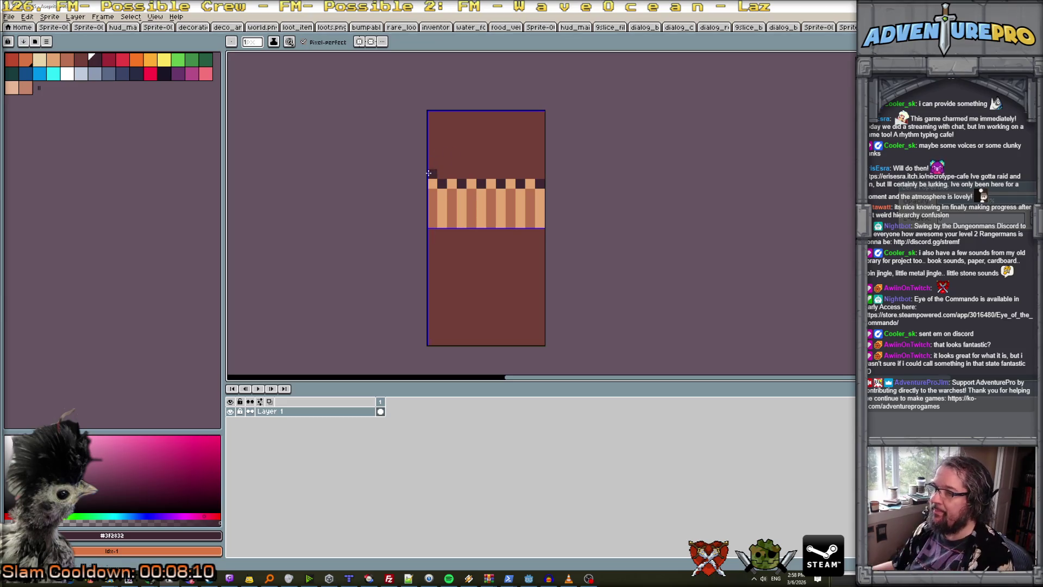
Draw dark #3f2832 lines down the panels' left and right edges, across the top, and below the striped band.
left_click_drag(430, 146, 432, 112)
mouse_move(540, 126)
left_mouse_down()
mouse_move(540, 112)
mouse_move(541, 175)
left_mouse_up()
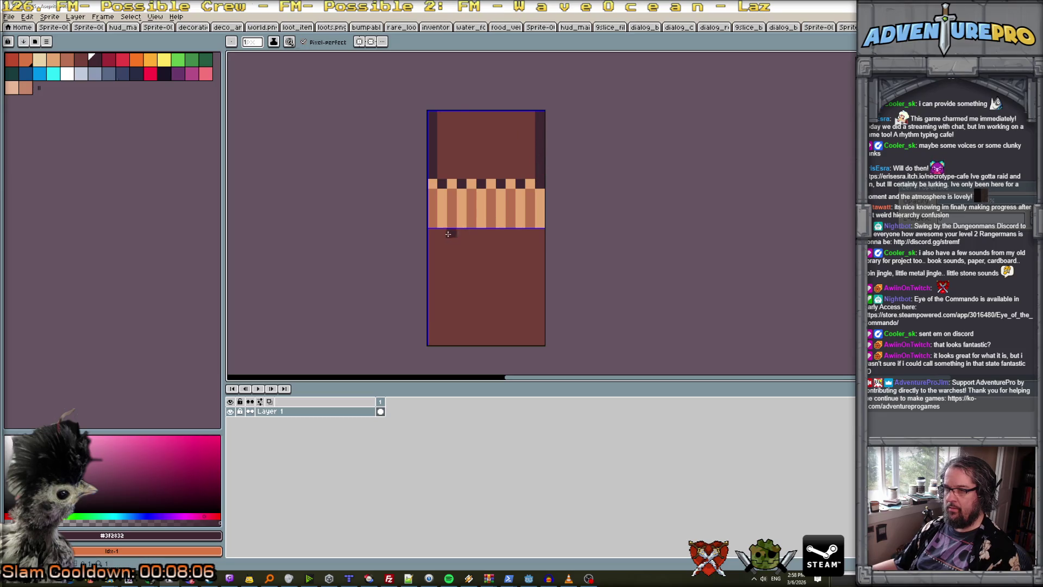
mouse_move(433, 233)
left_mouse_down()
mouse_move(541, 234)
mouse_move(541, 344)
left_mouse_up()
left_click_drag(434, 245, 433, 343)
left_click_drag(449, 117, 535, 116)
scroll(538, 152, "down", 2)
scroll(531, 232, "up", 2)
scroll(530, 235, "down", 2)
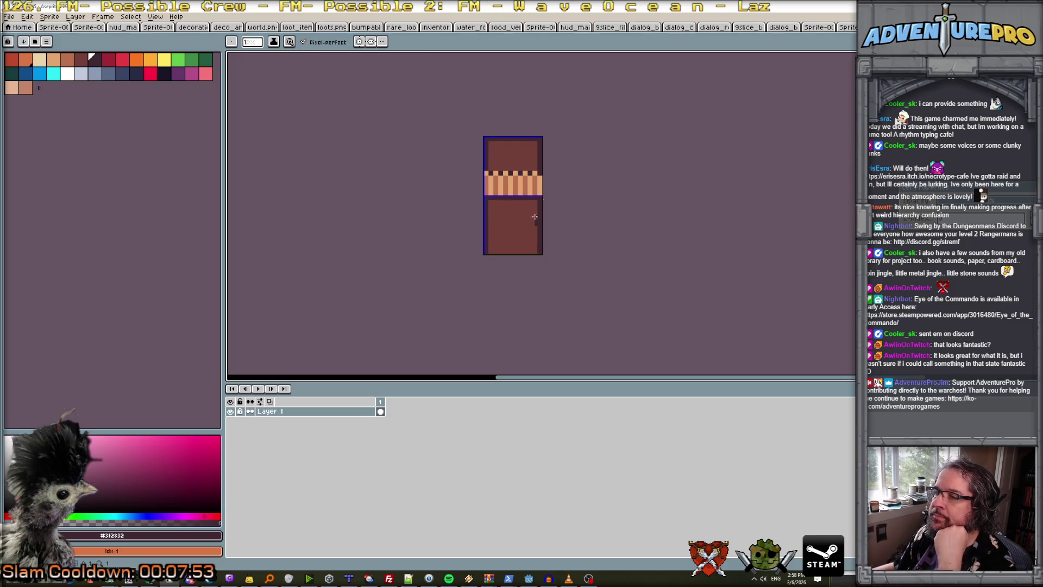
scroll(543, 175, "up", 1)
scroll(544, 173, "up", 1)
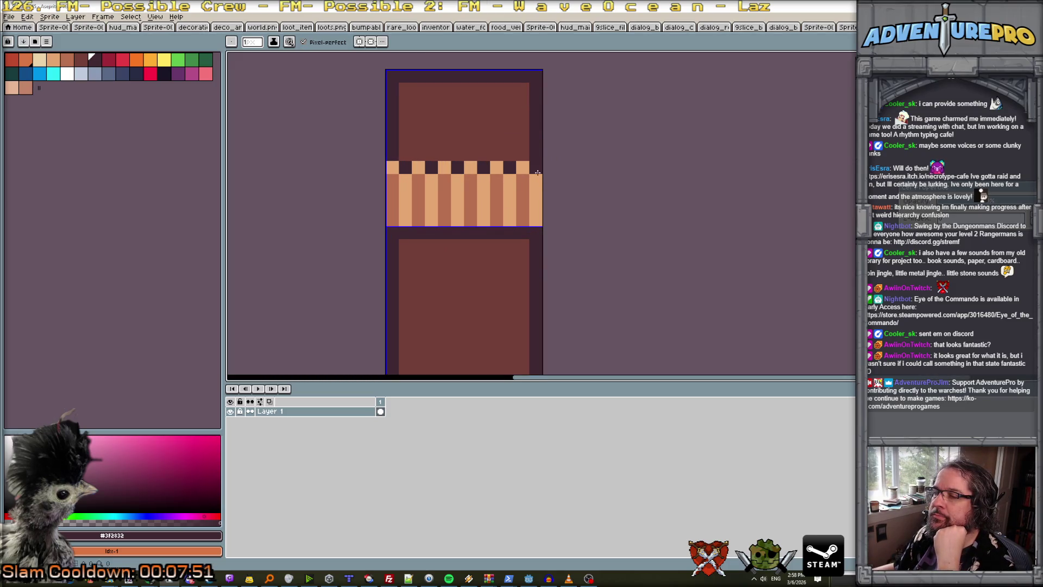
scroll(546, 175, "down", 3)
scroll(557, 193, "up", 1)
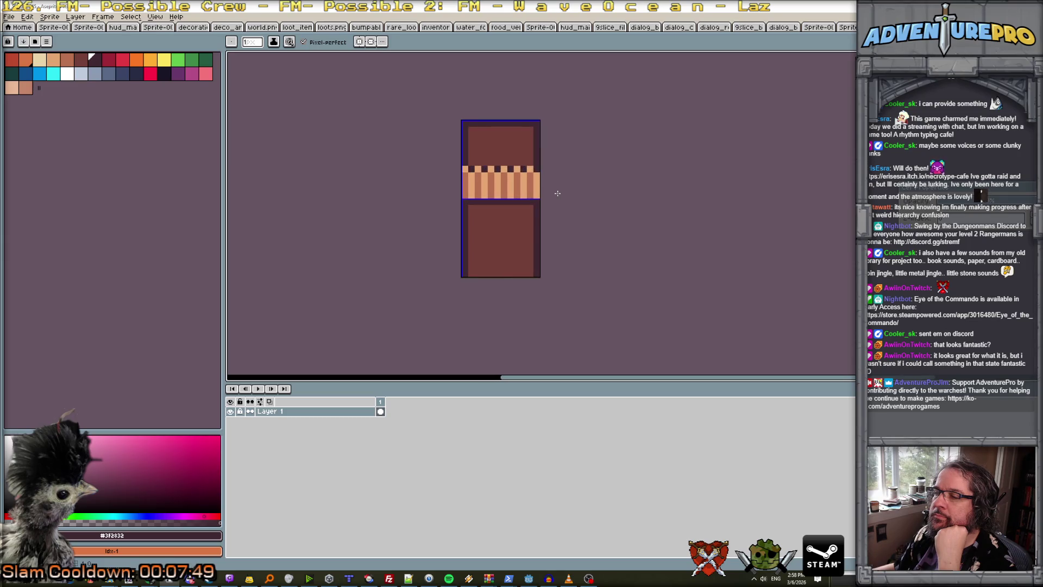
scroll(557, 193, "down", 1)
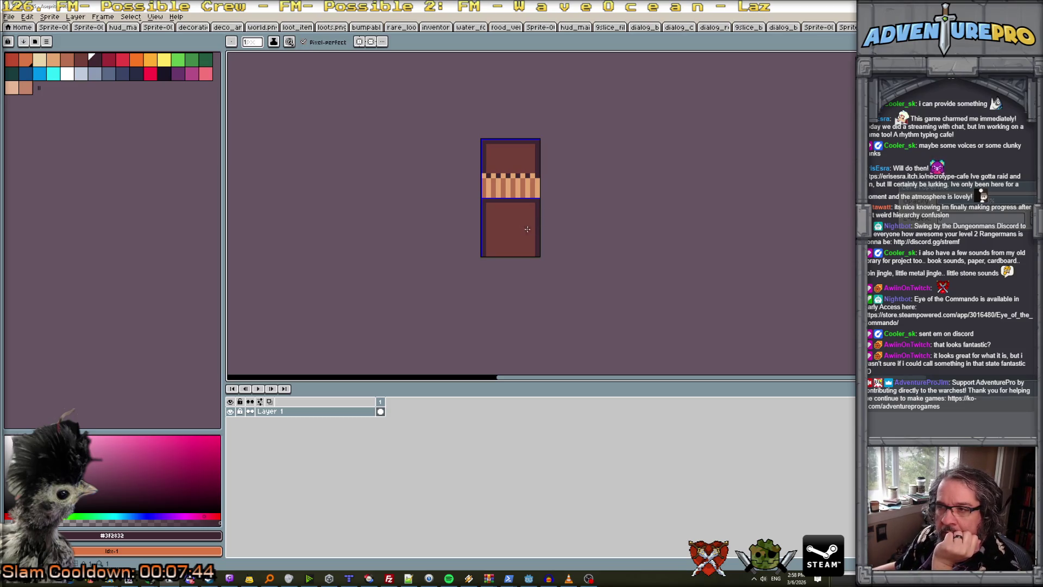
scroll(524, 229, "up", 1)
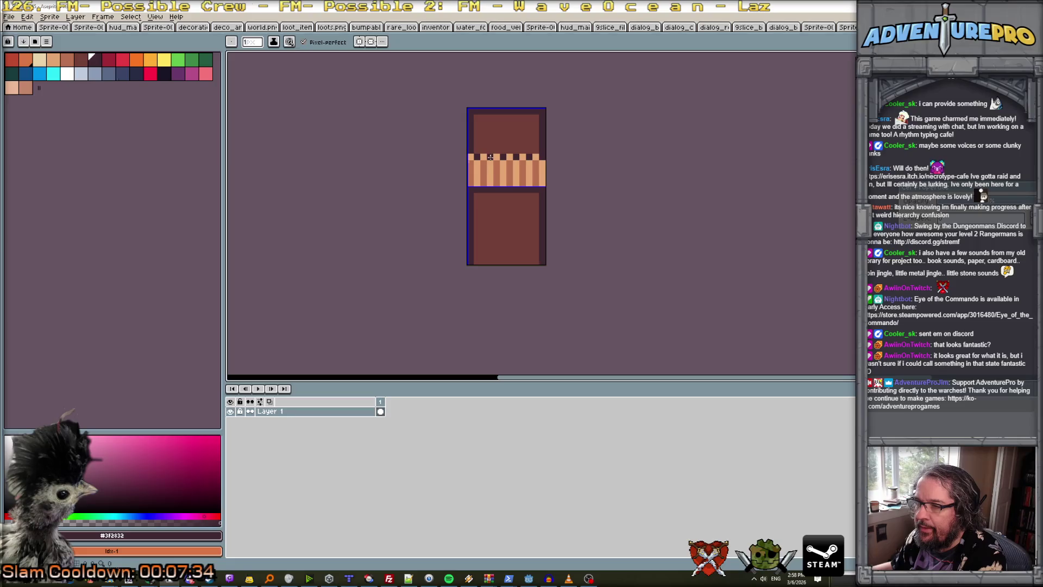
scroll(490, 221, "up", 1)
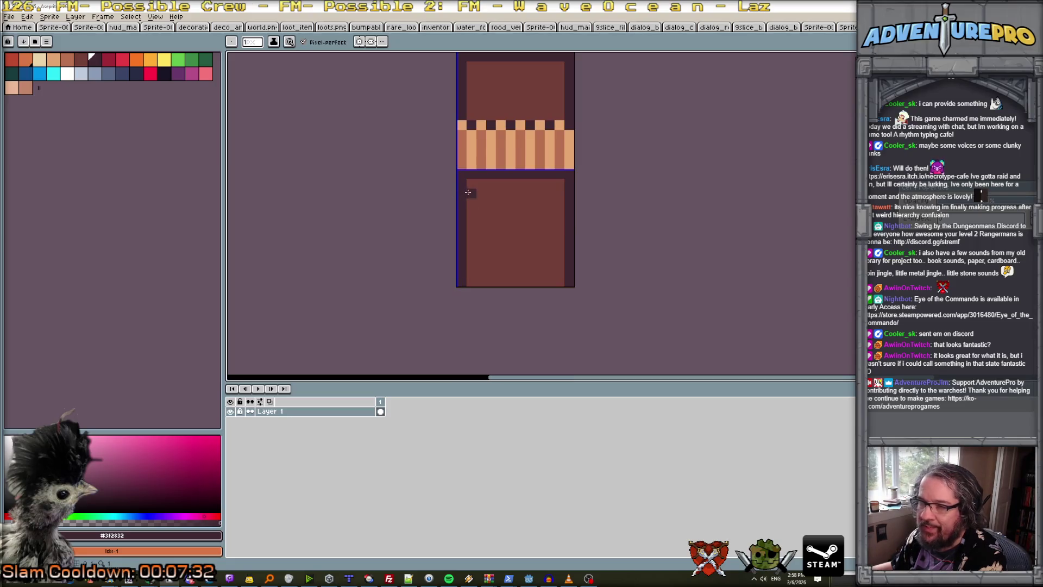
scroll(489, 151, "down", 1)
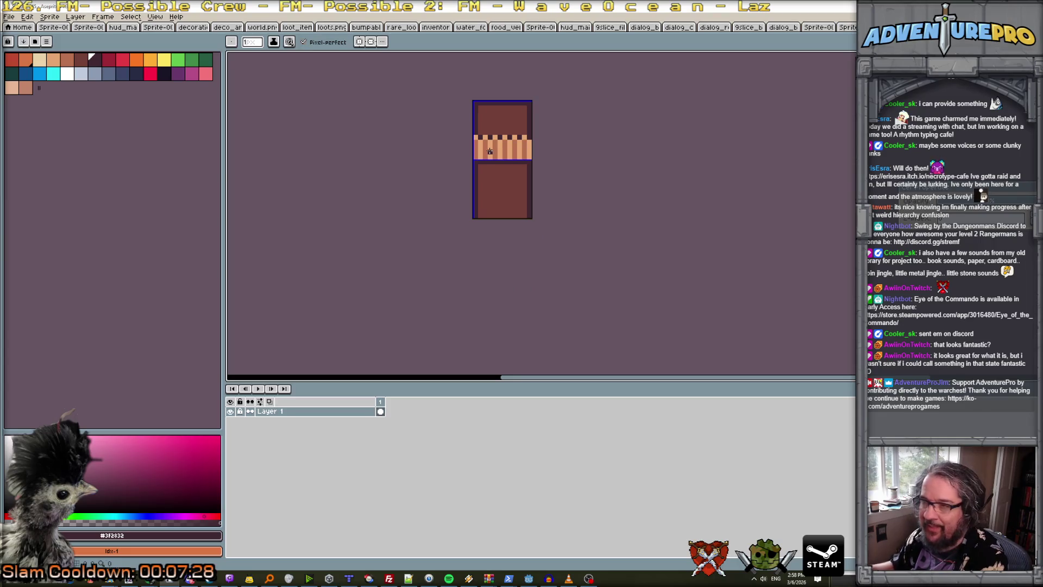
scroll(490, 151, "up", 1)
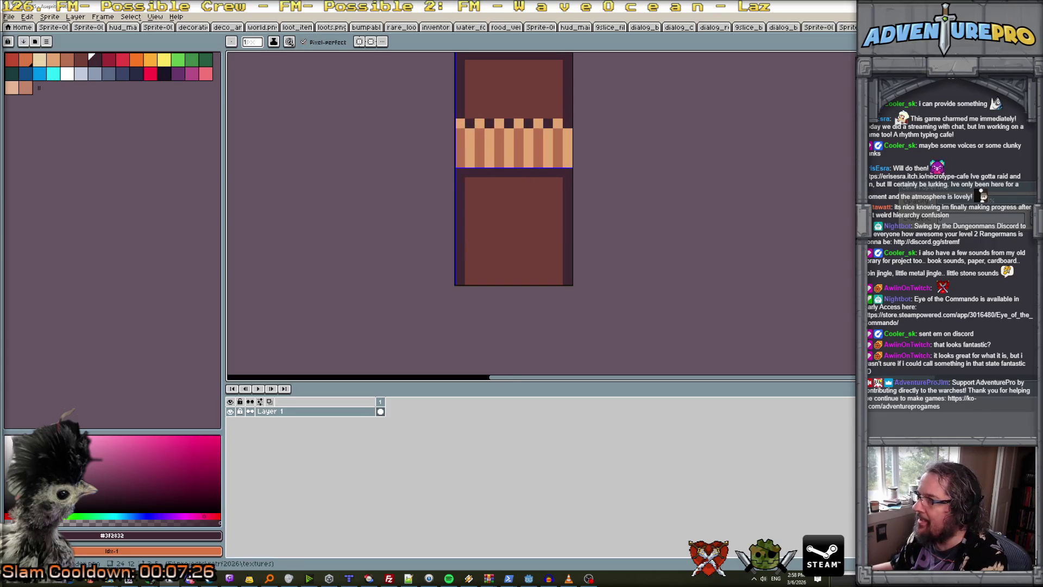
left_click(258, 27)
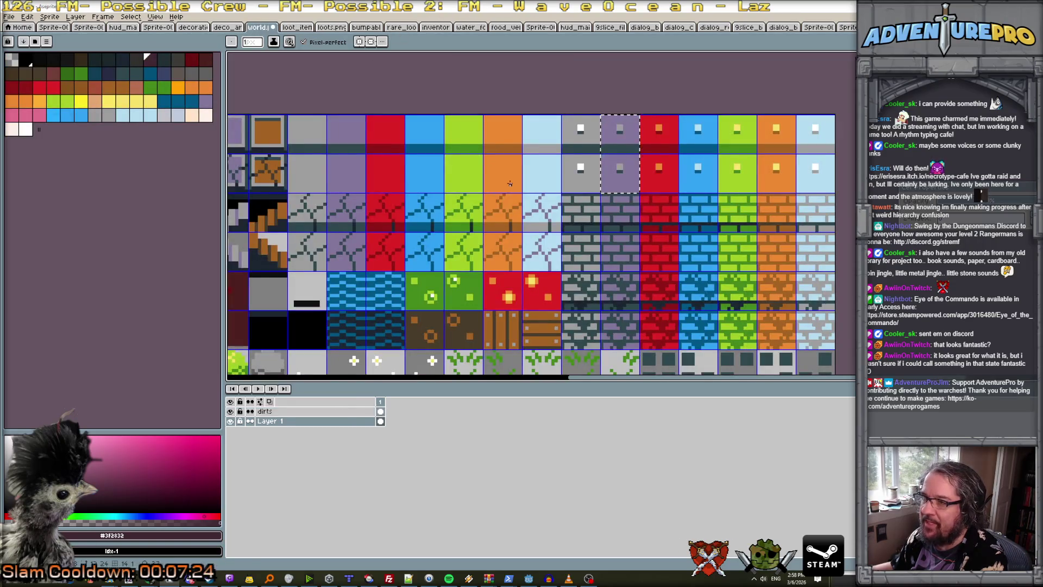
scroll(509, 184, "down", 1)
scroll(624, 214, "up", 1)
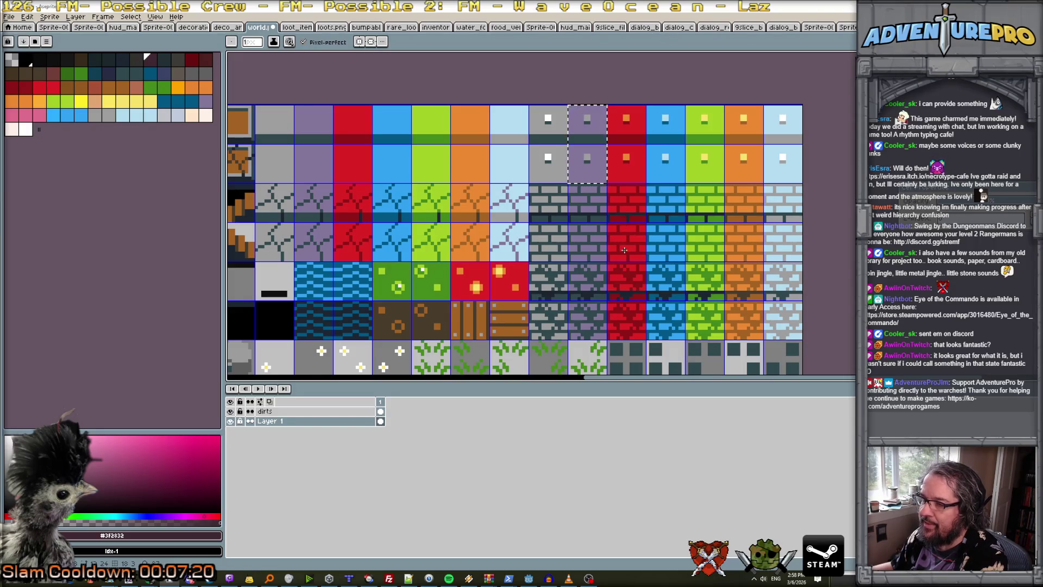
scroll(624, 250, "up", 1)
scroll(625, 223, "down", 1)
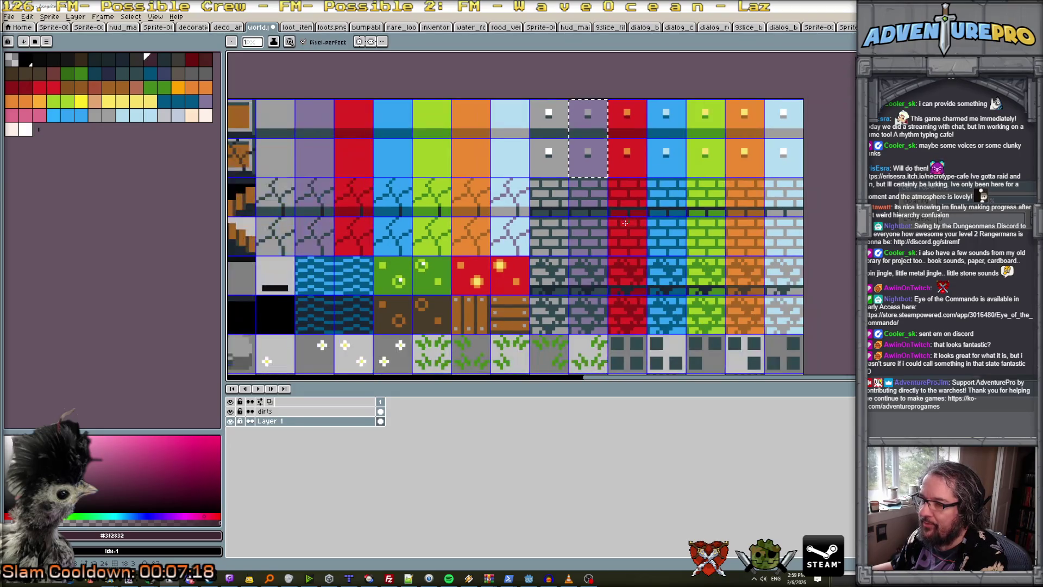
scroll(686, 235, "down", 1)
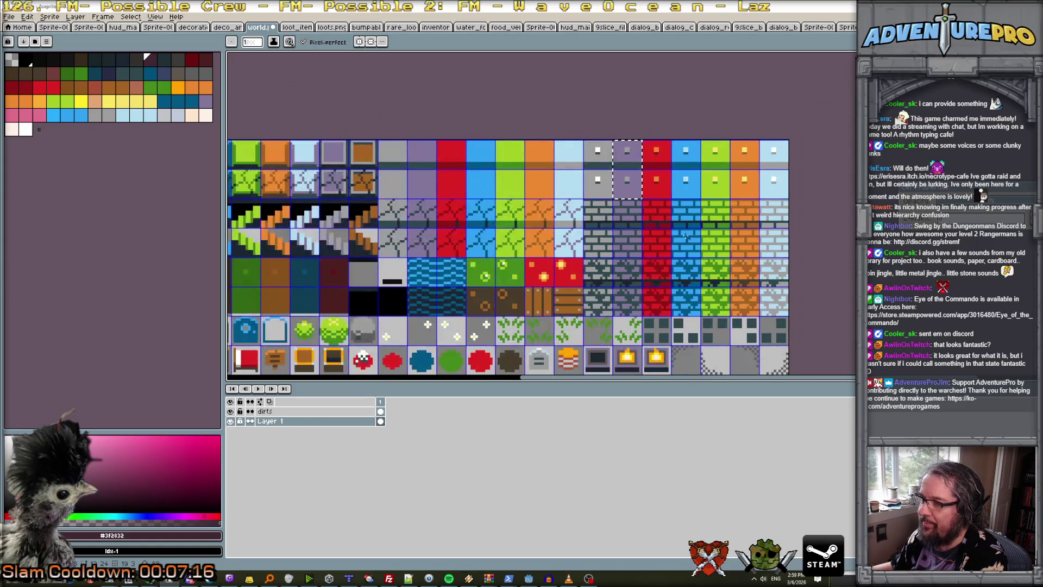
scroll(652, 234, "up", 1)
scroll(620, 232, "down", 1)
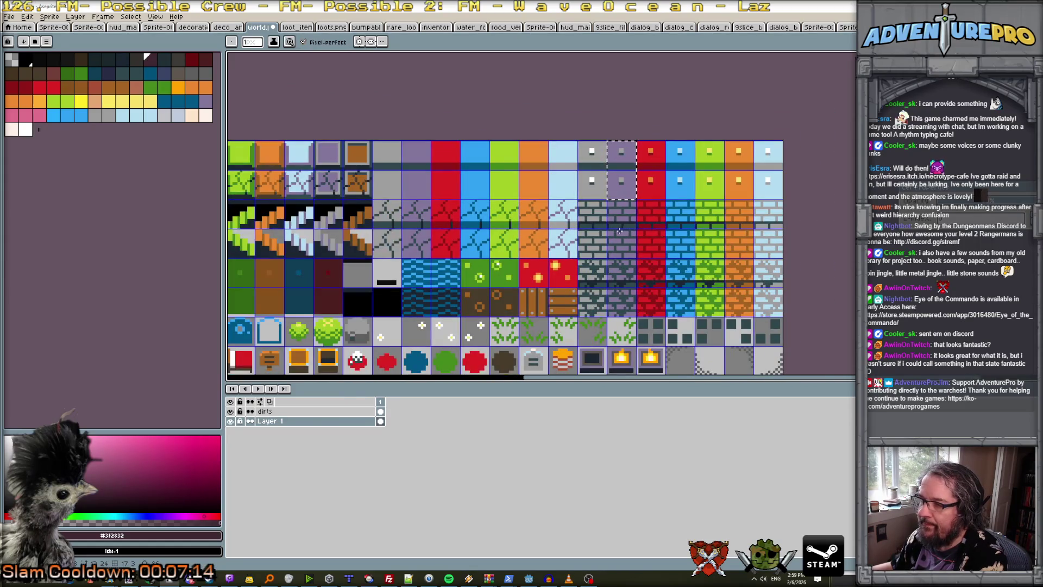
scroll(612, 217, "up", 1)
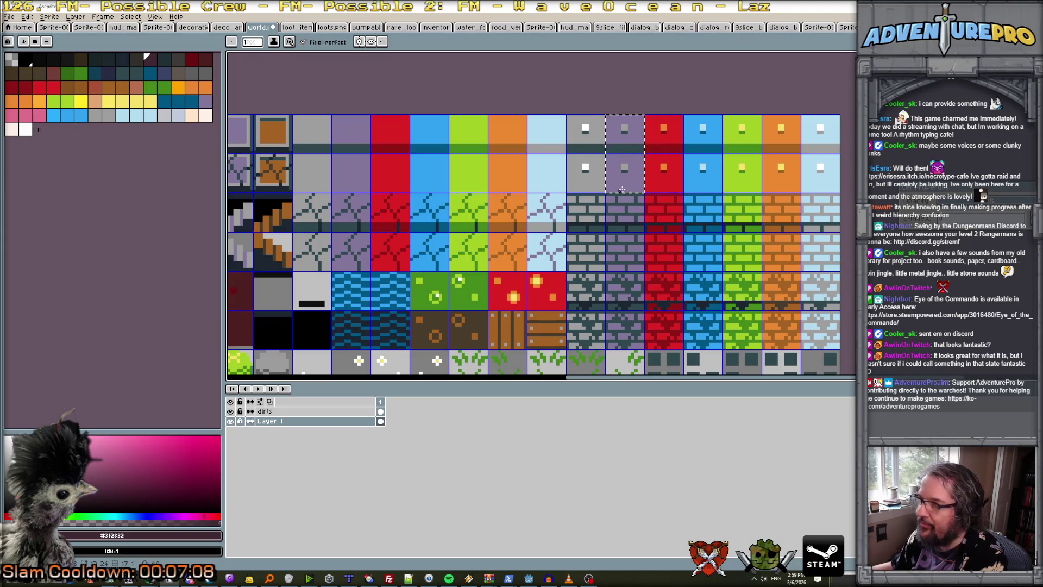
key("ctrl+shift+Tab")
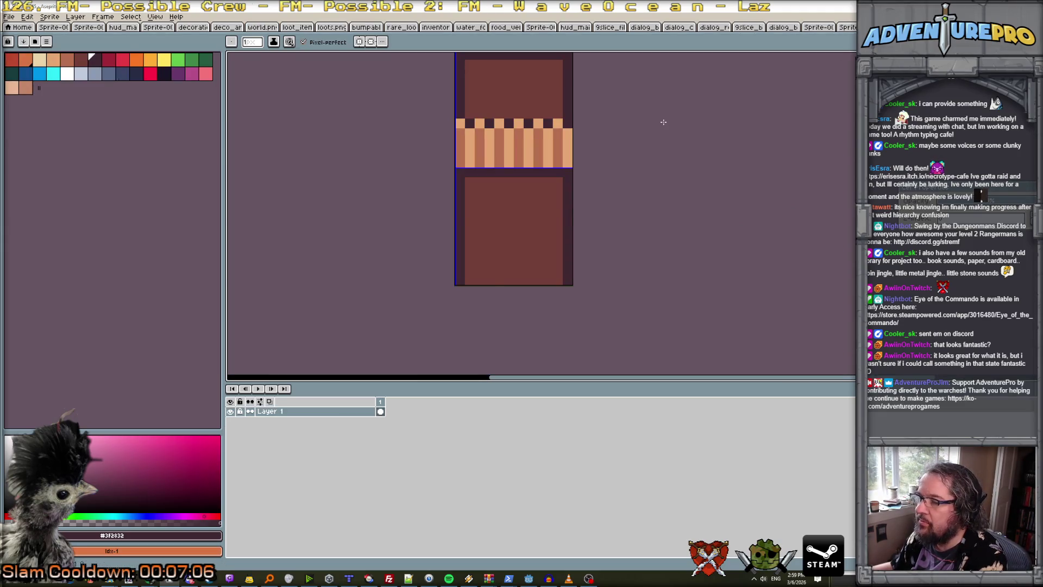
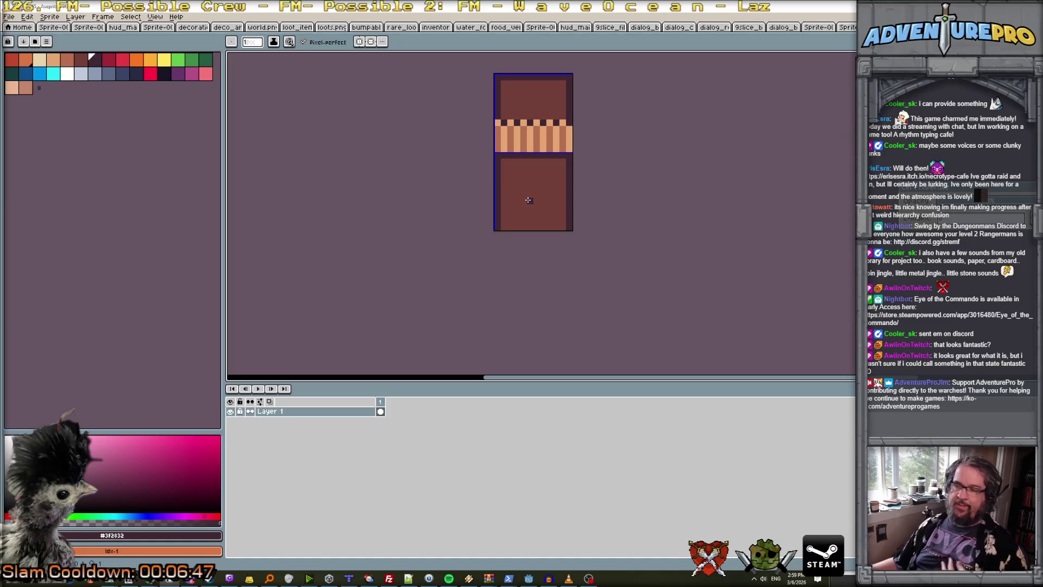
Copy the whole striped tile and paste it into world.png, placing it in the grey-brick column.
key("ctrl+a")
left_click(258, 26)
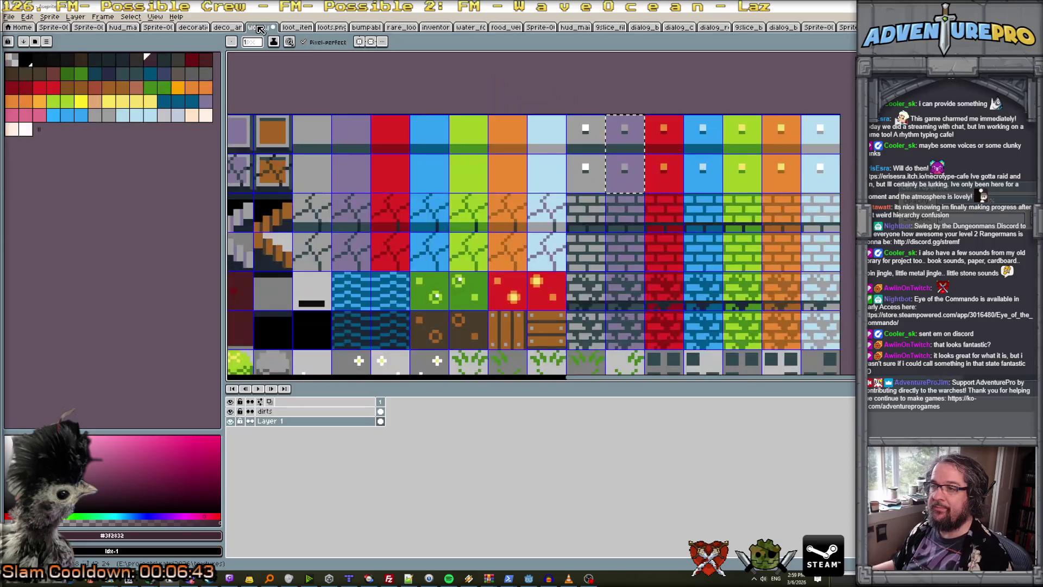
scroll(549, 144, "up", 2)
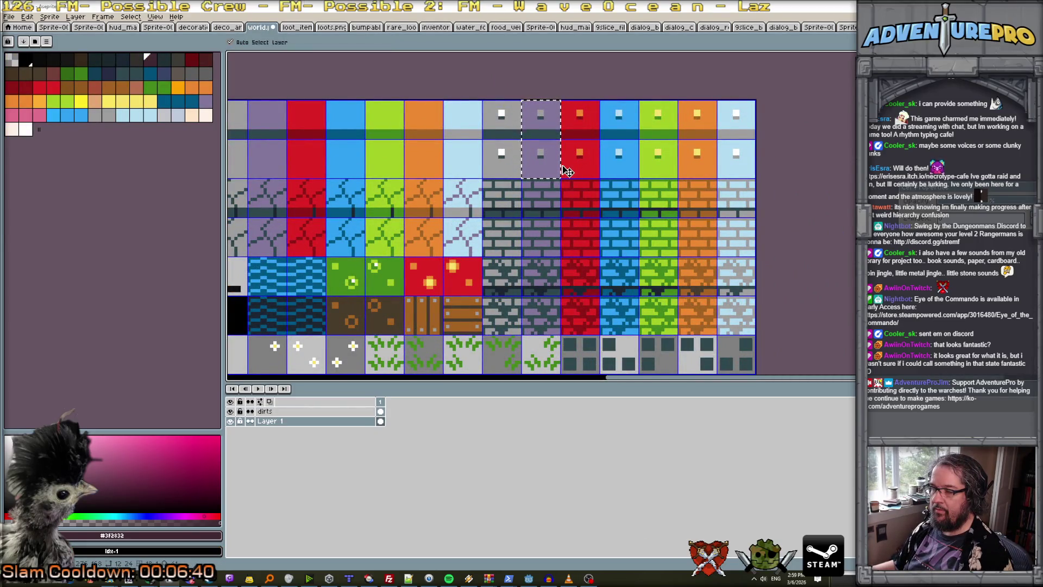
key("ctrl+v")
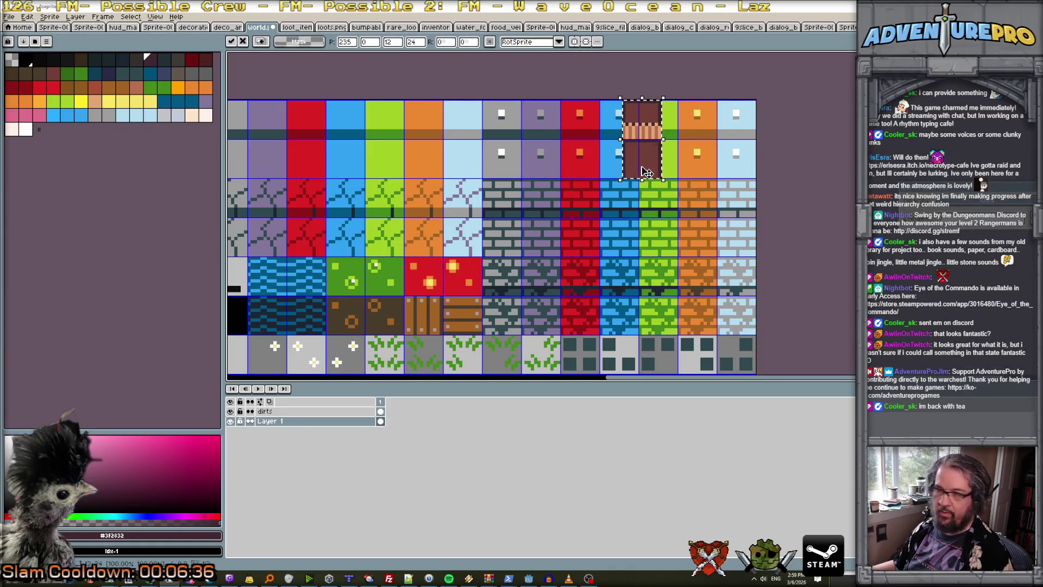
left_click_drag(645, 172, 543, 250)
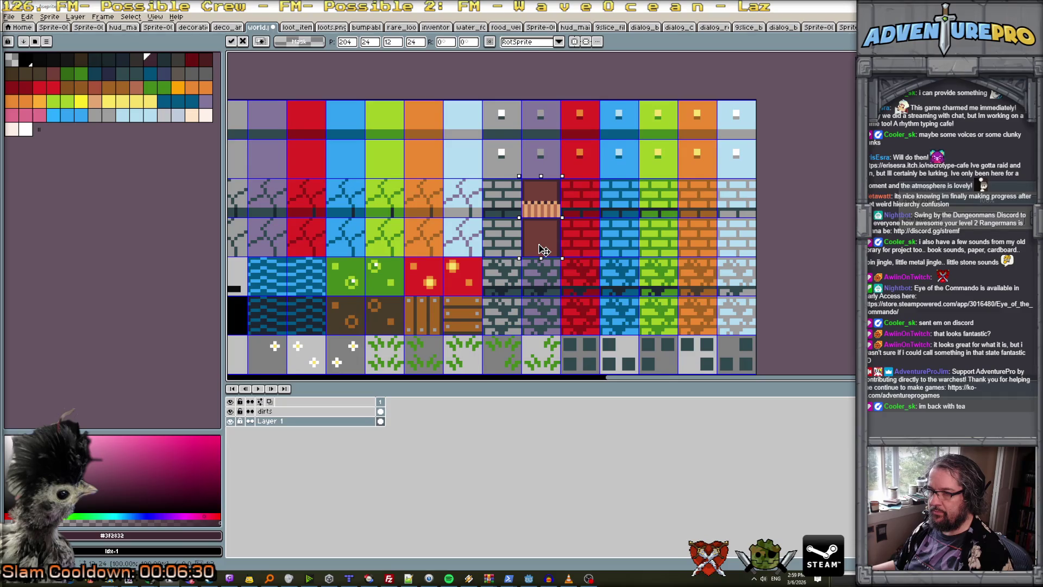
scroll(551, 239, "up", 2)
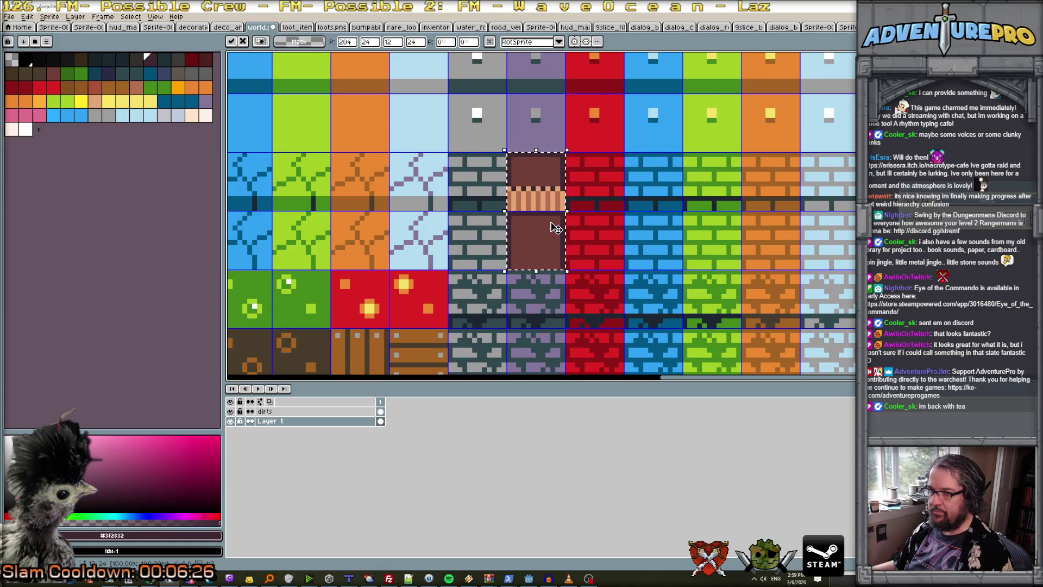
scroll(555, 228, "down", 2)
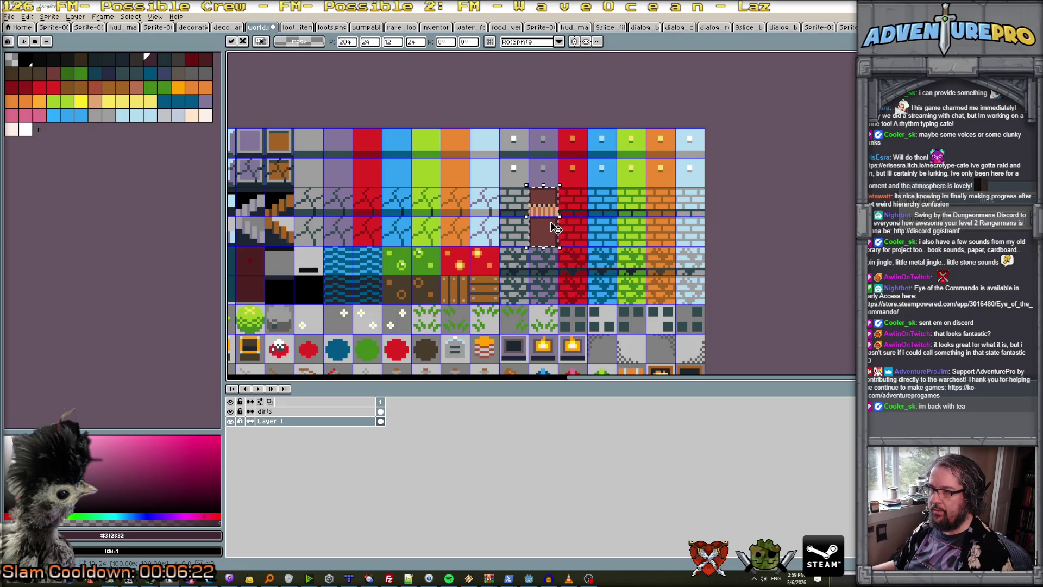
Save world.png as a flat PNG, drop the selection, and save it again as PNG.
key("ctrl+s")
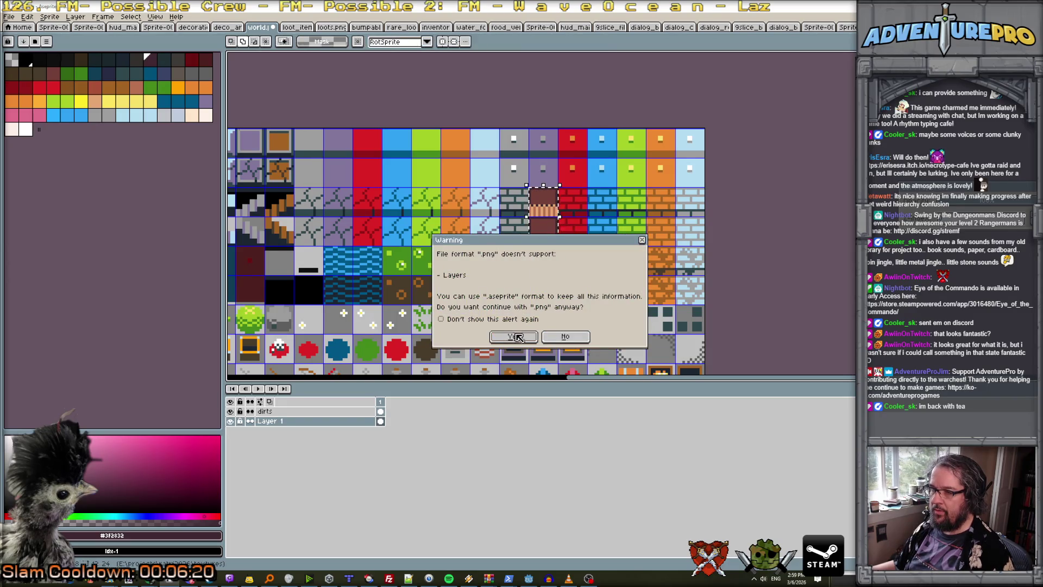
left_click(517, 337)
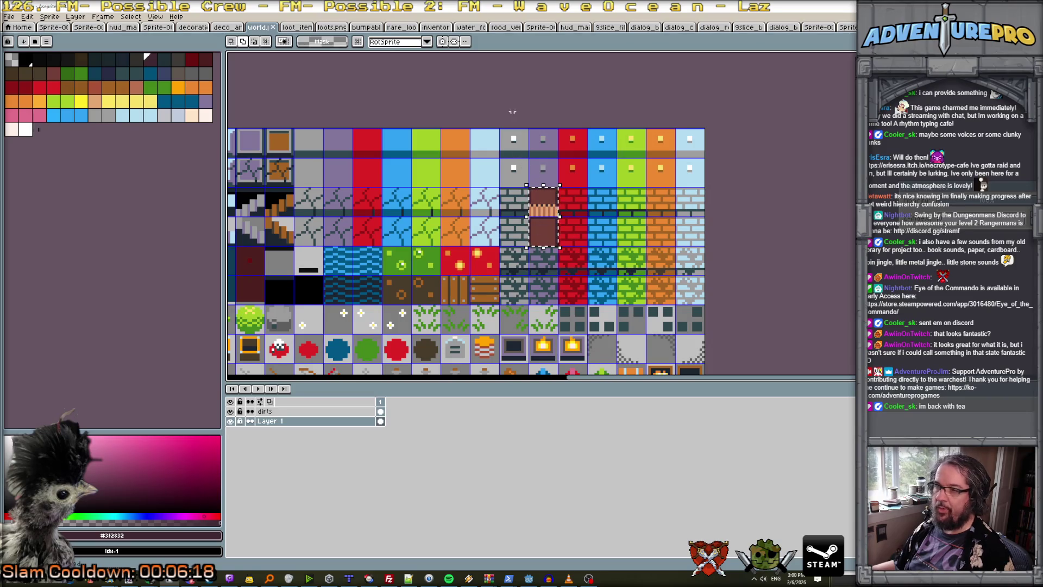
key("ctrl+d")
scroll(519, 95, "down", 1)
scroll(518, 95, "up", 1)
key("ctrl+s")
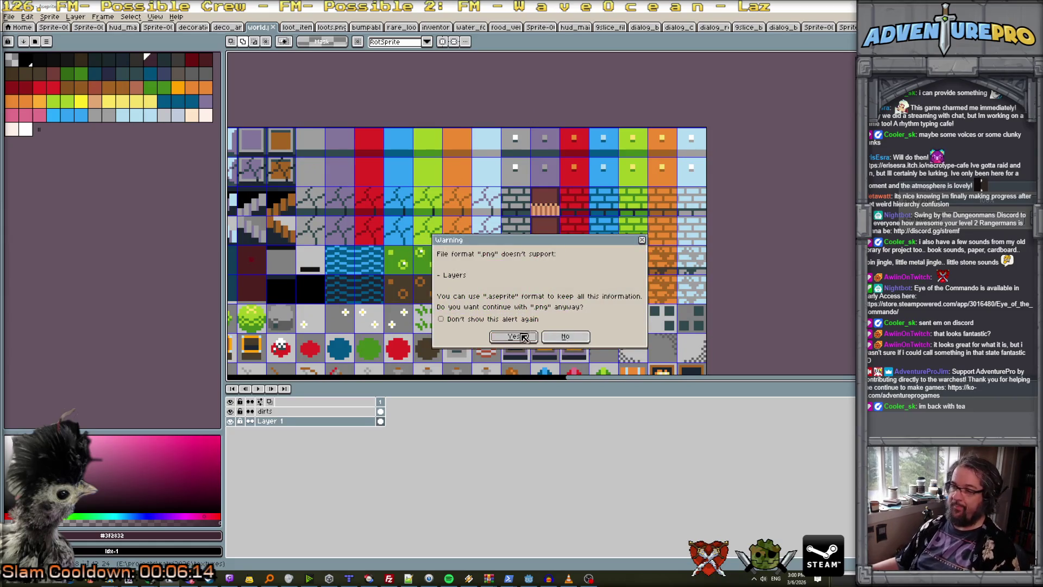
key("Return")
Look over the saved tileset sheet, then move over to the Tiled map editor.
scroll(527, 109, "down", 2)
scroll(461, 348, "up", 2)
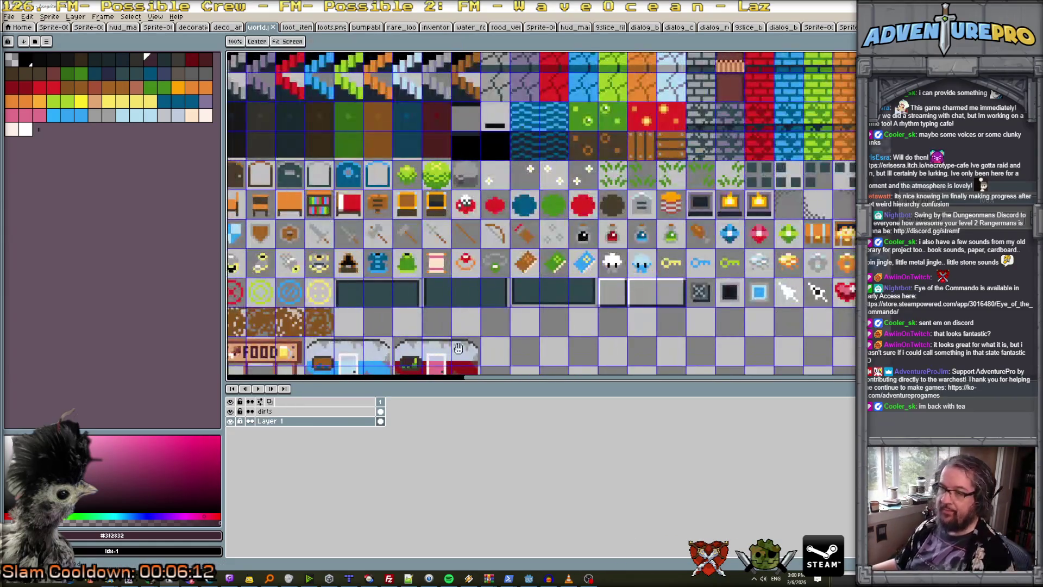
scroll(473, 276, "up", 1)
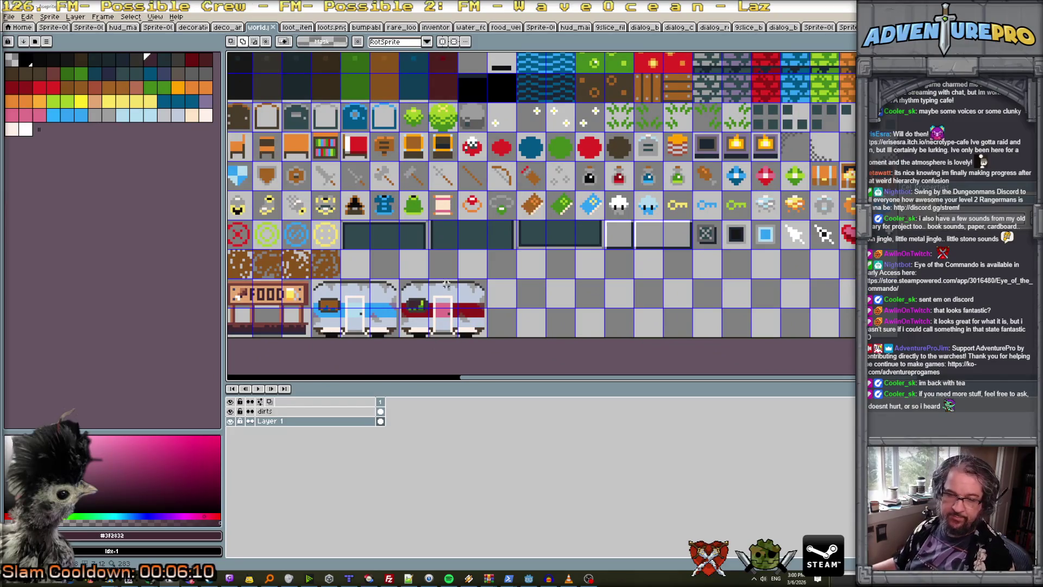
scroll(446, 284, "down", 1)
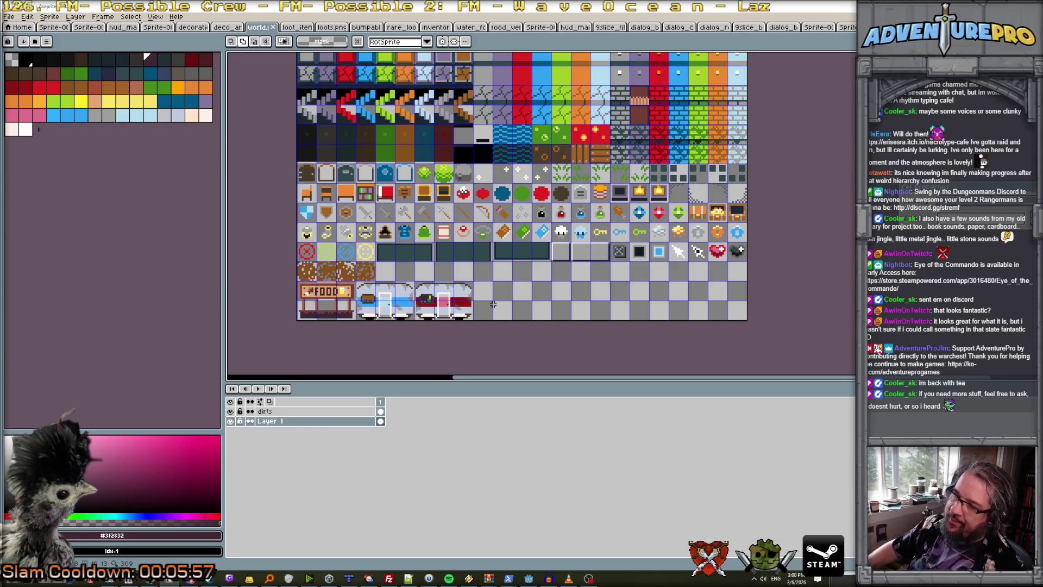
scroll(493, 304, "down", 1)
scroll(520, 279, "up", 1)
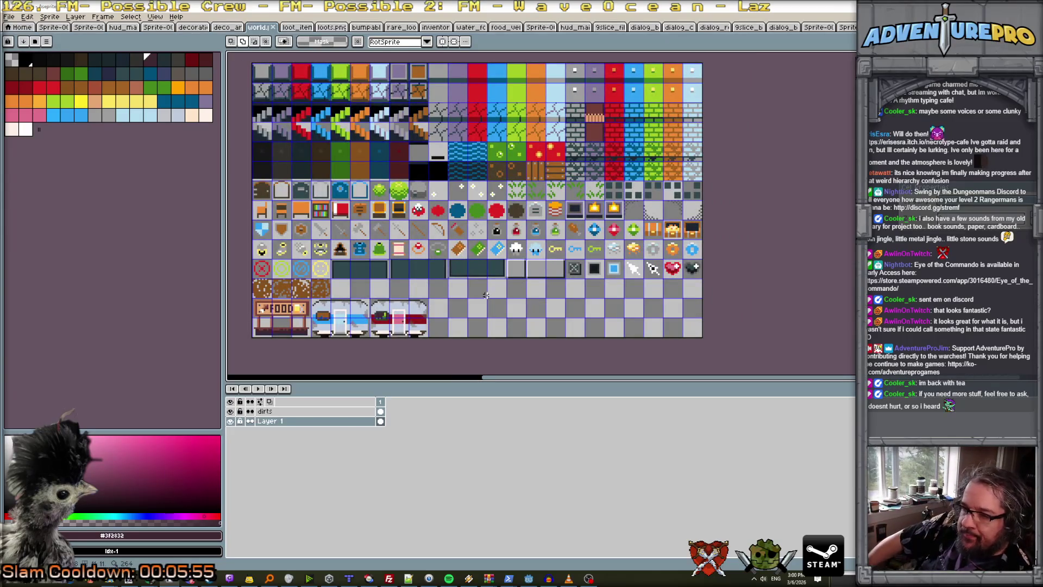
scroll(446, 314, "up", 1)
scroll(444, 313, "down", 1)
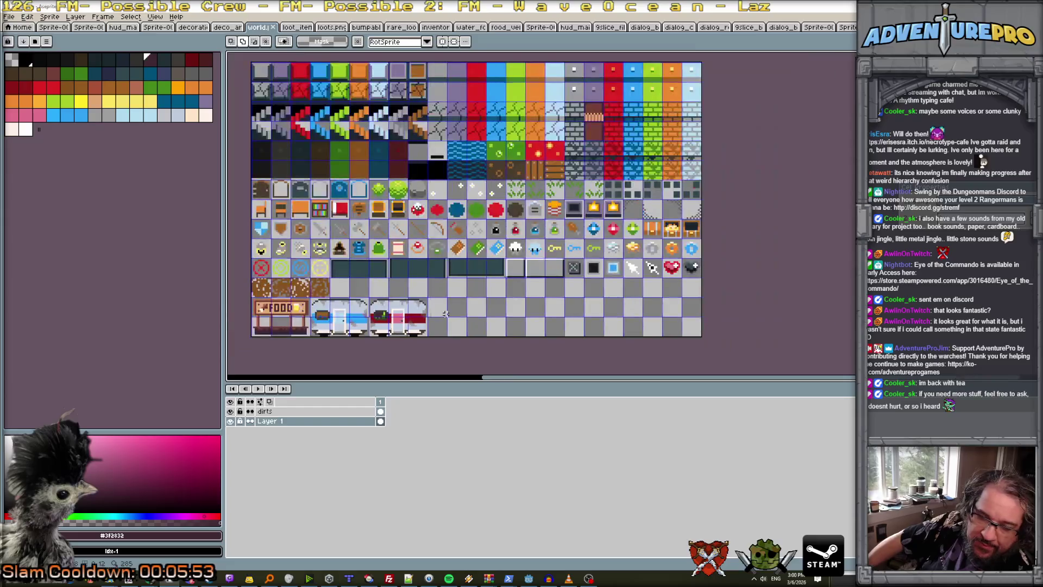
scroll(445, 313, "up", 1)
scroll(445, 313, "down", 1)
scroll(445, 313, "up", 1)
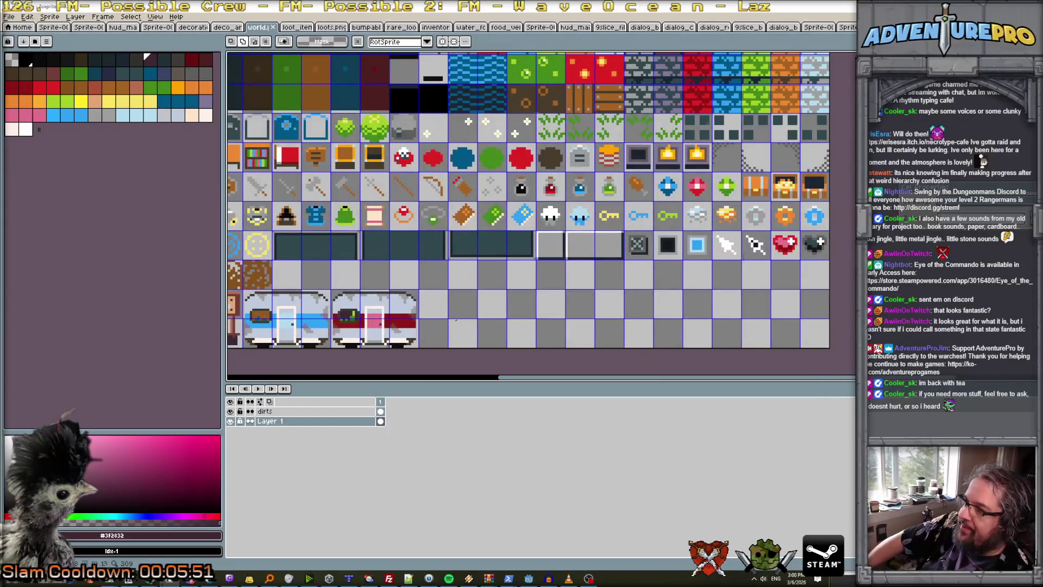
mouse_move(304, 579)
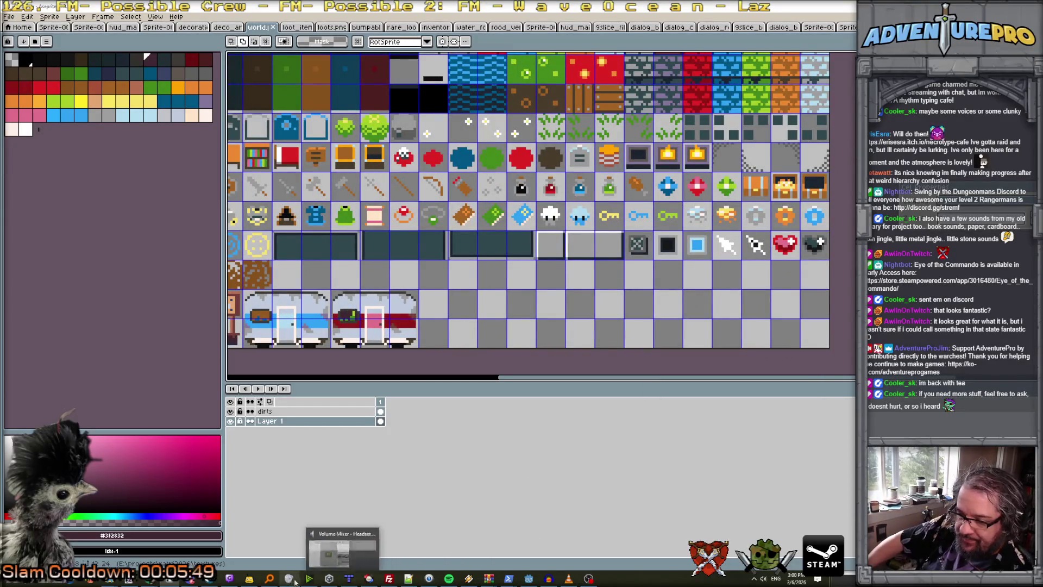
mouse_move(269, 580)
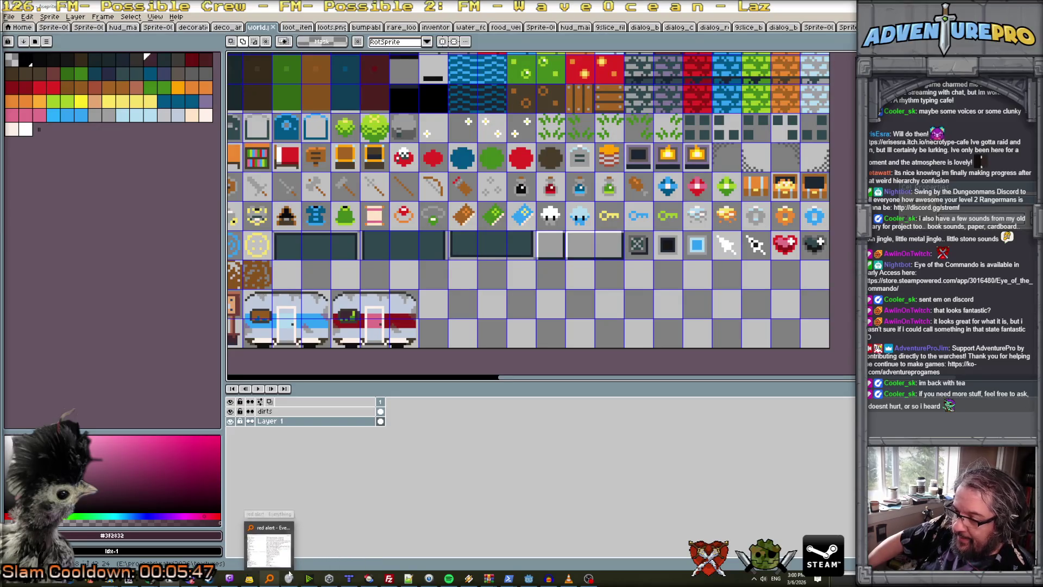
mouse_move(349, 583)
left_click(359, 546)
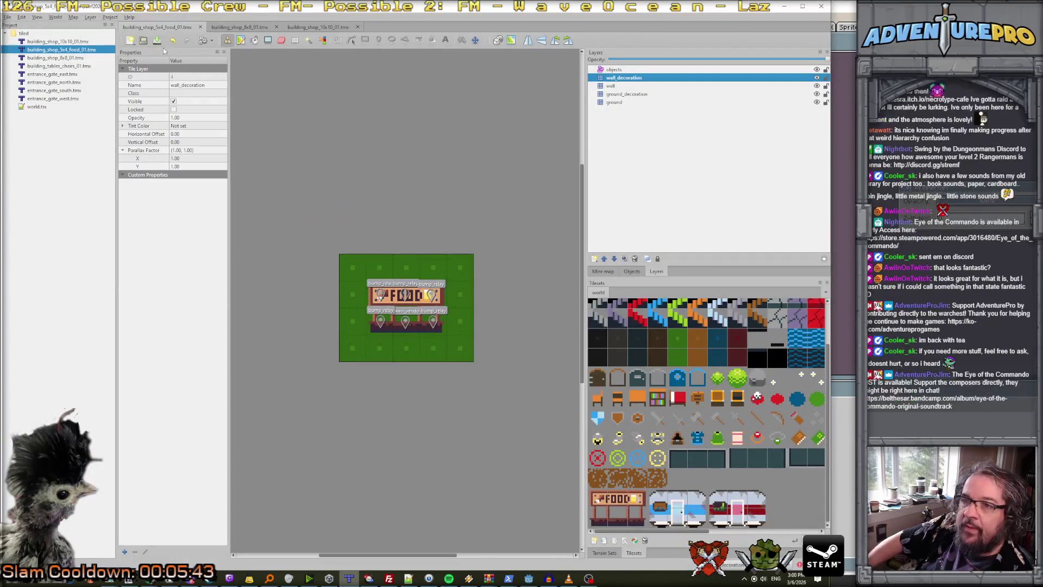
Save the building_shop_10x10_01 map as a copy named area_campers_12x12_01.tmx.
left_click(318, 27)
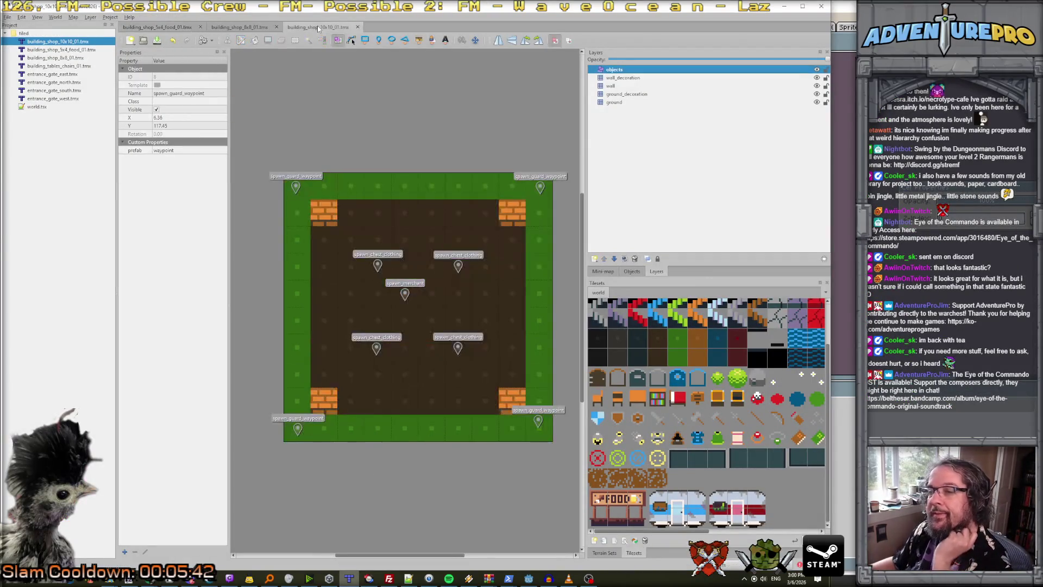
left_click(7, 16)
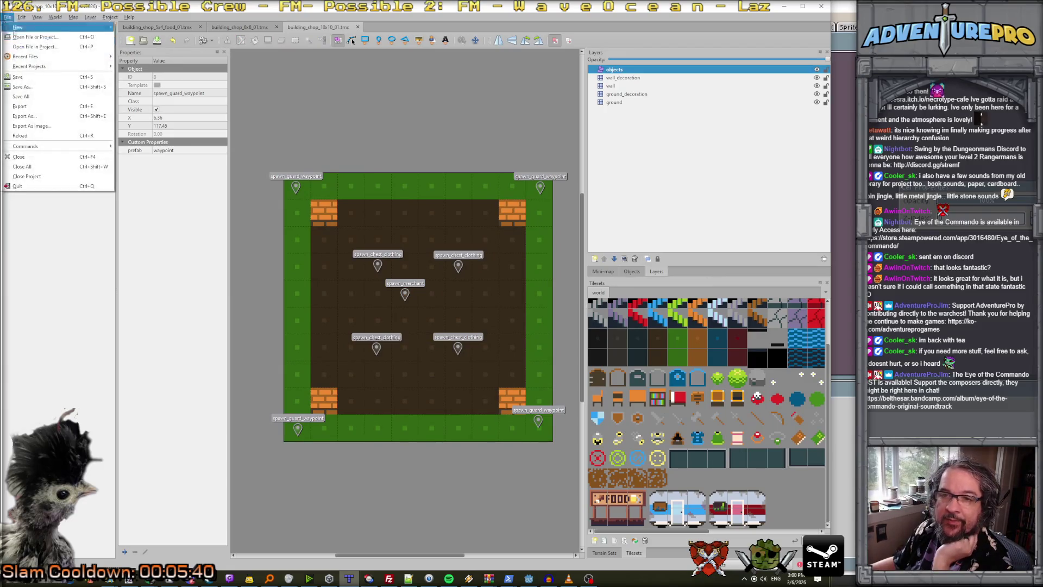
left_click(43, 86)
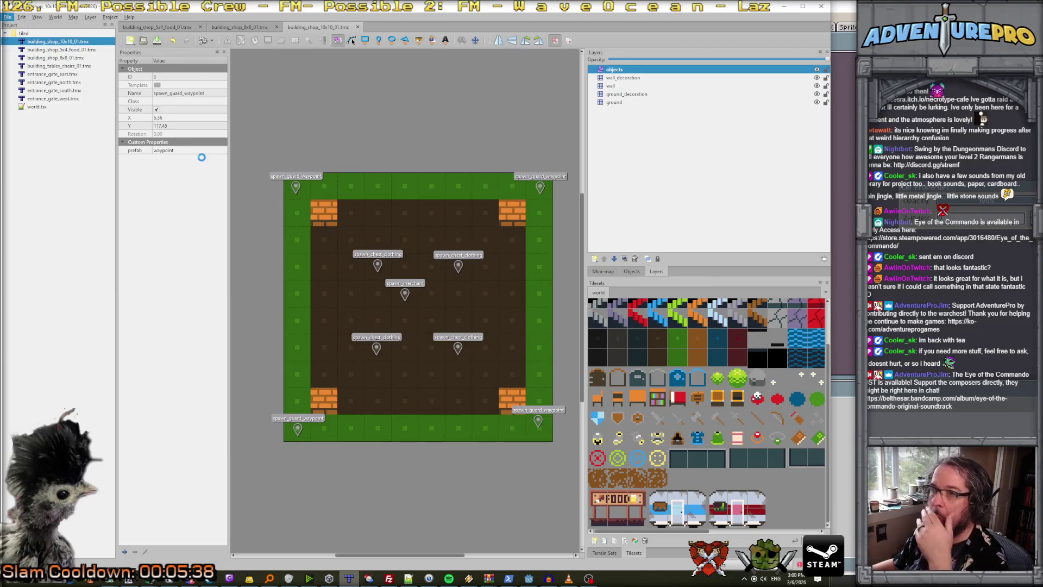
left_click(78, 264)
left_click_drag(86, 264, 54, 267)
type("a")
key("Delete")
type("_")
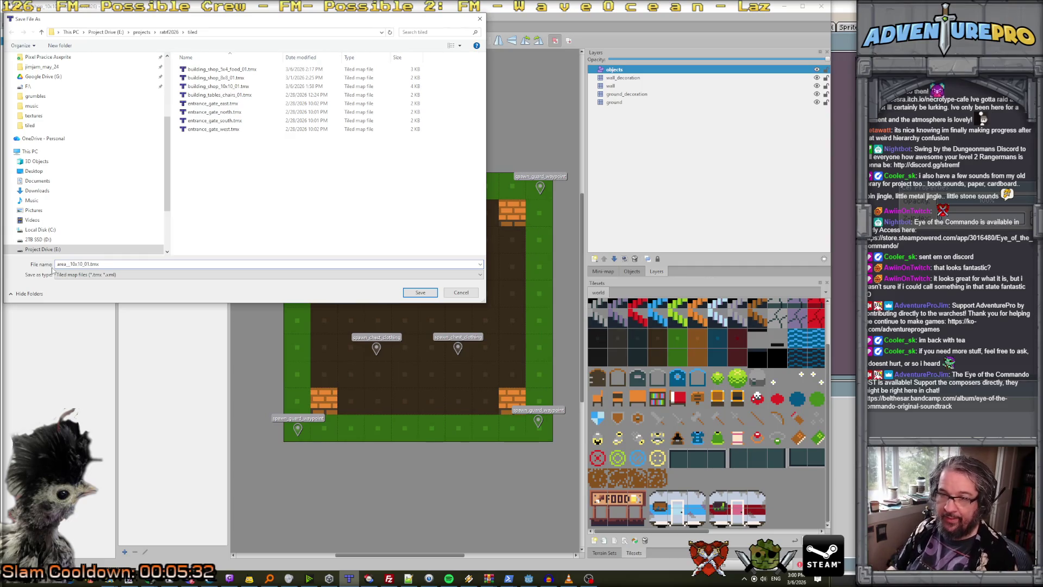
type("campers_")
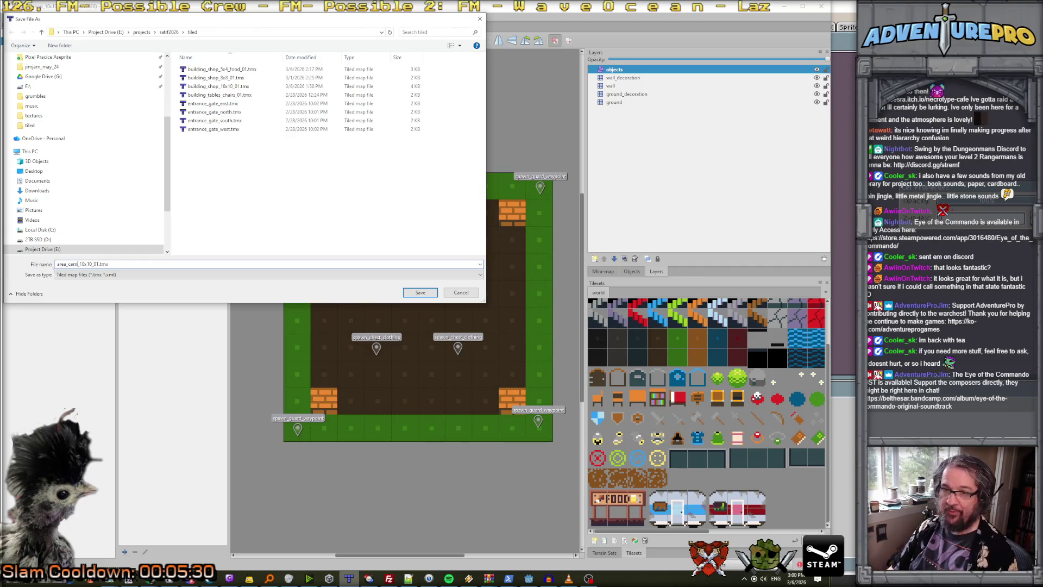
type("12x12")
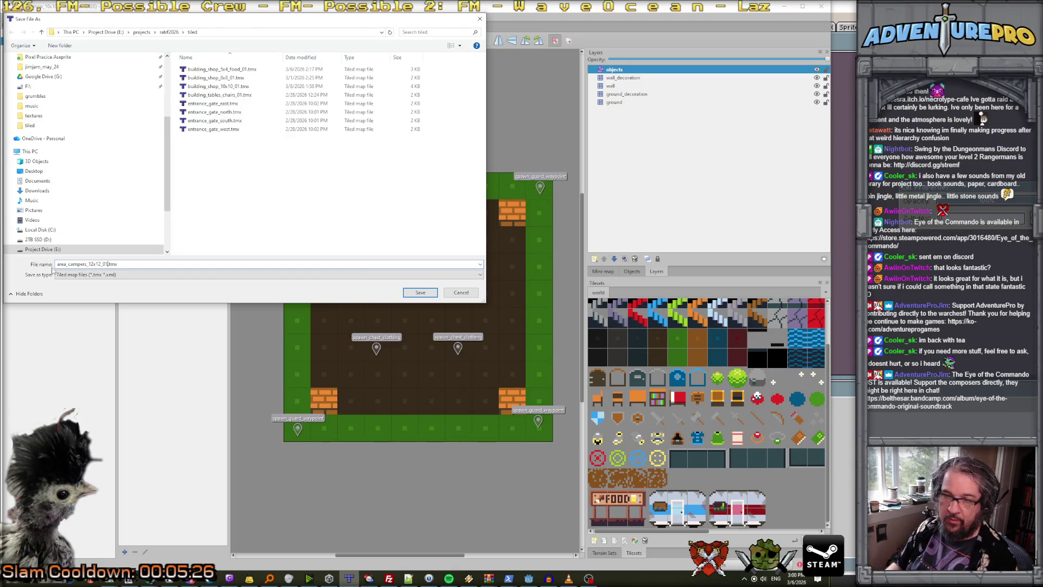
key("Return")
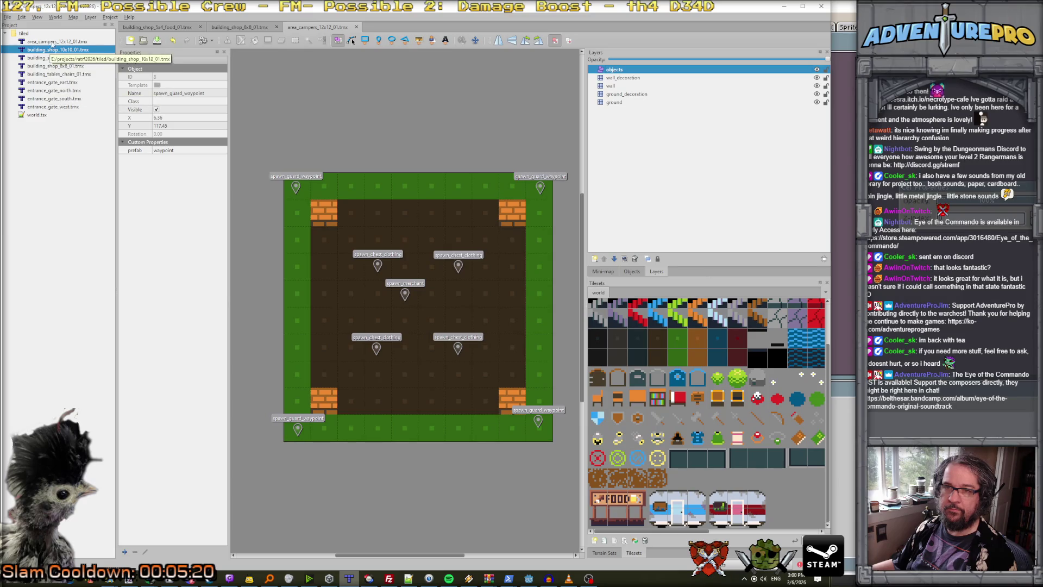
Resize the area_campers_12x12_01 map to 12 by 12 tiles.
double_click(61, 50)
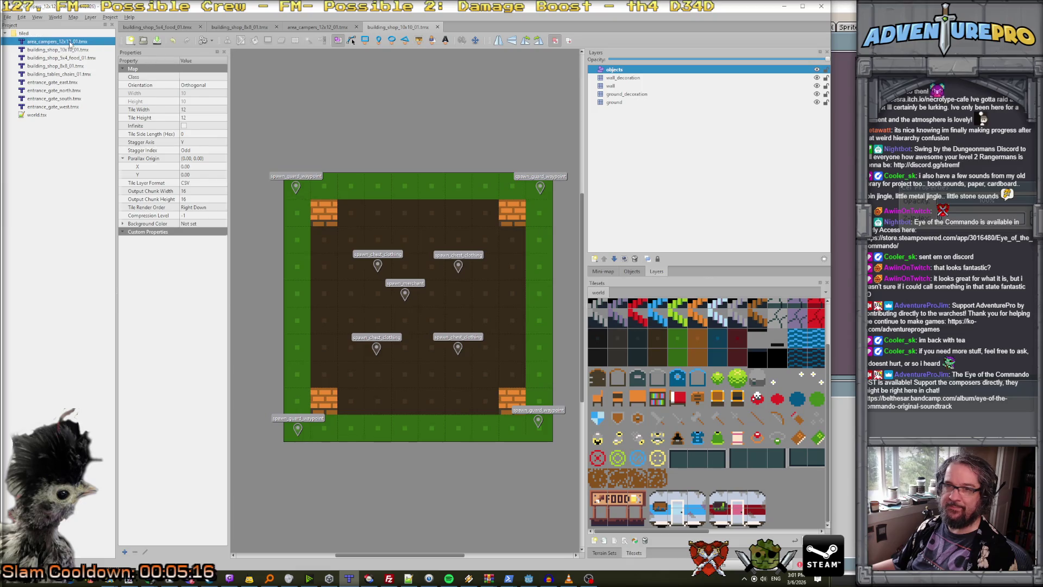
double_click(69, 43)
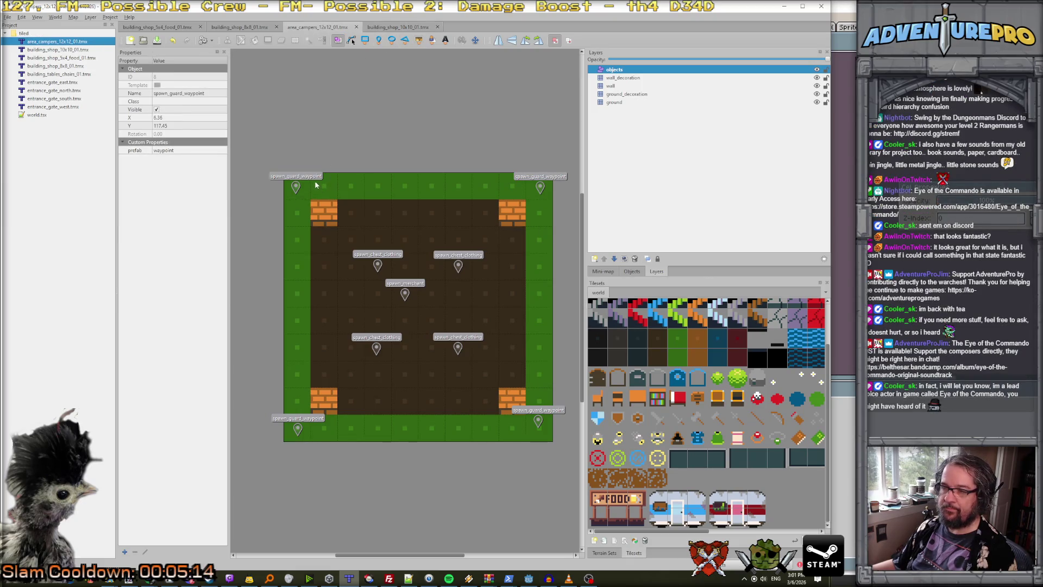
left_click(37, 17)
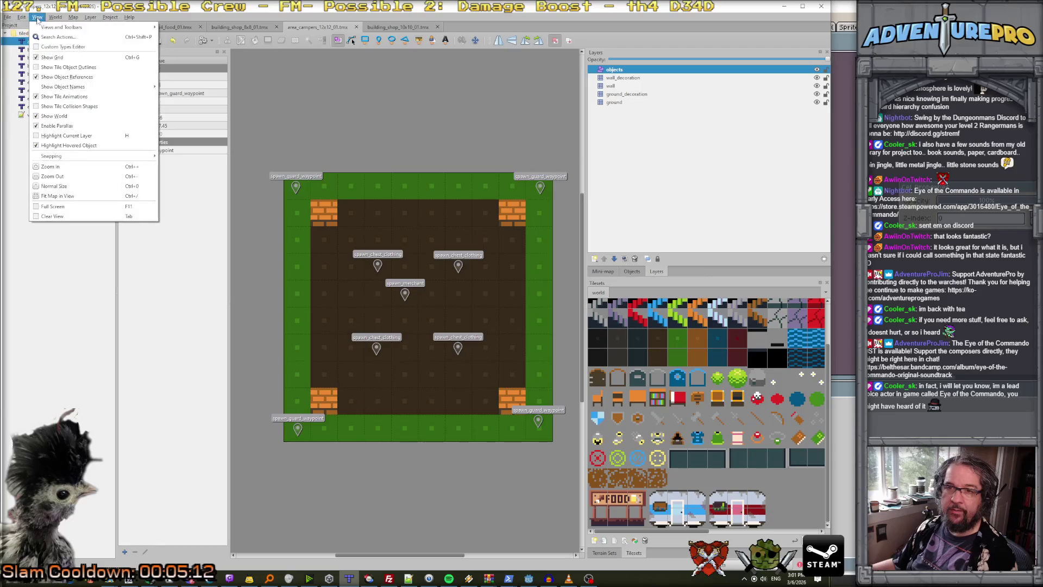
left_click(37, 17)
left_click(73, 17)
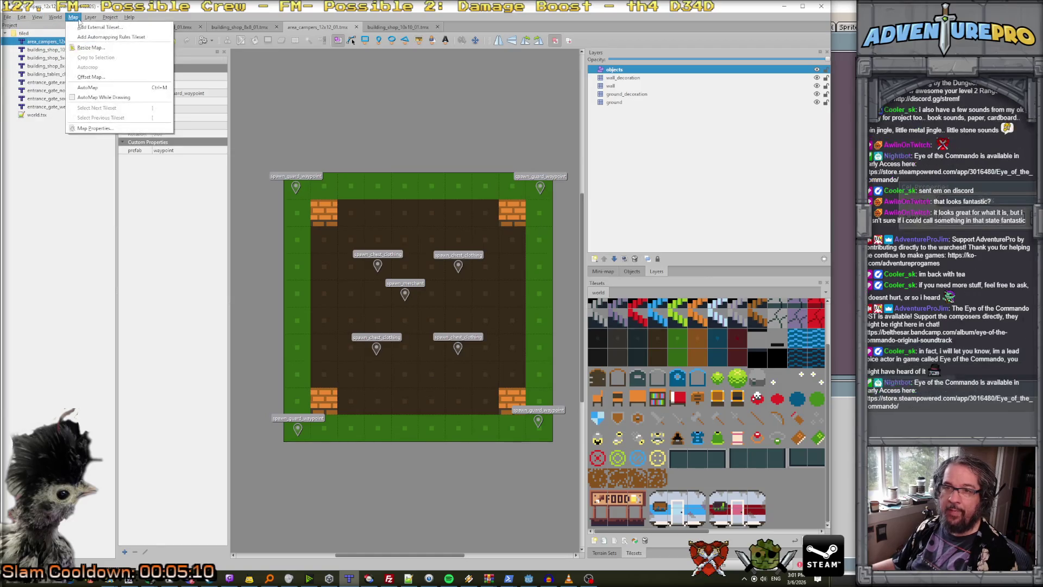
left_click(93, 48)
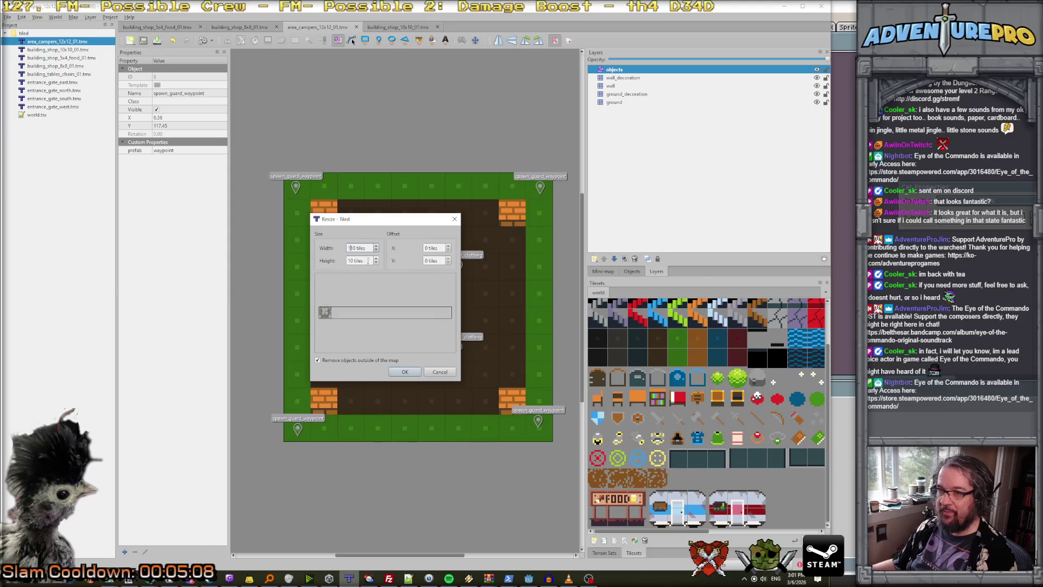
type("1")
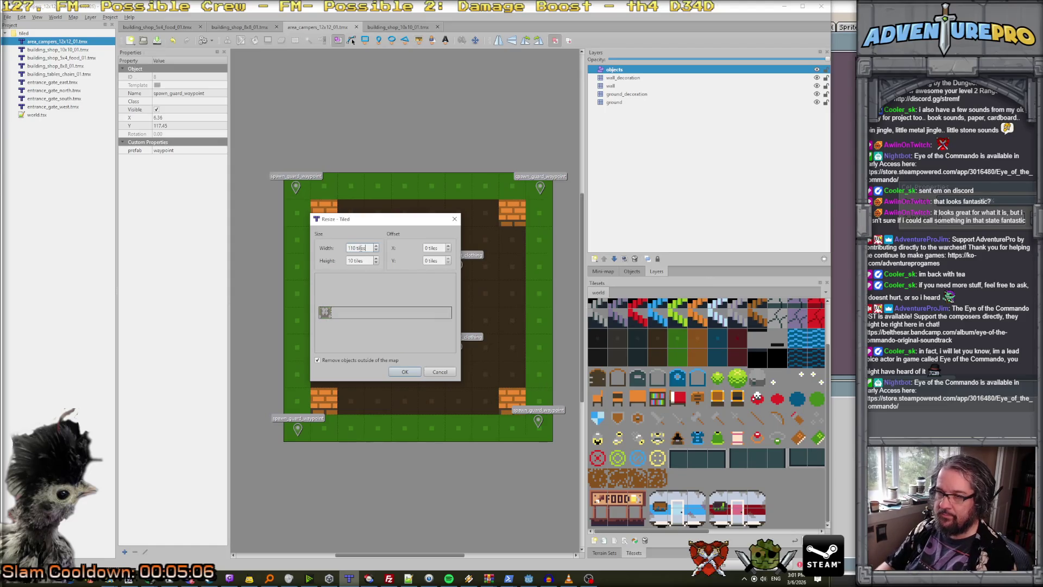
double_click(362, 248)
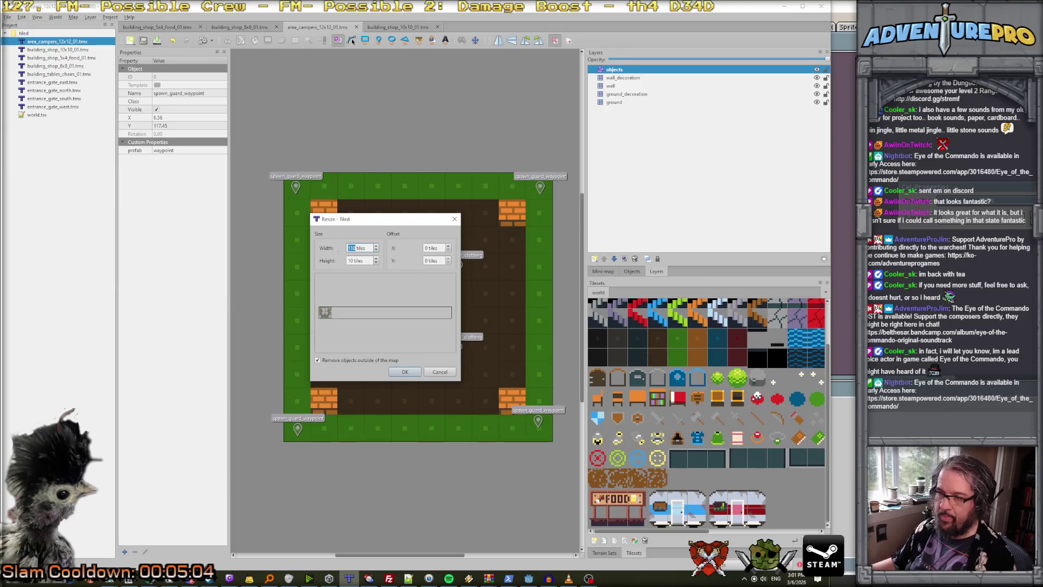
type("12")
key("Tab")
type("12")
left_click(402, 371)
Scroll and widen the map view to see the enlarged 12x12 map.
scroll(357, 443, "down", 2)
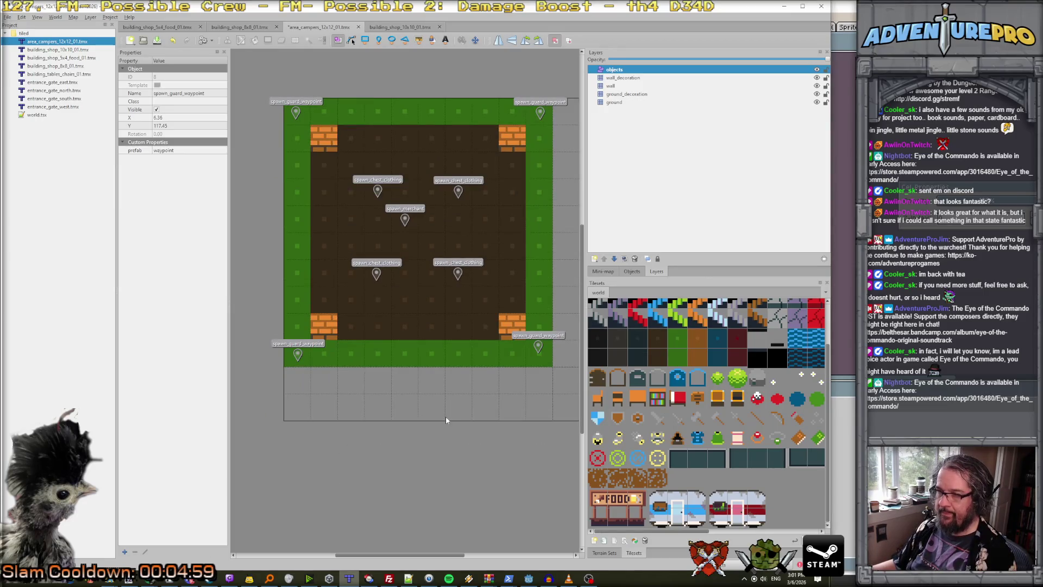
scroll(493, 424, "down", 2)
scroll(498, 418, "down", 2)
scroll(562, 395, "up", 2)
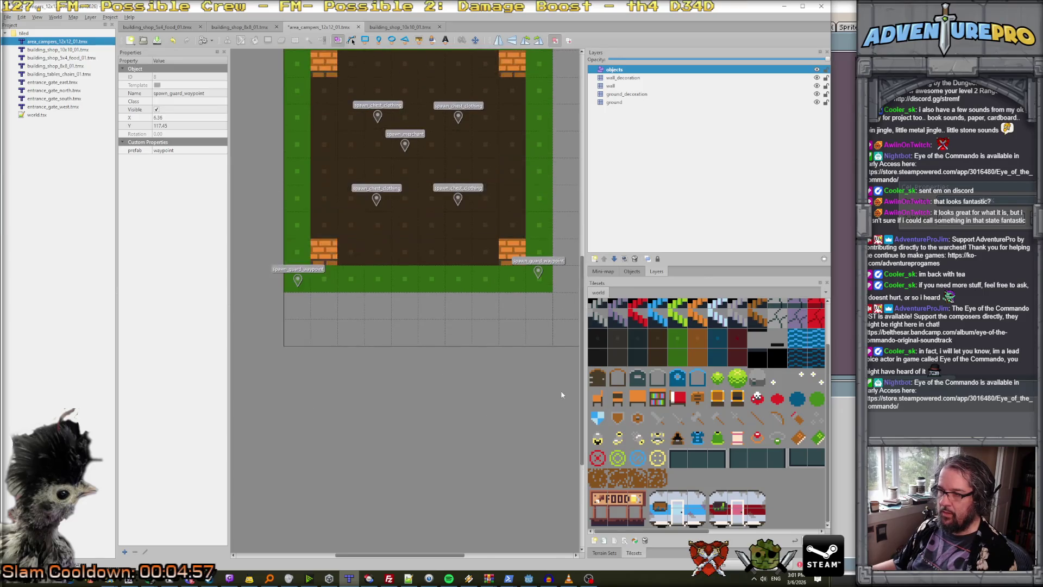
left_click_drag(585, 390, 695, 369)
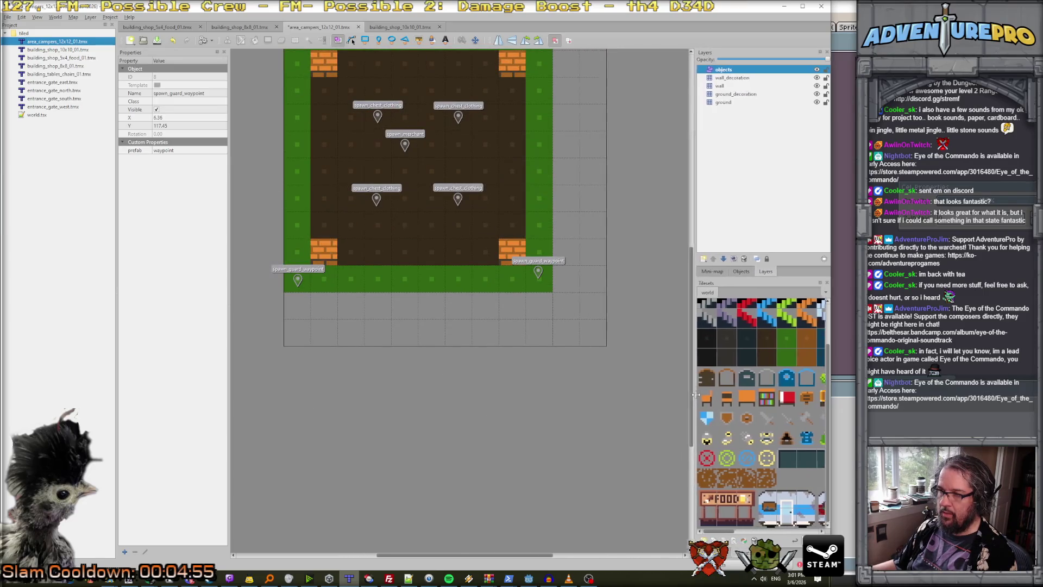
Paint grass on the ground layer over the empty edge rows, columns and dirt floor.
left_click(724, 102)
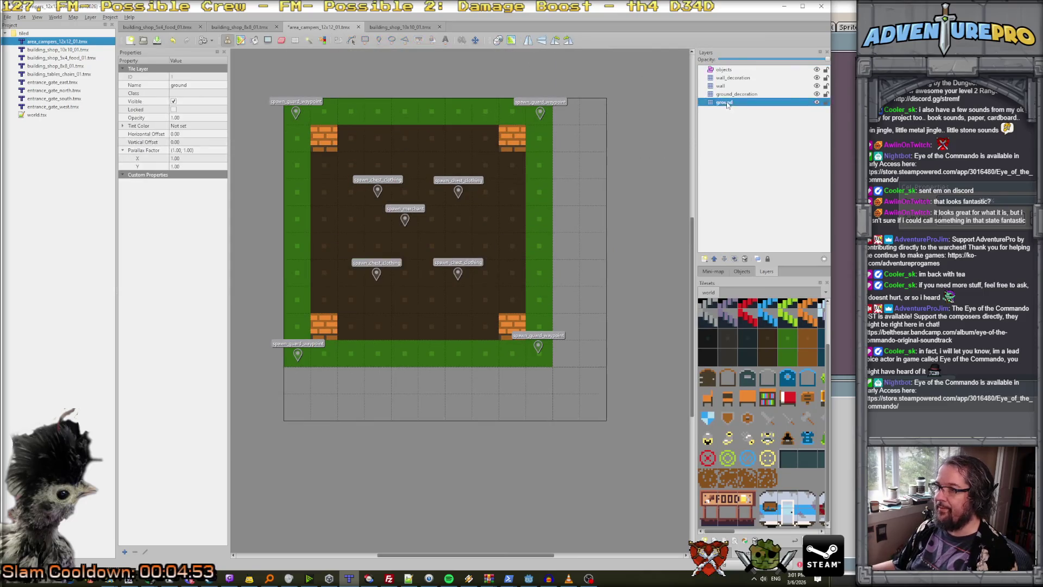
mouse_move(575, 122)
left_mouse_down()
mouse_move(560, 394)
mouse_move(593, 353)
mouse_move(588, 119)
left_mouse_up()
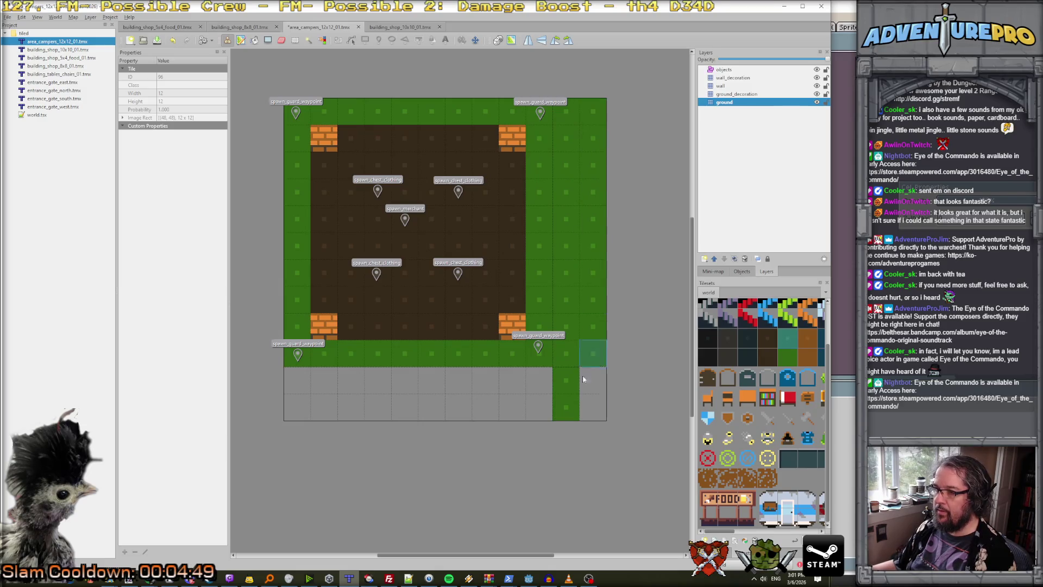
mouse_move(595, 402)
left_mouse_down()
mouse_move(292, 414)
mouse_move(407, 375)
mouse_move(569, 380)
left_mouse_up()
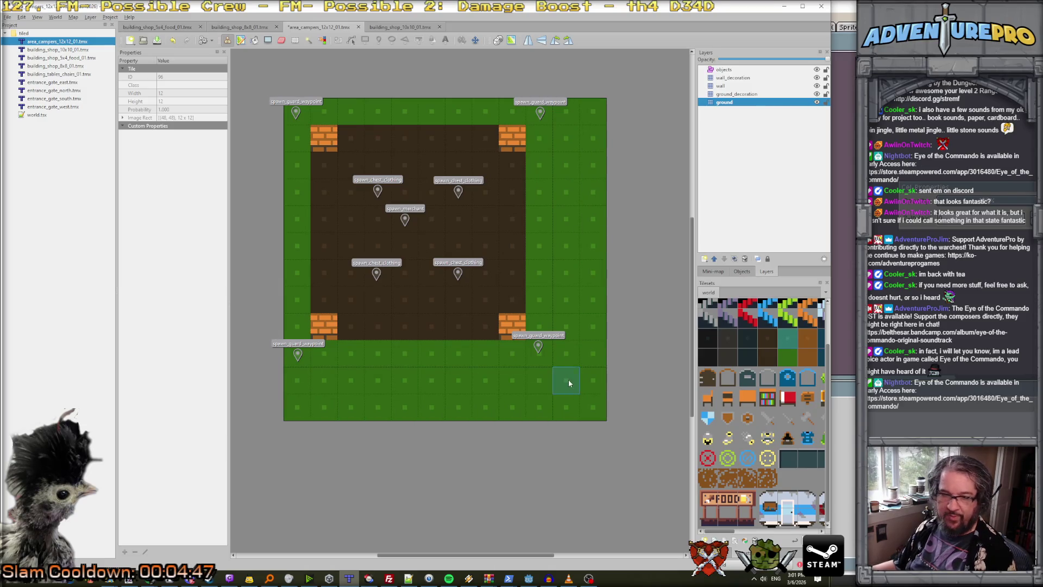
left_click_drag(540, 315, 390, 327)
mouse_move(335, 298)
left_mouse_down()
mouse_move(456, 275)
mouse_move(435, 247)
mouse_move(375, 220)
mouse_move(325, 259)
mouse_move(537, 197)
mouse_move(386, 194)
mouse_move(496, 142)
mouse_move(338, 162)
left_mouse_up()
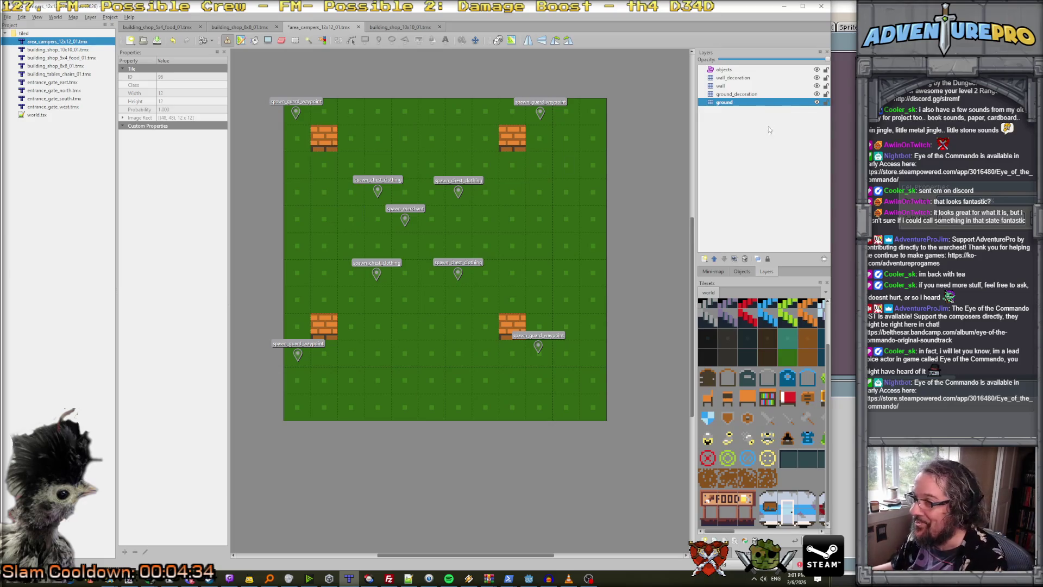
Erase the brick wall tiles from the wall layer.
left_click(730, 89)
key("e")
left_click(324, 139)
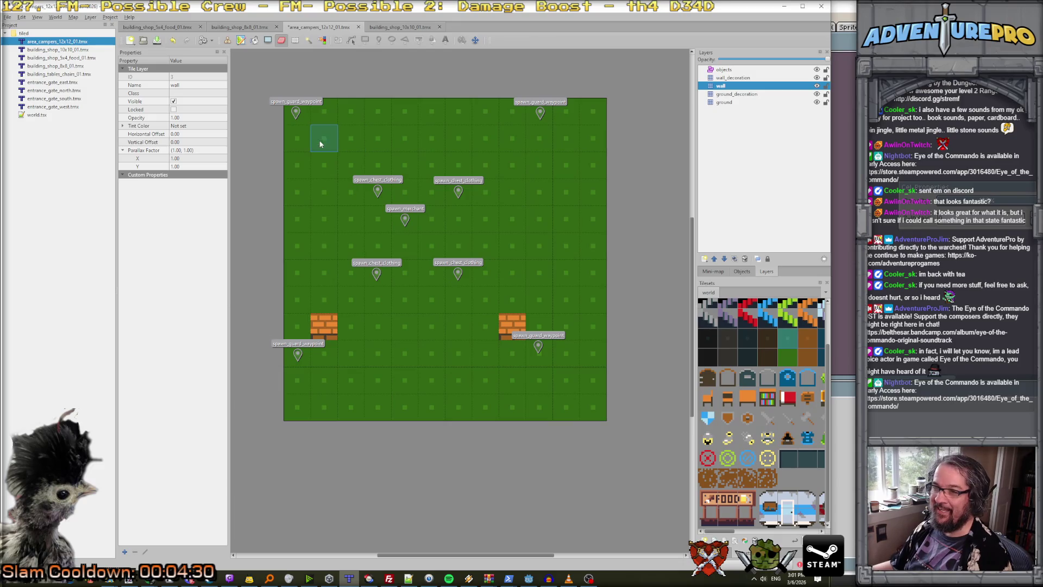
left_click(324, 327)
left_click(513, 326)
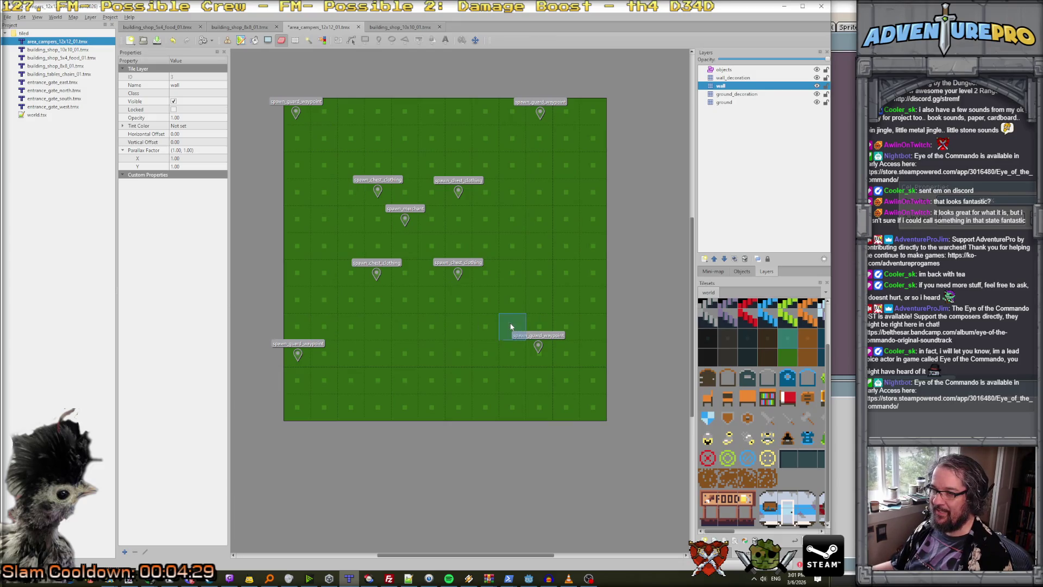
Select a clothing chest spawn marker on the objects layer.
left_click(724, 71)
left_click(459, 272)
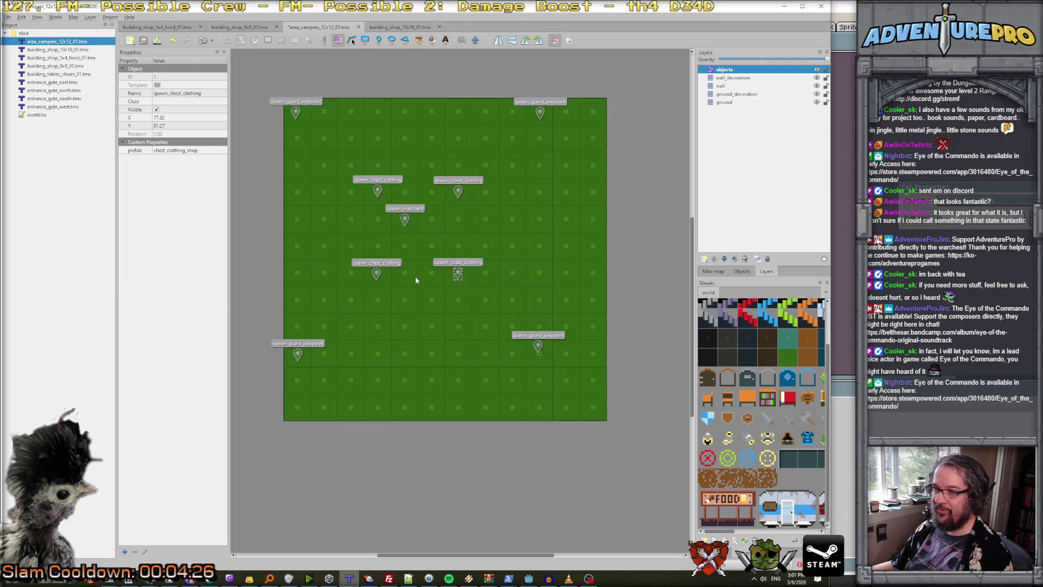
key("t")
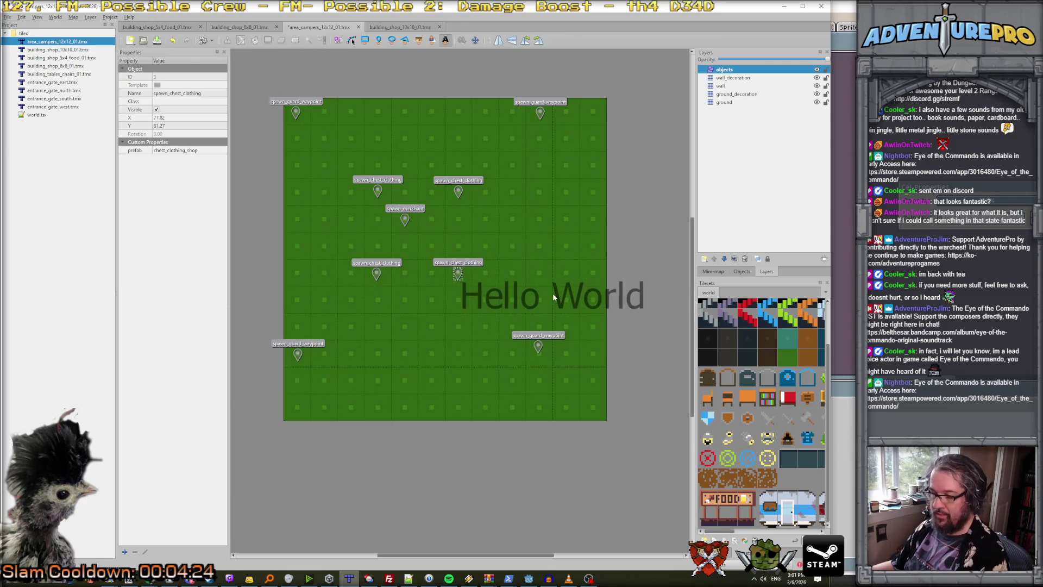
Delete the clothing chest and merchant spawn markers.
key("Delete")
key("s")
left_click(377, 274)
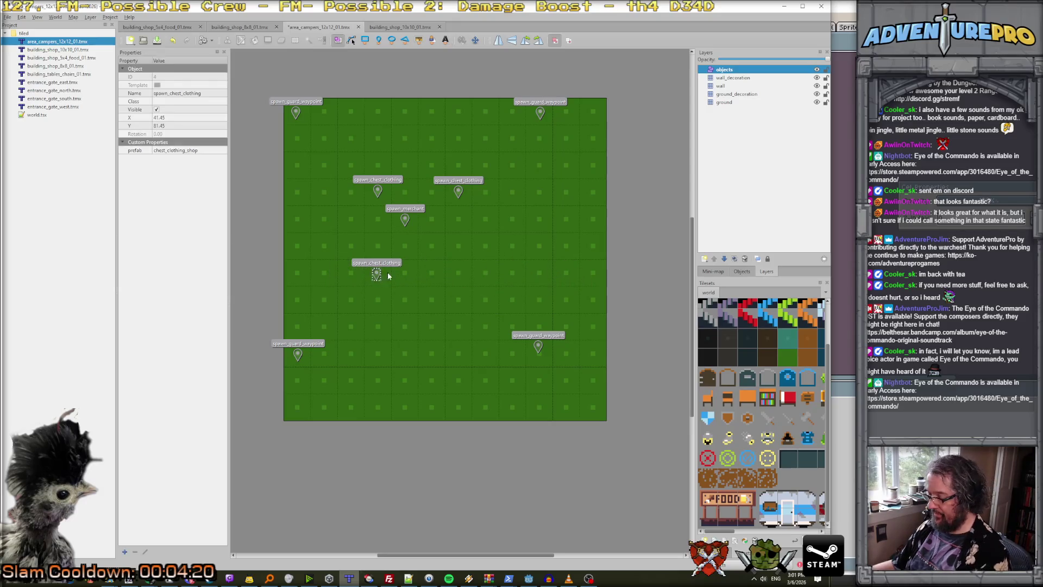
key("Delete")
left_click(378, 190)
key("Delete")
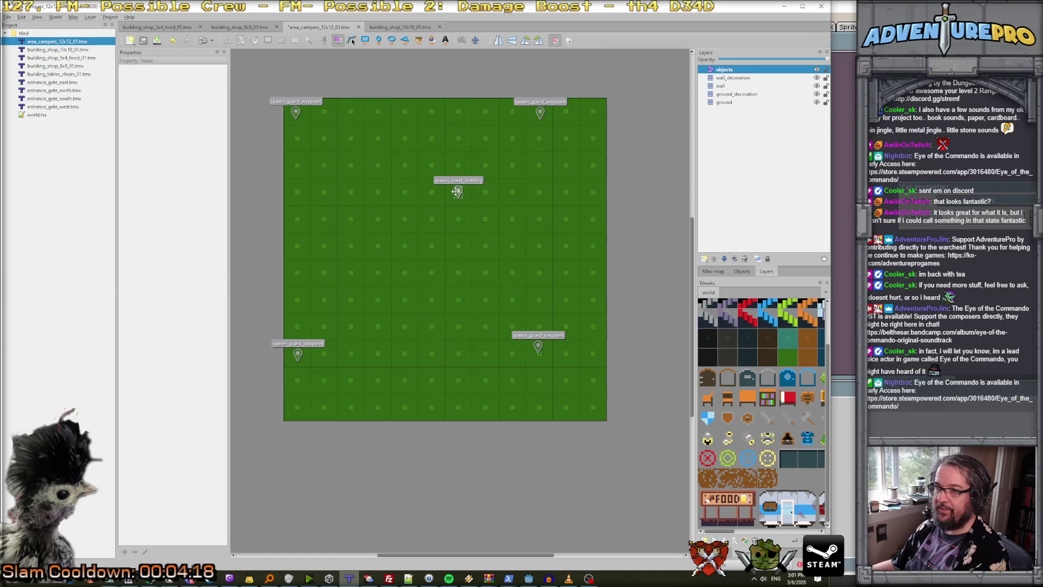
left_click(457, 190)
key("Delete")
Move the guard waypoints out to the top-right, bottom-right and bottom-left corners.
left_click_drag(540, 113, 593, 112)
left_click_drag(538, 346, 595, 408)
left_click_drag(298, 354, 297, 412)
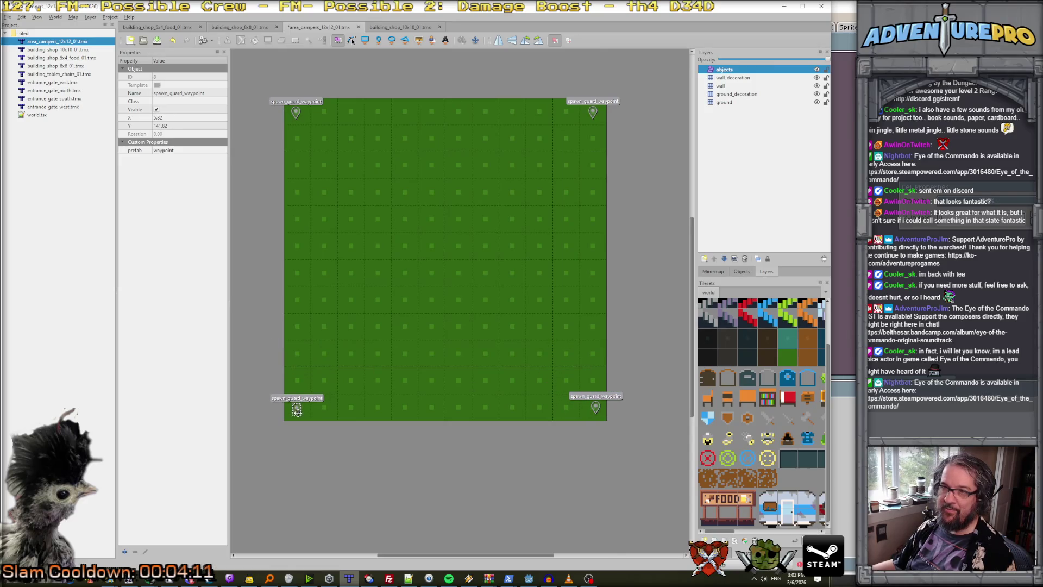
left_click(721, 86)
Stamp three blue campers at top-left, centre and lower right of the map.
left_click_drag(767, 505, 815, 525)
left_click(349, 179)
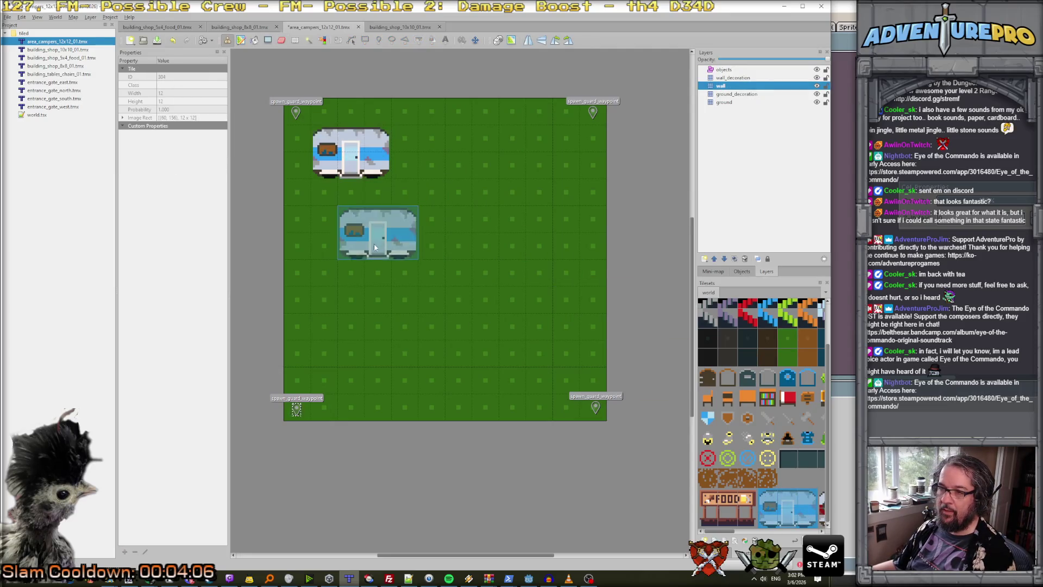
left_click(400, 285)
left_click(542, 365)
Stamp two red campers at upper right and lower left.
scroll(761, 508, "right", 3)
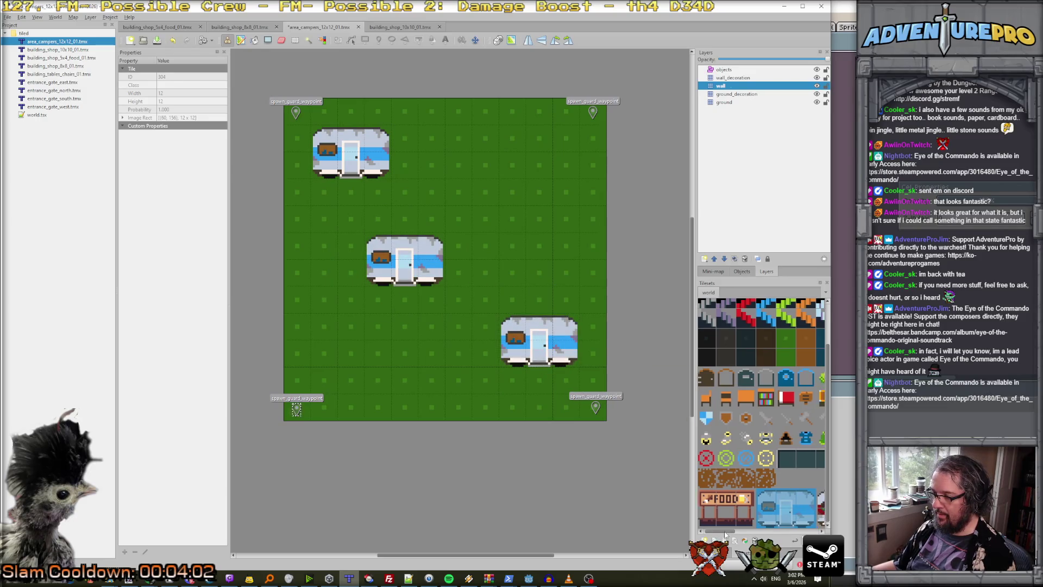
left_click_drag(719, 493, 760, 523)
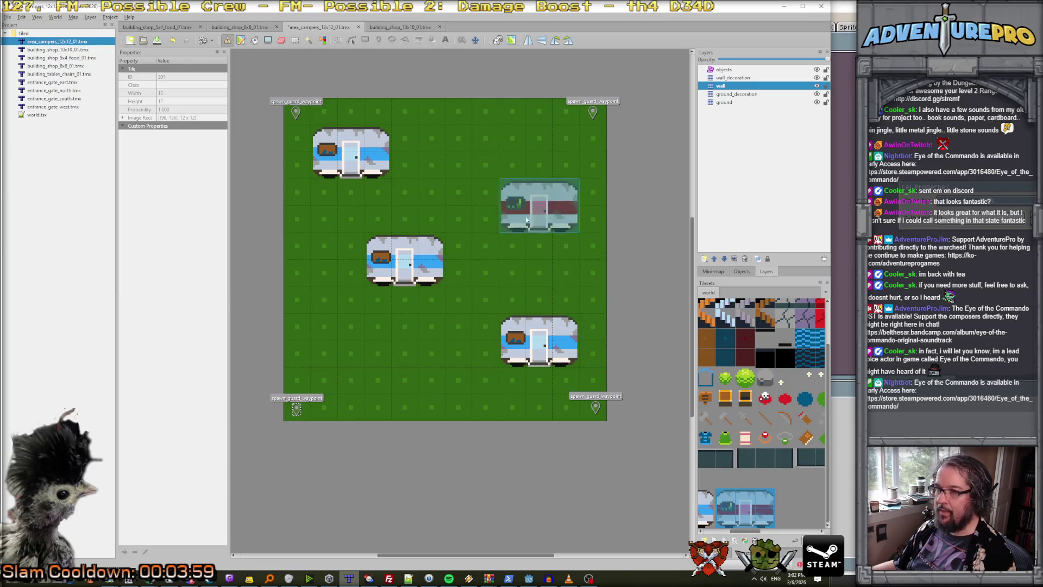
left_click(512, 203)
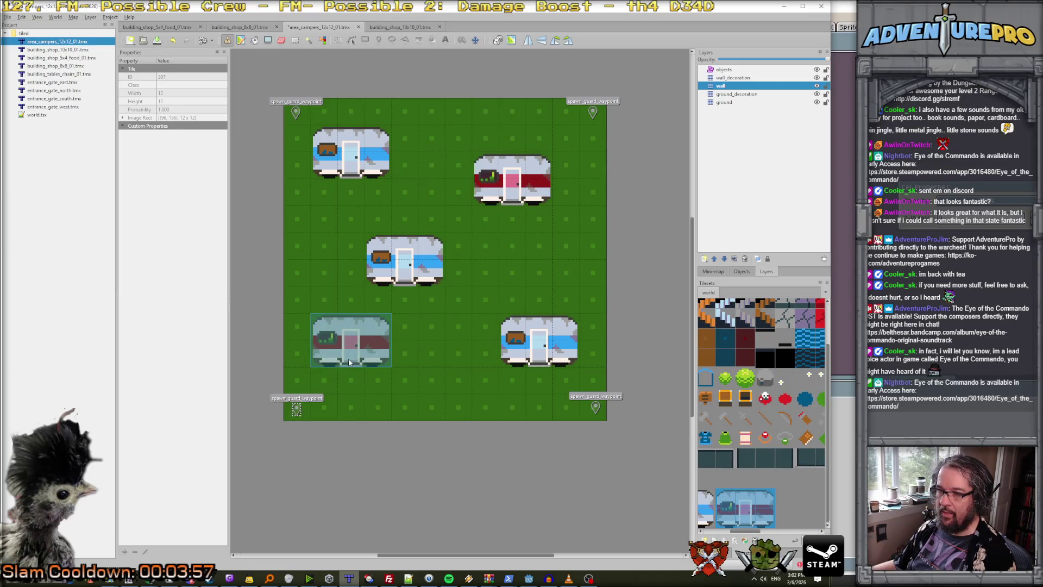
left_click(351, 365)
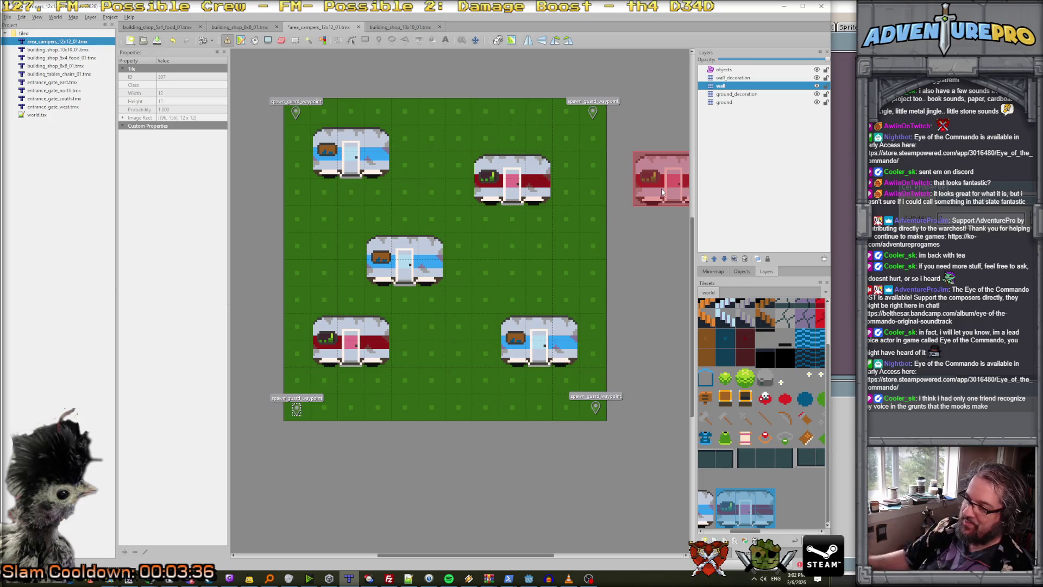
left_click(737, 94)
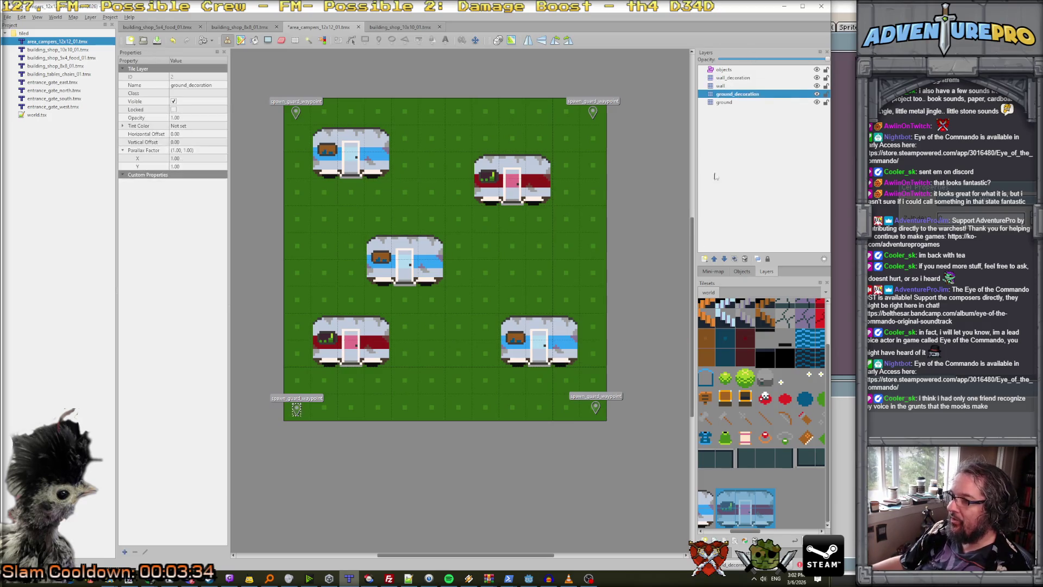
Pick dirt tiles and stamp the start of a dirt patch beside the campers.
left_click_drag(695, 364, 601, 366)
scroll(797, 369, "right", 5)
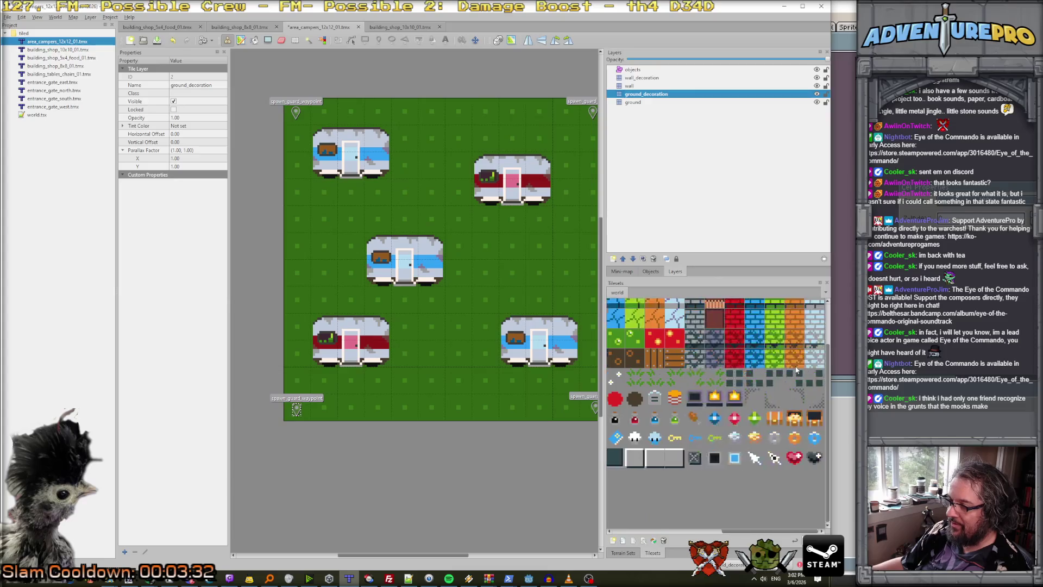
scroll(797, 370, "down", 5)
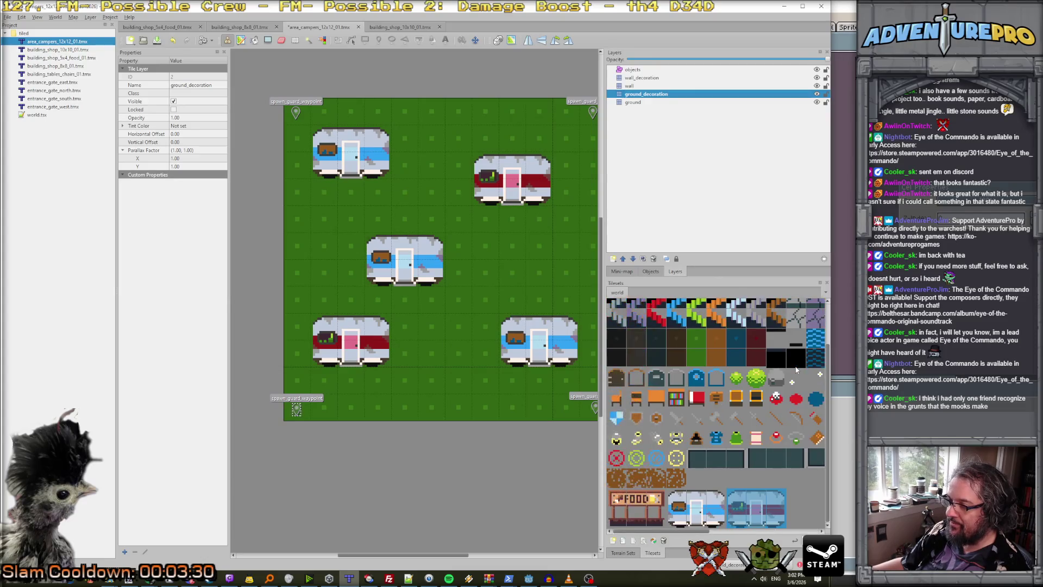
left_click(637, 480)
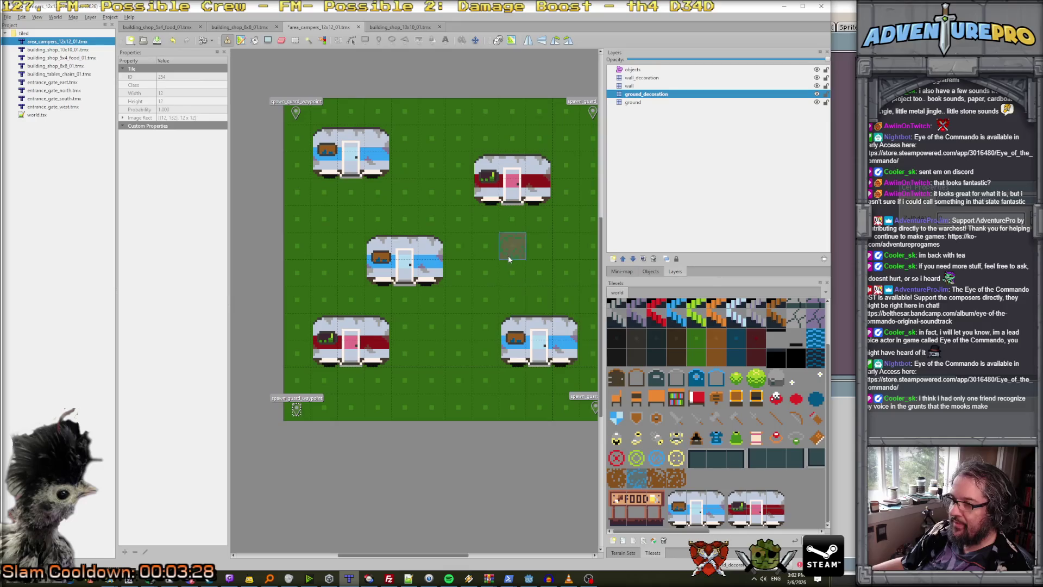
left_click_drag(665, 485, 678, 482)
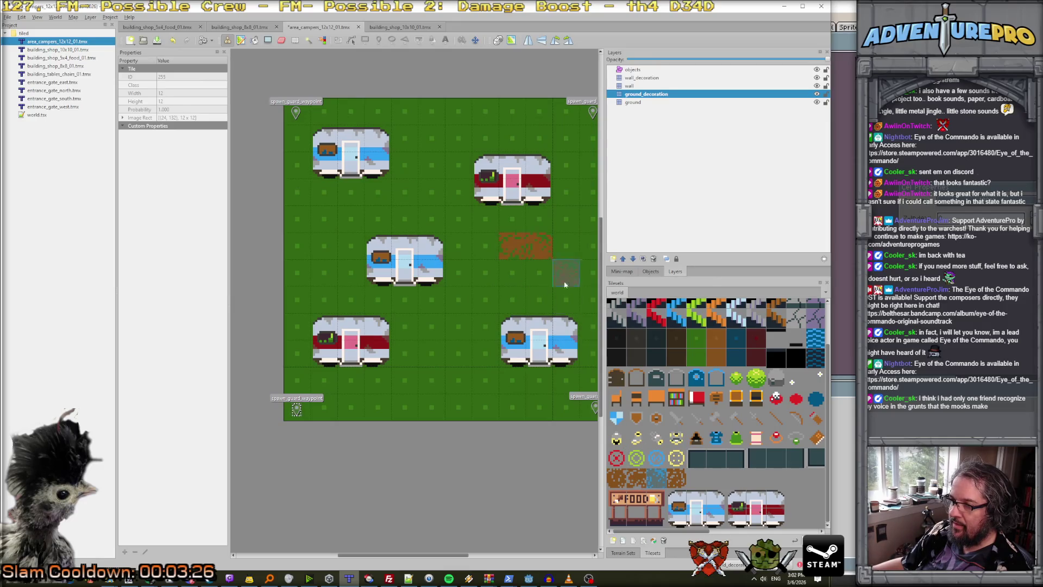
left_click(565, 245)
left_click(619, 478)
Finish the square dirt patch, save the campers map, and return to Aseprite.
left_click(512, 274)
left_click(638, 479)
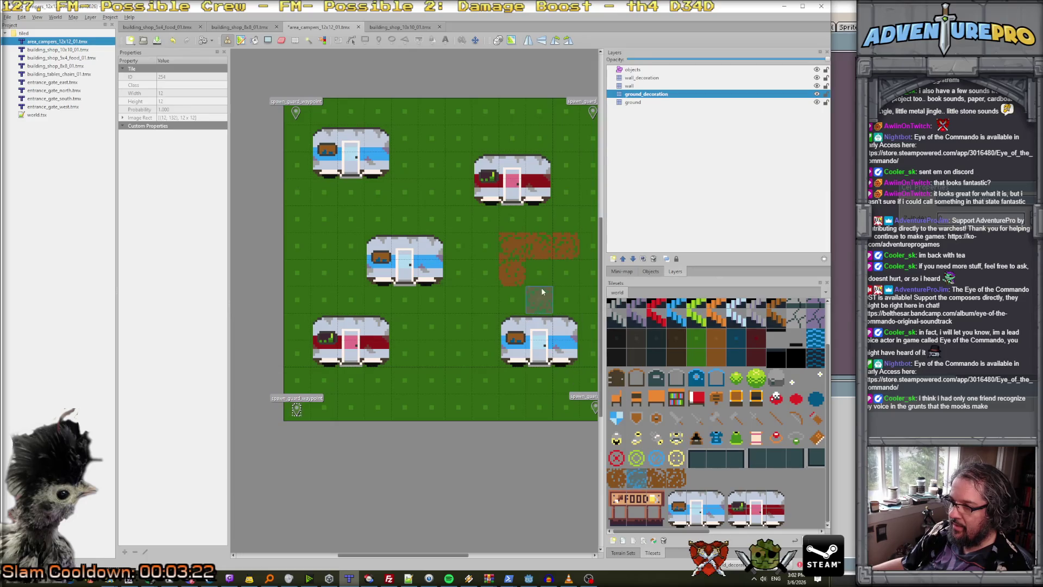
left_click(568, 272)
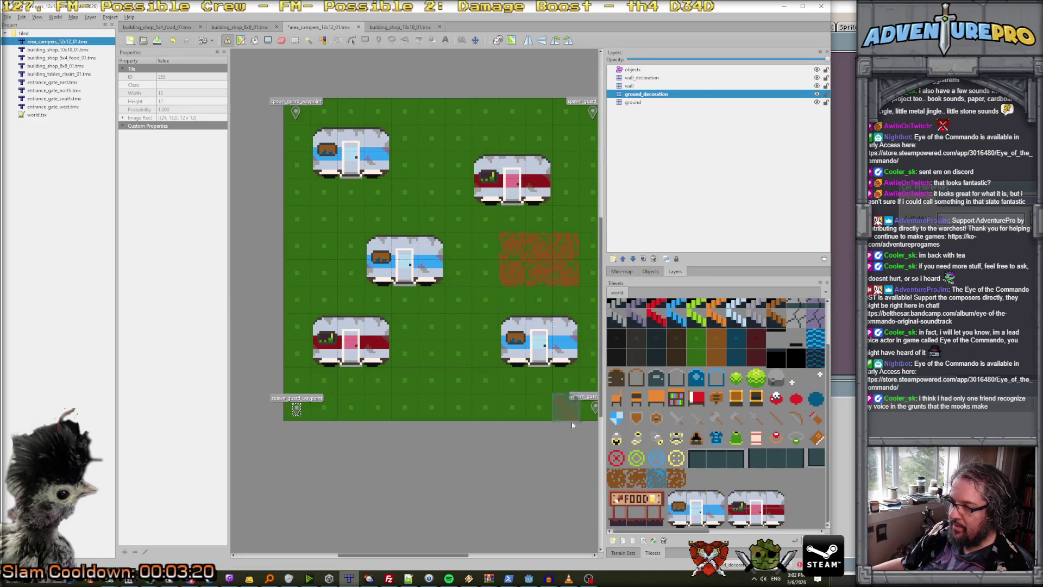
left_click(616, 478)
left_click(515, 302)
left_click(636, 478)
left_click(656, 478)
scroll(565, 309, "down", 3)
scroll(568, 318, "up", 3)
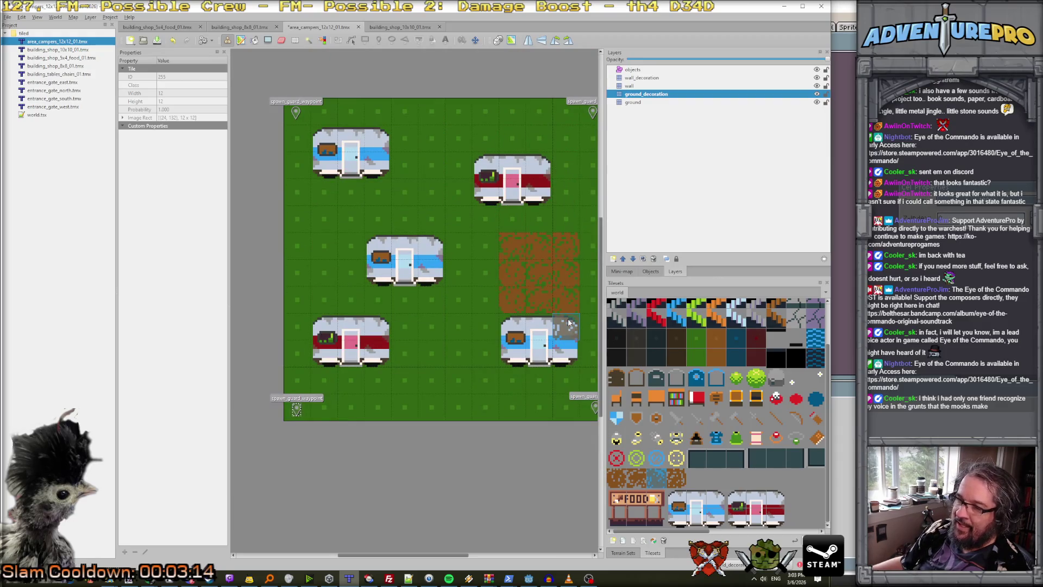
scroll(569, 322, "left", 2)
scroll(568, 322, "right", 3)
scroll(569, 322, "left", 1)
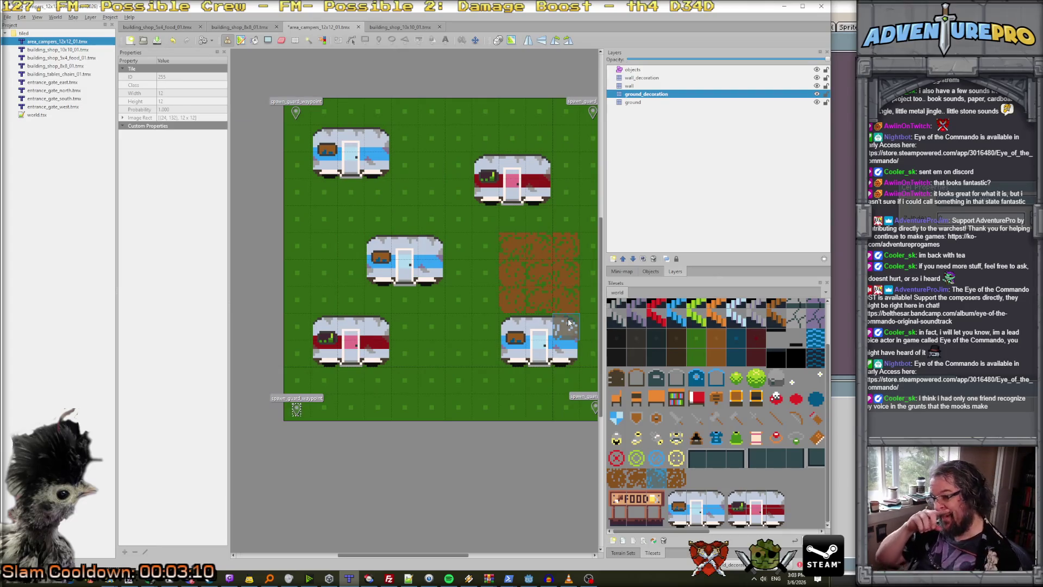
key("ctrl+s")
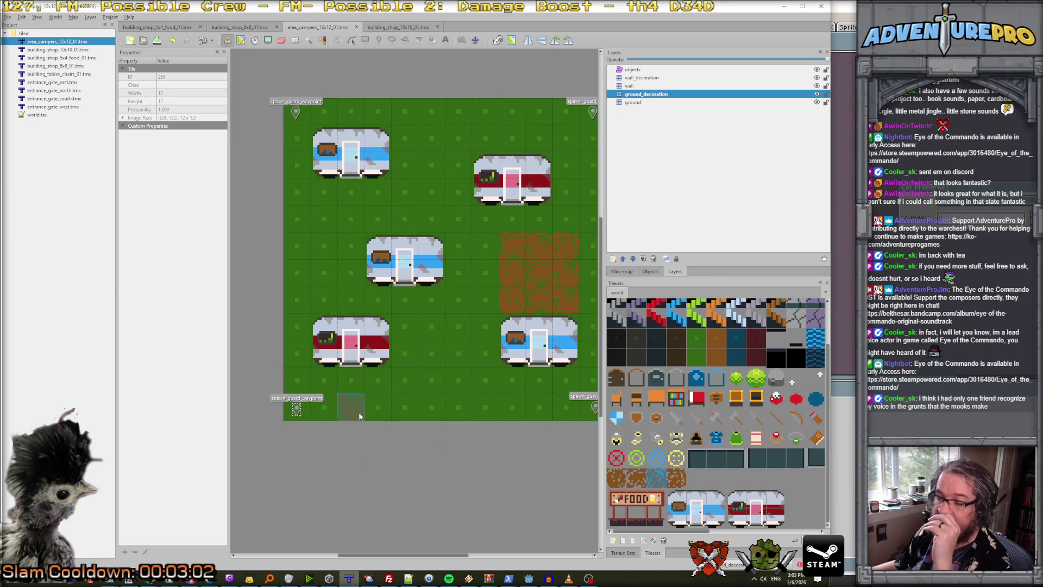
left_click(169, 580)
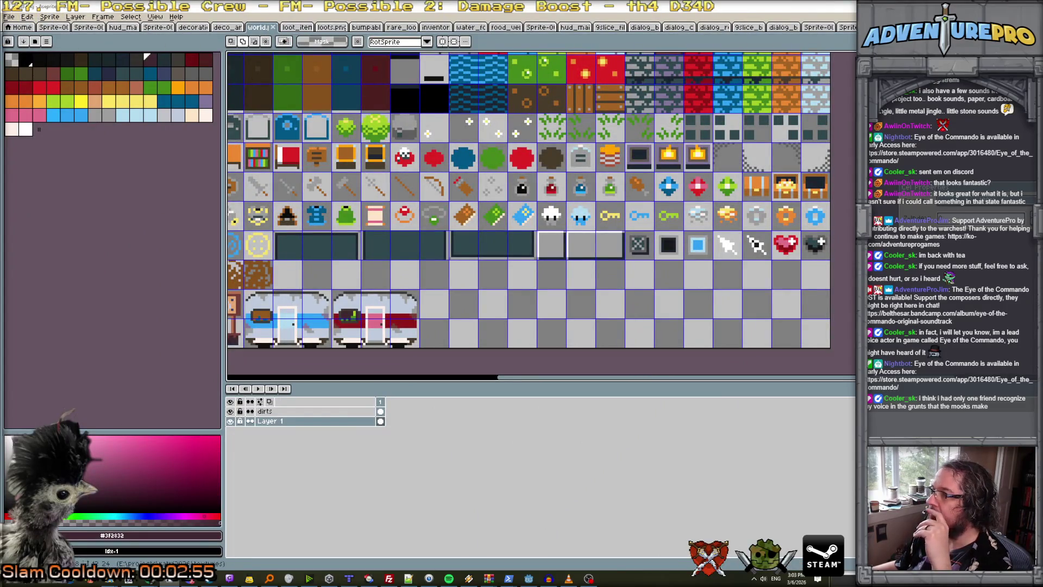
Copy the green grass tile into a new 12x12 sprite.
scroll(403, 216, "up", 3)
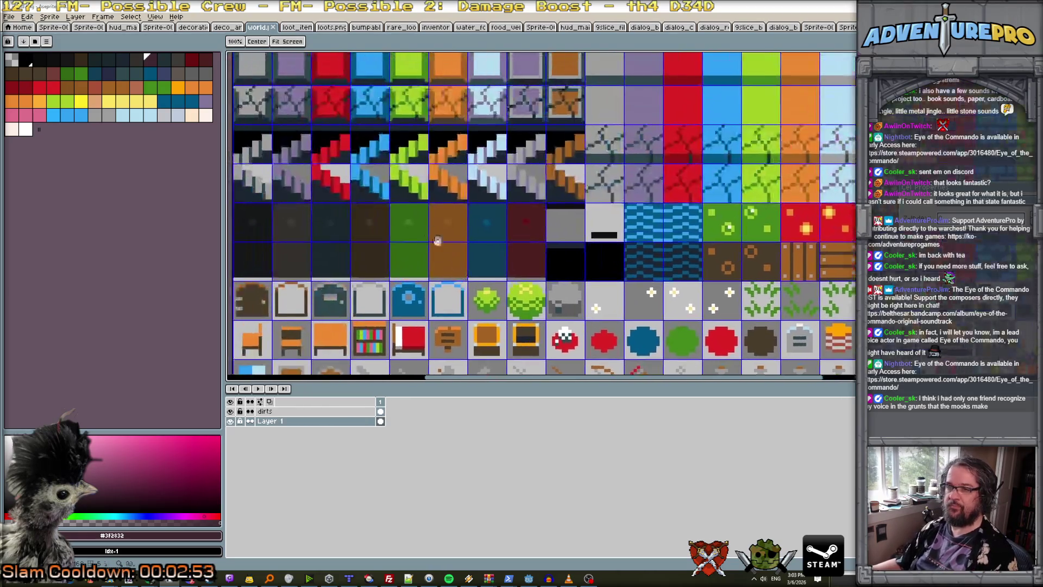
left_click_drag(386, 199, 434, 247)
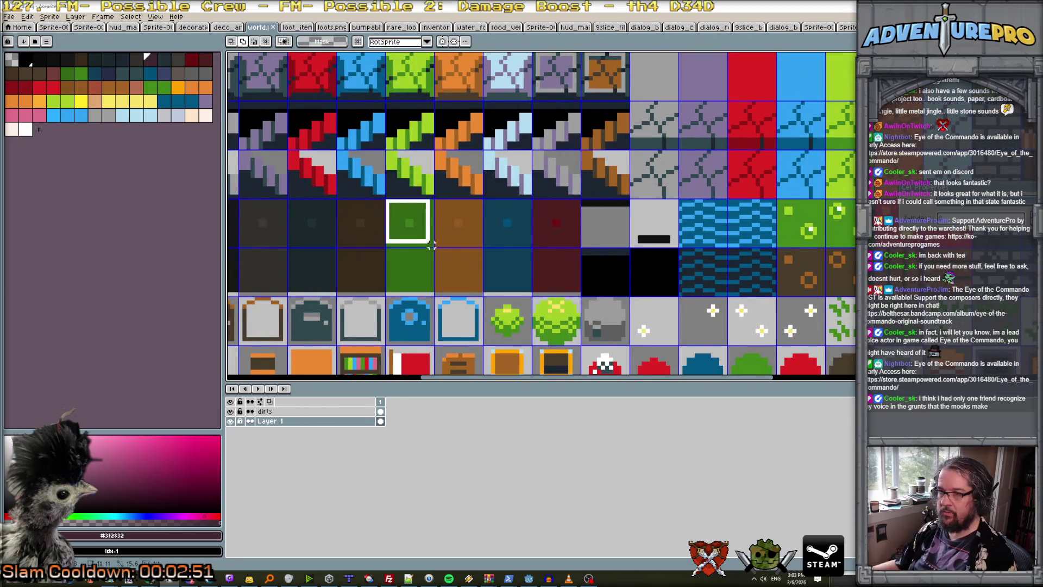
left_click(9, 17)
left_click(17, 24)
left_click(515, 364)
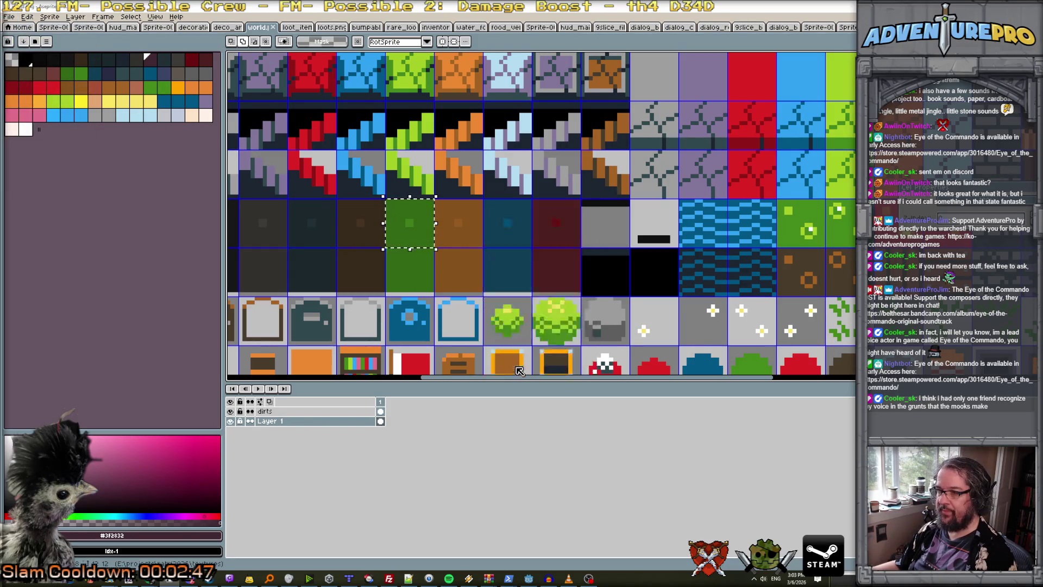
key("ctrl+v")
scroll(654, 200, "up", 8)
key("h")
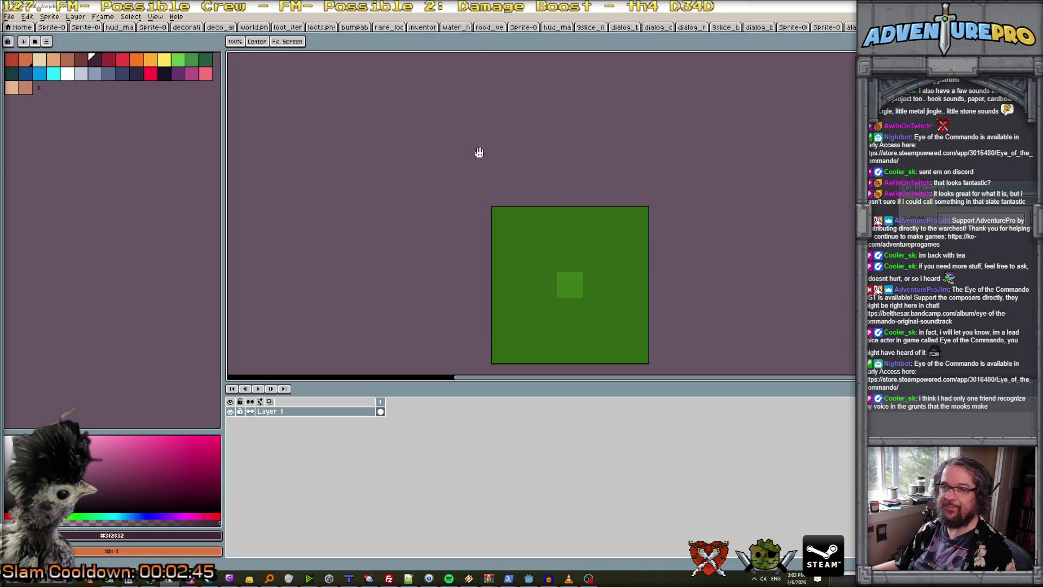
left_click_drag(374, 133, 235, 92)
Load the oryx_world_palette colours and choose a dark grey with the pencil.
left_click(46, 42)
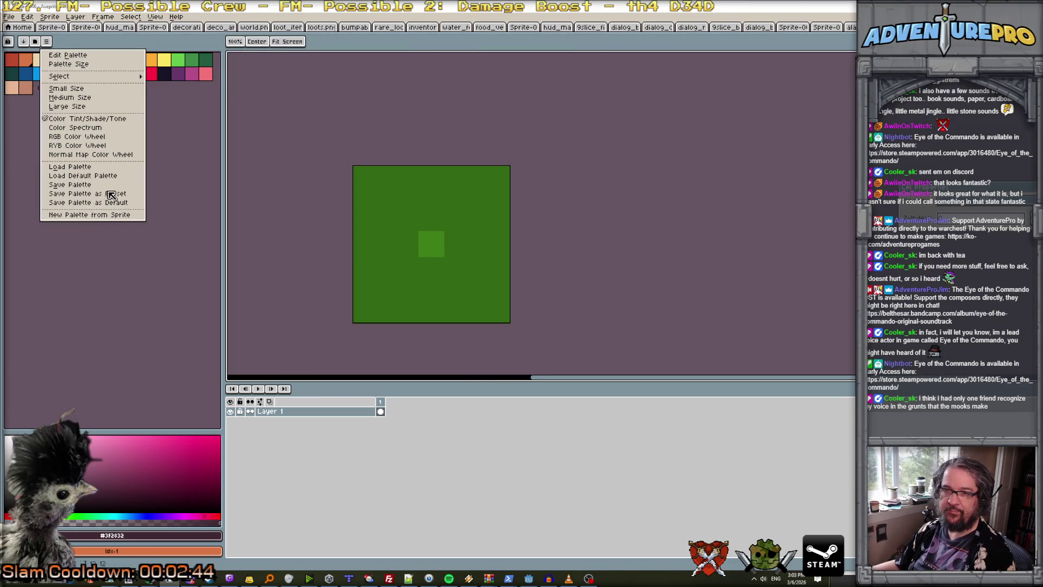
left_click(93, 166)
double_click(362, 101)
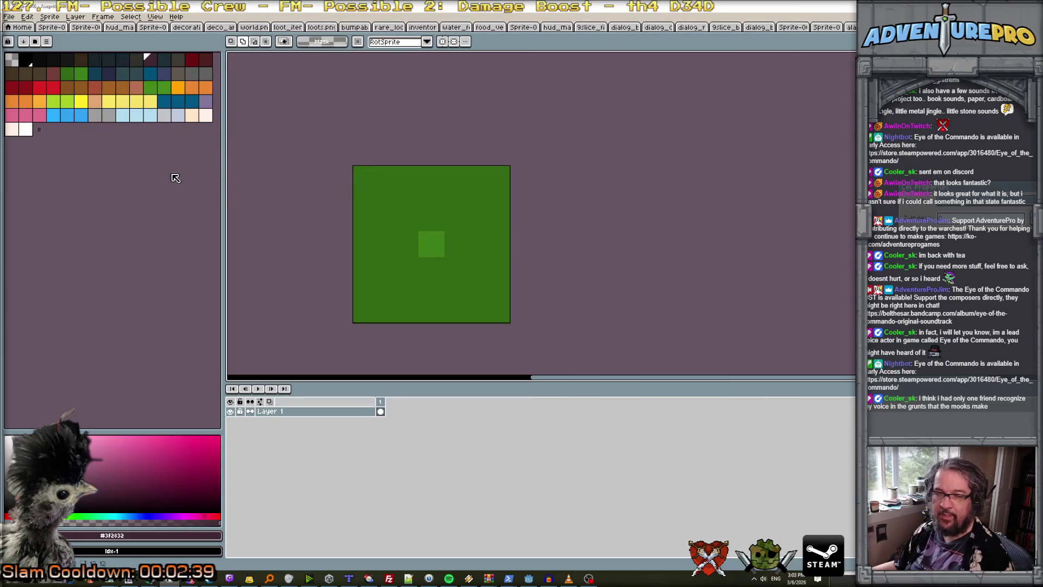
left_click(205, 73)
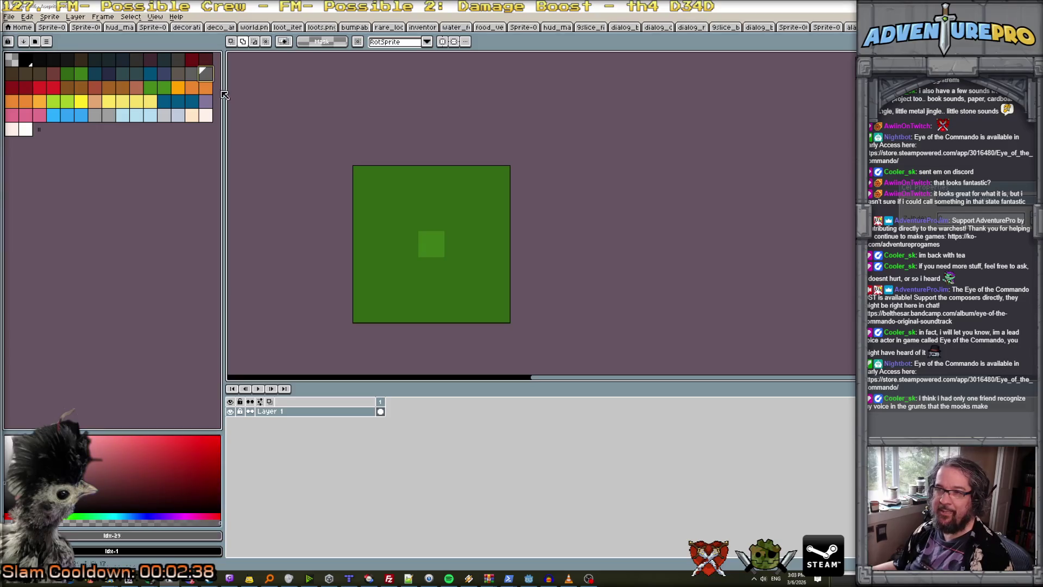
key("b")
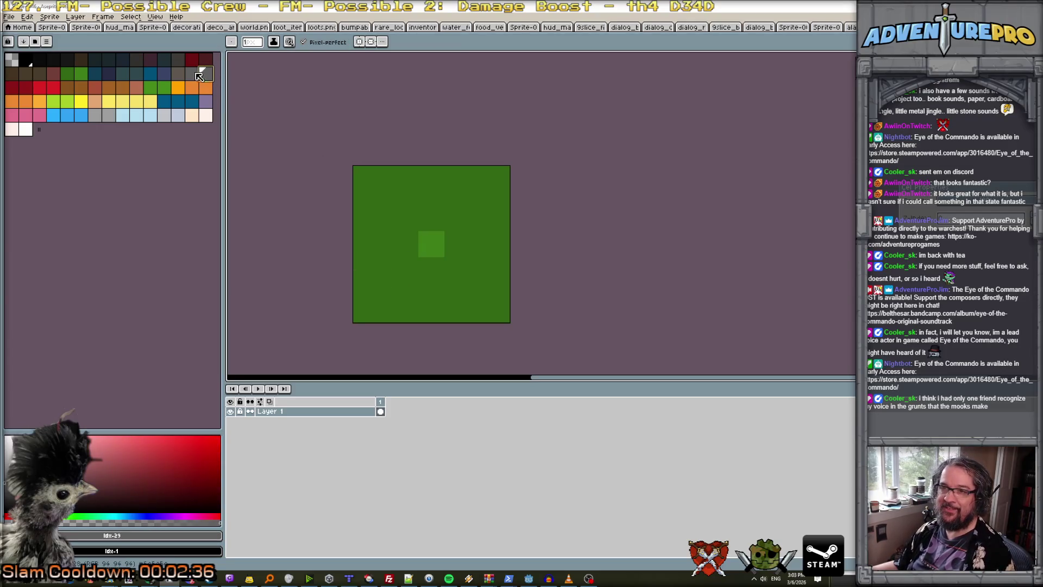
left_click(175, 58)
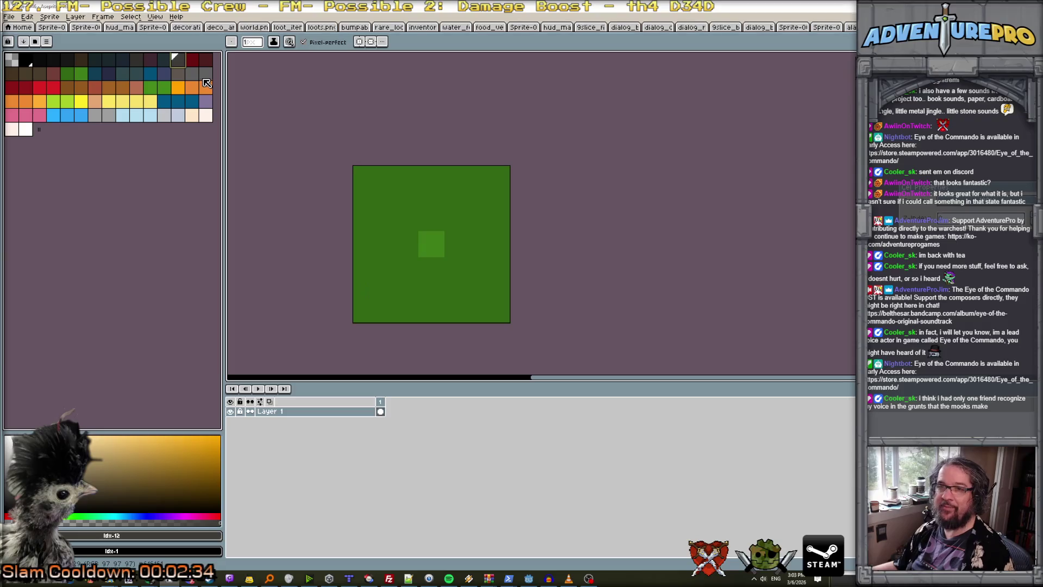
Add a new layer above the grass and place the first dark stone pixel.
left_click(75, 17)
mouse_move(101, 66)
left_click(168, 67)
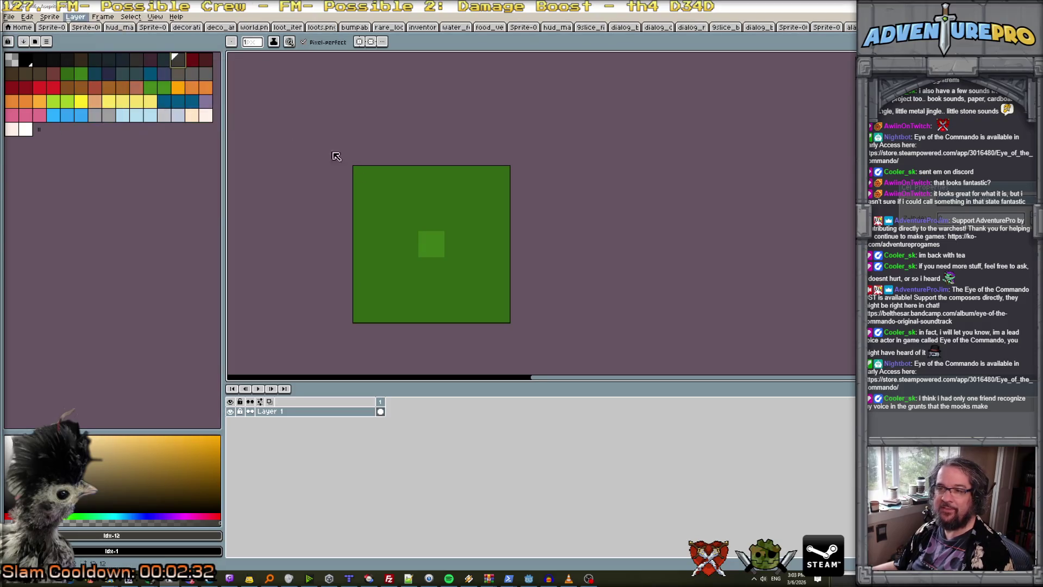
left_click(367, 279)
Draw a dark grey stone bar along the bottom of the grass tile, thickening both ends.
mouse_move(403, 289)
left_mouse_down()
mouse_move(386, 288)
mouse_move(479, 289)
mouse_move(489, 276)
mouse_move(489, 305)
mouse_move(389, 307)
mouse_move(386, 277)
left_mouse_up()
left_click_drag(476, 274, 480, 283)
left_click_drag(400, 308, 457, 316)
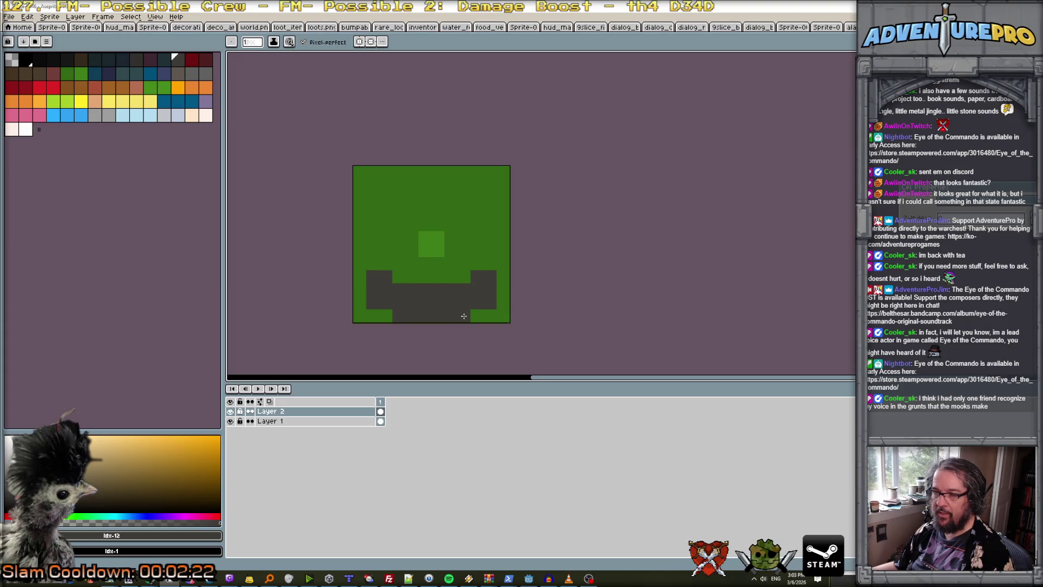
Add light grey highlights to the bottom stones, undoing one misplaced pixel.
left_click(202, 71)
left_click_drag(399, 288, 405, 308)
left_click(412, 290)
left_click(451, 290)
left_click(445, 298)
key("ctrl+z")
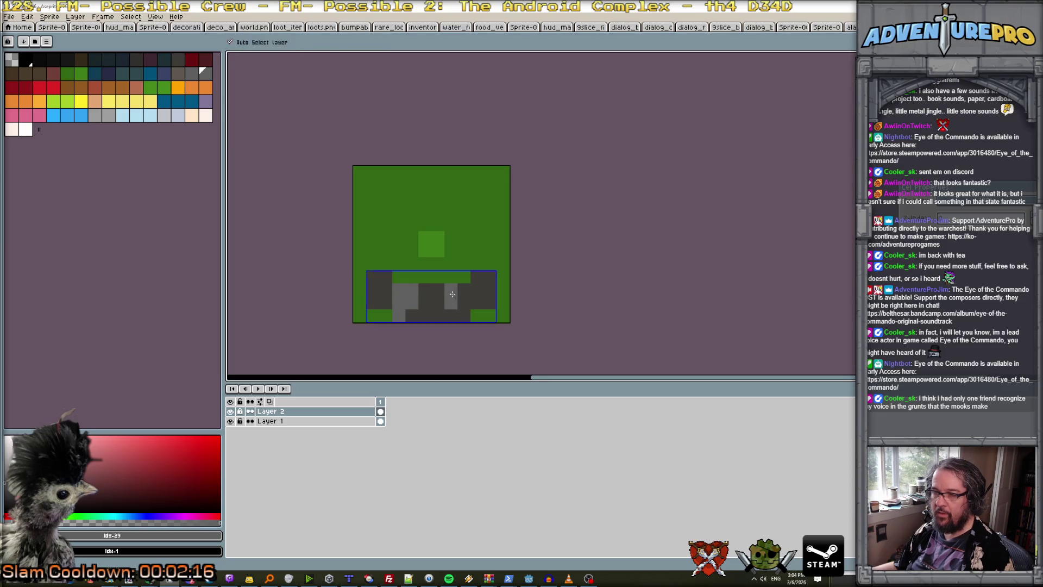
left_click_drag(466, 294, 465, 303)
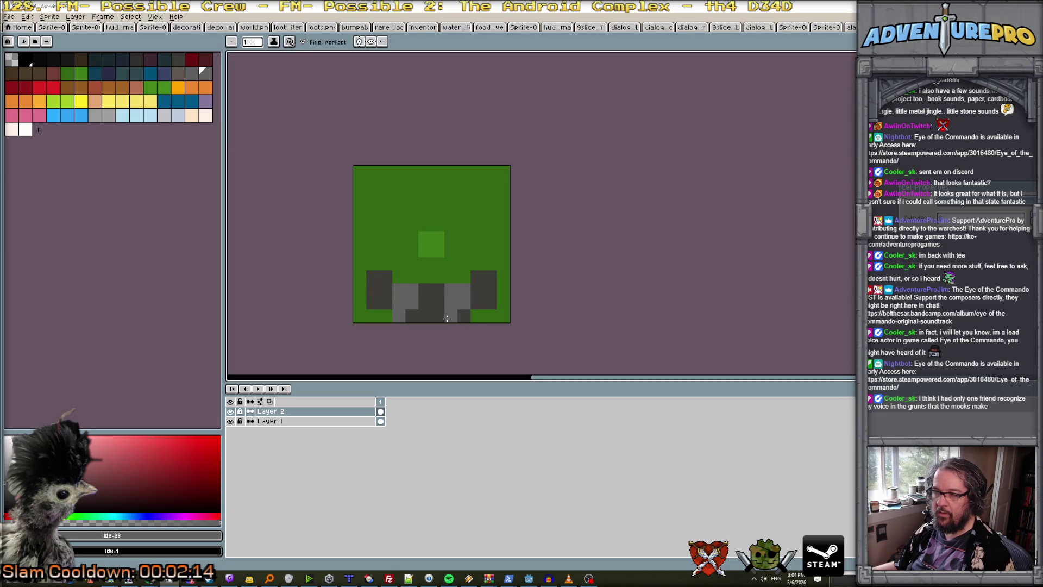
scroll(447, 318, "down", 5)
scroll(436, 317, "up", 3)
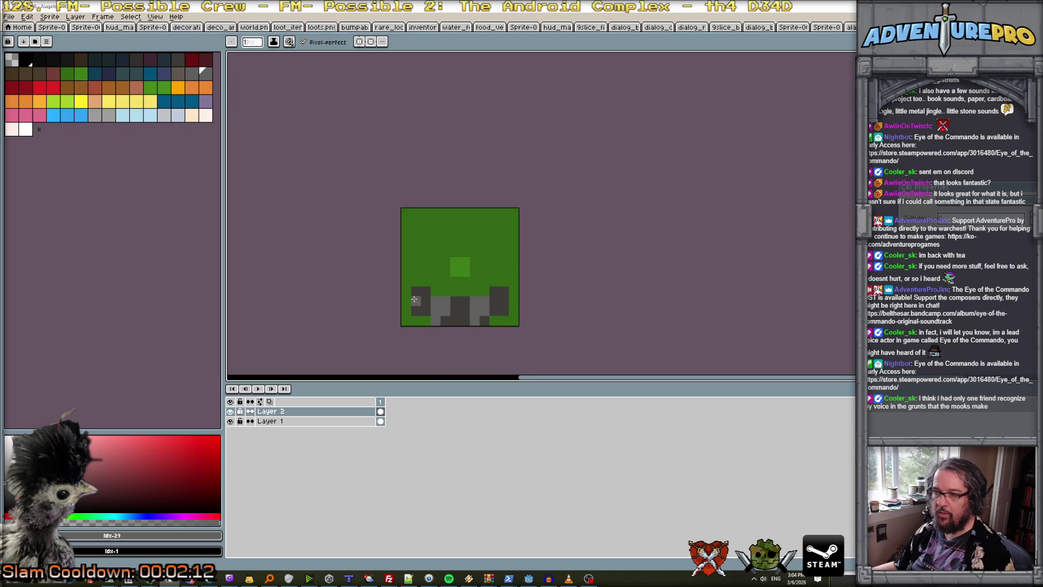
left_click_drag(420, 293, 426, 294)
scroll(420, 279, "up", 1)
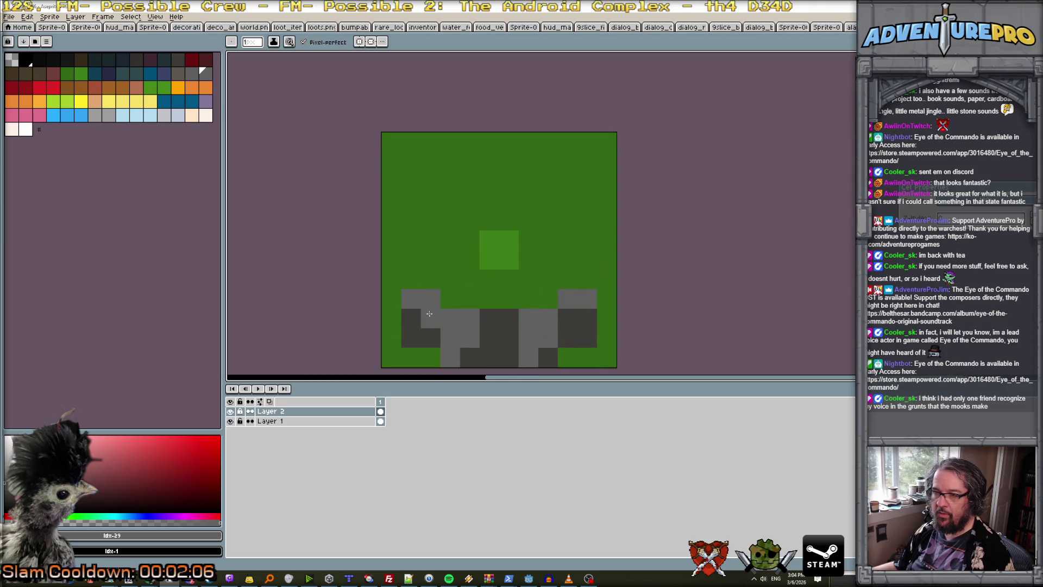
Paint dark grey and mid grey stone pixels up the tile's left side.
left_click(421, 321, "alt")
mouse_move(411, 282)
left_mouse_down()
mouse_move(416, 261)
mouse_move(393, 242)
mouse_move(412, 247)
left_mouse_up()
left_click(391, 278)
left_click(391, 260)
left_click(411, 299, "alt")
Paint dark grey and mid grey stones along the tile's right side.
left_click(406, 261, "alt")
left_click(586, 279)
left_click(587, 259)
left_click(606, 278)
left_click(605, 258)
left_click(587, 299)
left_click(568, 298, "alt")
left_click(587, 240)
left_click(607, 239)
scroll(607, 251, "down", 5)
scroll(607, 254, "up", 1)
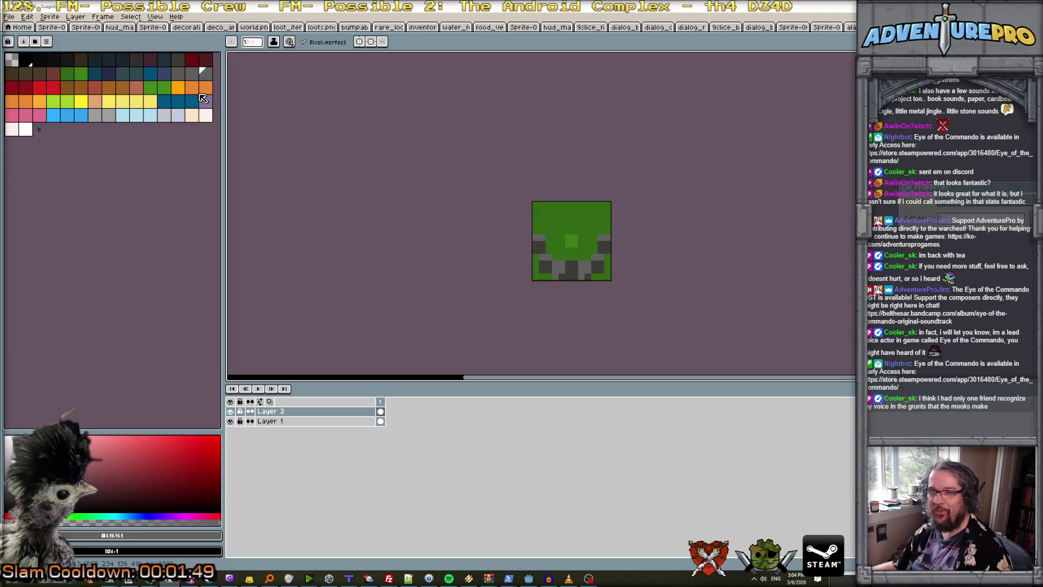
scroll(507, 211, "down", 1)
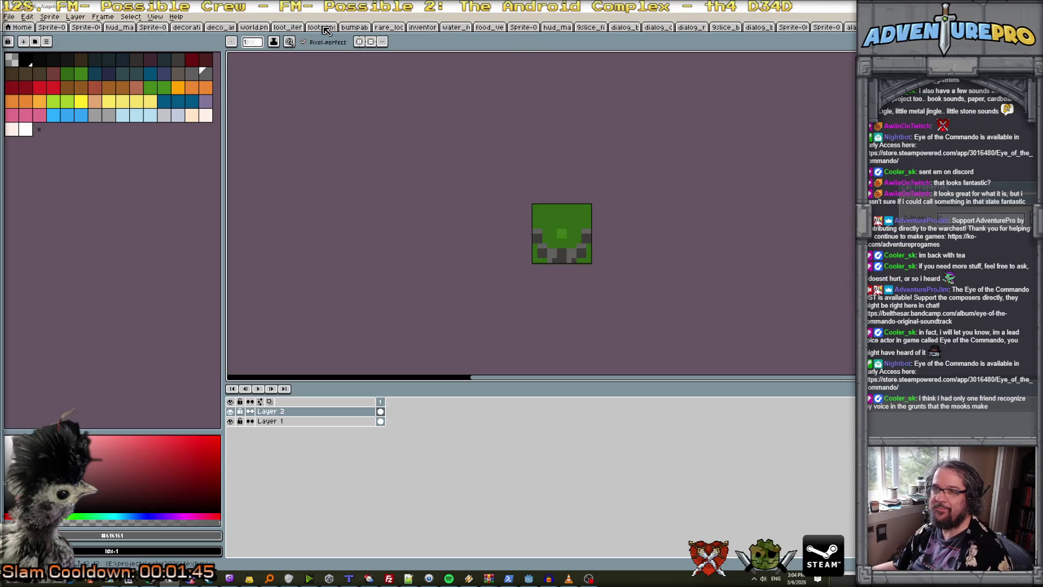
Look over the fire tile on the world.png sheet for reference.
left_click(251, 27)
scroll(548, 243, "down", 1)
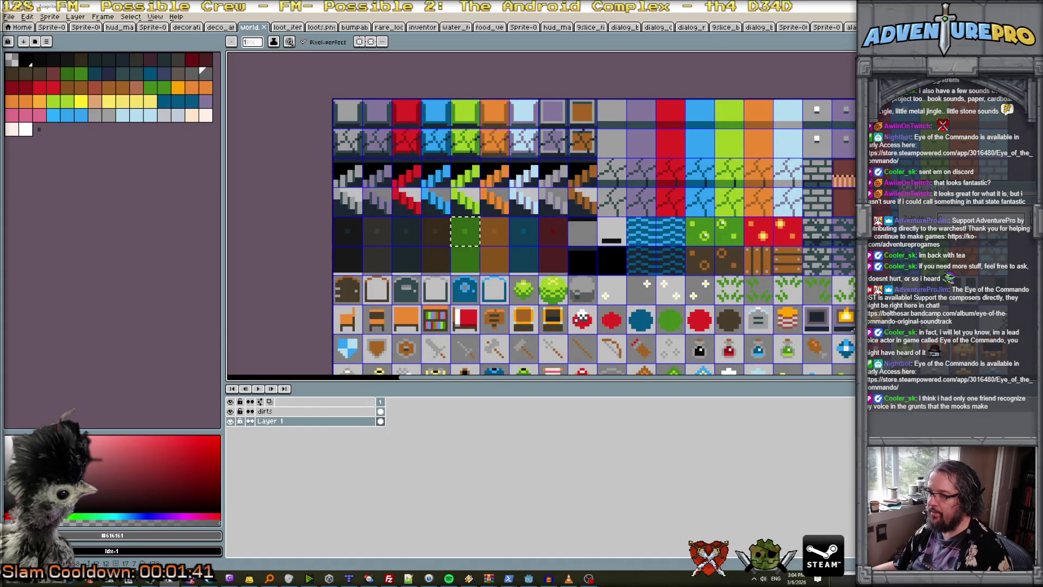
scroll(852, 330, "up", 2)
scroll(852, 330, "up", 3)
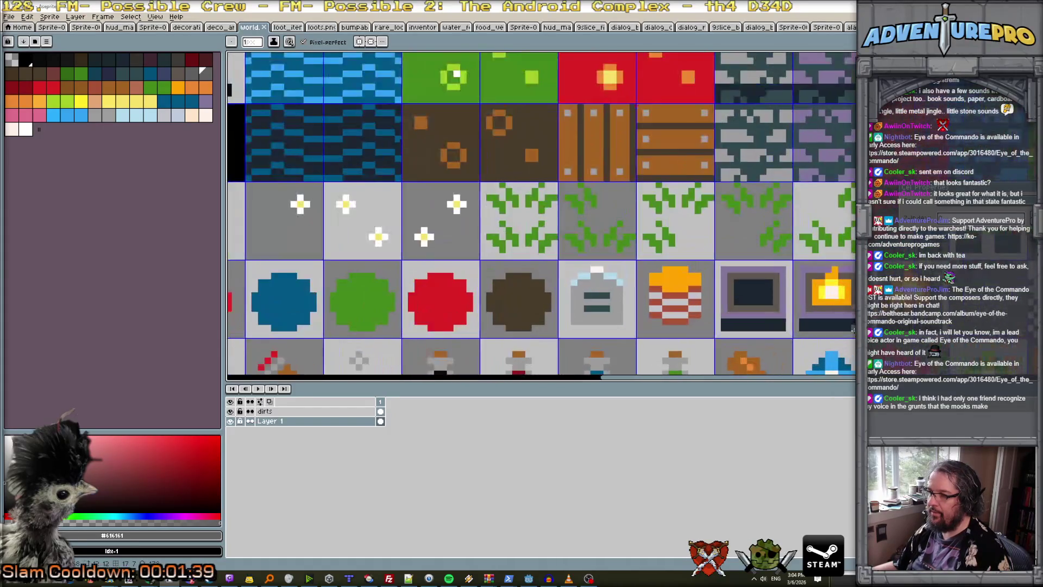
scroll(800, 289, "down", 3)
scroll(801, 290, "down", 2)
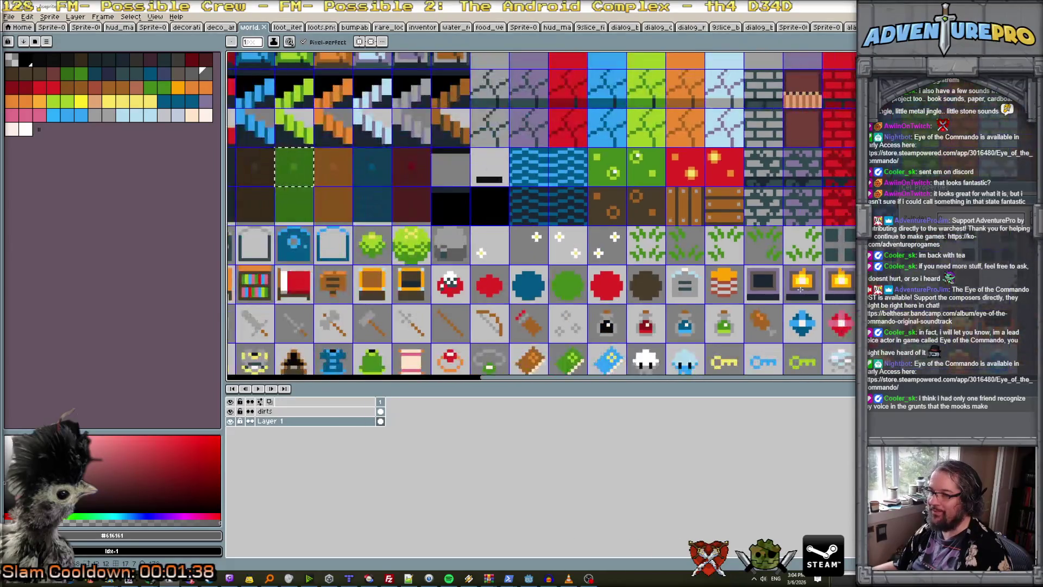
scroll(801, 289, "up", 2)
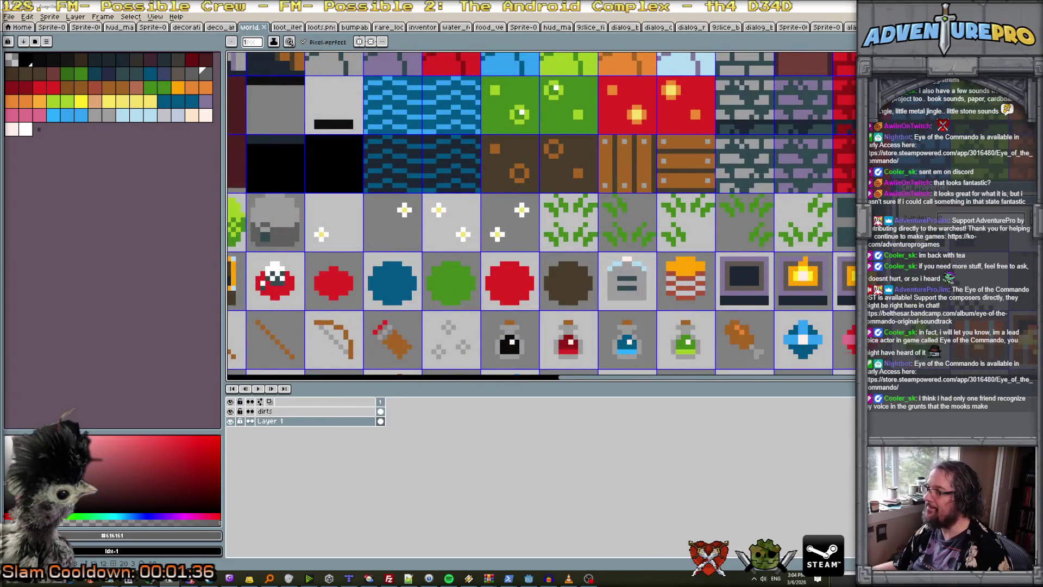
Back on the campfire sprite, paint a pale peach block at the centre.
key("ctrl+Tab")
scroll(586, 244, "up", 1)
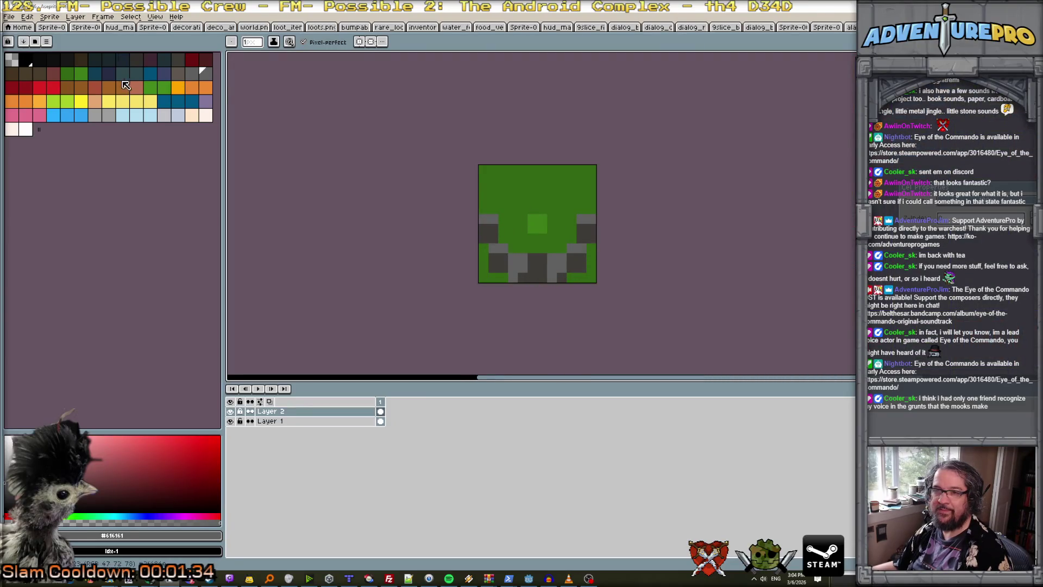
left_click(206, 115)
mouse_move(522, 220)
left_mouse_down()
mouse_move(523, 231)
mouse_move(537, 216)
mouse_move(529, 228)
left_mouse_up()
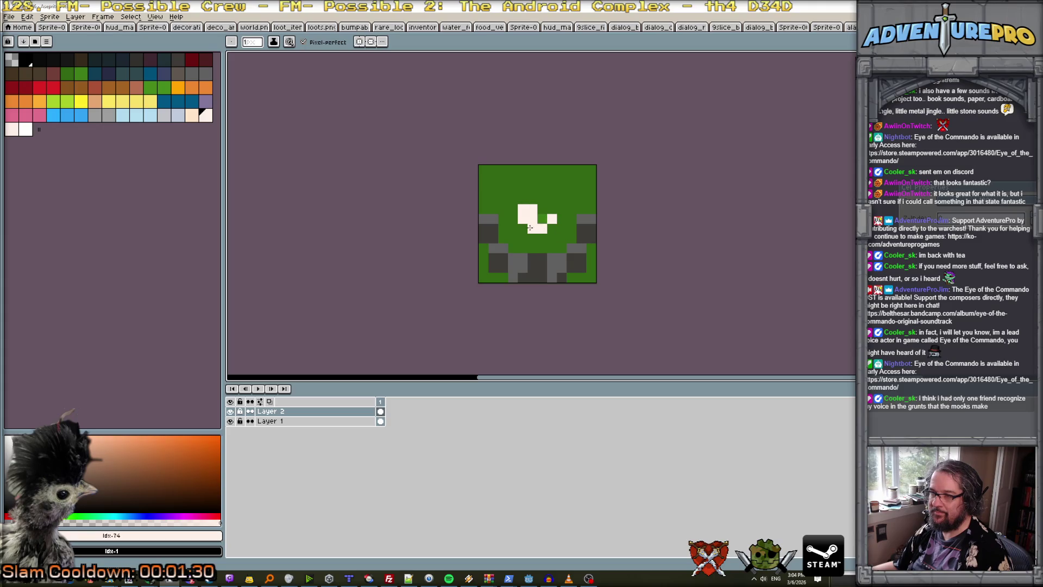
left_click(552, 210)
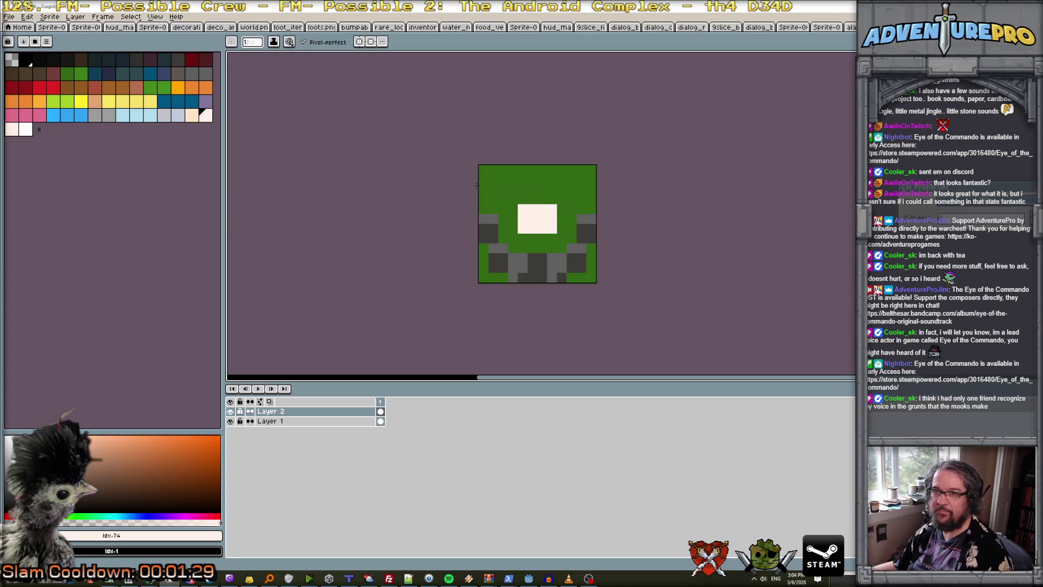
Draw a yellow flame up from the block with an orange left edge.
left_click(81, 101)
left_click_drag(533, 211, 543, 172)
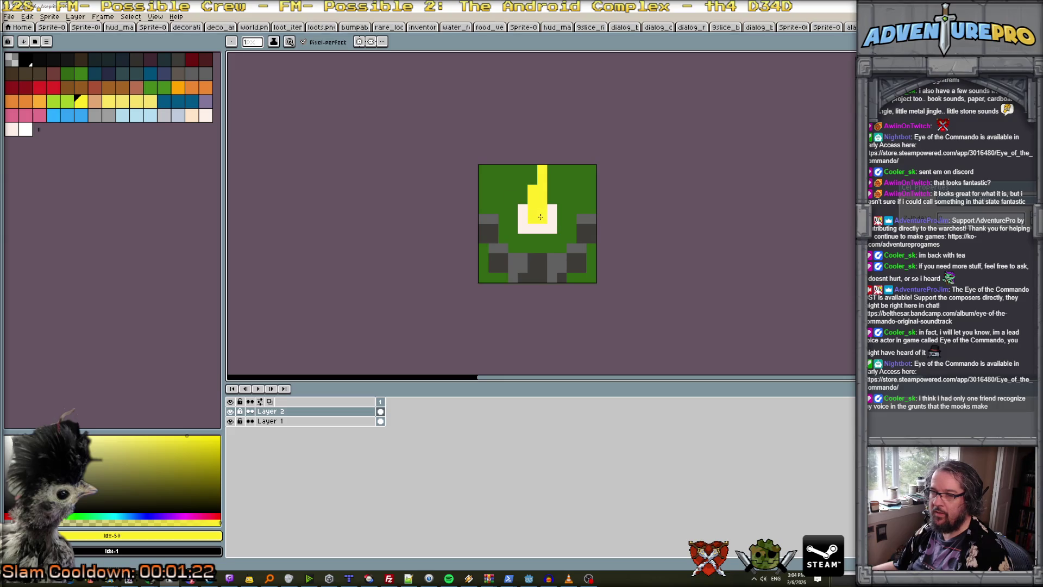
left_click(25, 101)
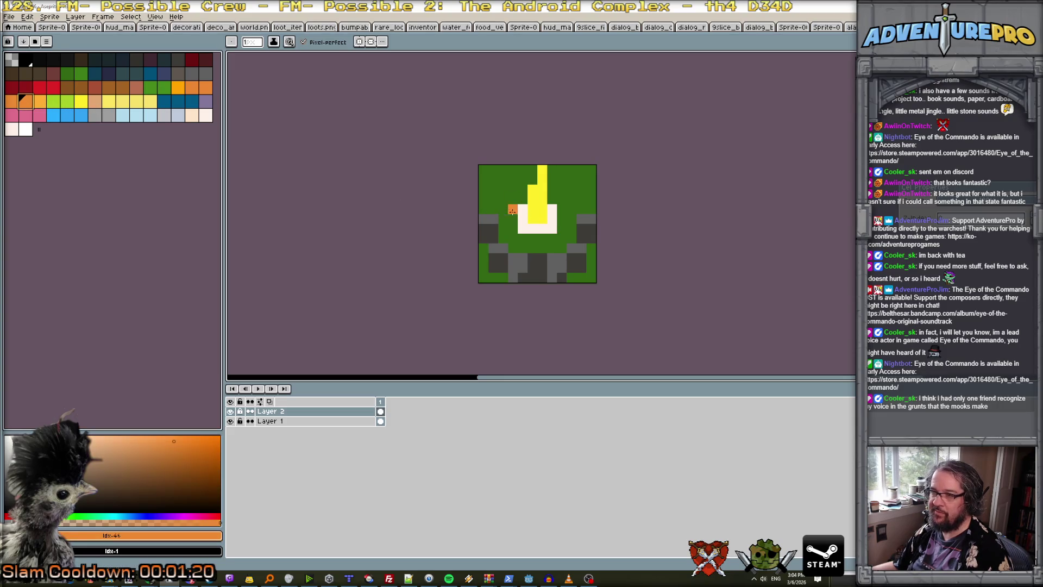
left_click_drag(521, 216, 521, 202)
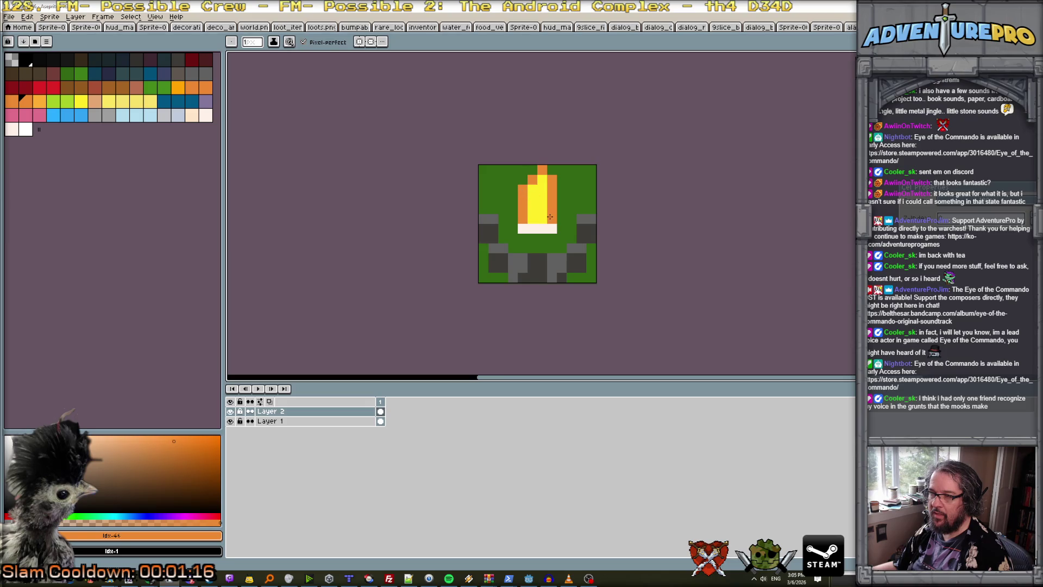
left_click(538, 207, "alt")
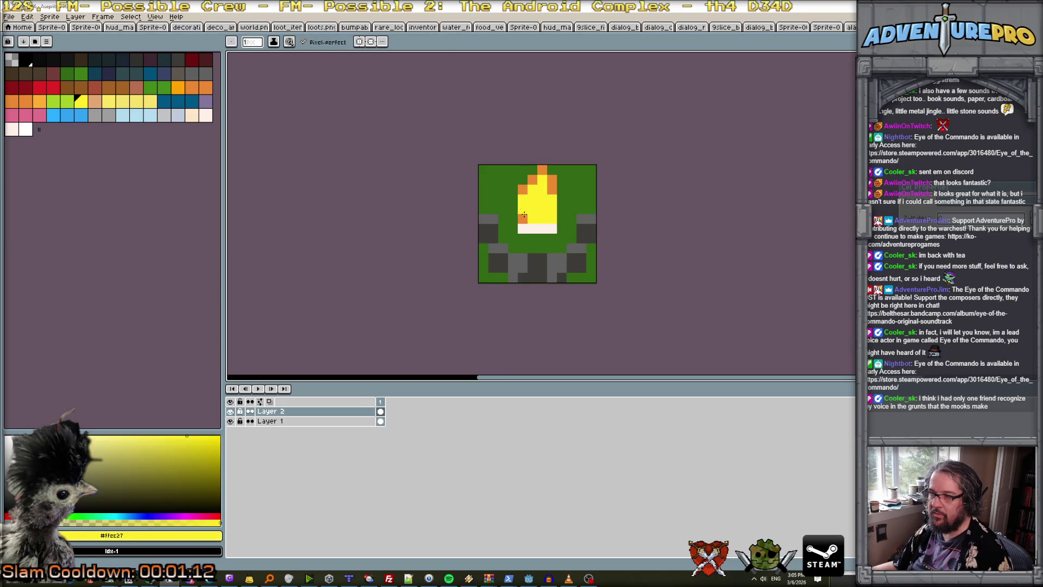
left_click(524, 195, "alt")
left_click_drag(523, 198, 512, 218)
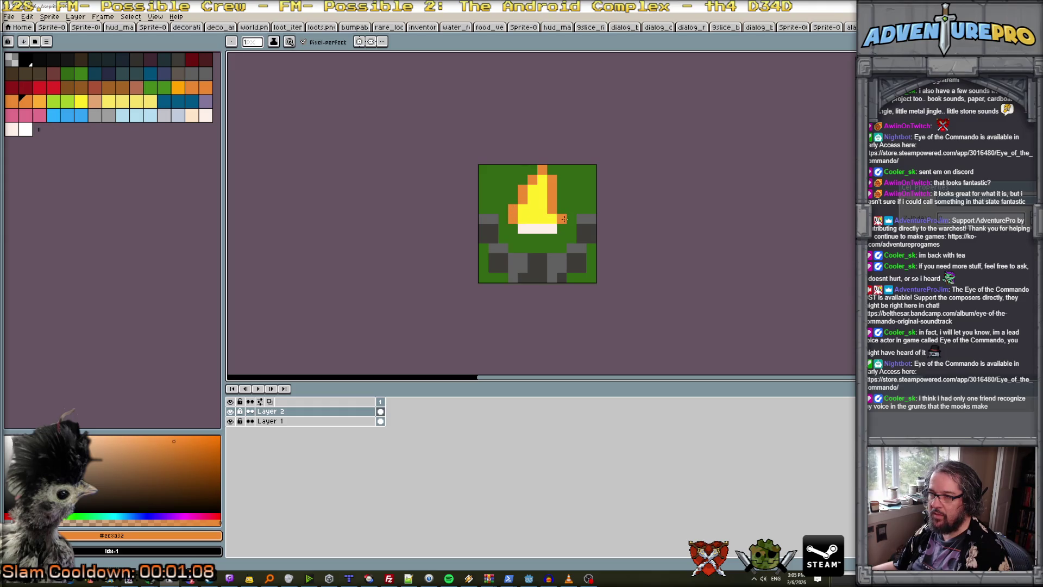
Add a cream pixel at the flame's base and switch to dark grey for stones.
left_click(542, 228, "alt")
left_click(513, 229)
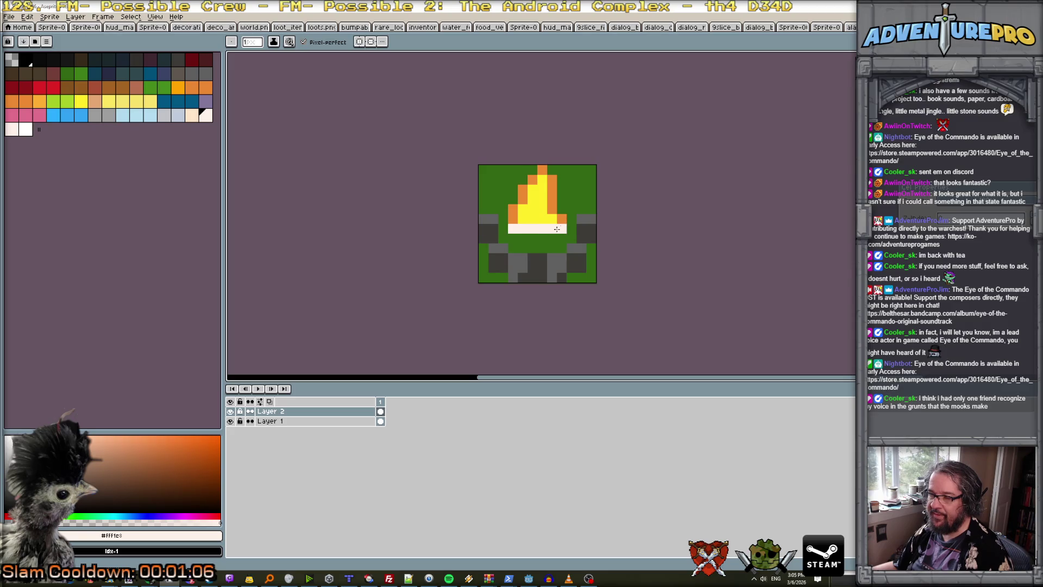
scroll(557, 229, "down", 2)
scroll(534, 217, "up", 2)
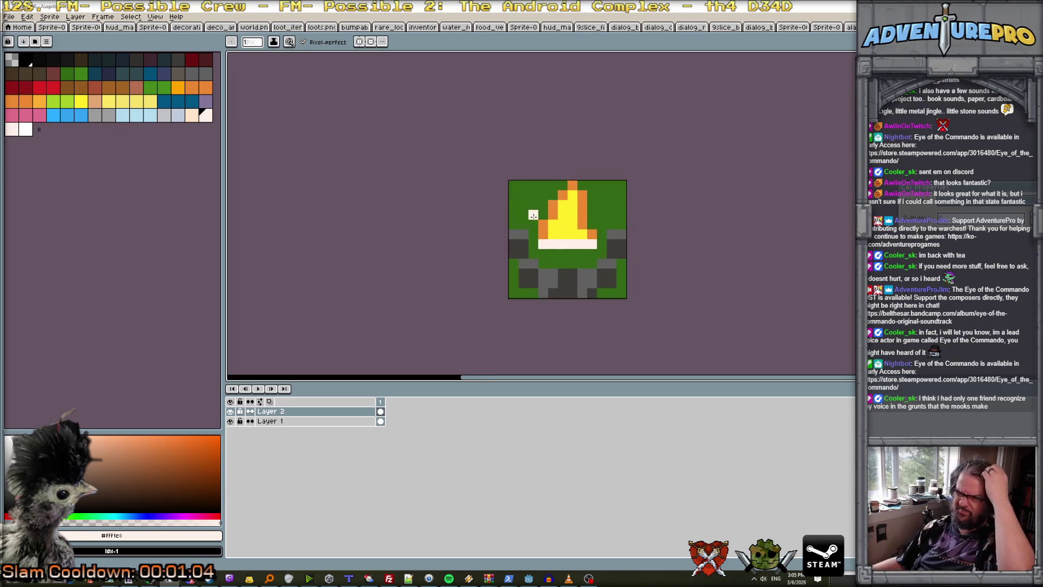
left_click(521, 238, "alt")
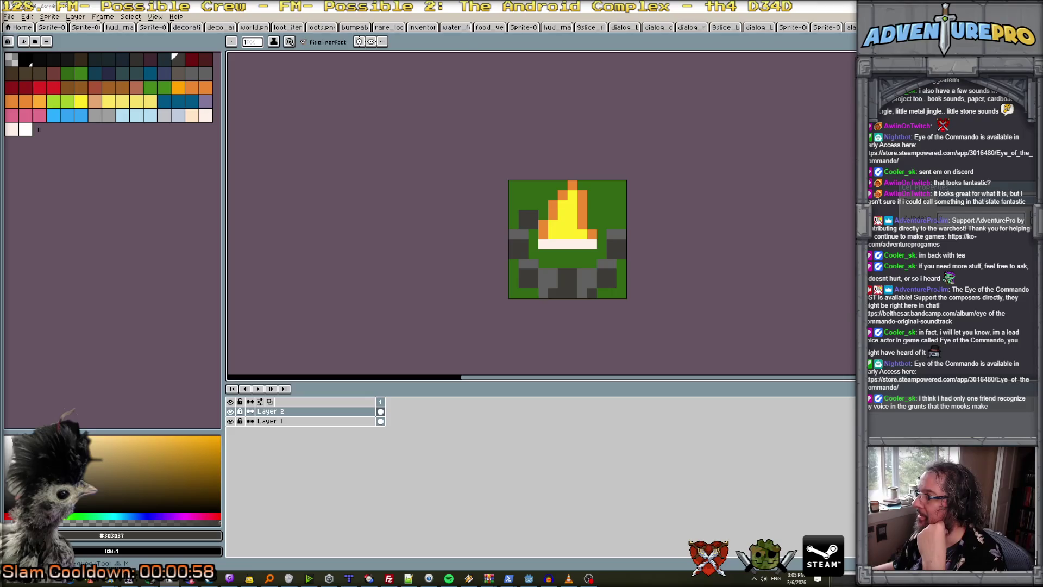
Cut the flame out and paste it in place on a new layer.
key("m")
mouse_move(538, 180)
left_mouse_down()
mouse_move(578, 242)
mouse_move(592, 245)
left_mouse_up()
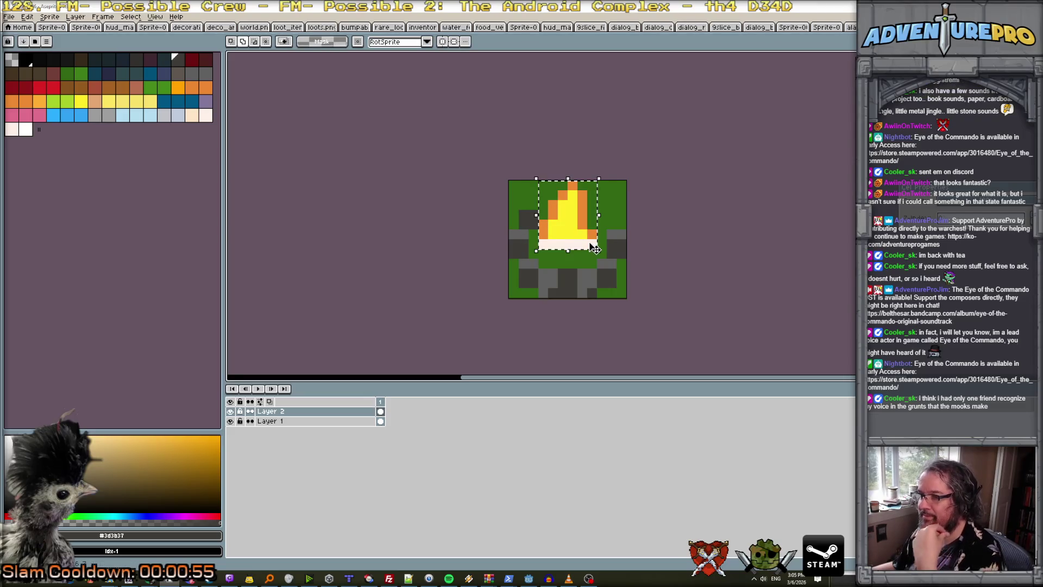
key("Delete")
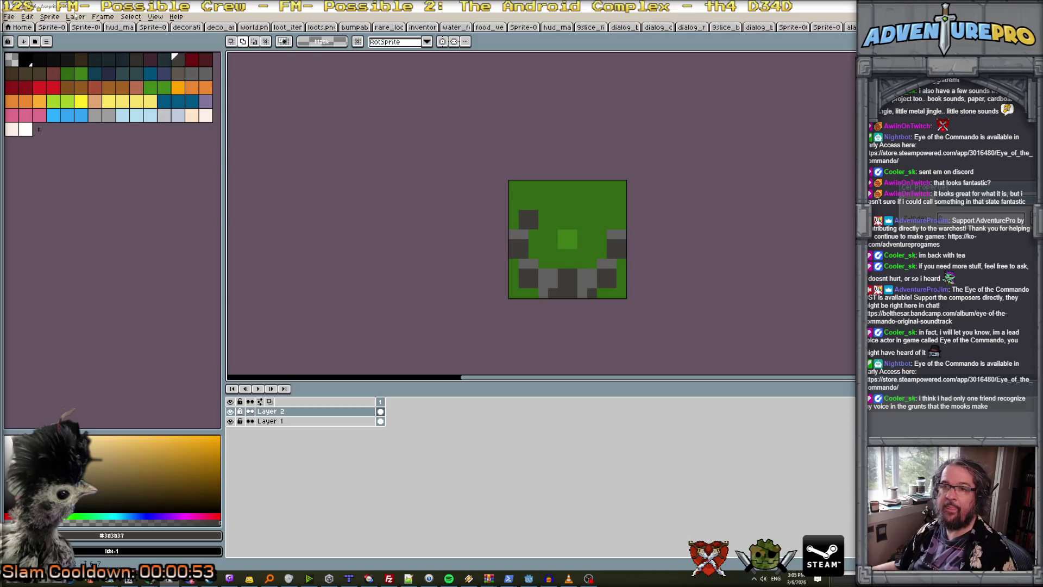
left_click(75, 17)
mouse_move(98, 69)
left_click(179, 69)
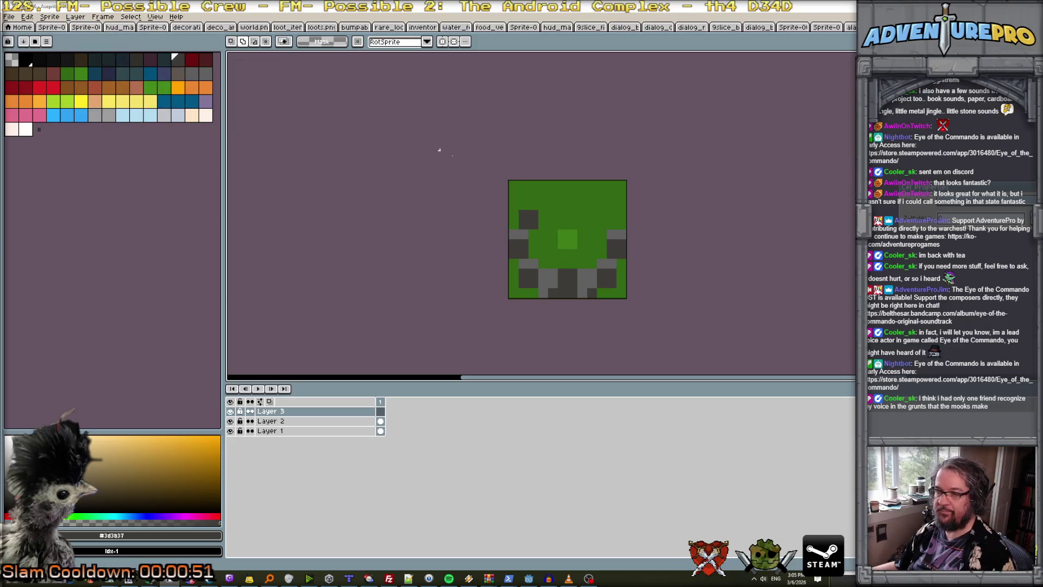
key("ctrl+v")
key("Return")
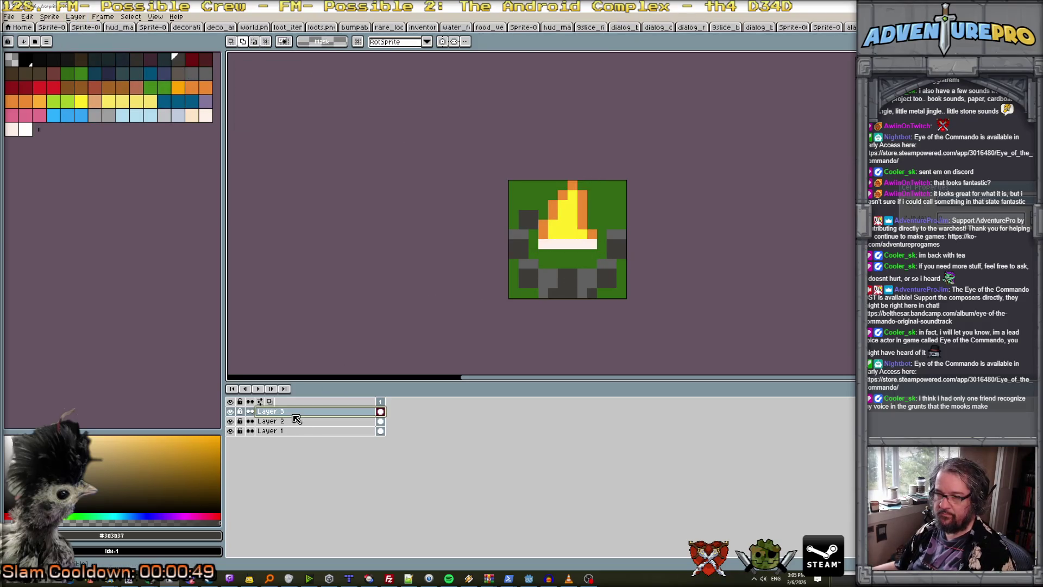
Rename the new layer 'fire', hide it, and return to Layer 2.
double_click(294, 414)
type("fire")
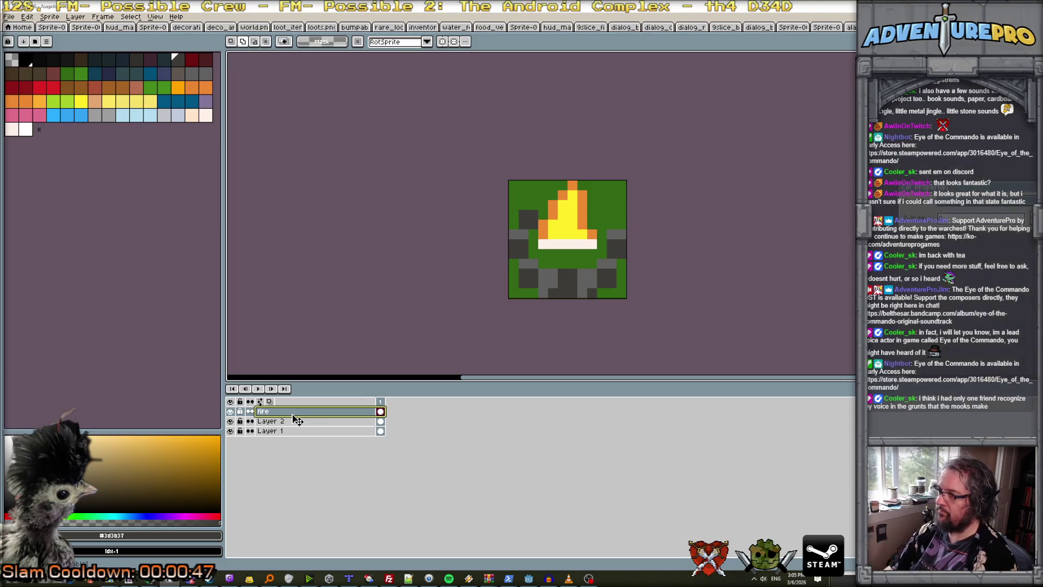
key("Return")
left_click(230, 411)
left_click(277, 421)
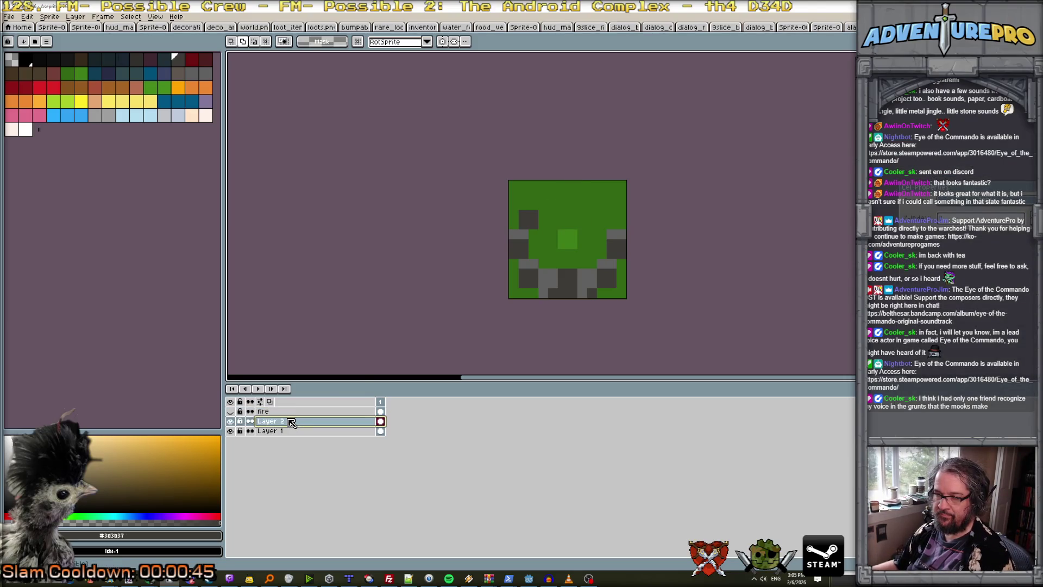
scroll(625, 221, "up", 2)
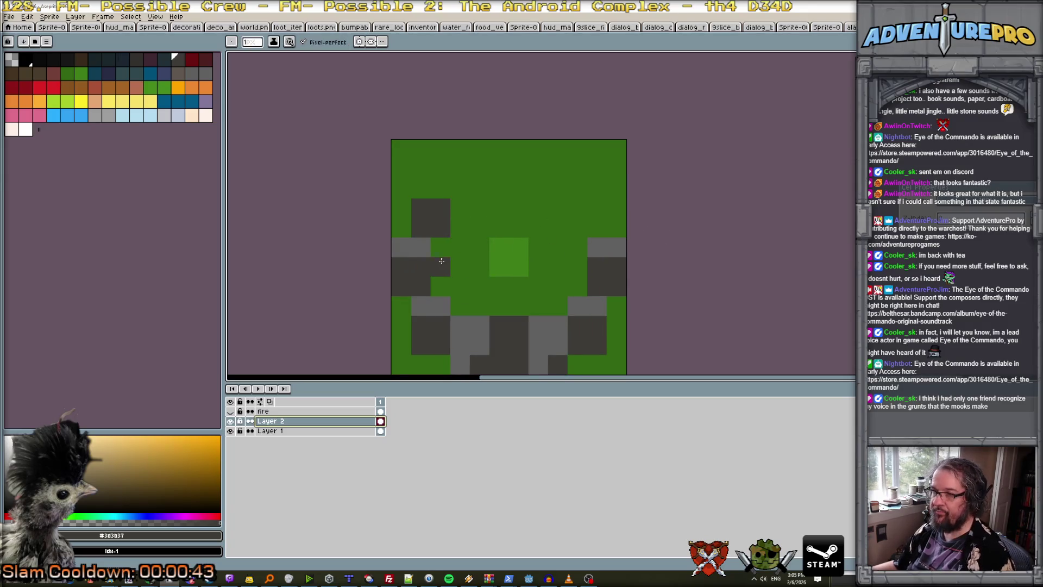
Paint dark grey stones at the upper right and across the top of the ring.
key("alt")
left_click_drag(575, 226, 593, 209)
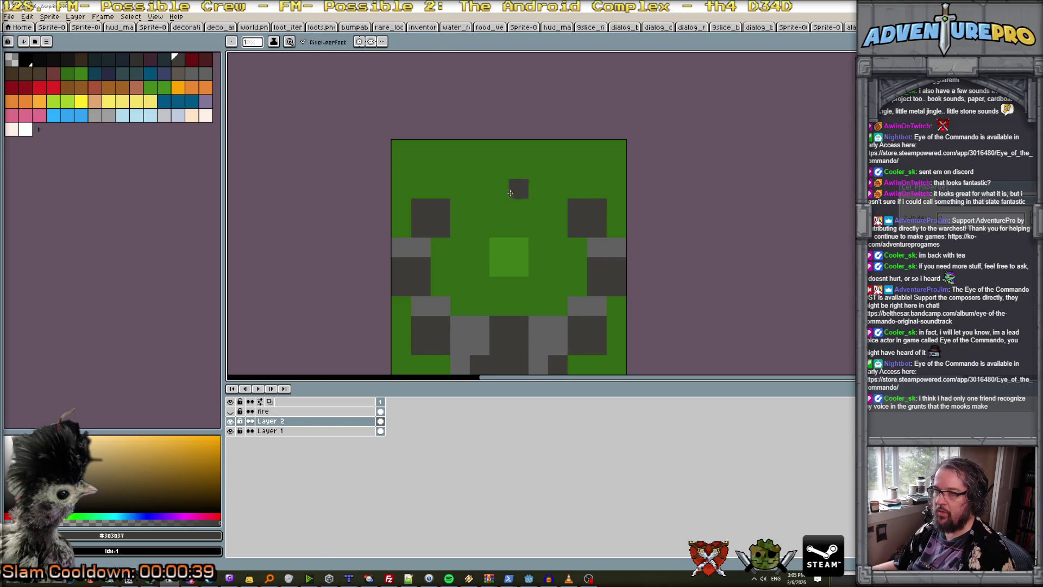
mouse_move(440, 189)
left_mouse_down()
mouse_move(570, 193)
mouse_move(573, 169)
mouse_move(440, 173)
left_mouse_up()
Dot light grey highlights on the top and upper-right stones.
left_click(626, 257, "alt")
left_click(431, 191)
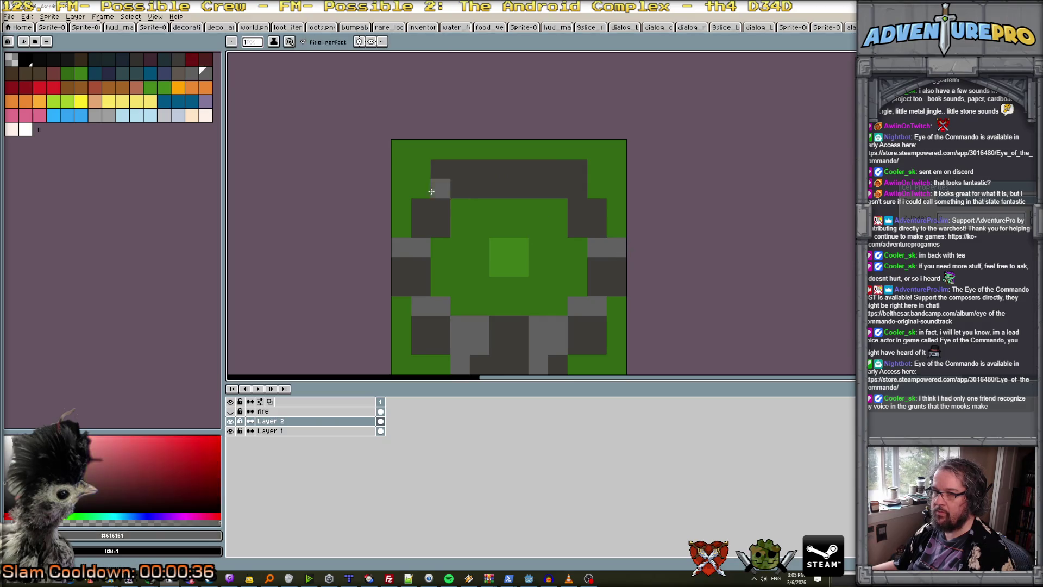
left_click(440, 169)
left_click(459, 169)
left_click(500, 188)
left_click(519, 188)
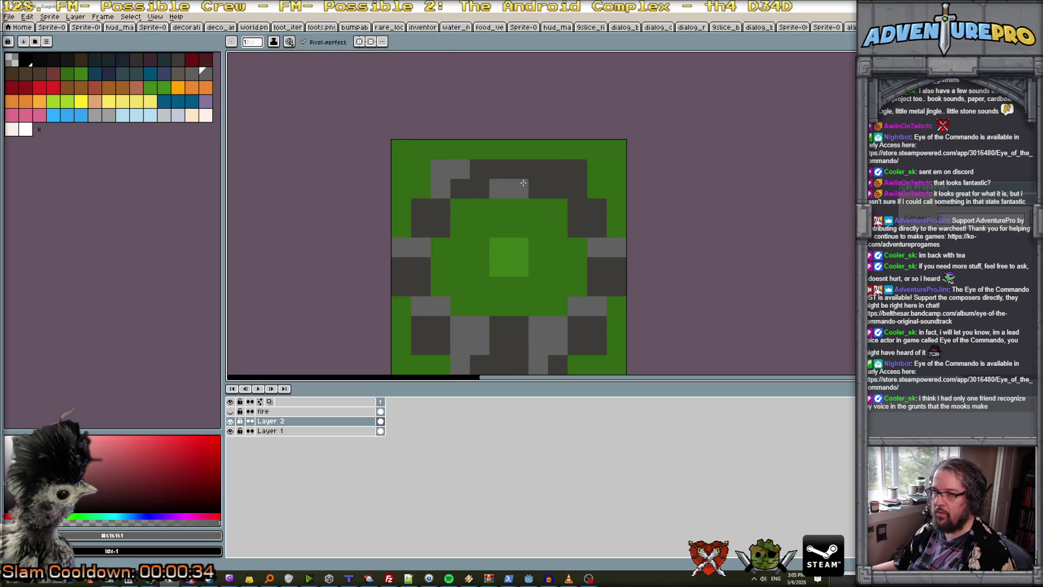
left_click(519, 168)
left_click(558, 169)
left_click(577, 189)
left_click(558, 190)
left_click(577, 209)
scroll(606, 226, "down", 3)
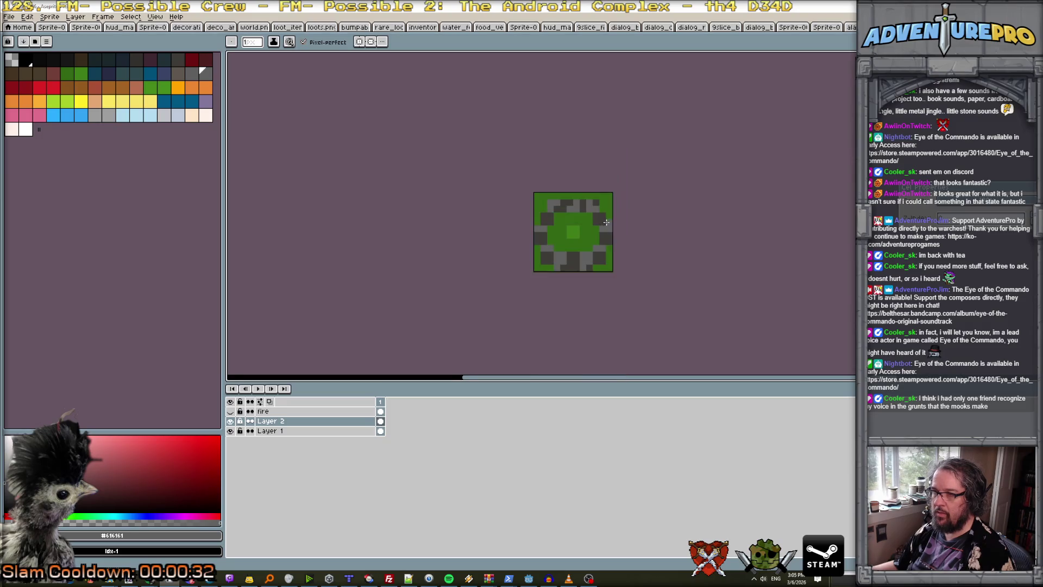
scroll(606, 226, "up", 3)
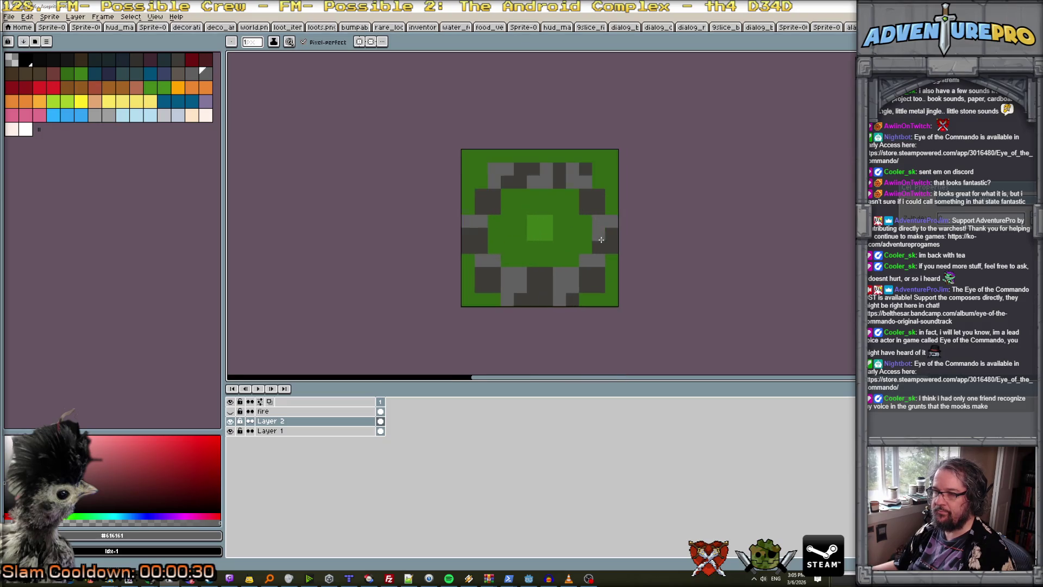
Paint black shadow pixels along the bottom stones and lower-left corner.
left_click(39, 59)
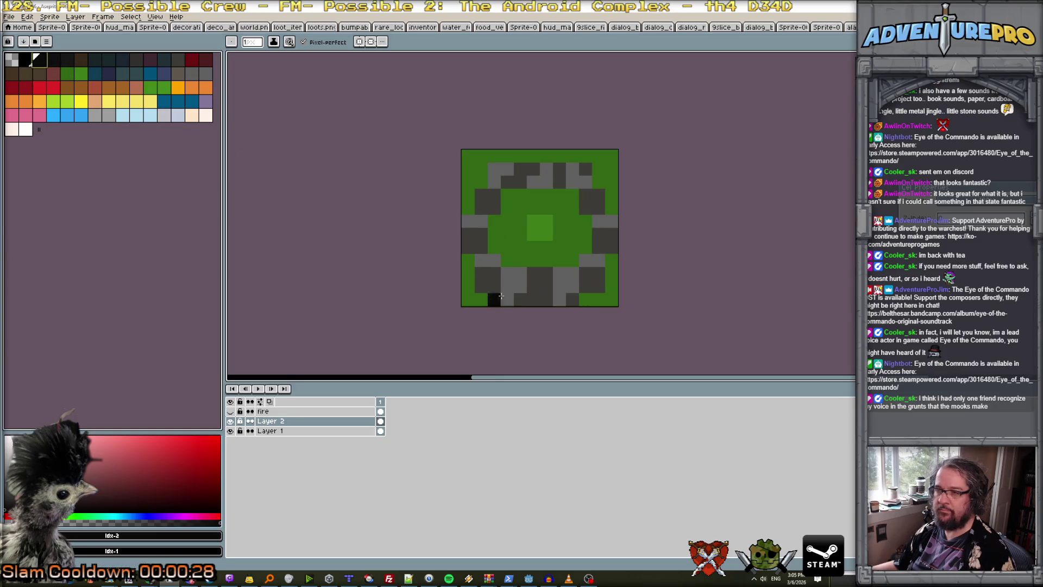
left_click(519, 300)
left_click(546, 300)
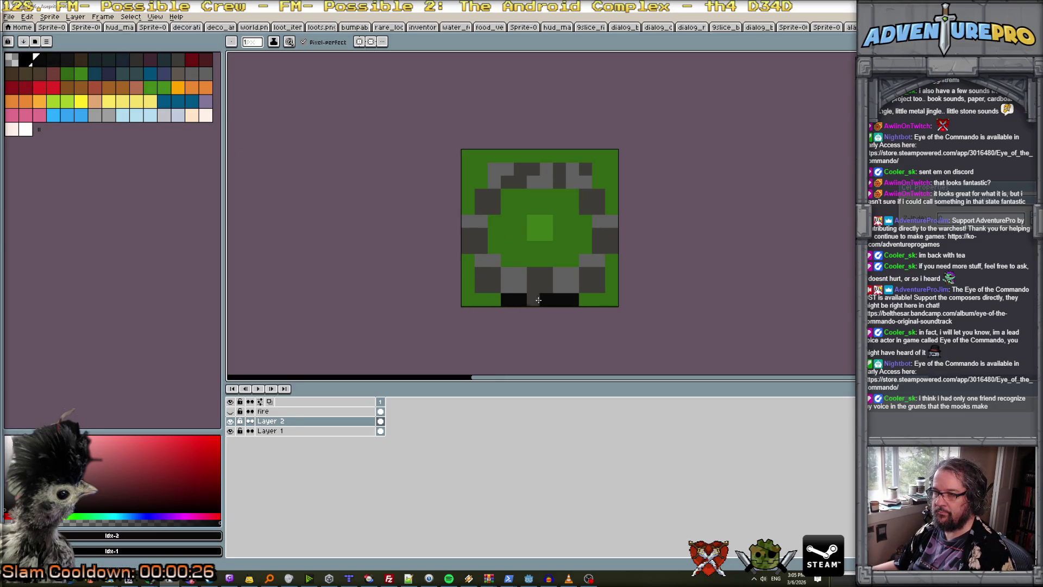
left_click(494, 287)
left_click(467, 262)
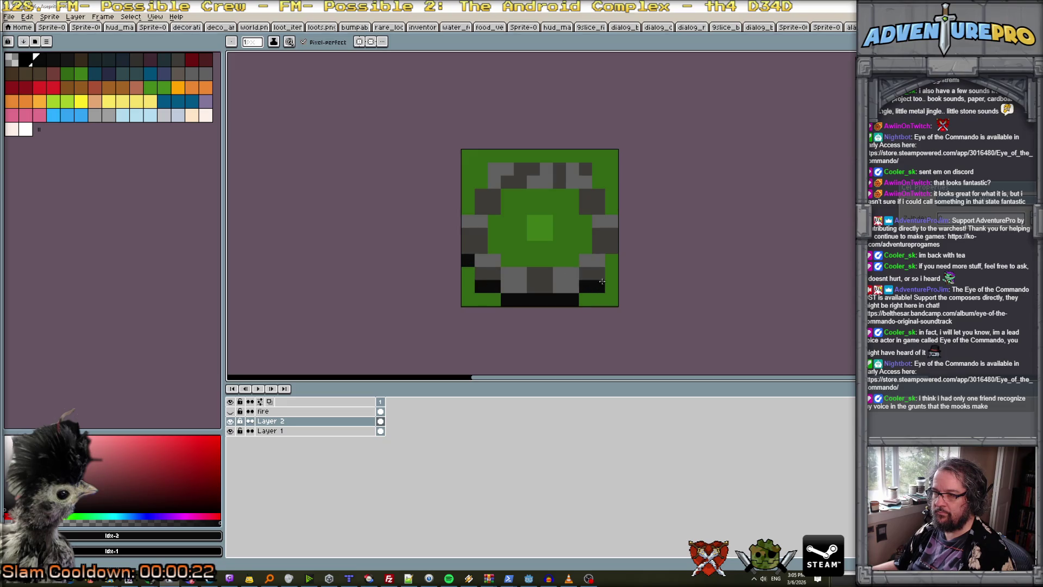
scroll(600, 286, "down", 4)
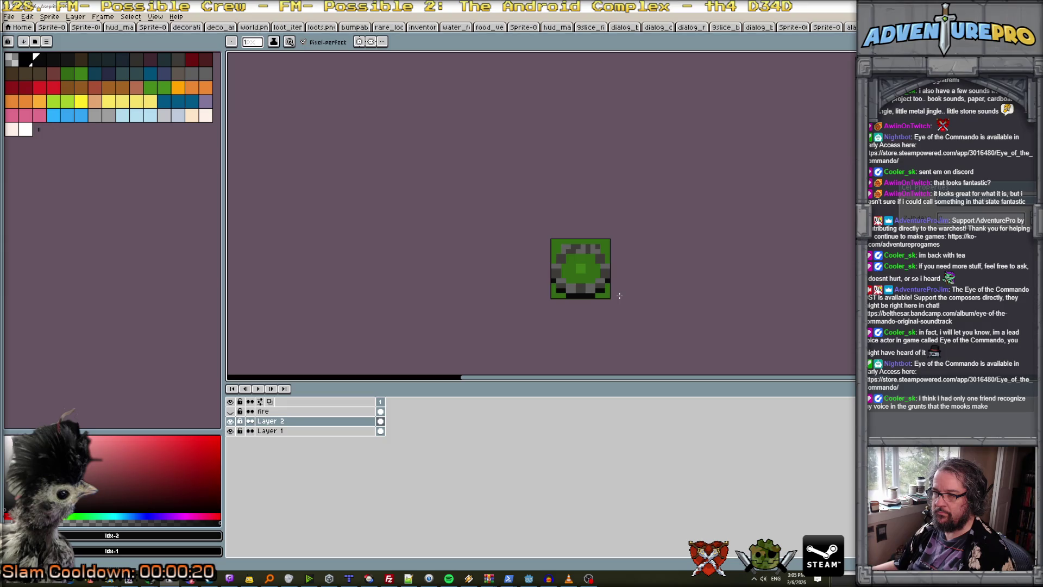
scroll(609, 282, "up", 3)
left_click(597, 289, "alt")
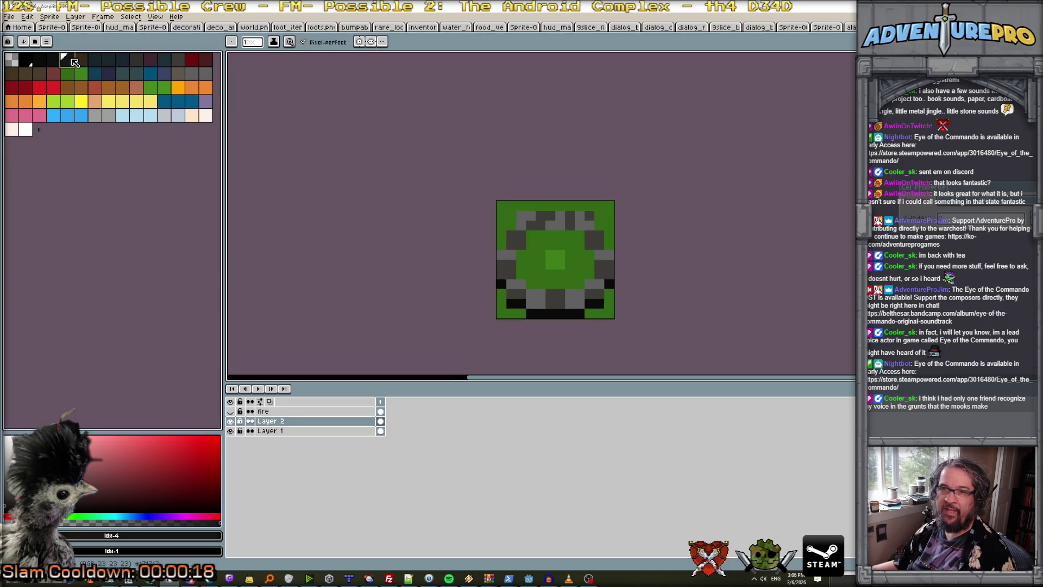
Fill the green pit centre with dark pixels and show the fire layer again.
mouse_move(521, 256)
left_mouse_down()
mouse_move(523, 276)
mouse_move(575, 283)
mouse_move(585, 262)
mouse_move(527, 249)
mouse_move(575, 238)
left_mouse_up()
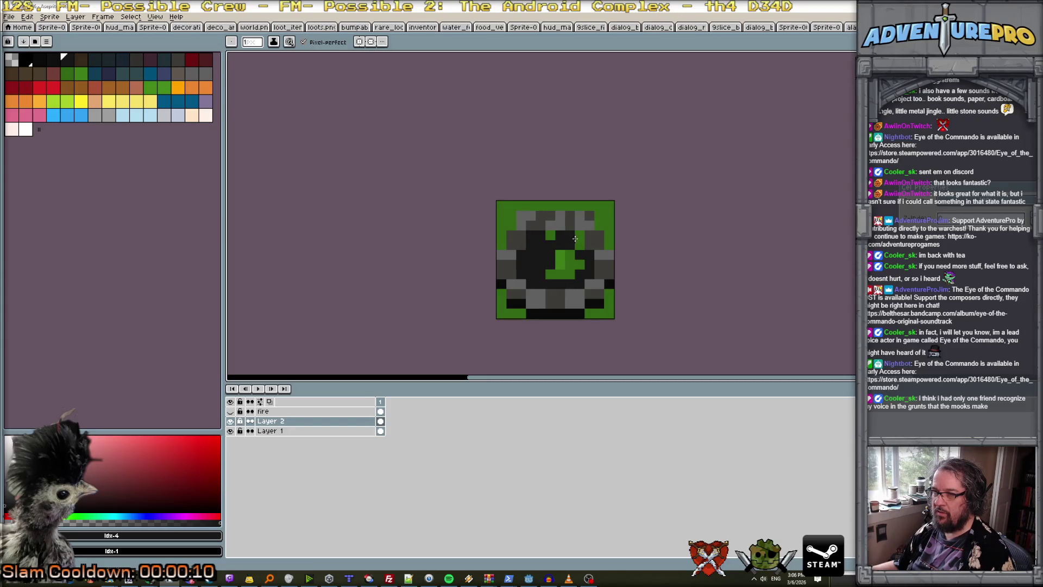
mouse_move(552, 271)
left_mouse_down()
mouse_move(559, 277)
mouse_move(560, 251)
left_mouse_up()
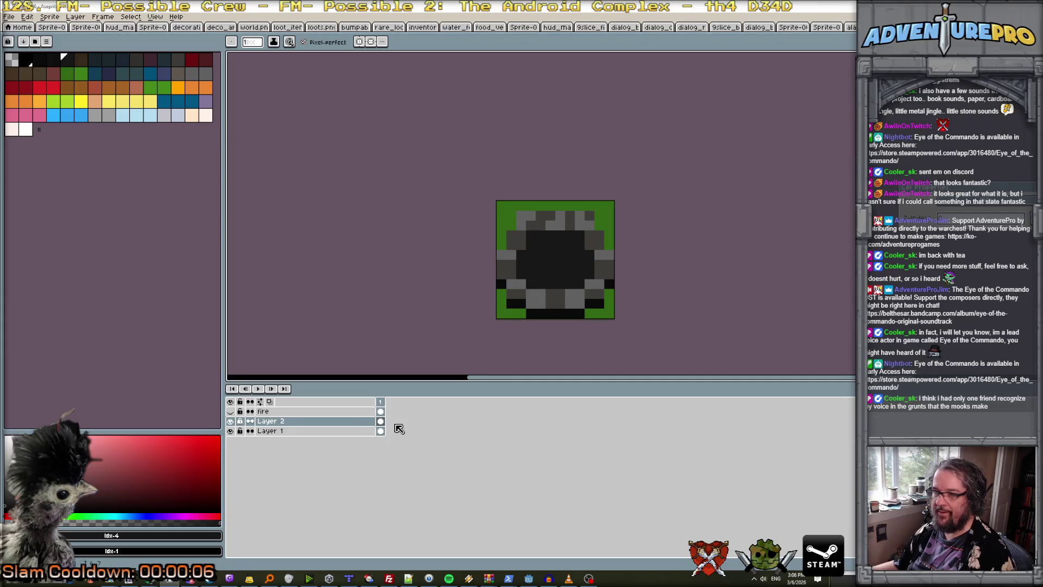
left_click(230, 412)
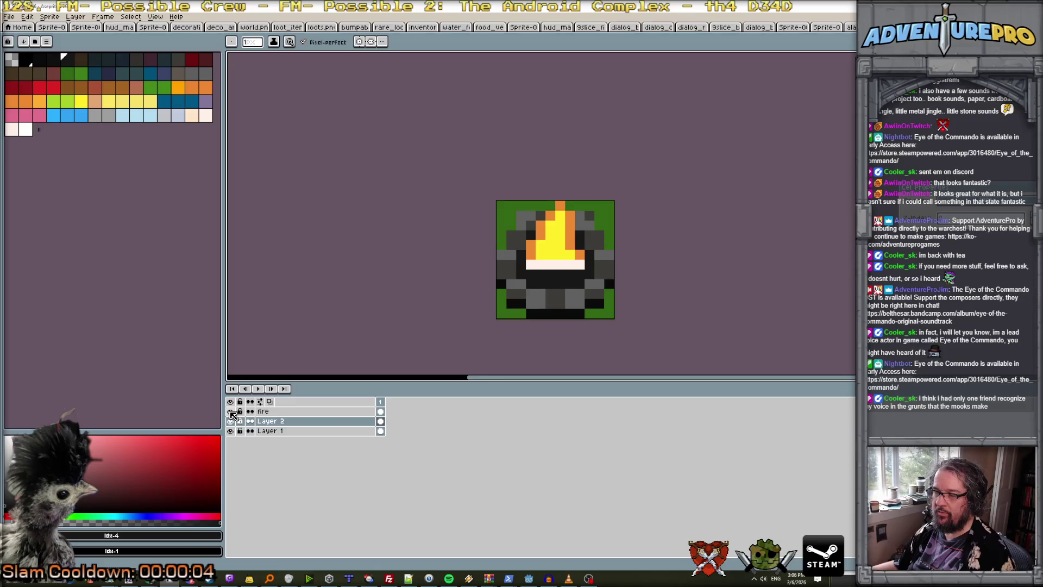
Duplicate frame 1 across all layers into new animation frames.
scroll(706, 250, "down", 3)
left_click(384, 402)
key("alt+n")
key("alt+n")
key("alt+n")
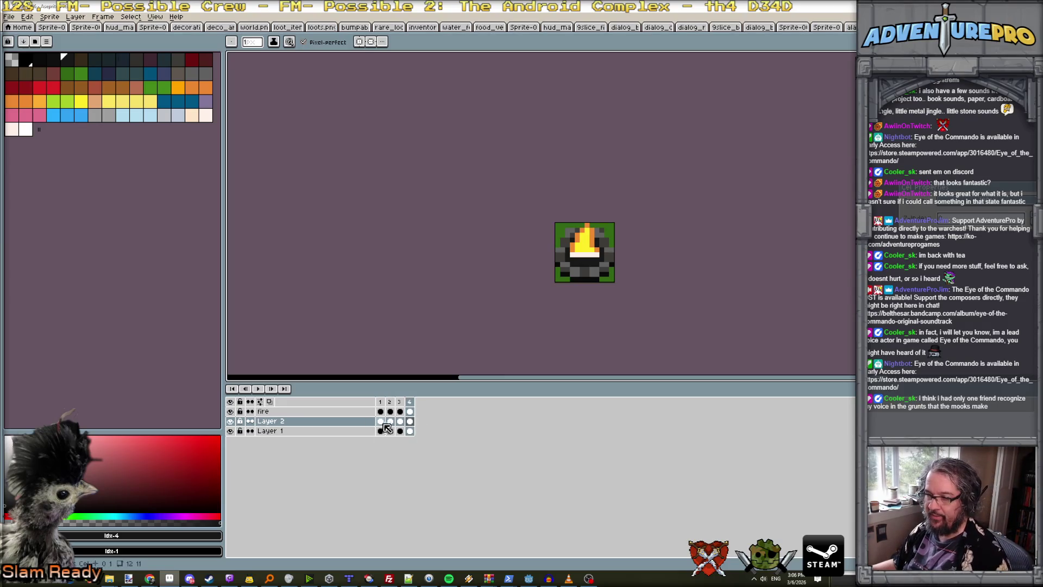
Link Layer 2's cels across all frames.
left_click(410, 423)
right_click(385, 424)
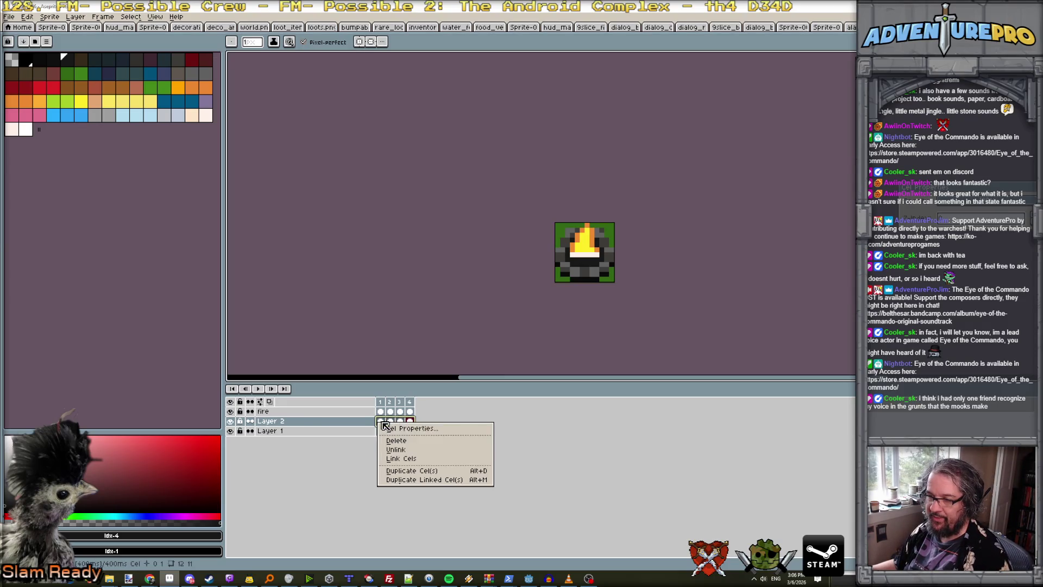
left_click(416, 453)
On flame frame 2, recolour pixels yellow and orange and erase the flame's top.
left_click(395, 412)
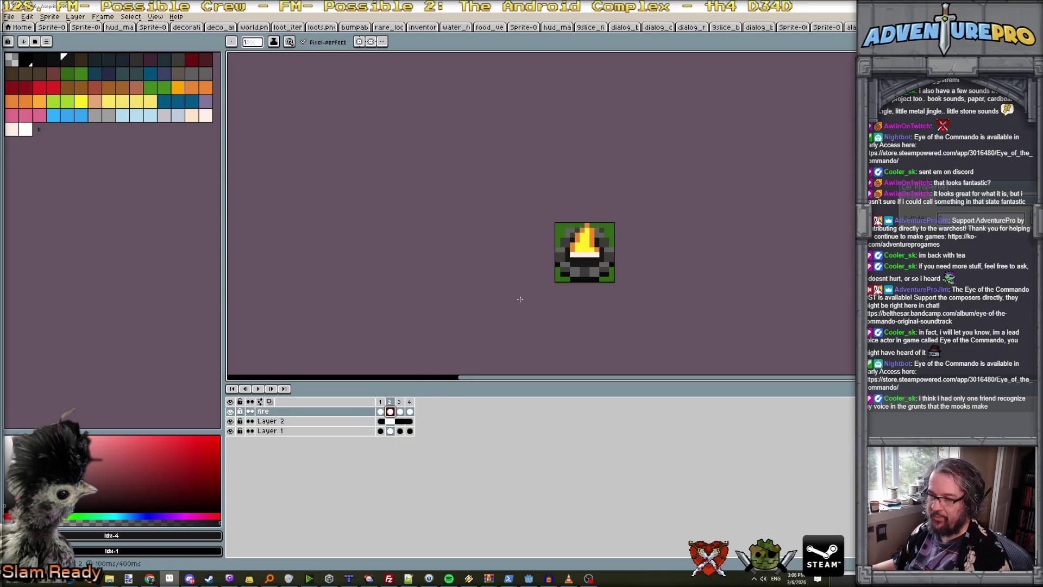
scroll(555, 242, "up", 3)
left_click(614, 251, "alt")
left_click(625, 250)
left_click(601, 249, "alt")
left_click(602, 238)
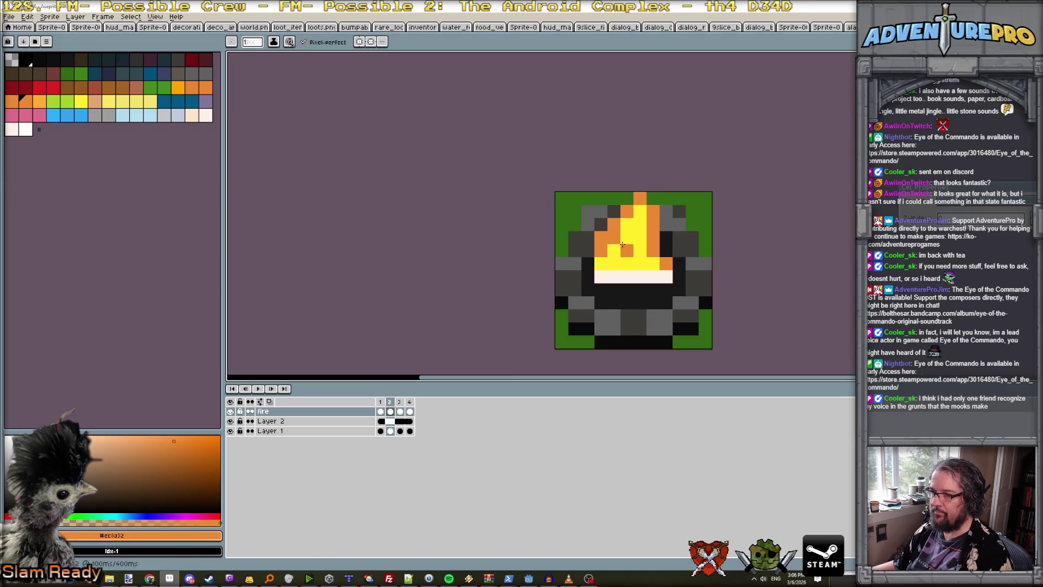
key("e")
mouse_move(612, 224)
left_mouse_down()
mouse_move(628, 212)
mouse_move(641, 239)
left_mouse_up()
mouse_move(640, 198)
left_mouse_down()
mouse_move(652, 213)
mouse_move(655, 263)
mouse_move(601, 255)
left_mouse_up()
Add orange pixels across, atop, and down the right side of frame 2's flame.
key("comma")
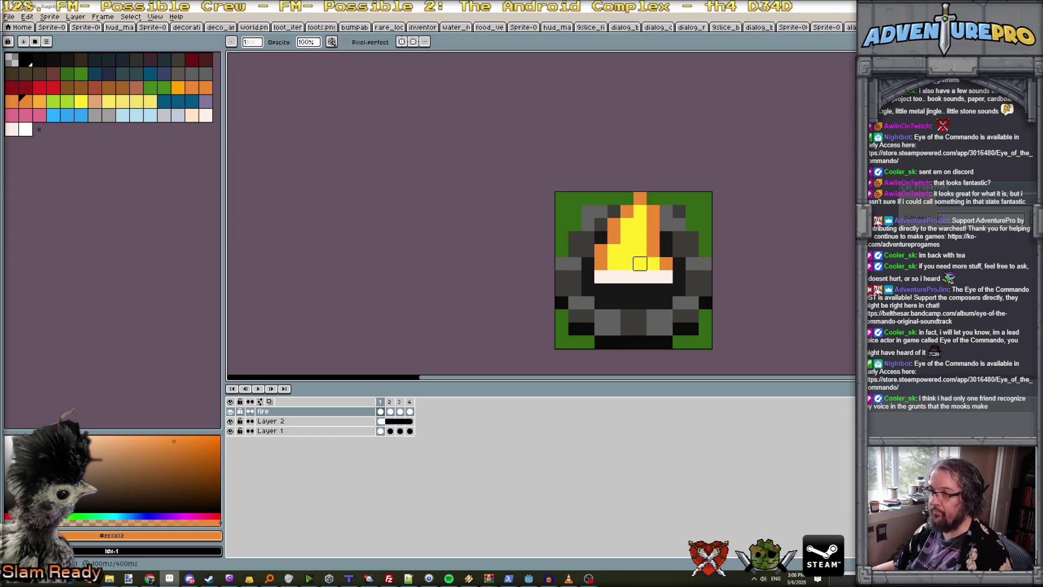
key("b")
key("period")
mouse_move(601, 264)
left_mouse_down()
mouse_move(616, 254)
mouse_move(653, 264)
left_mouse_up()
left_click(627, 237)
left_click(640, 250)
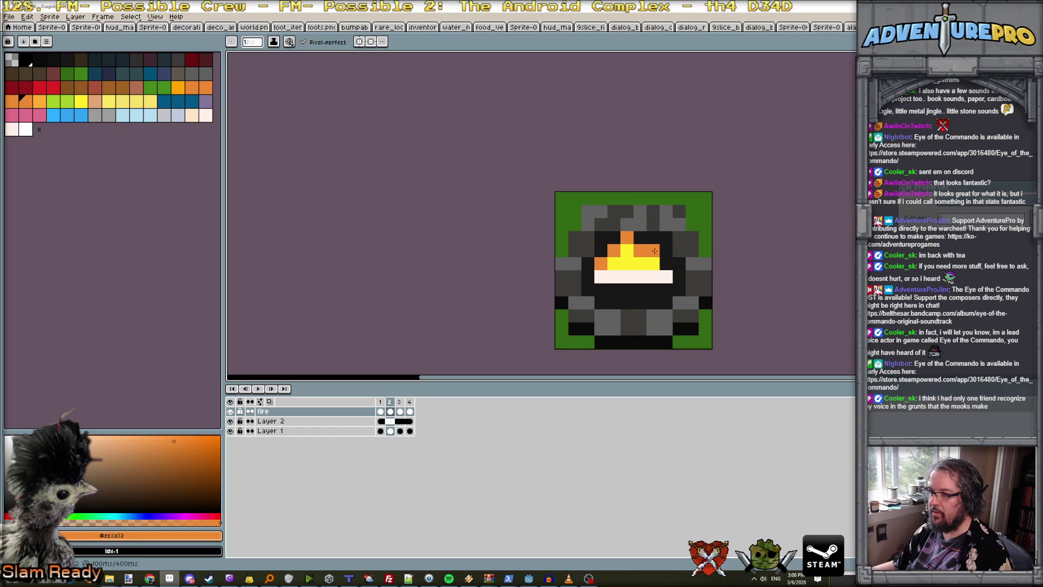
left_click(666, 263)
left_click(653, 277)
Compare flame frames 1 and 2, fix the base pixels, and preview the animation.
key("comma")
key("period")
key("comma")
key("period")
key("comma")
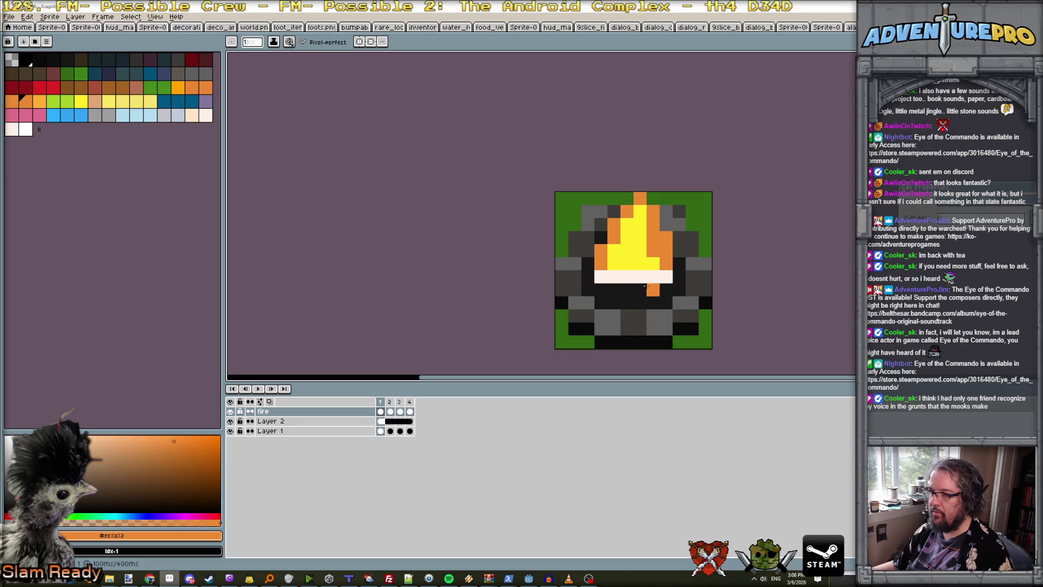
key("period")
right_click(645, 294)
left_click(643, 259, "alt")
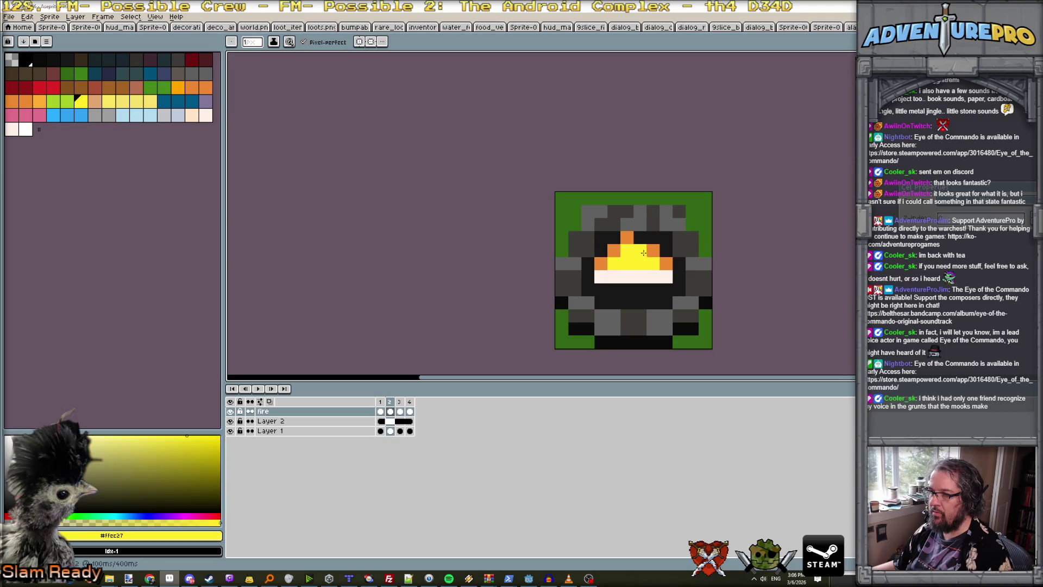
left_click(652, 251, "alt")
left_click(636, 266)
scroll(635, 258, "down", 4)
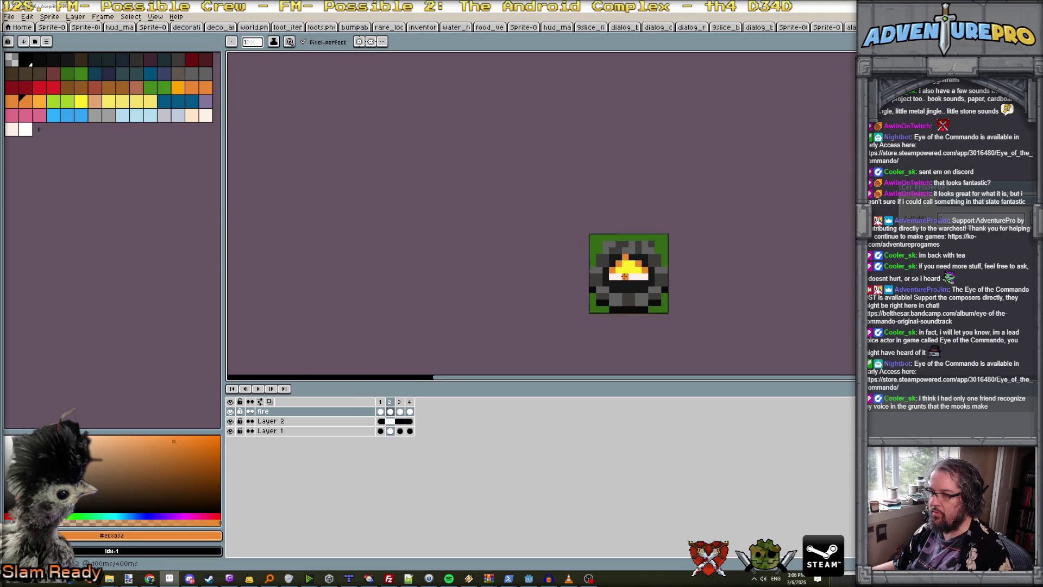
key("Return")
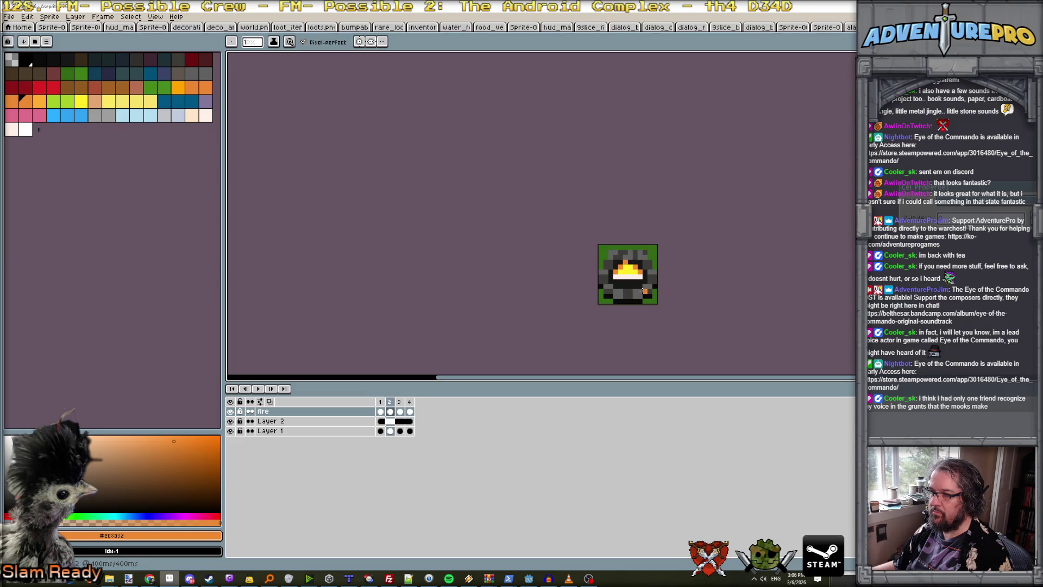
Sample the flame's yellow, dark and orange colours from the sprite.
scroll(636, 285, "up", 4)
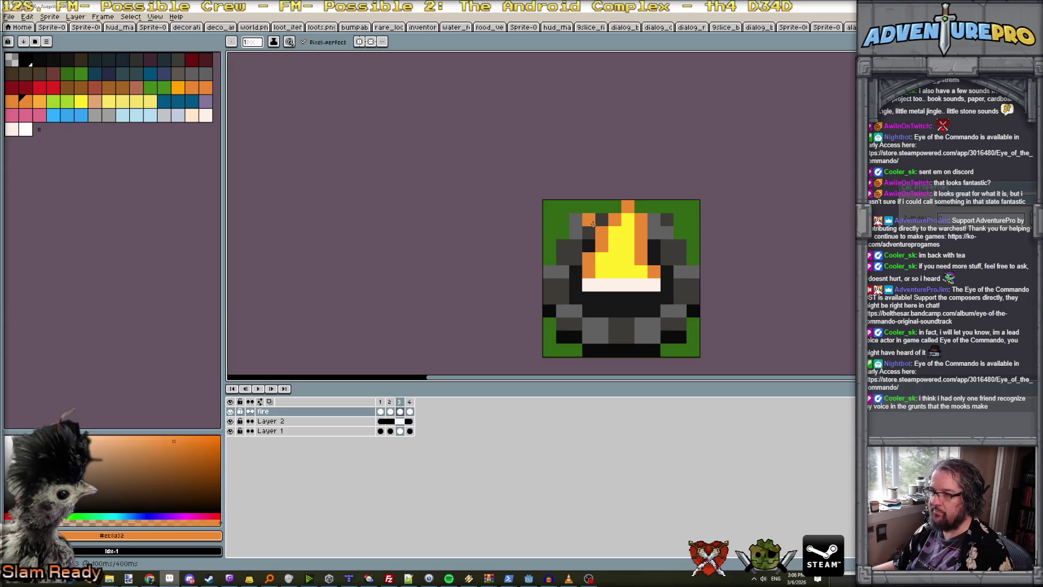
key("e")
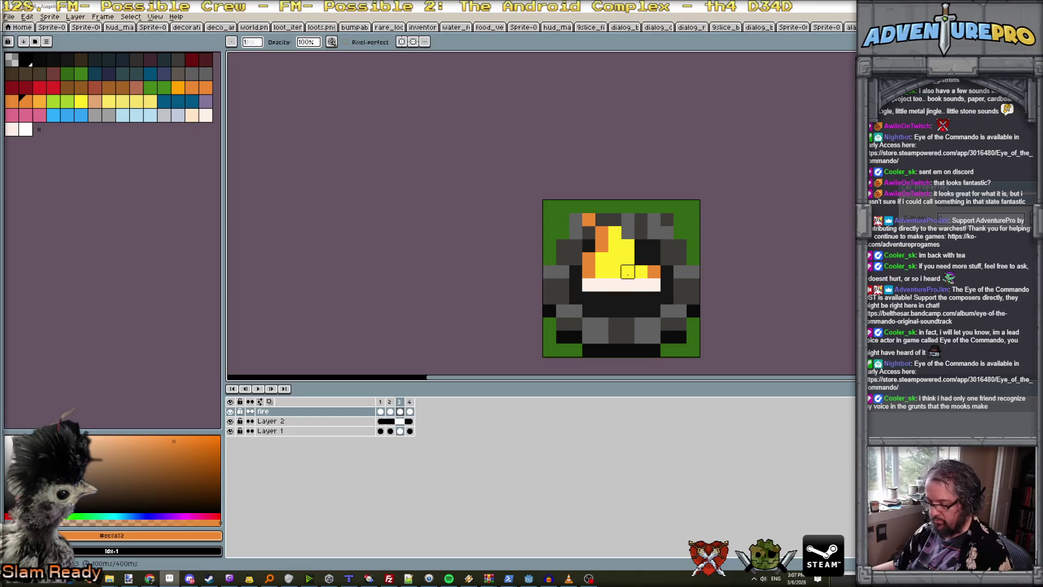
key("b")
key("i")
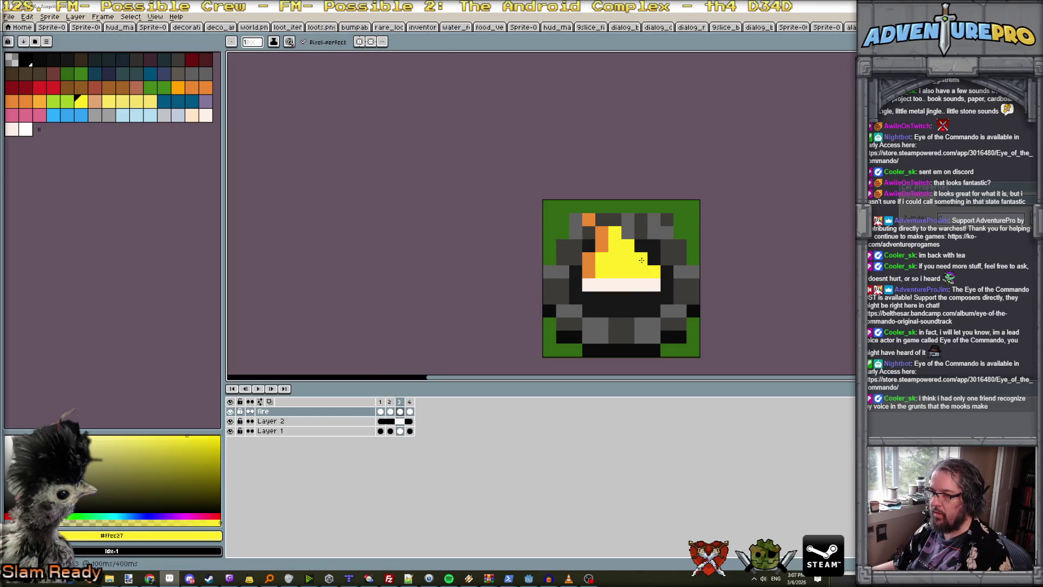
key("b")
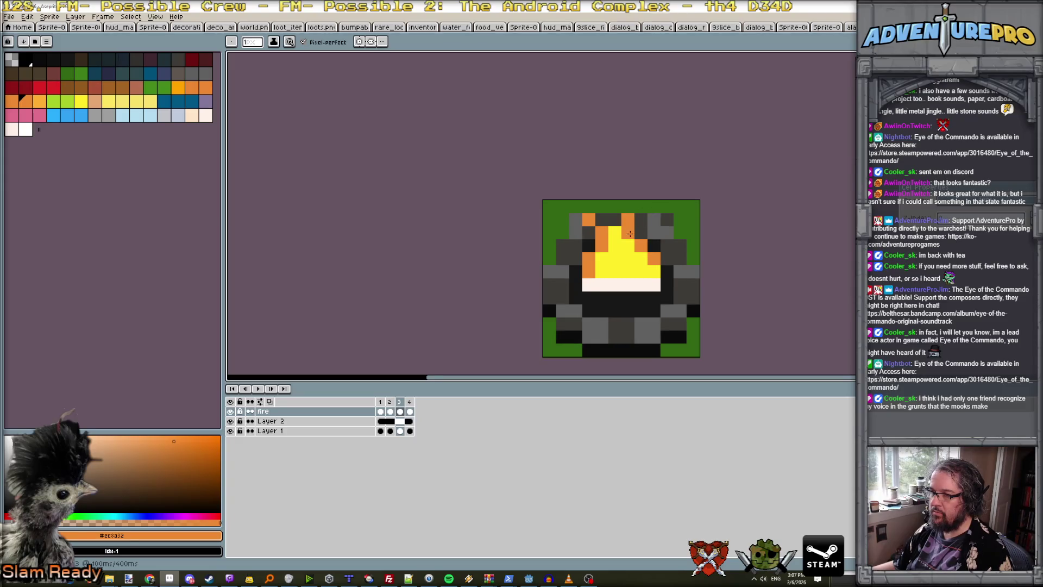
scroll(651, 256, "down", 1)
scroll(651, 257, "down", 1)
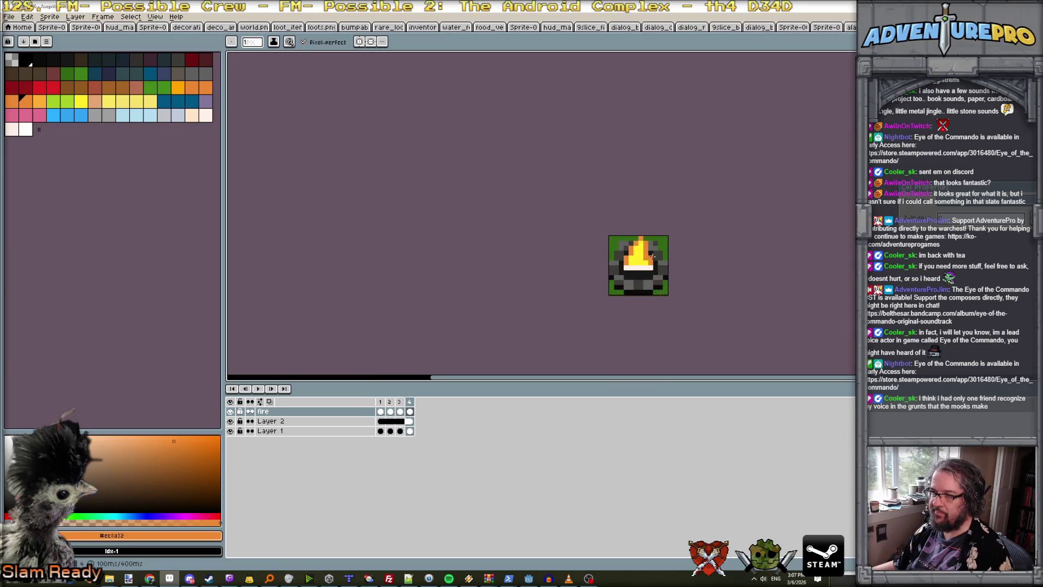
scroll(639, 257, "up", 2)
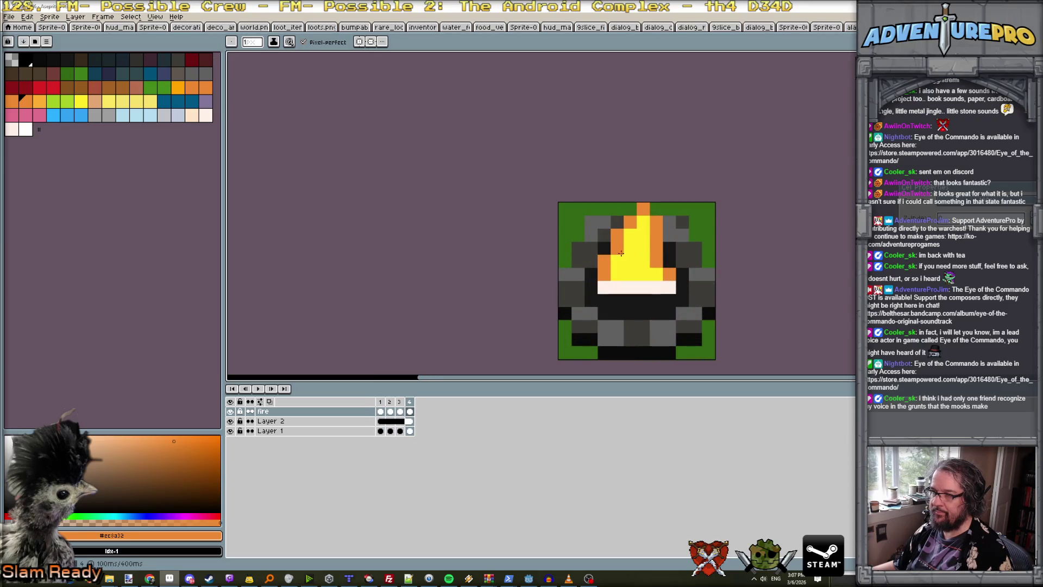
left_click(655, 256, "alt")
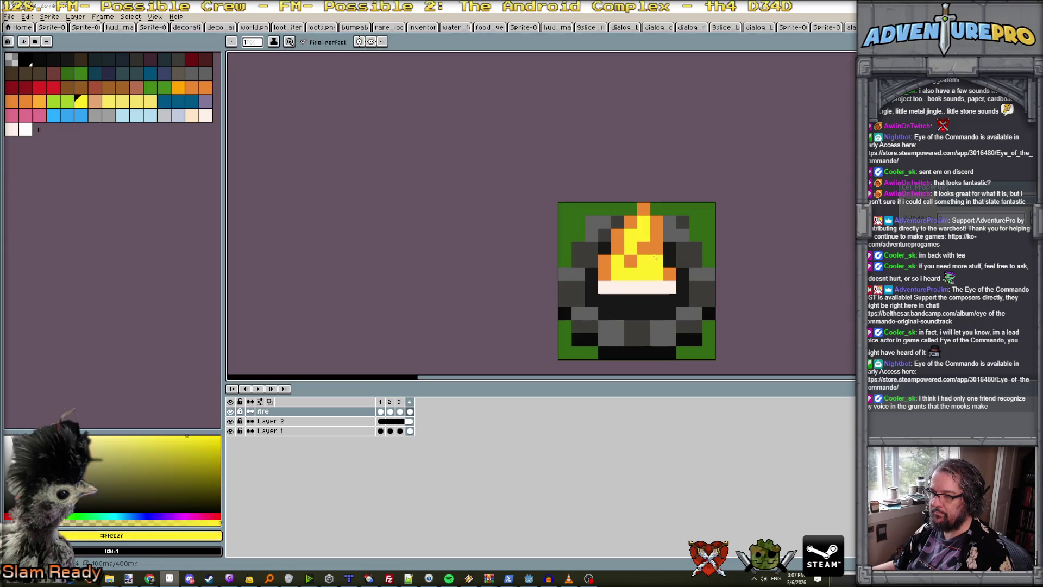
left_click(664, 254, "alt")
left_click(657, 248, "alt")
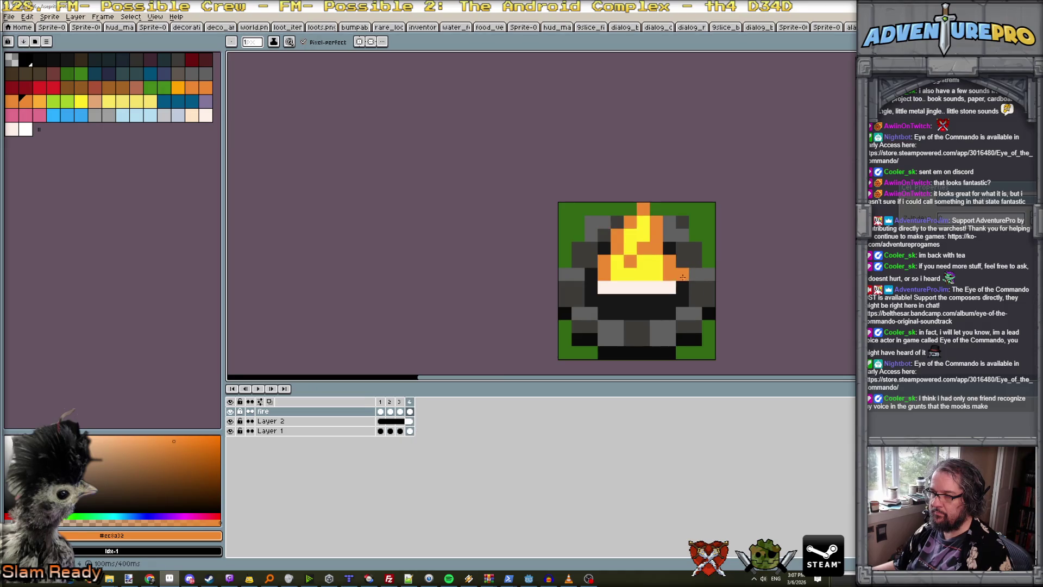
Erase orange pixels from the flame's top and reselect orange for drawing.
key("e")
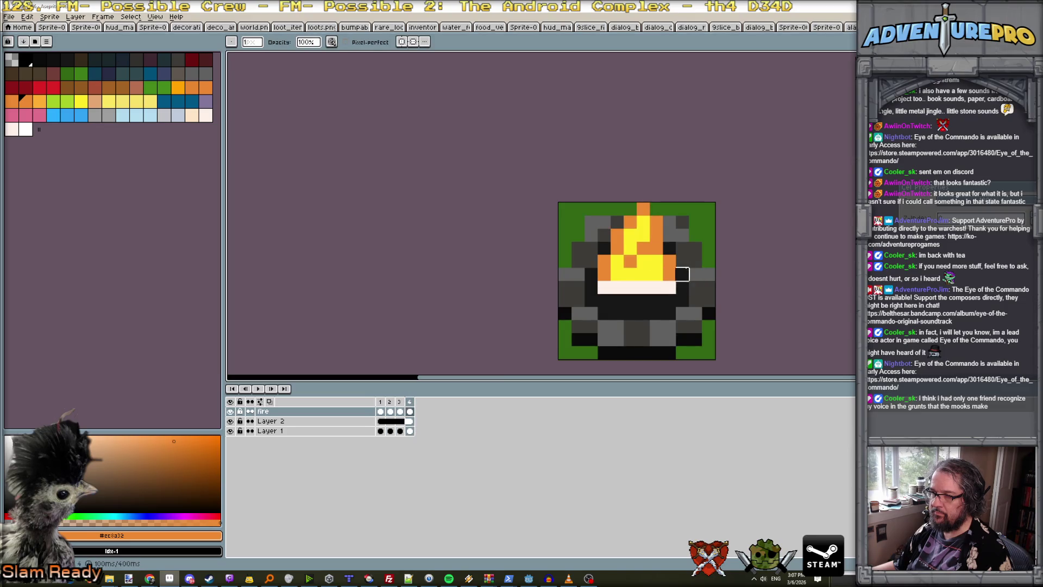
key("b")
left_click(669, 275, "alt")
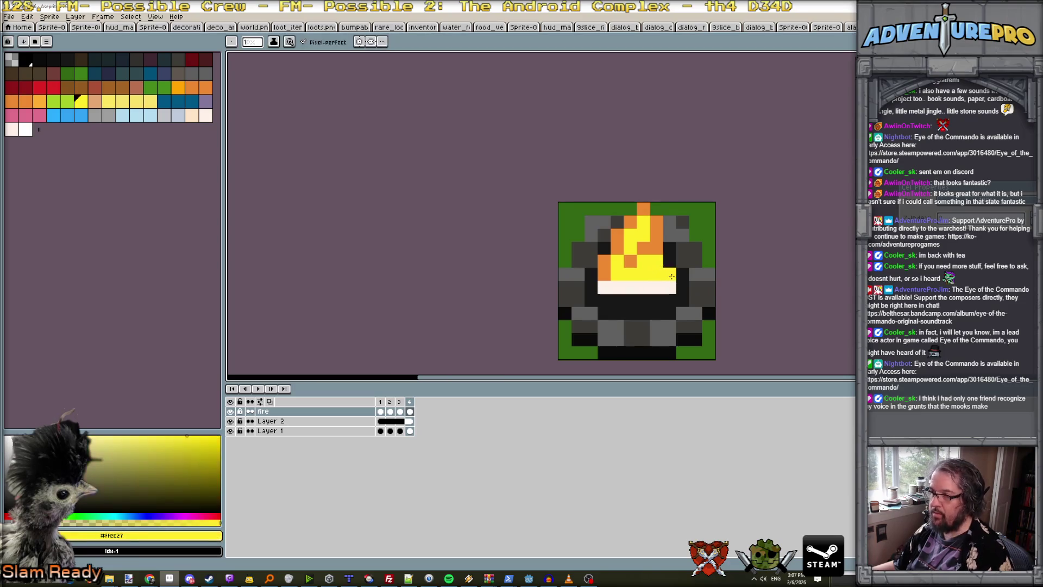
key("e")
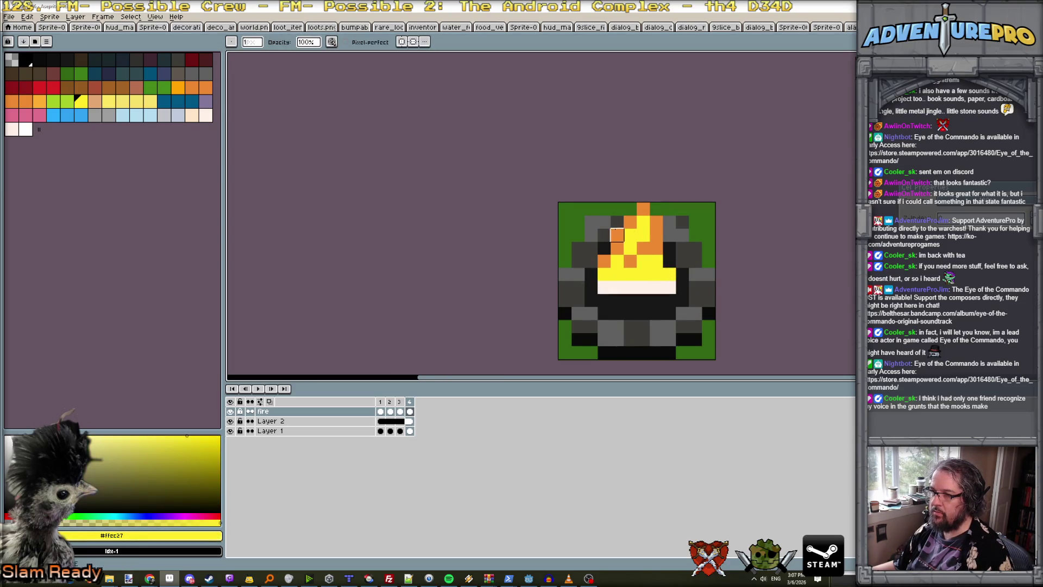
mouse_move(642, 234)
left_mouse_down()
mouse_move(643, 221)
mouse_move(656, 241)
mouse_move(630, 248)
mouse_move(642, 261)
left_mouse_up()
left_click(630, 260, "alt")
key("b")
scroll(650, 268, "down", 5)
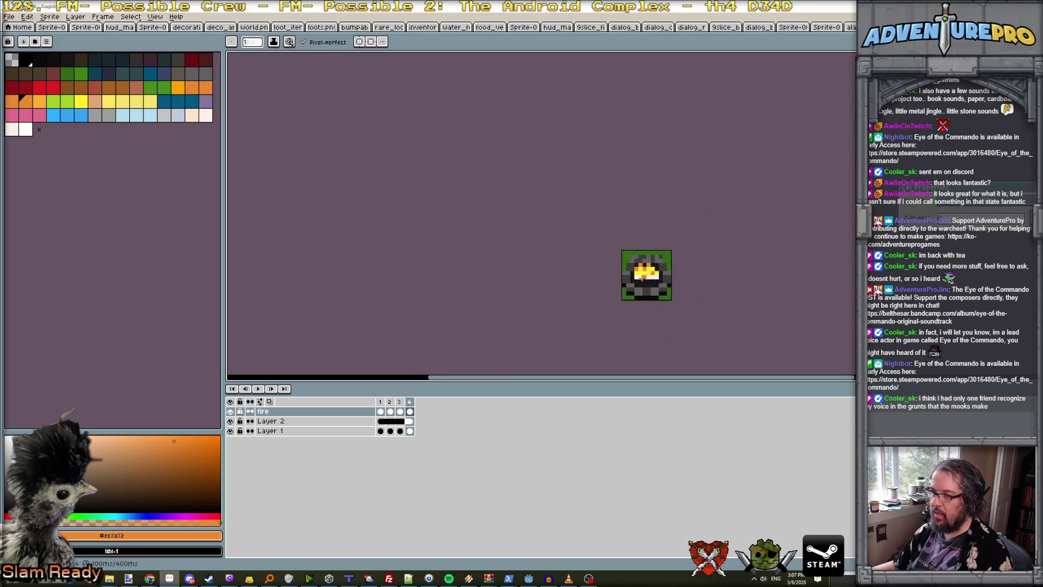
Preview the flame animation and hide the green background layer.
left_click(260, 389)
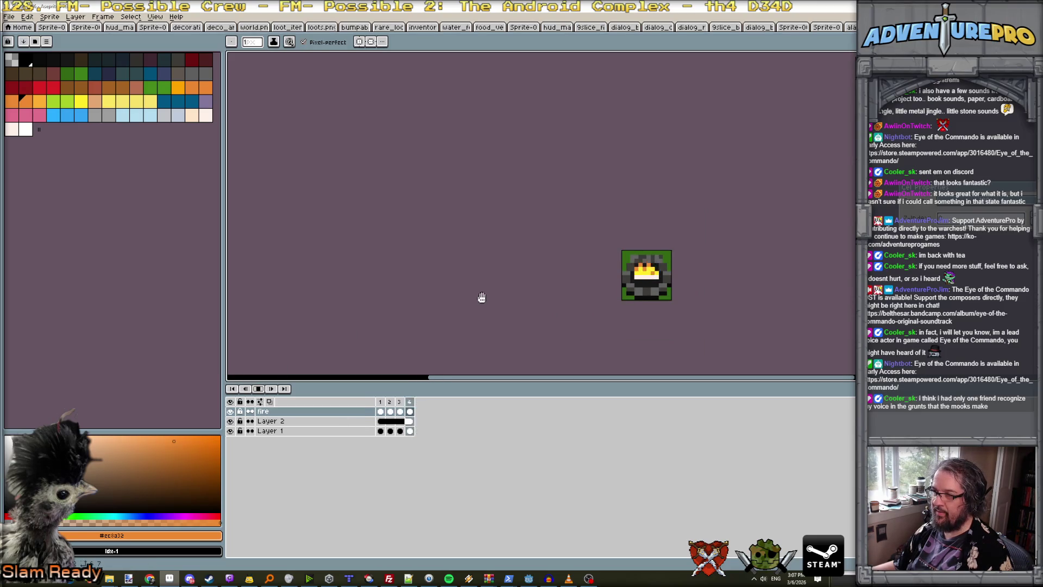
scroll(482, 295, "down", 1)
scroll(535, 298, "up", 1)
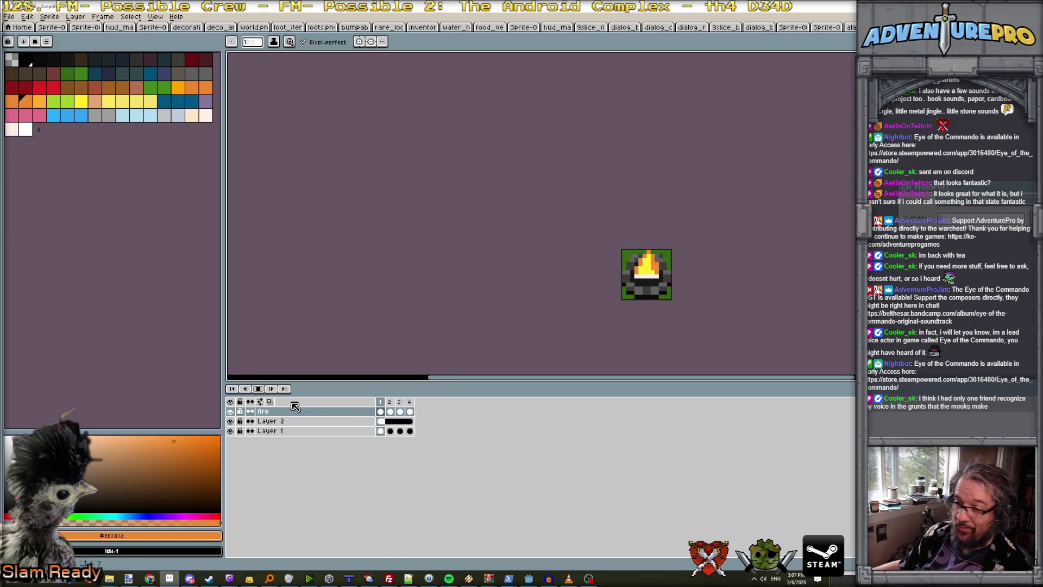
left_click(231, 431)
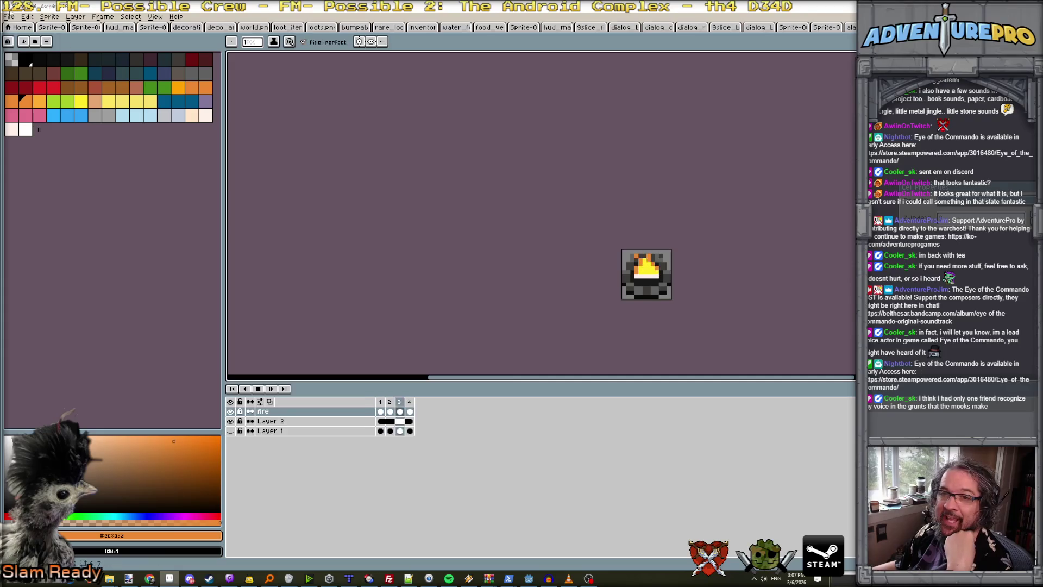
left_click(9, 16)
Export the campfire frames as a sprite sheet.
mouse_move(60, 100)
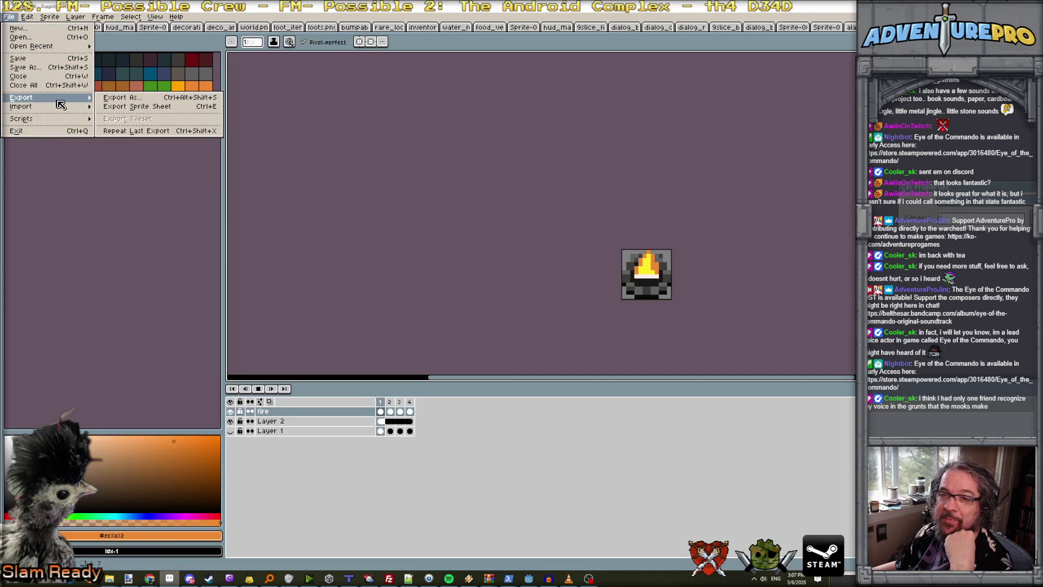
left_click(137, 106)
left_click(820, 344)
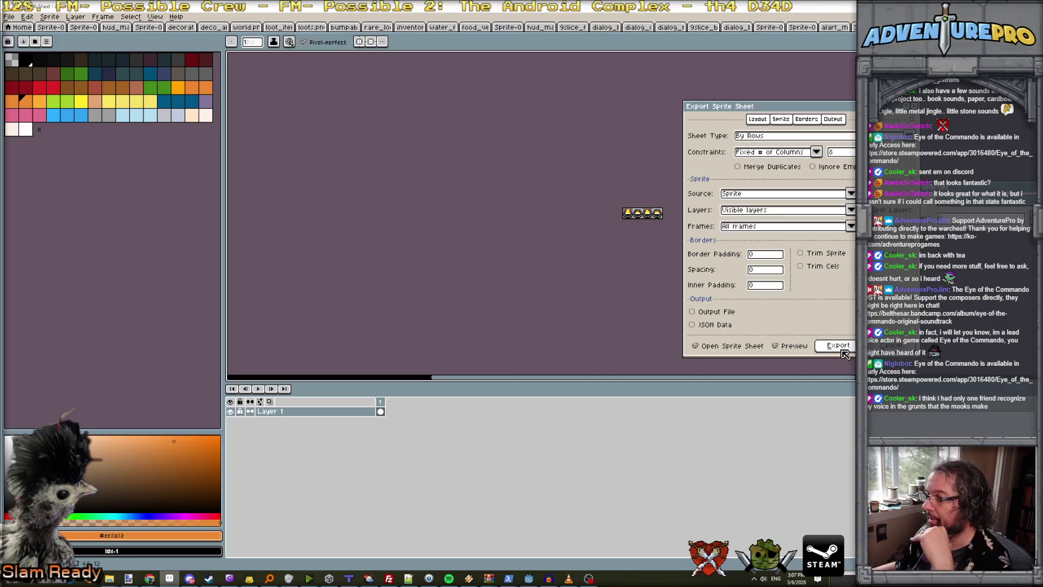
Open decoration_objects.png from the project's textures folder.
left_click(9, 16)
left_click(19, 39)
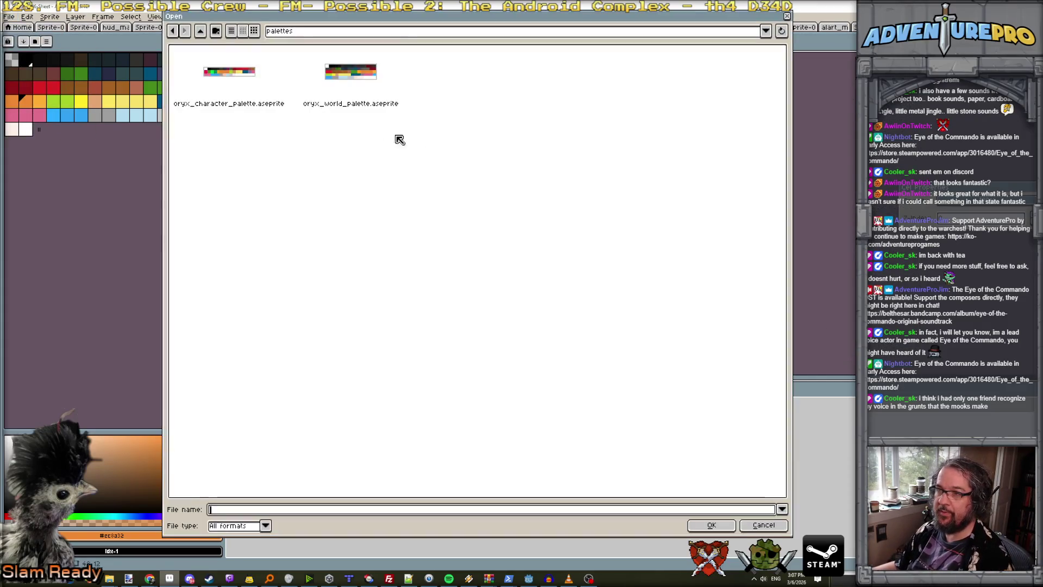
left_click(200, 31)
double_click(735, 140)
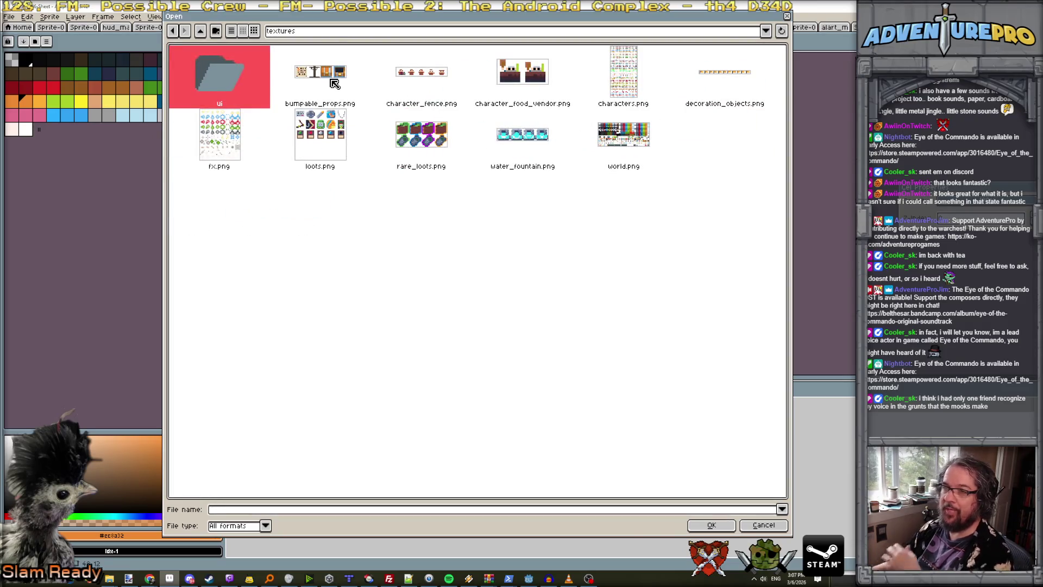
double_click(732, 76)
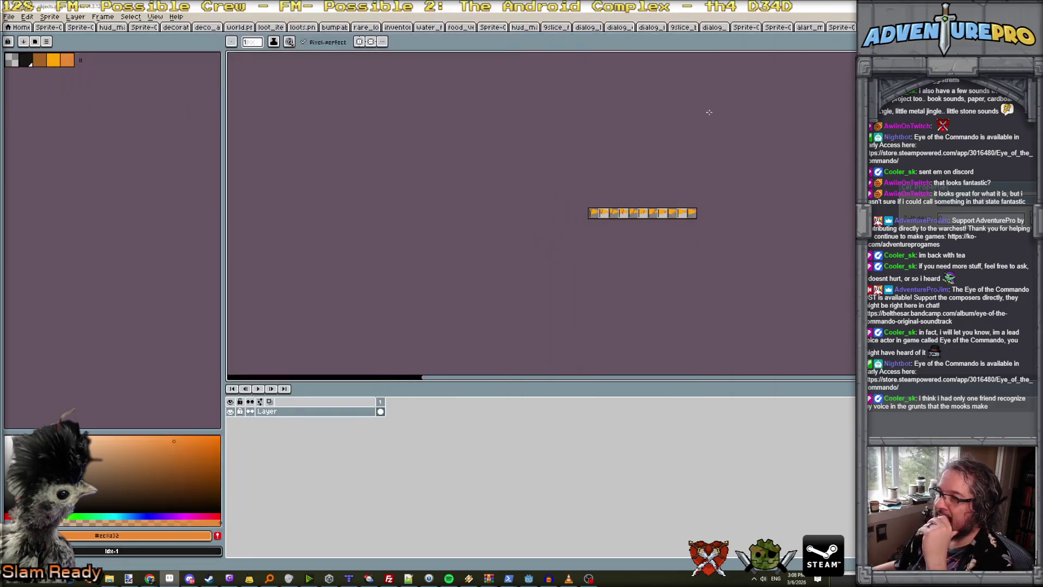
Increase the flag sheet's canvas height to 48 px.
left_click_drag(629, 153, 517, 131)
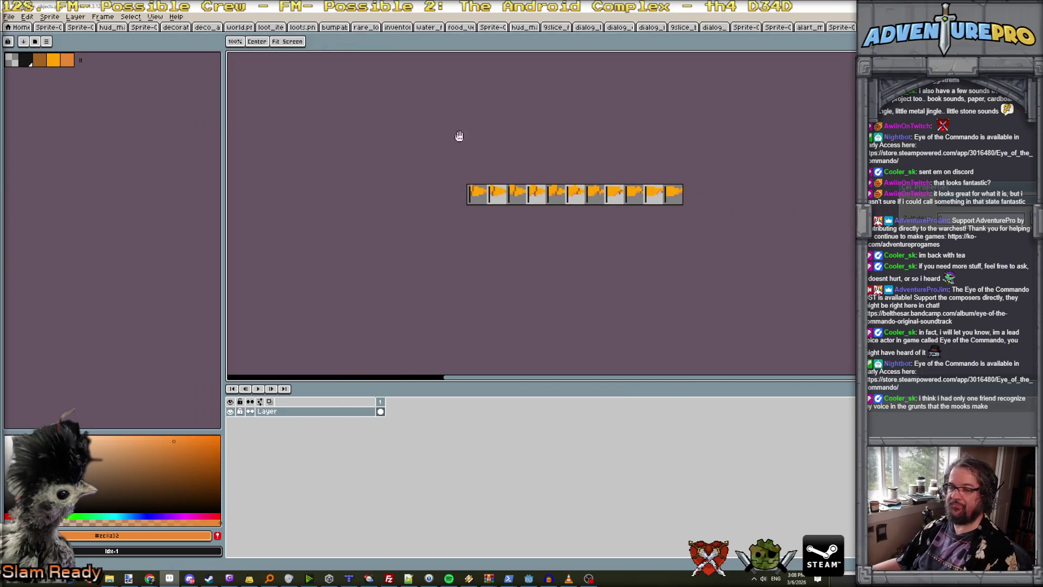
left_click(50, 16)
left_click(81, 70)
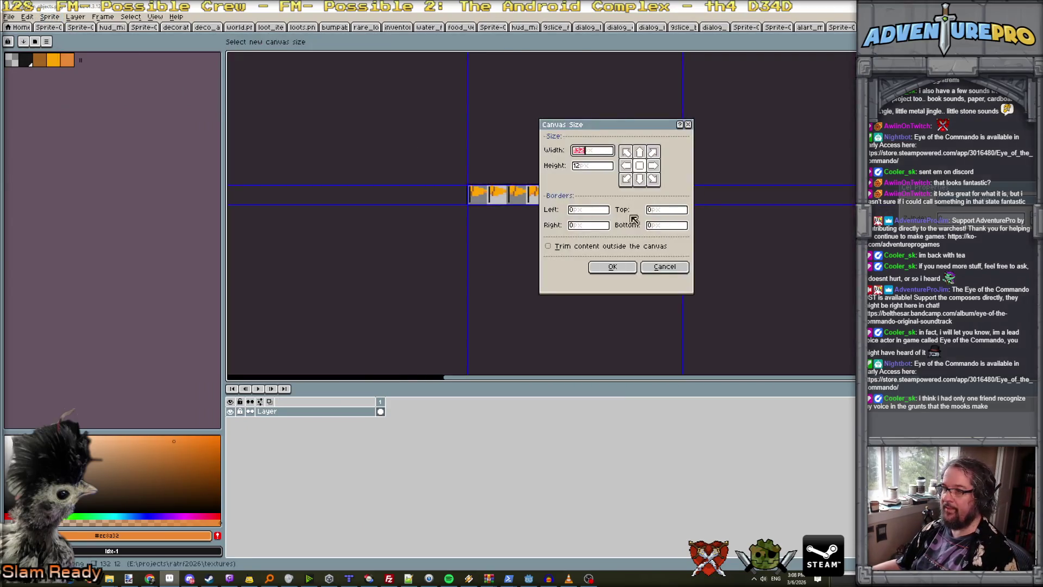
left_click_drag(611, 168, 550, 171)
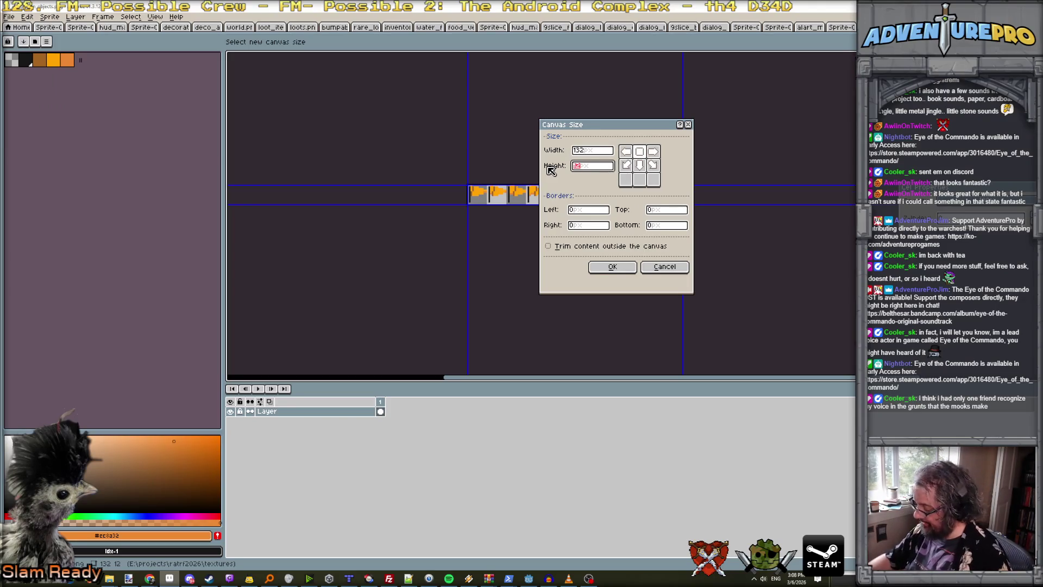
type("48")
key("Return")
Duplicate the pennant layer three times, moving each copy down one row.
scroll(562, 187, "up", 1)
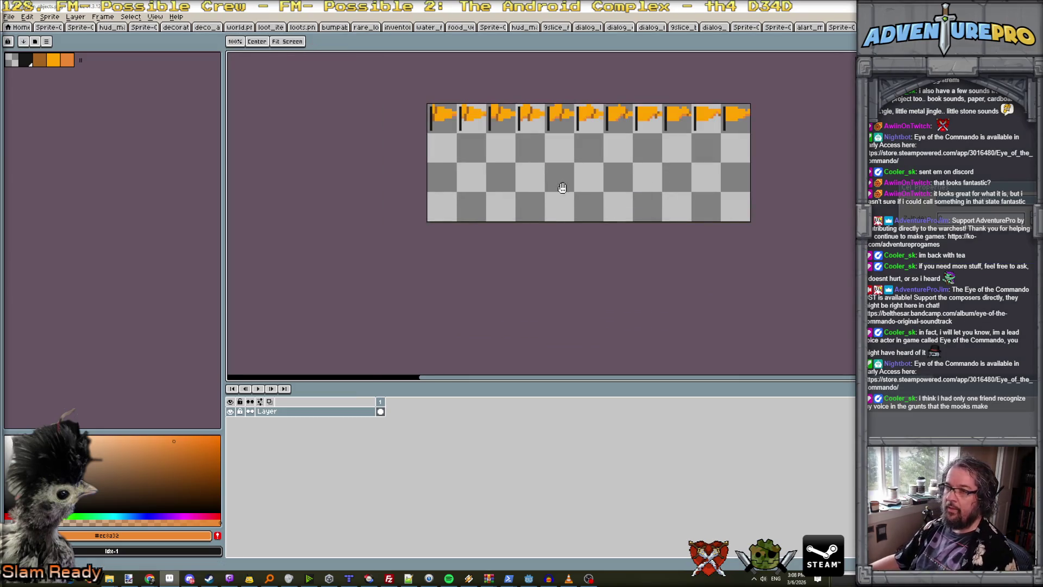
right_click(308, 411)
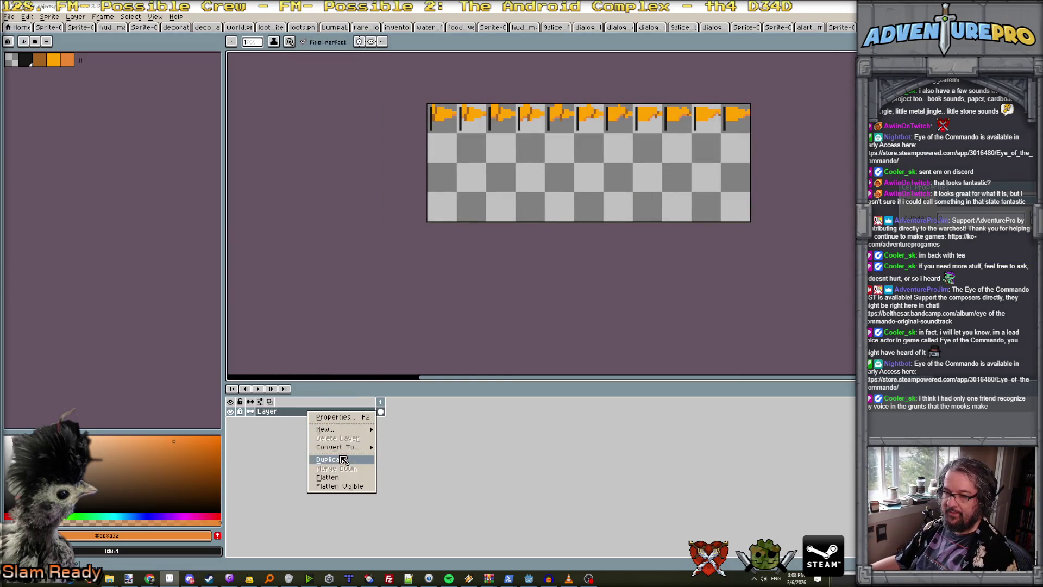
left_click(343, 460)
key("v")
left_click_drag(582, 170, 584, 202)
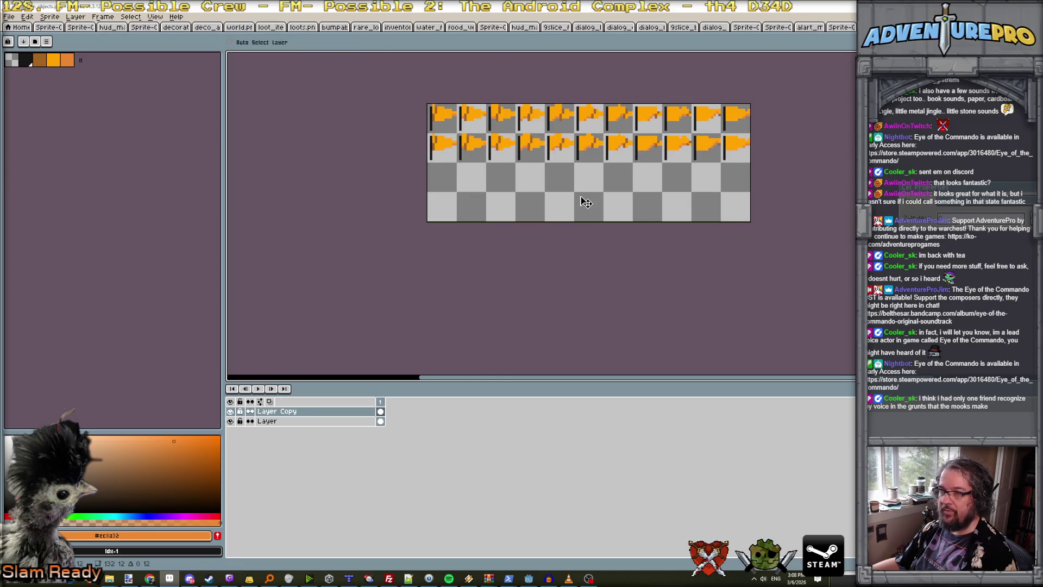
right_click(325, 411)
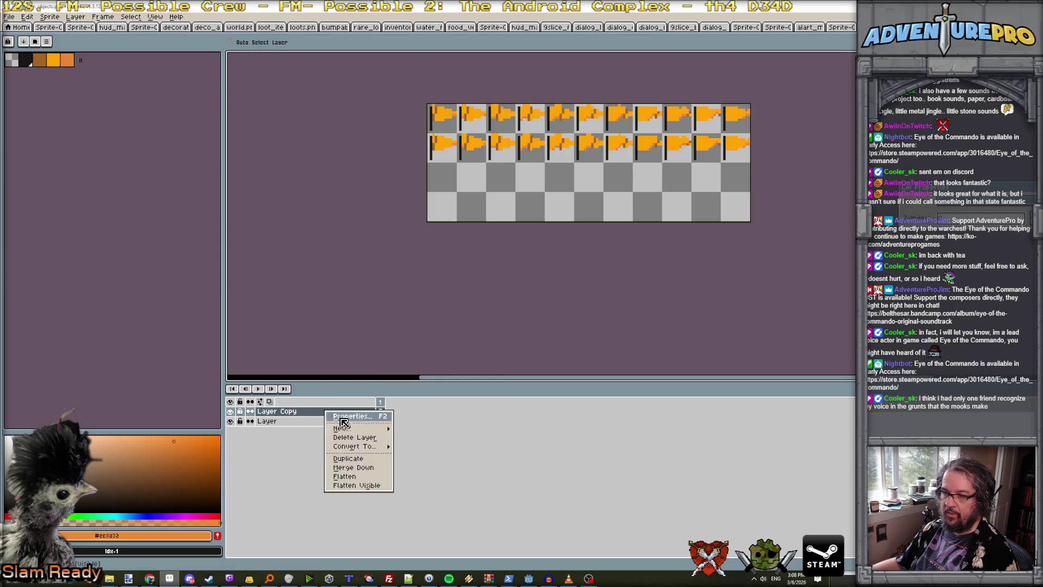
left_click(357, 459)
left_click_drag(546, 165, 548, 194)
scroll(422, 217, "up", 2)
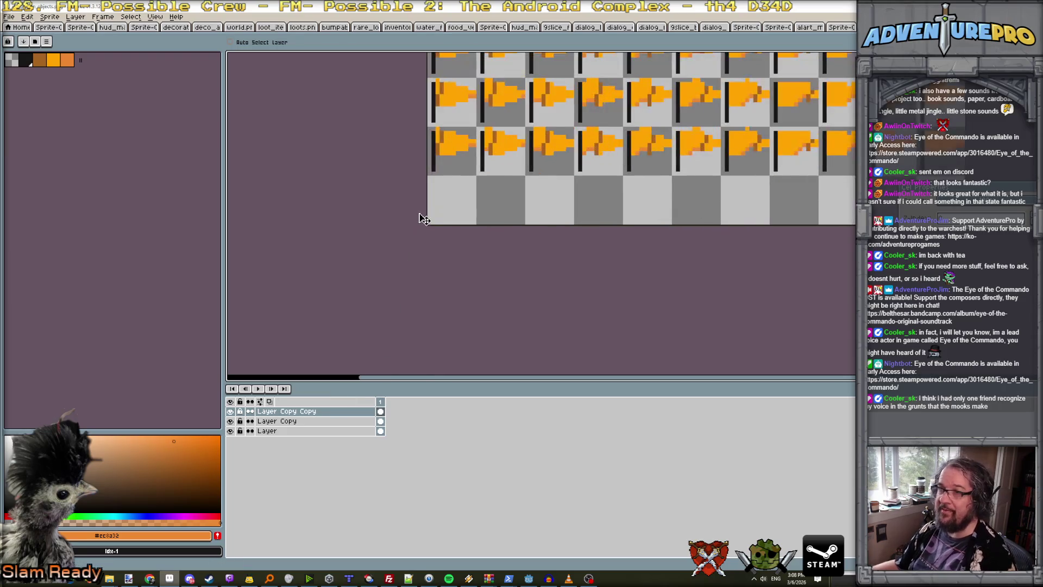
scroll(491, 188, "down", 1)
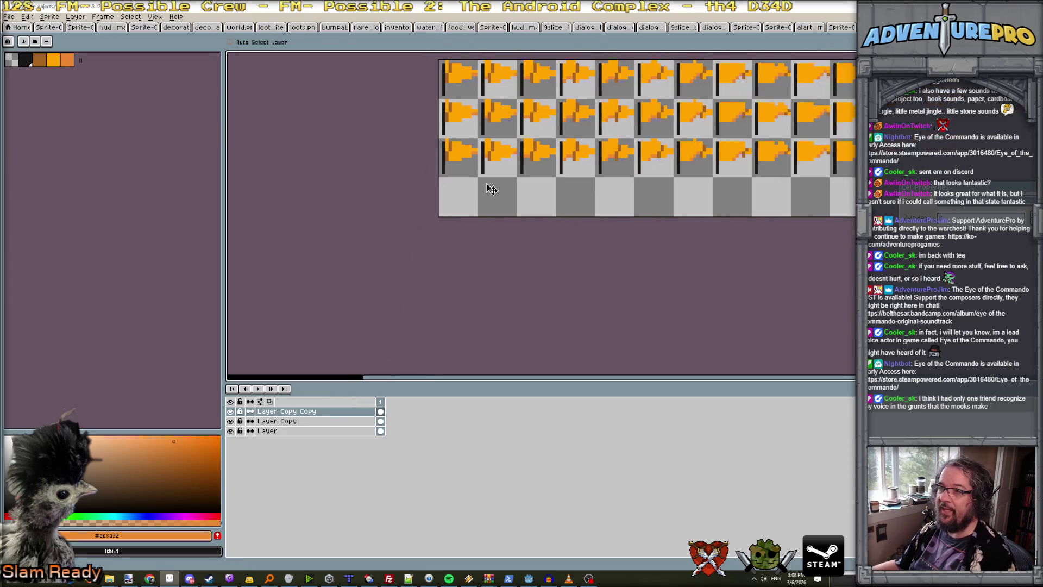
right_click(308, 414)
left_click(331, 468)
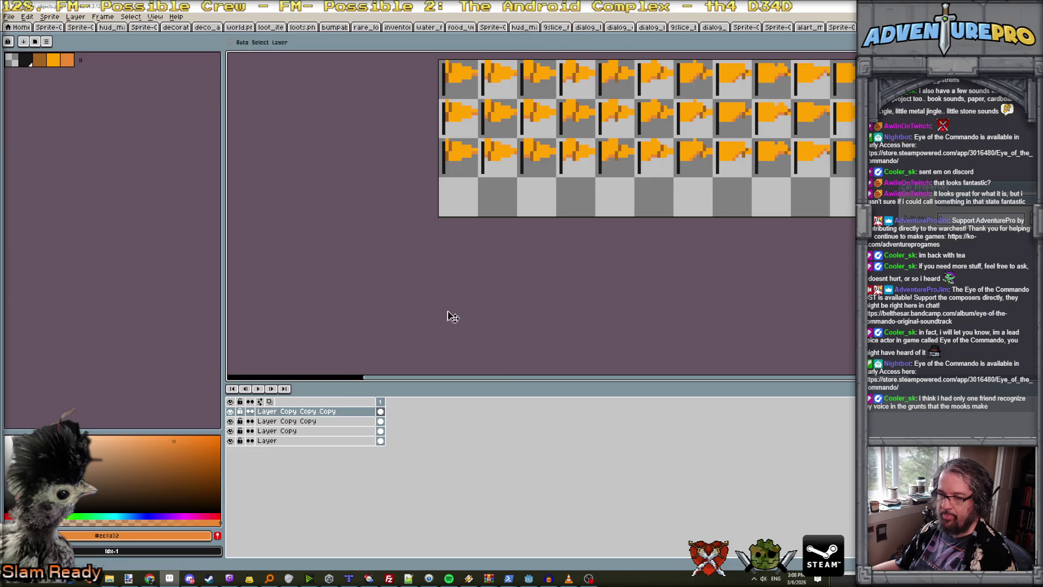
left_click_drag(530, 174, 535, 199)
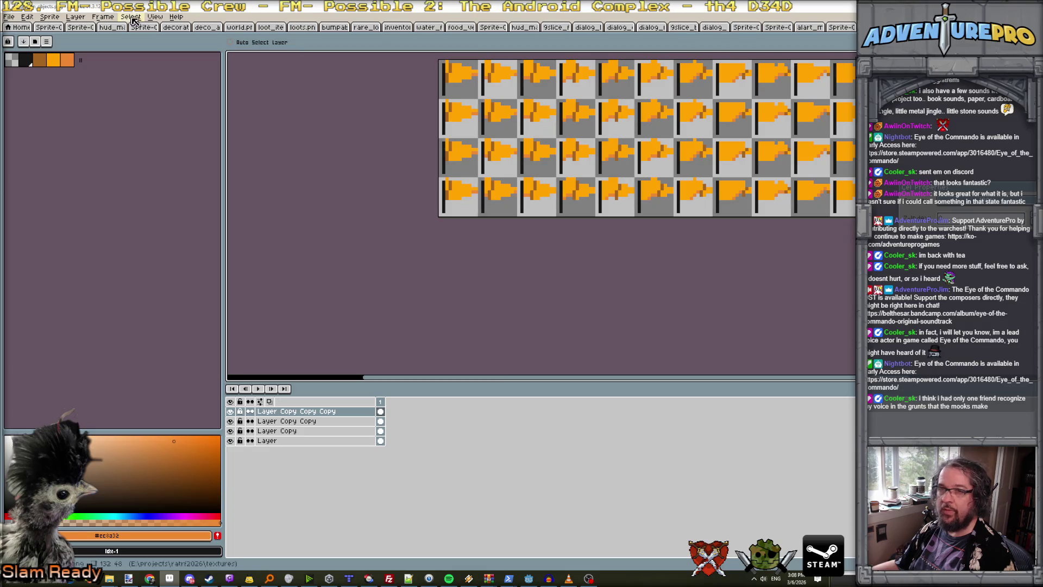
Extend the canvas to 60 px tall anchored top-left, then copy the four campfire braziers.
left_click(50, 16)
key("Escape")
left_click(626, 152)
left_click(602, 167)
type("60")
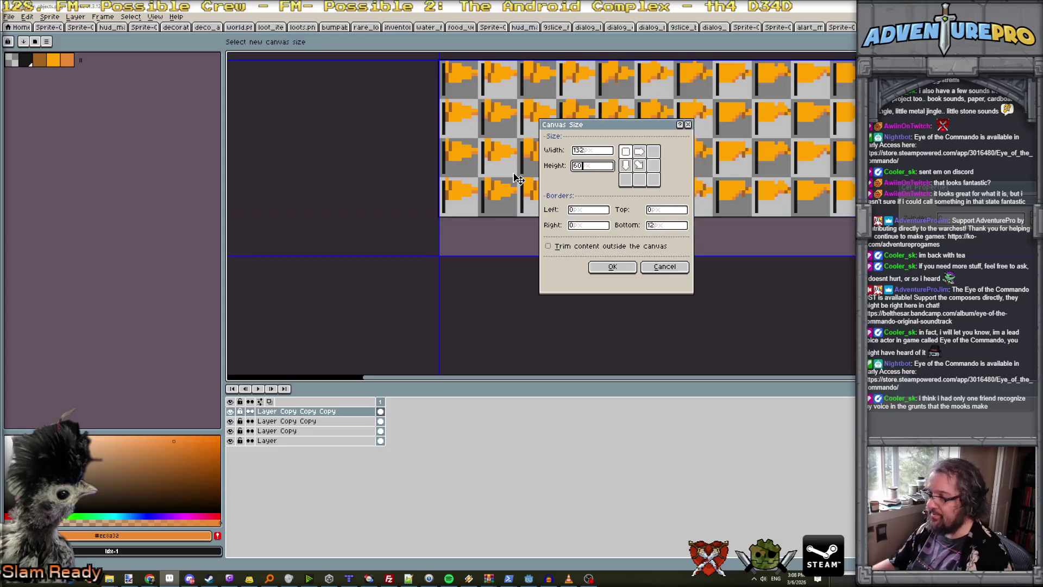
key("Return")
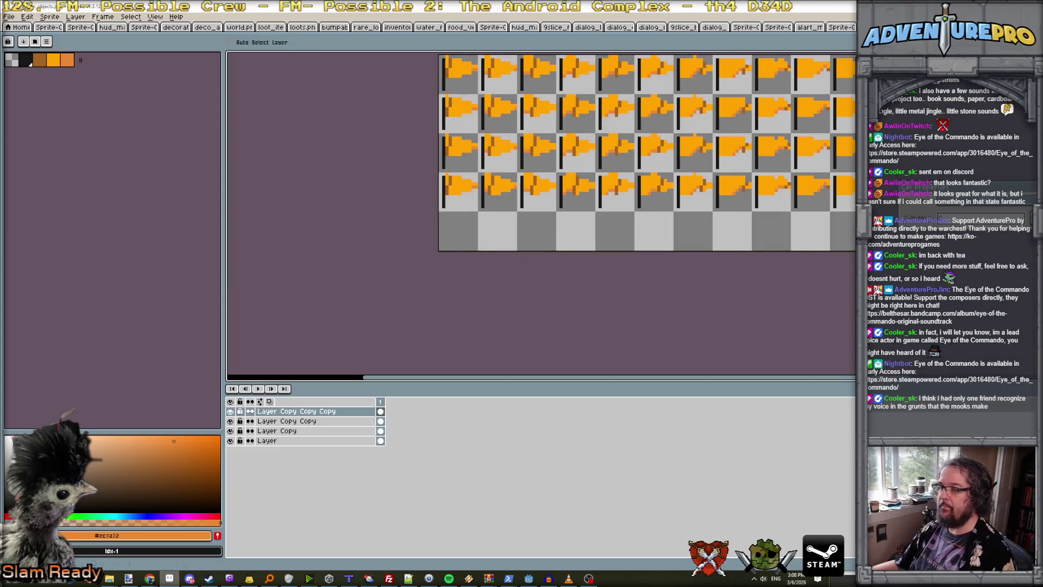
key("ctrl+Tab")
key("ctrl+c")
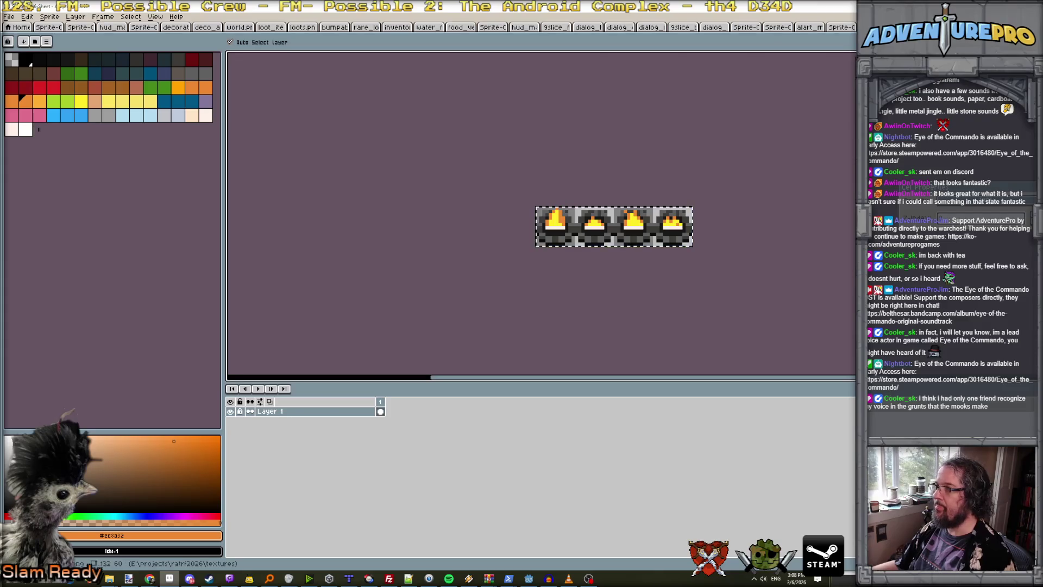
Paste the four braziers into the pennant sheet's empty bottom row.
key("ctrl+Tab")
key("ctrl+v")
left_click_drag(533, 82, 533, 232)
scroll(533, 231, "up", 1)
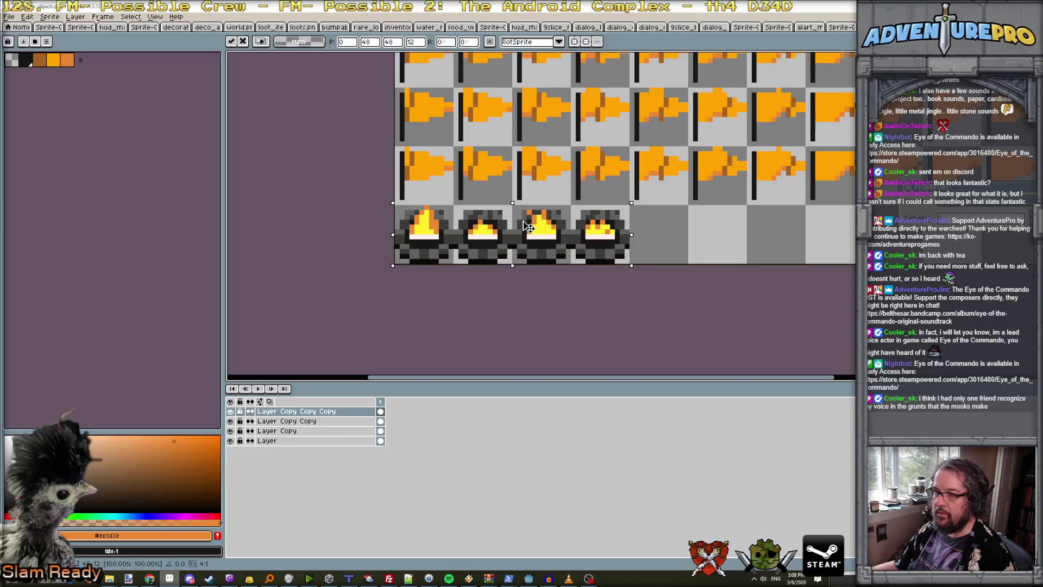
key("Return")
scroll(523, 221, "down", 2)
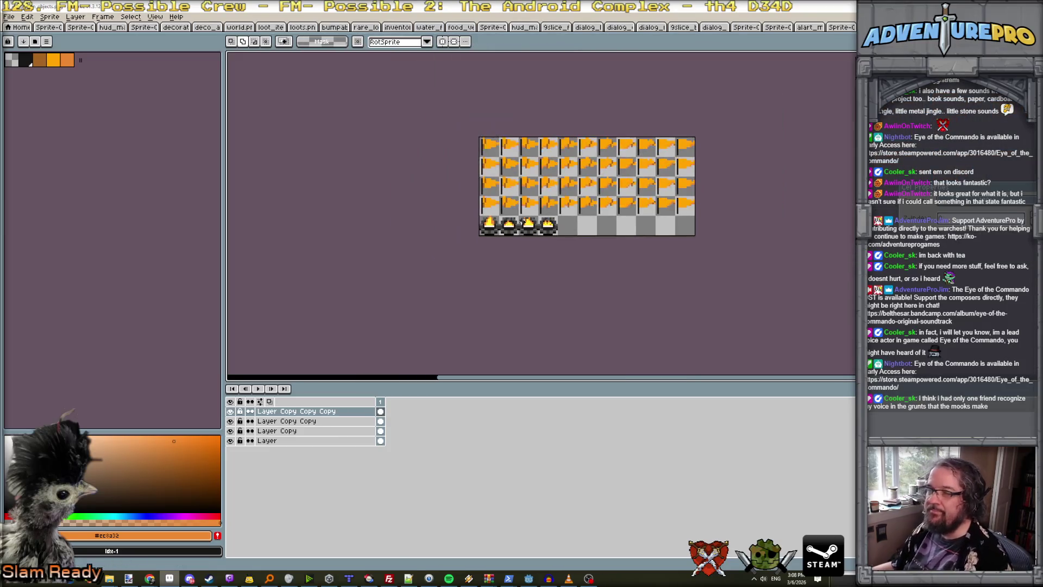
Save decoration_objects.png, plus a layered .ase copy in the art scratch folder.
key("ctrl+s")
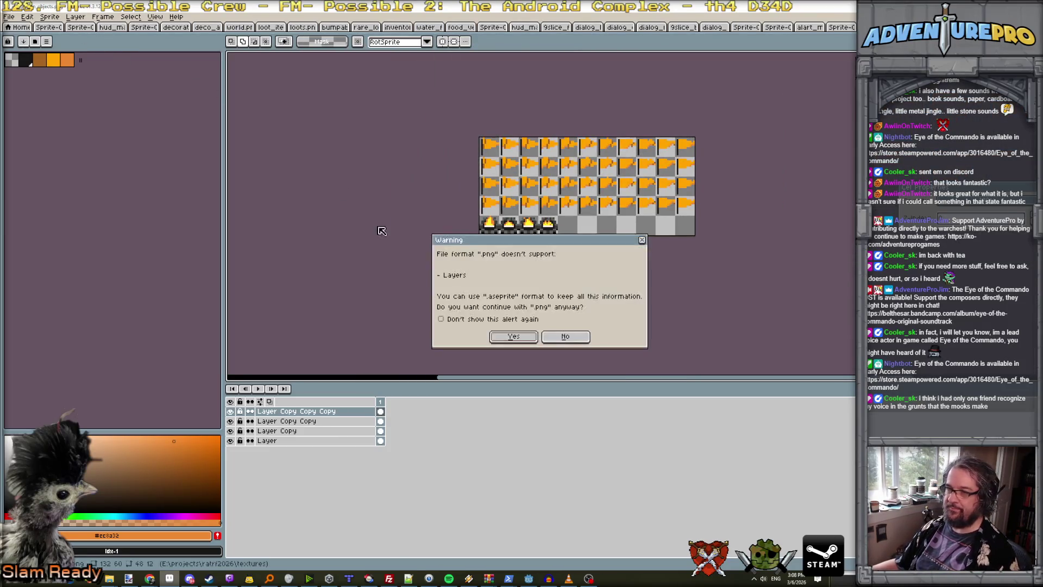
left_click(513, 337)
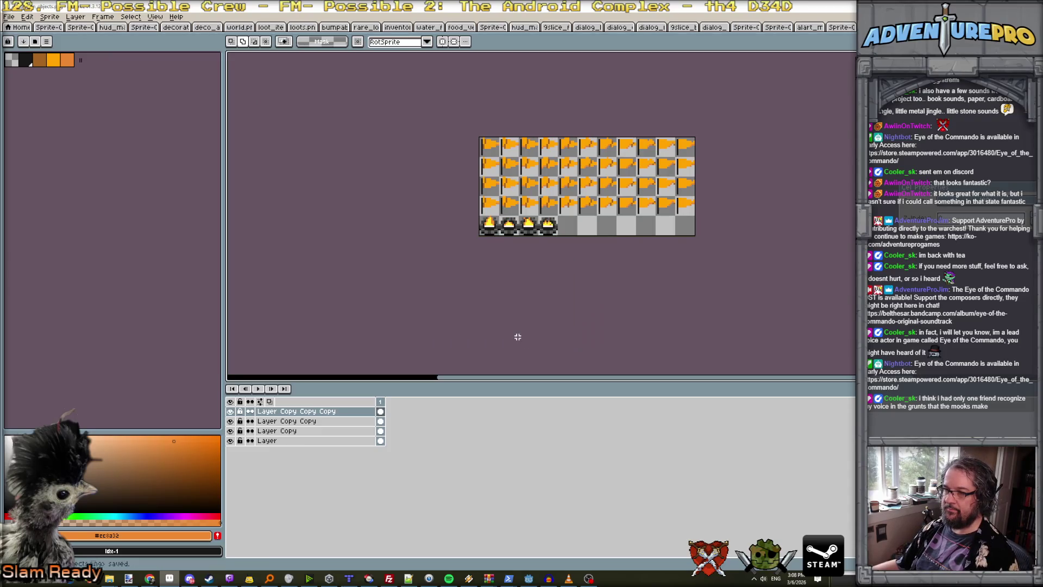
left_click(9, 16)
left_click(41, 67)
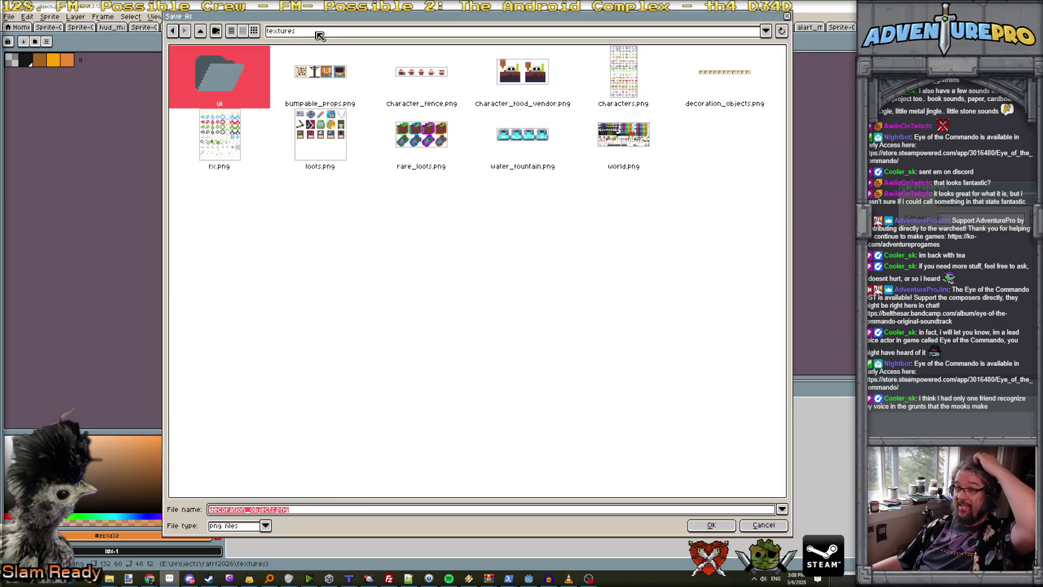
left_click(318, 34)
left_click(363, 123)
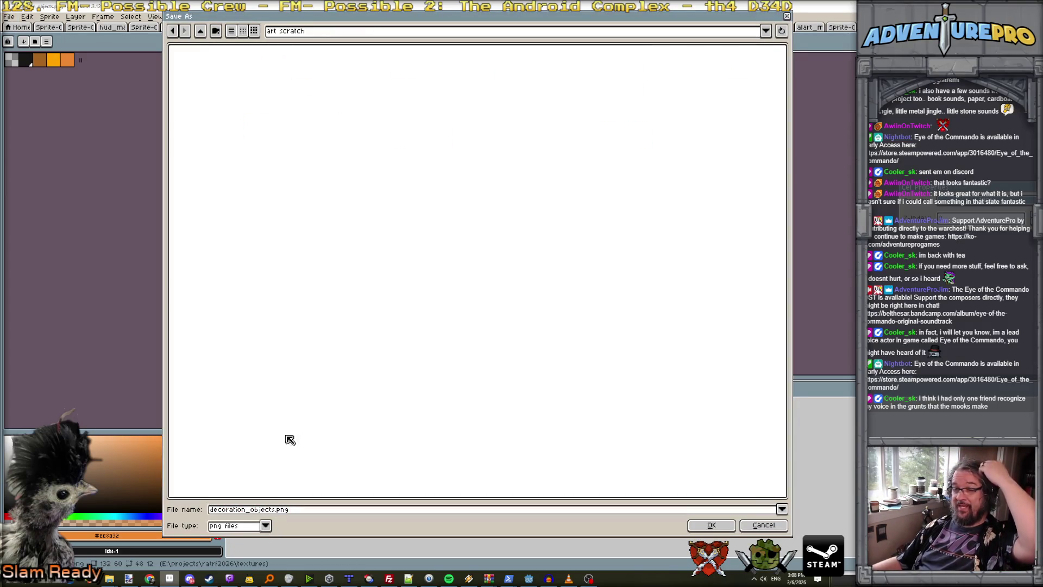
left_click(265, 525)
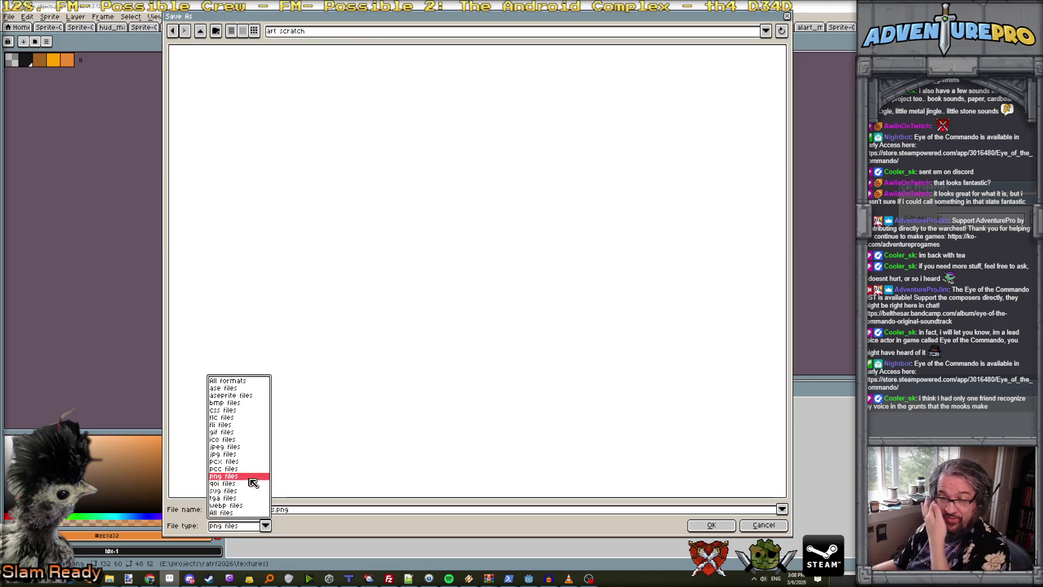
left_click(243, 396)
left_click(696, 523)
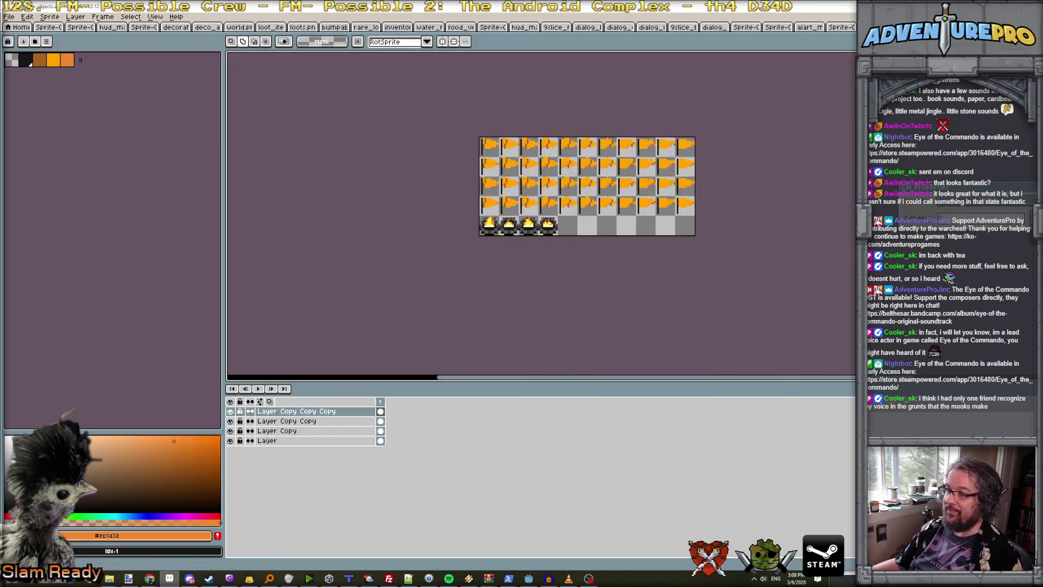
key("alt+Tab")
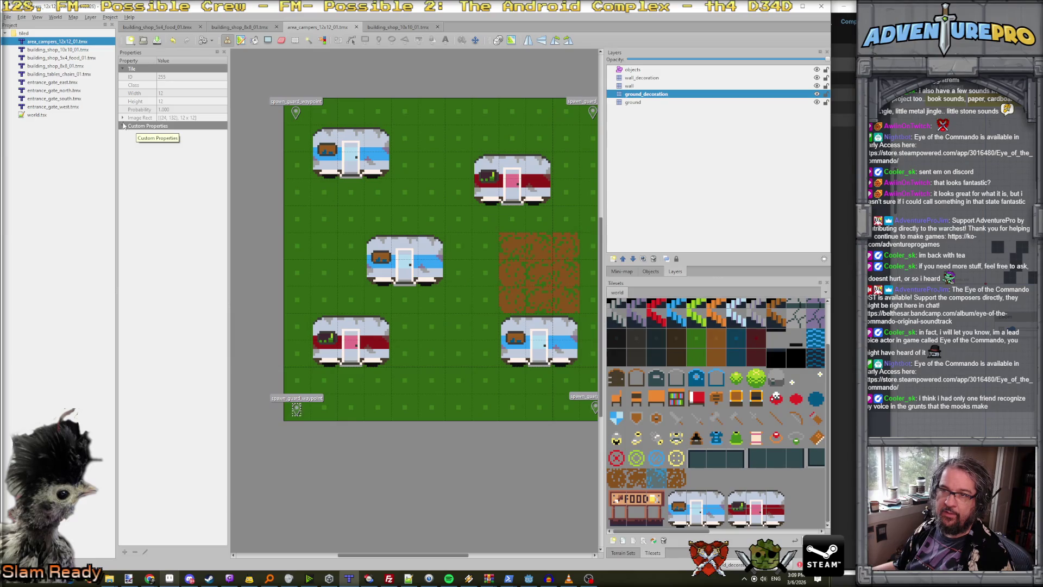
Copy spawn_pennant from entrance_gate_east into area_campers' objects layer on the dirt patch.
double_click(54, 82)
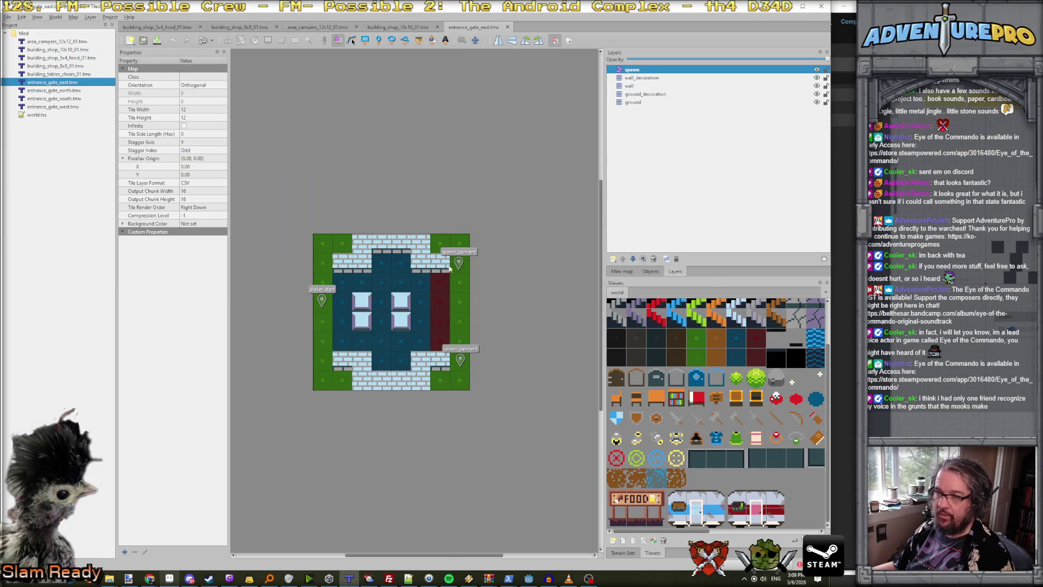
left_click(460, 262)
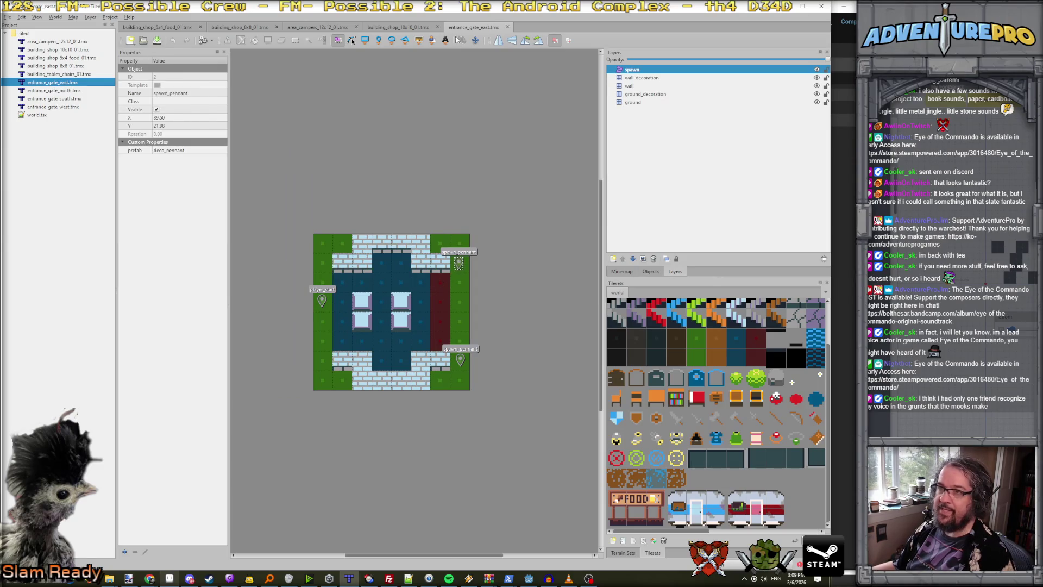
left_click(295, 31)
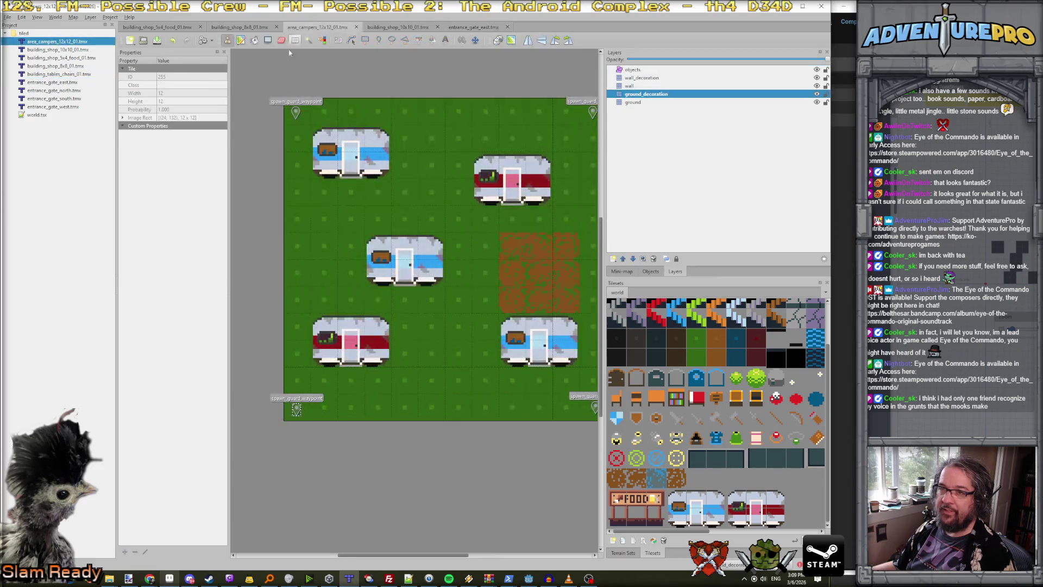
left_click(632, 70)
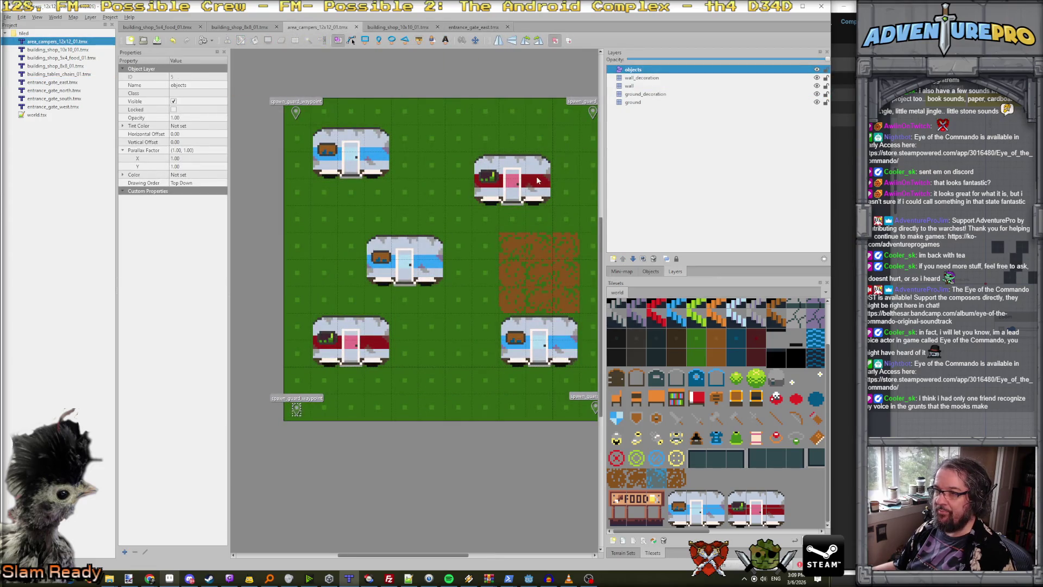
key("ctrl+v")
left_click_drag(537, 170, 538, 274)
Set the object's prefab to deco_campfire, name it spawn_campfire, and save the map.
left_click(167, 150)
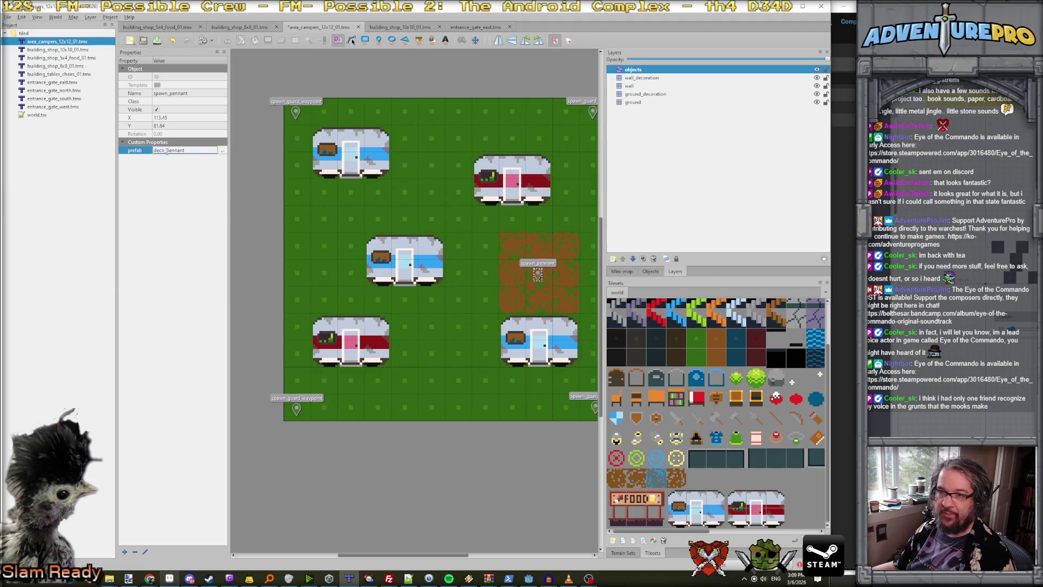
type("campfire")
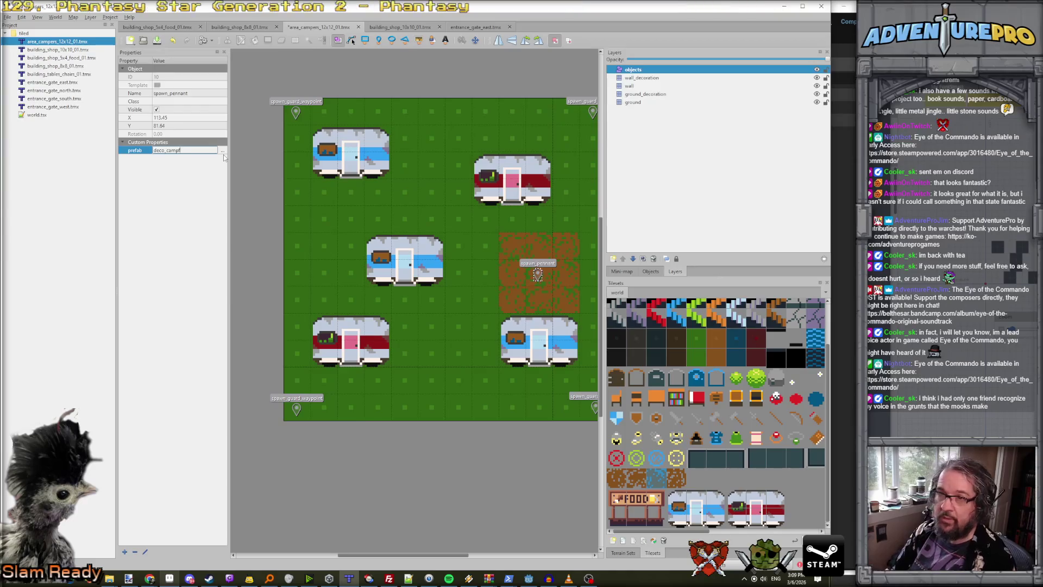
key("Return")
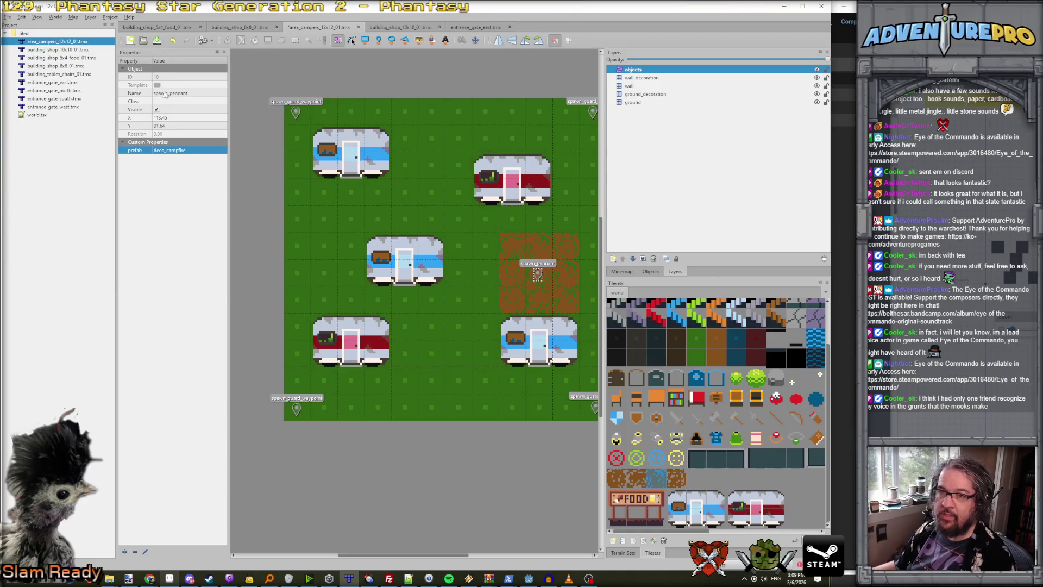
left_click(167, 93)
type("cam")
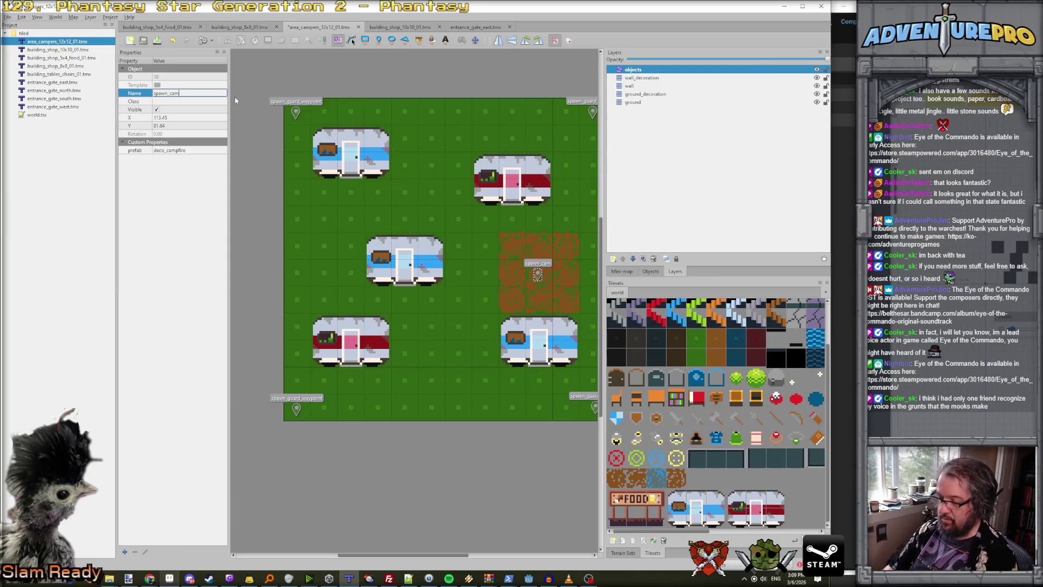
type("pfire")
key("Return")
key("ctrl+s")
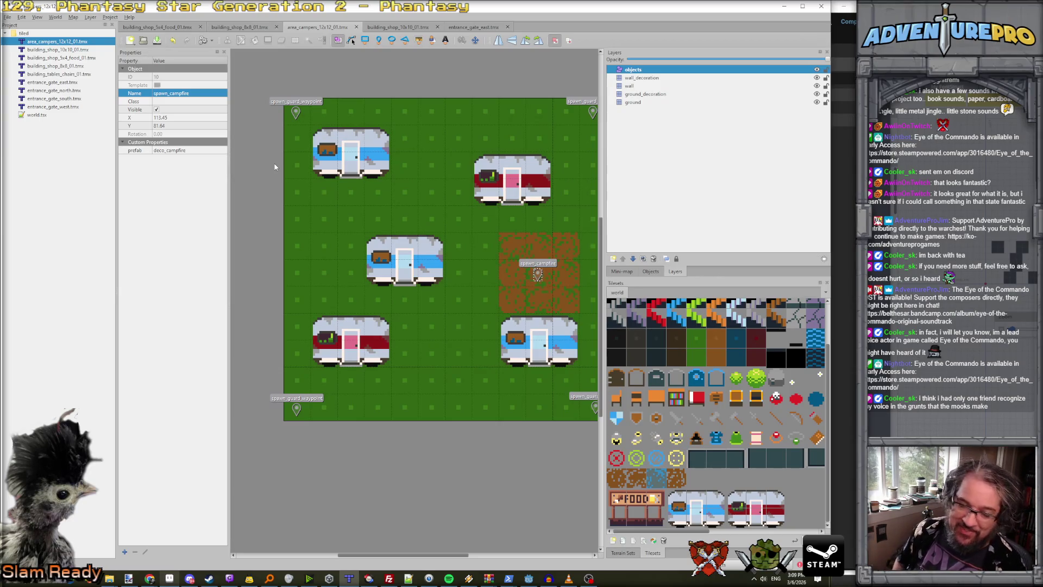
key("alt+Tab")
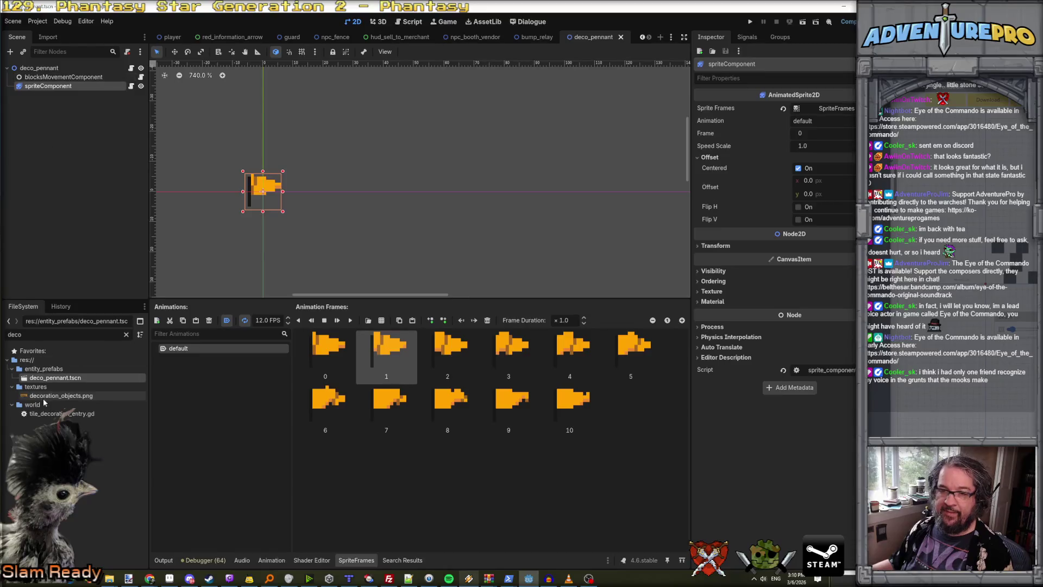
Try duplicating deco_pennant.tscn as deco_campfire and dismiss the resulting error.
right_click(59, 379)
left_click(113, 497)
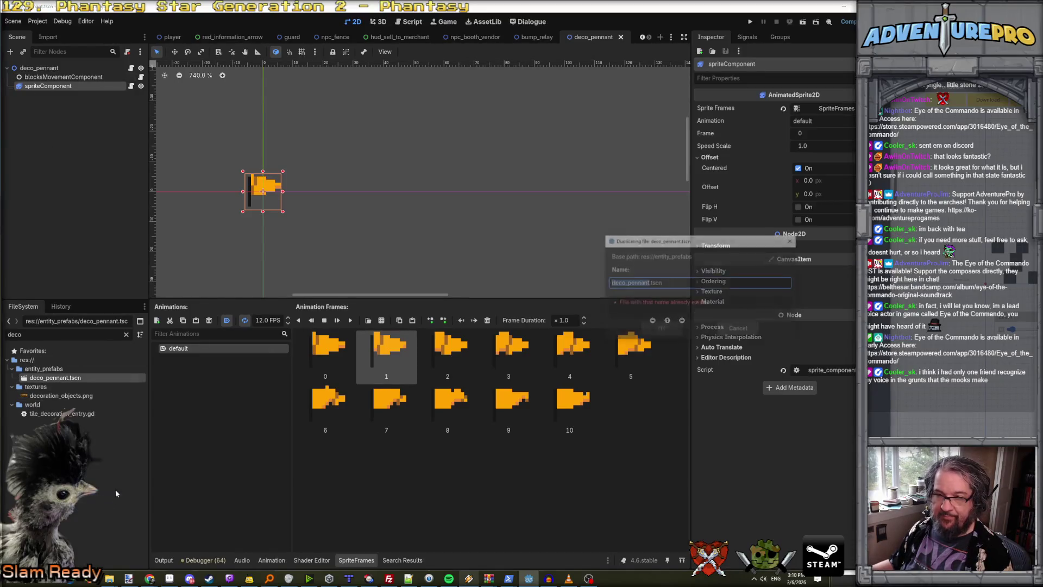
left_click_drag(626, 283, 707, 281)
type("campfire")
key("Return")
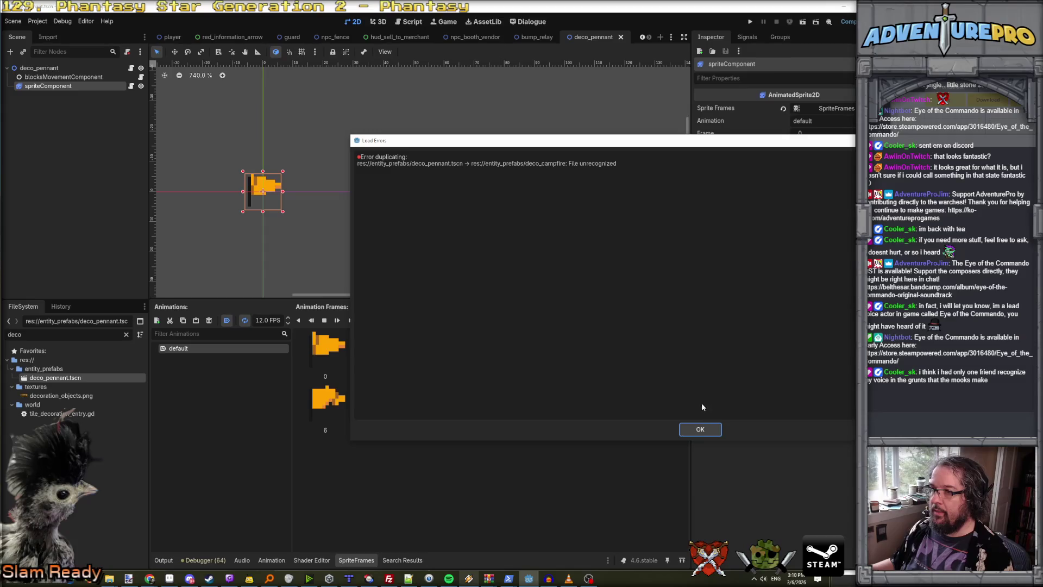
left_click(701, 430)
Duplicate deco_pennant.tscn as deco_campfire.tscn and open the new scene.
right_click(74, 378)
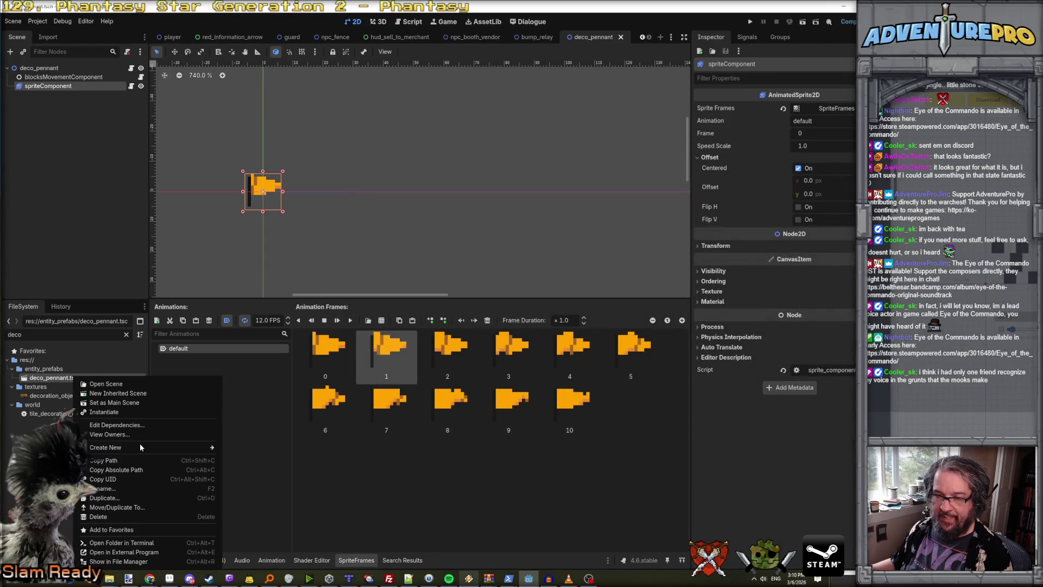
left_click(140, 497)
left_click(627, 283)
left_click_drag(626, 283, 766, 280)
type("campfire.tscn")
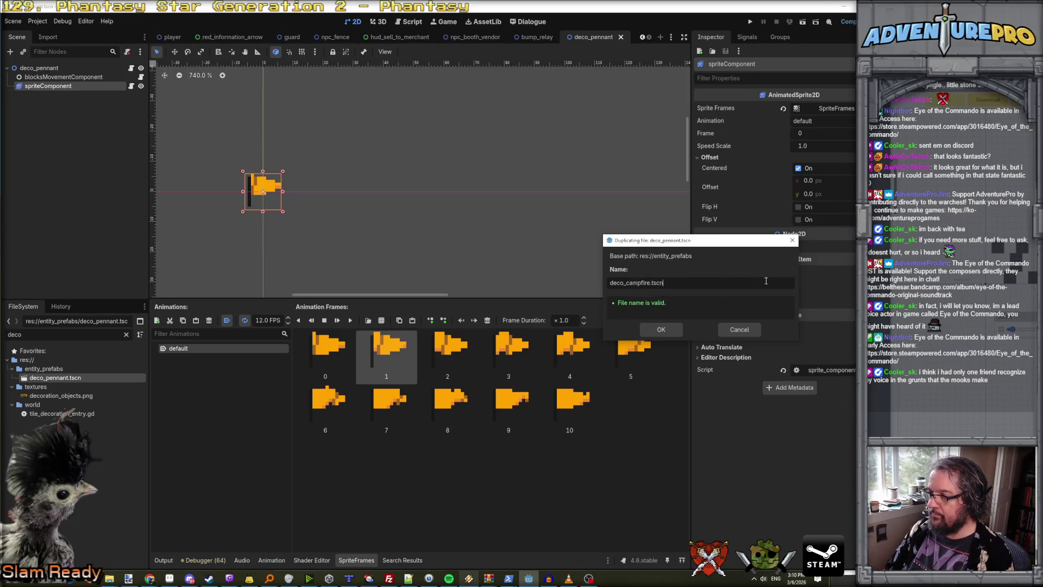
key("Return")
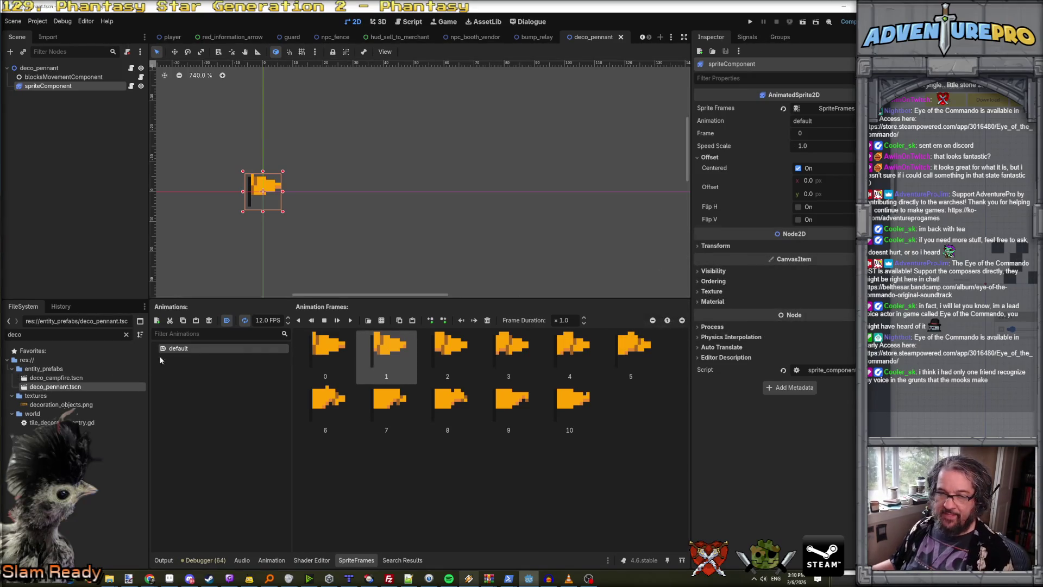
left_click(65, 378)
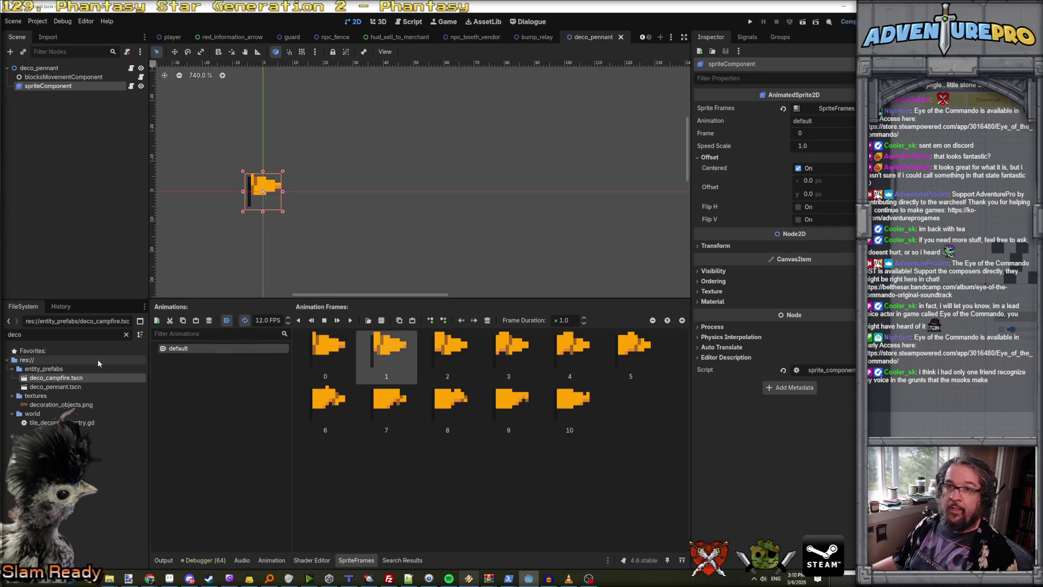
double_click(77, 379)
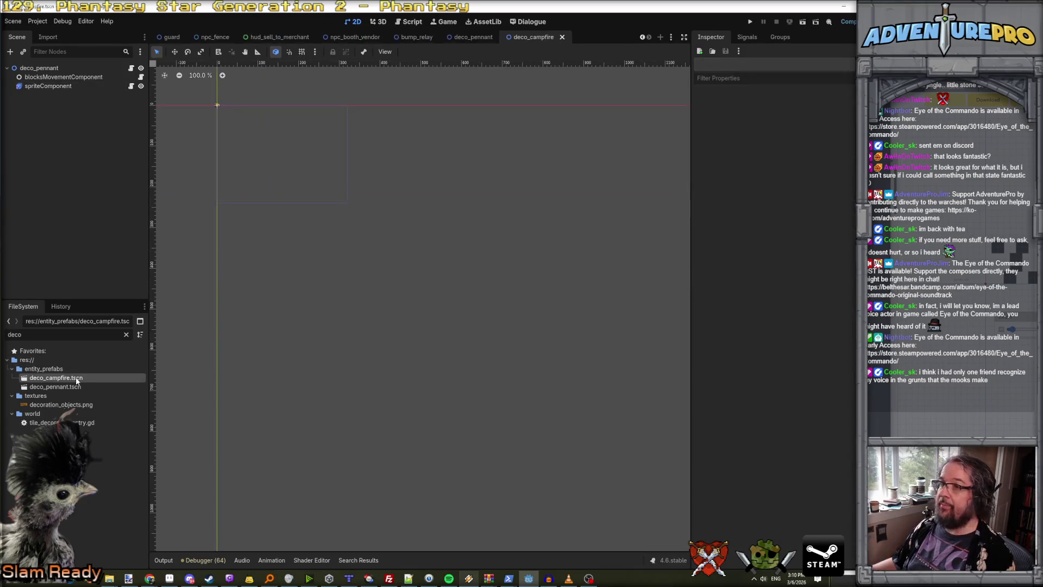
Rename the root node to deco_campfire and save the scene.
double_click(38, 67)
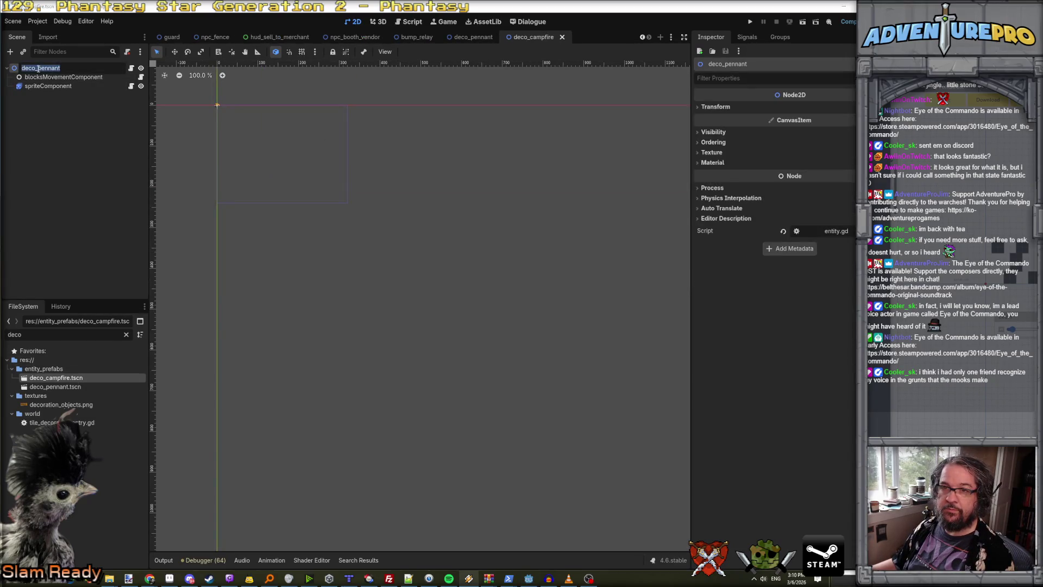
type("campfi")
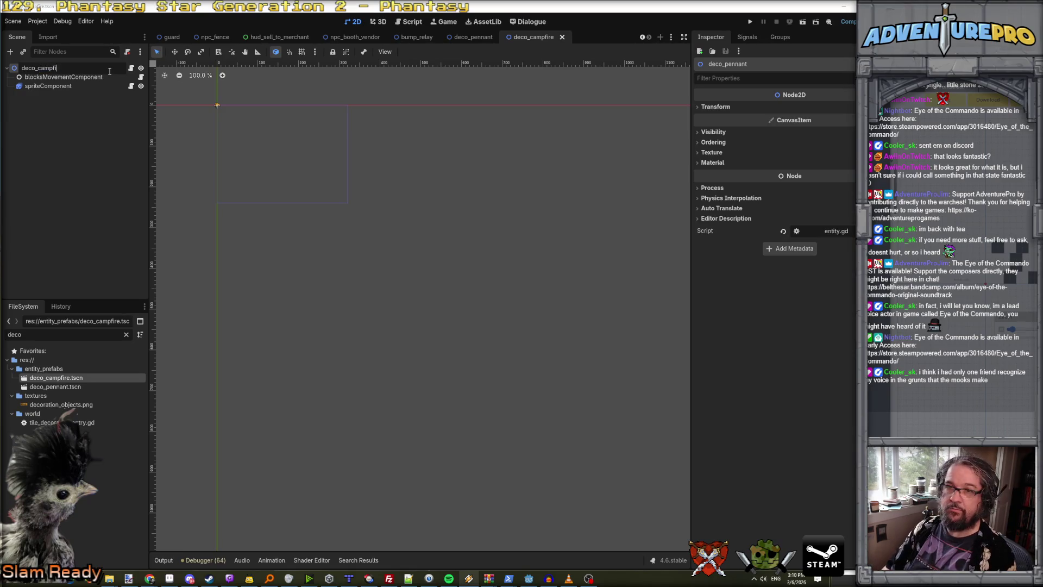
type("re")
key("Return")
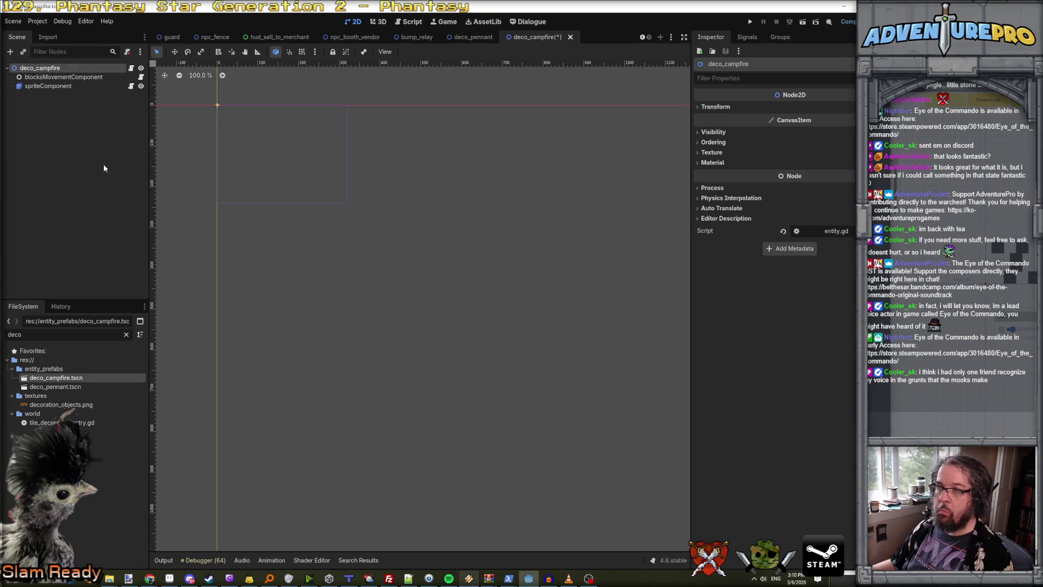
key("ctrl+s")
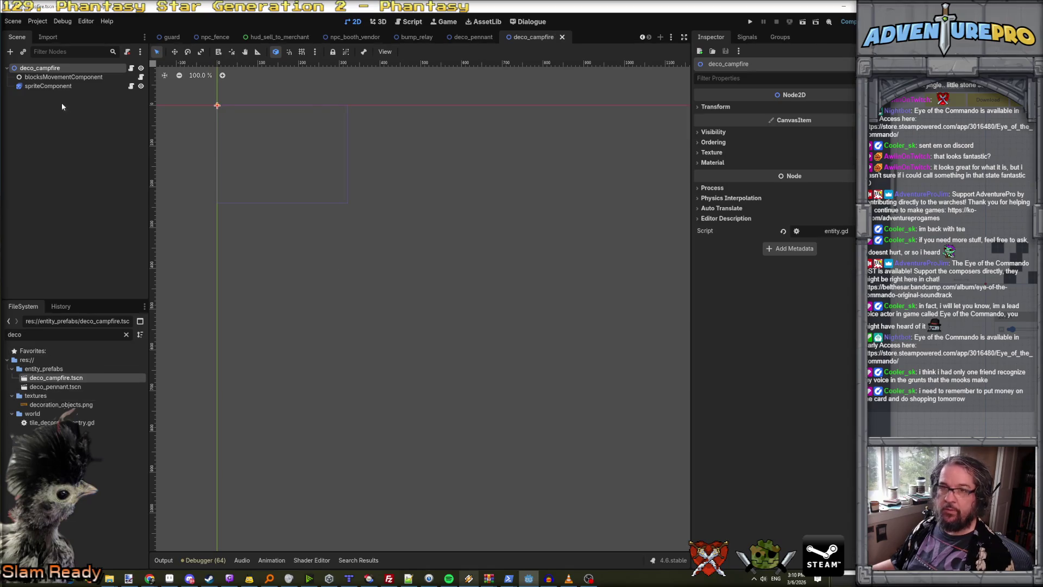
Make the spriteComponent's SpriteFrames resource unique to the campfire scene.
left_click(65, 87)
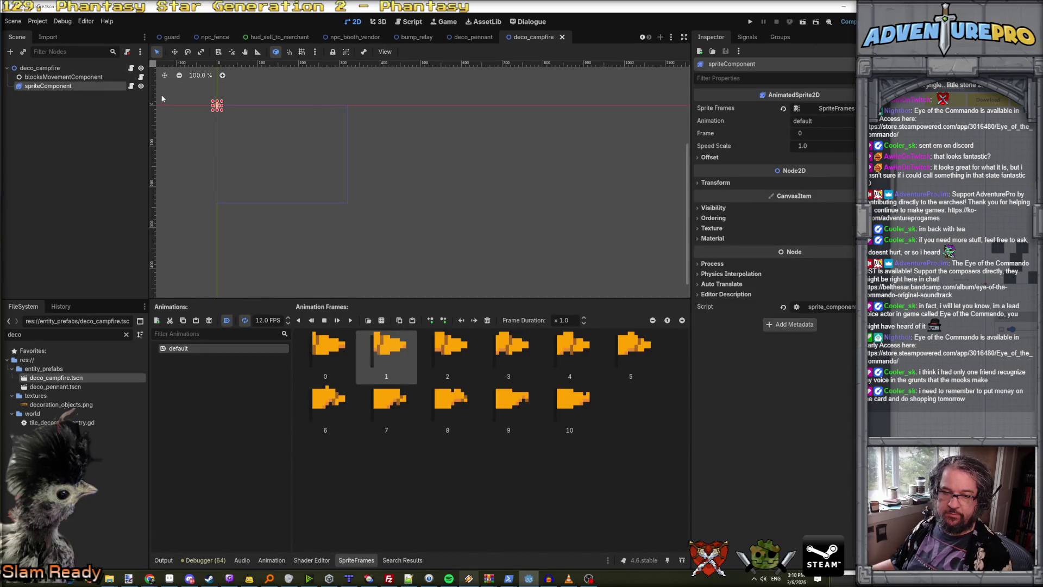
left_click(836, 108)
left_click(851, 109)
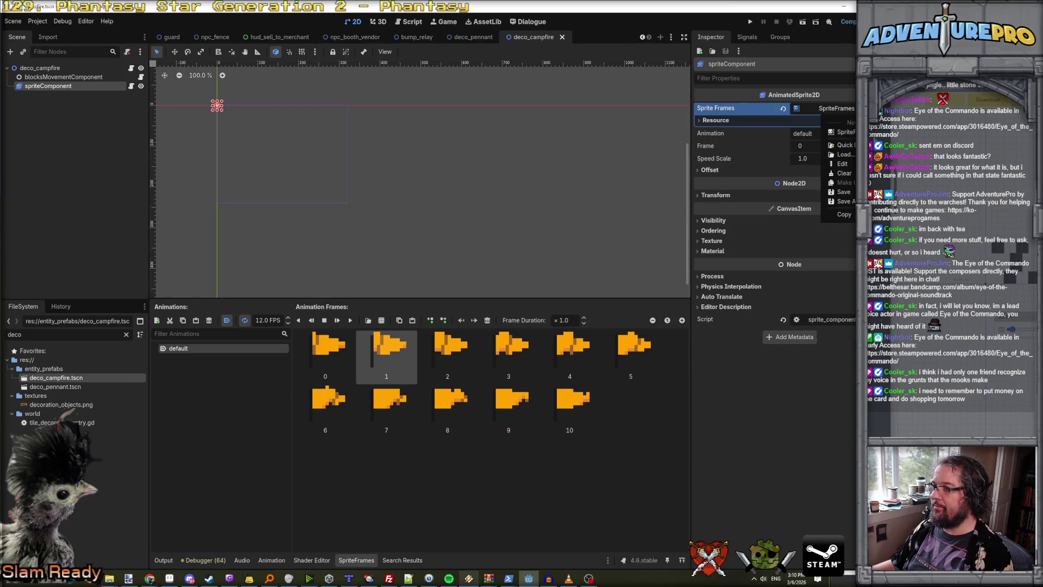
left_click(830, 110)
left_click(829, 111)
left_click(830, 110)
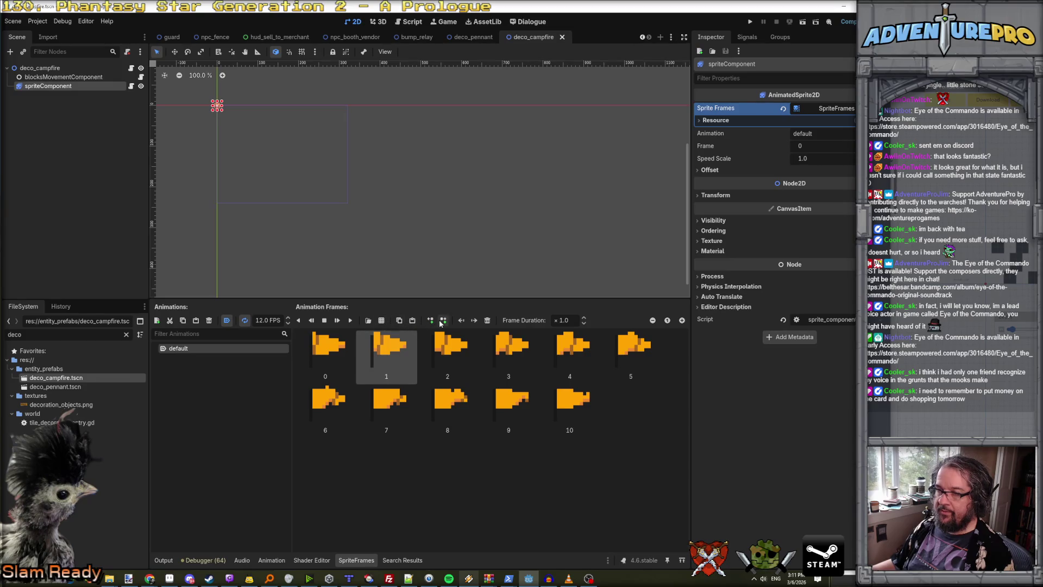
Delete every pennant frame from the animation and start Add Frames from Sprite Sheet.
left_click(487, 321)
left_click(487, 320)
left_click(488, 320)
left_click(488, 320)
left_click(488, 321)
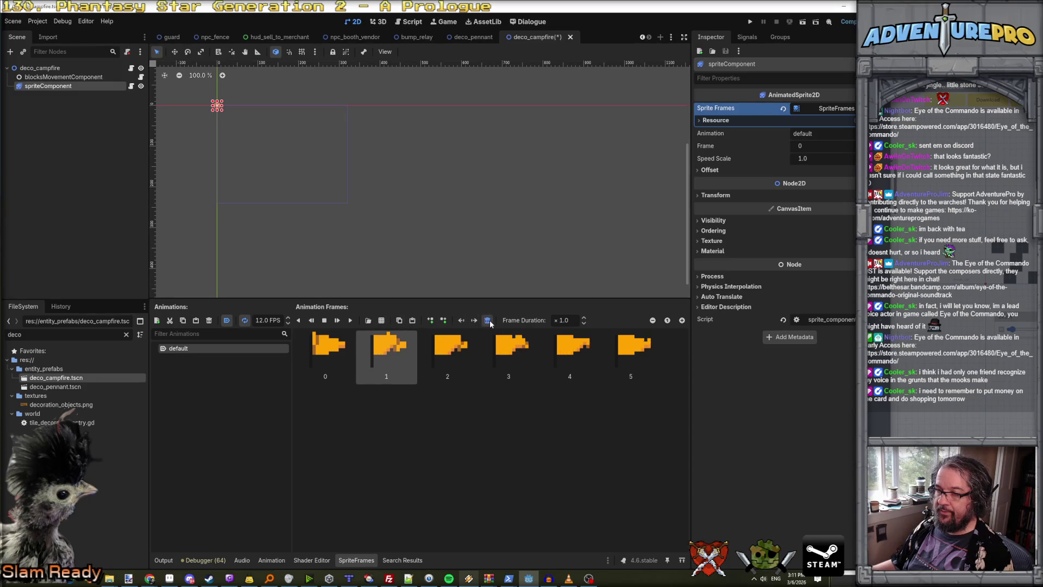
left_click(487, 320)
left_click(487, 321)
left_click(488, 321)
left_click(488, 320)
left_click(487, 320)
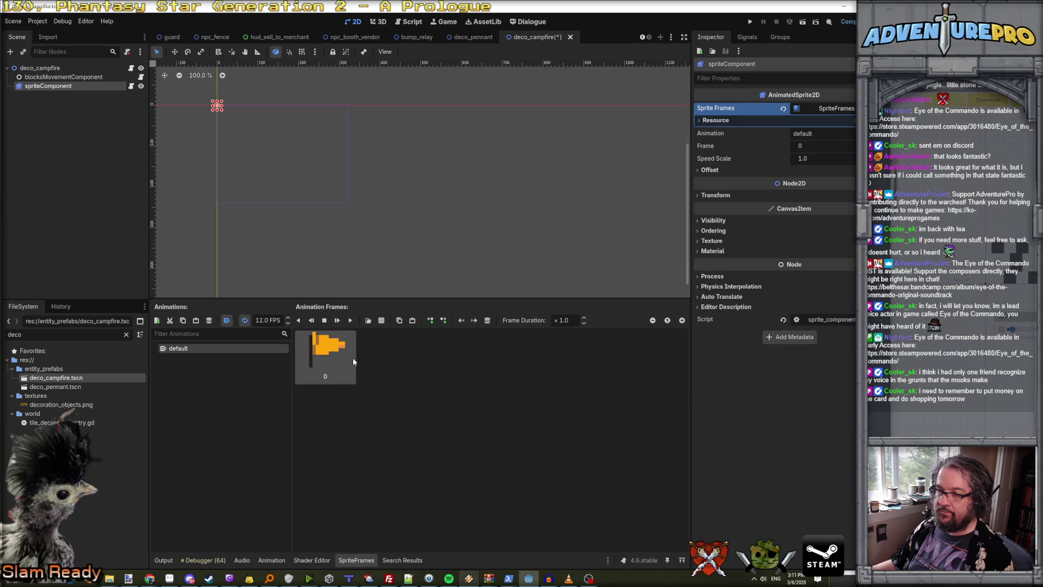
left_click(487, 320)
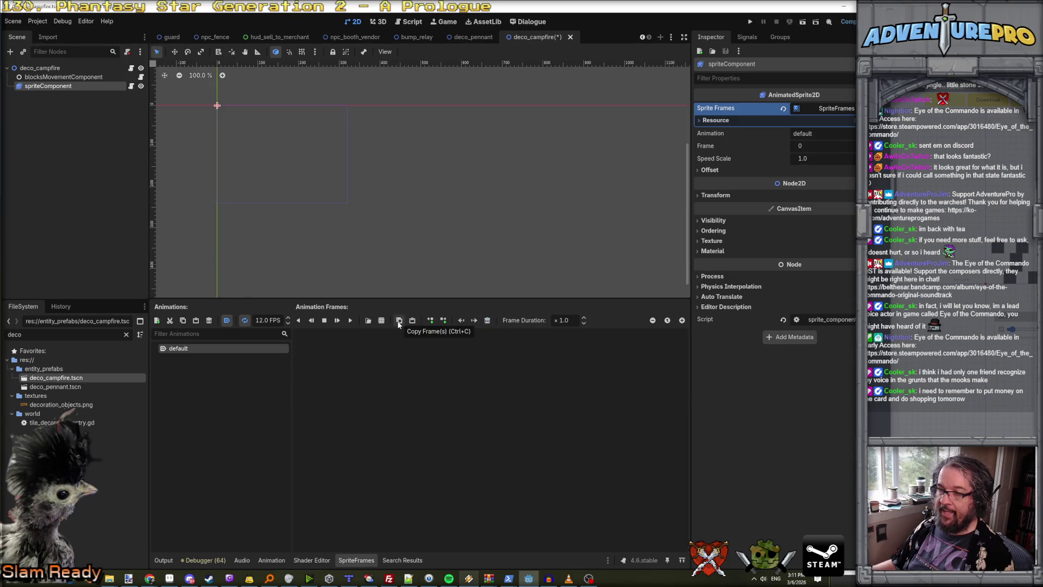
left_click(381, 321)
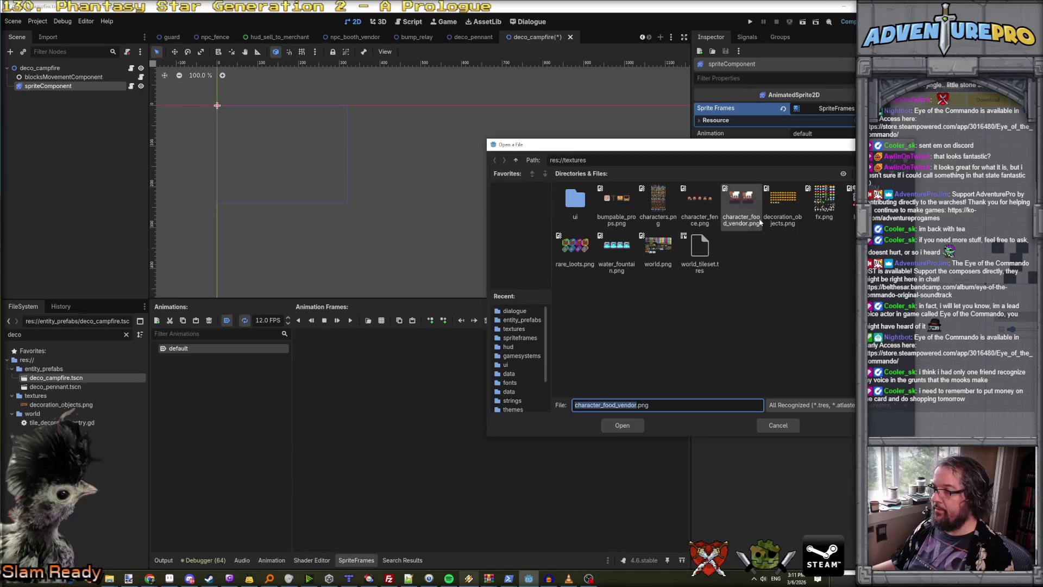
Add the four campfire frames from decoration_objects.png using a 10-column grid.
left_click(623, 425)
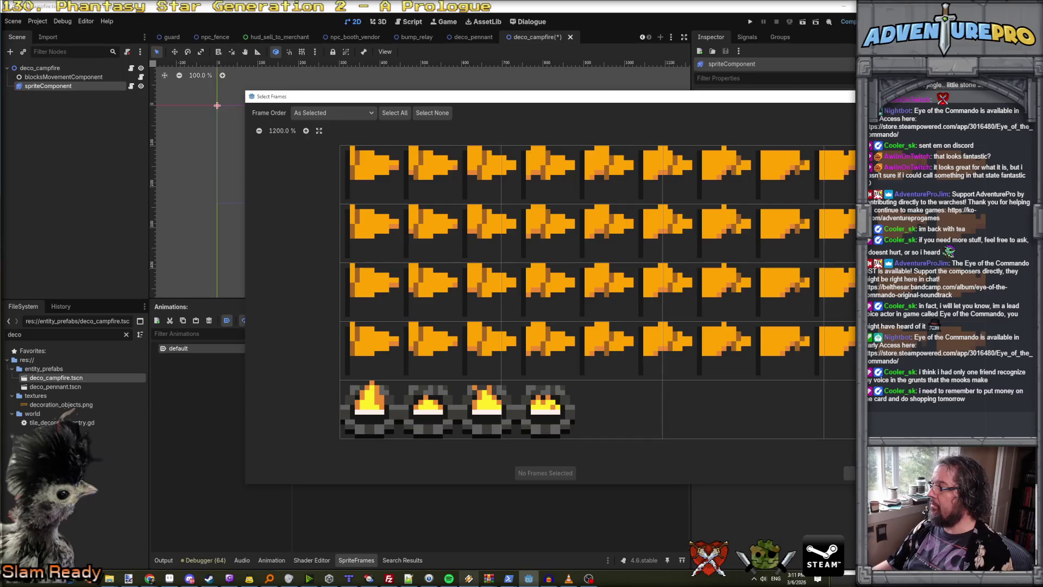
type("10")
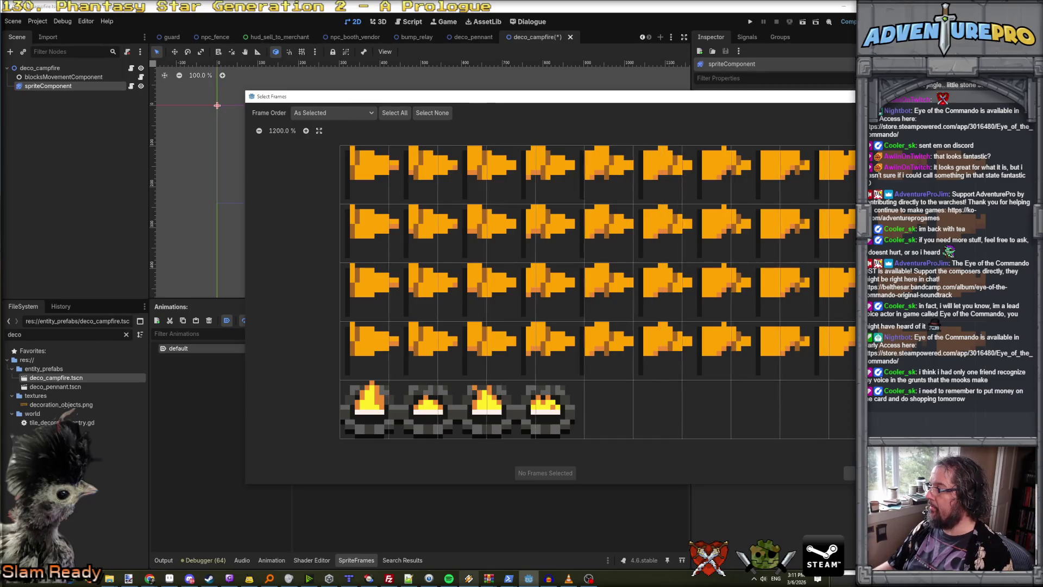
key("BackSpace")
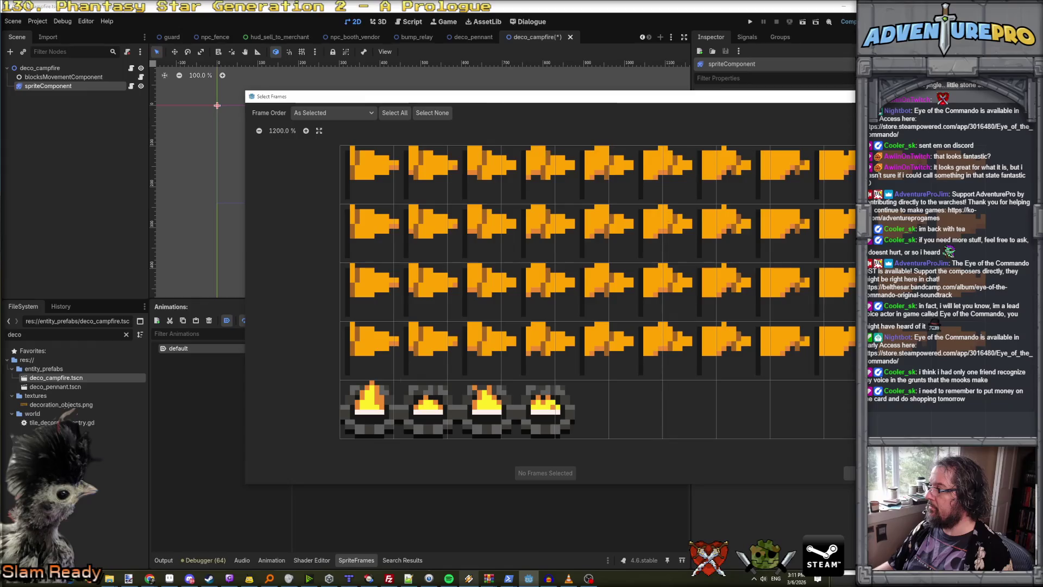
type("0")
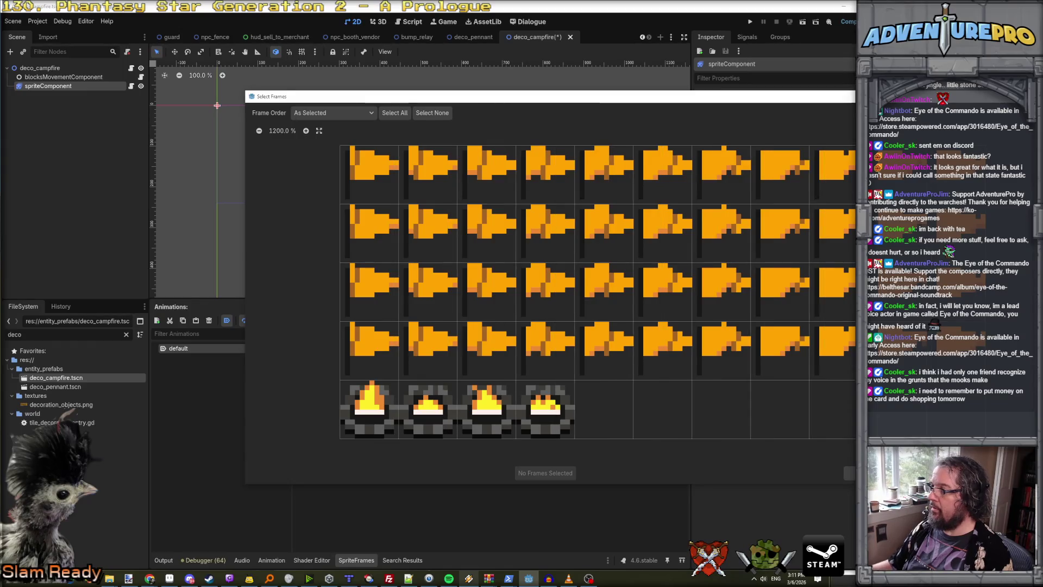
left_click_drag(340, 406, 545, 407)
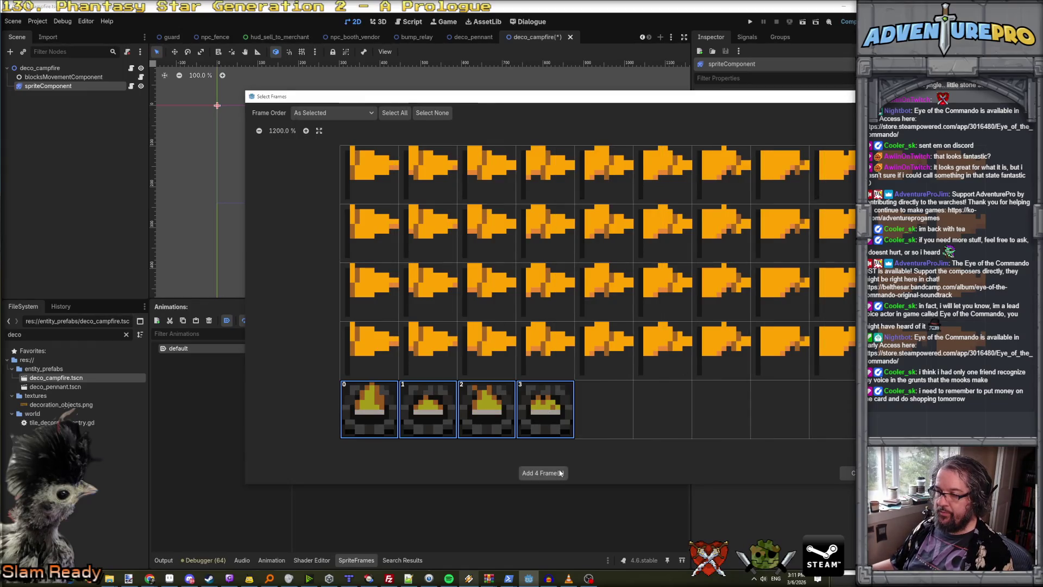
left_click(548, 473)
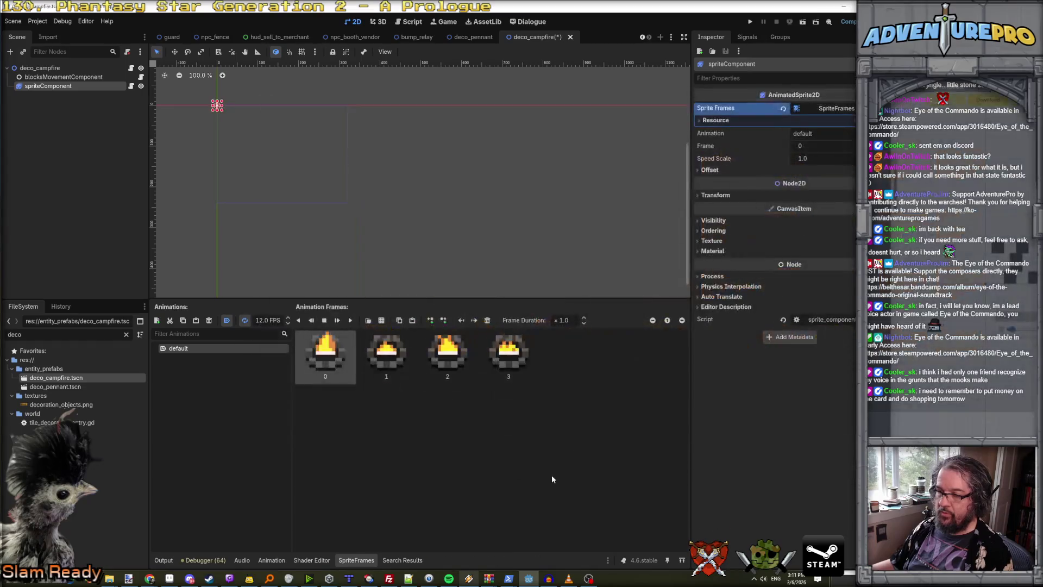
Play the campfire animation at 8 FPS, save the scene, and return to Aseprite.
left_click(350, 320)
scroll(204, 93, "up", 10)
scroll(215, 110, "up", 3)
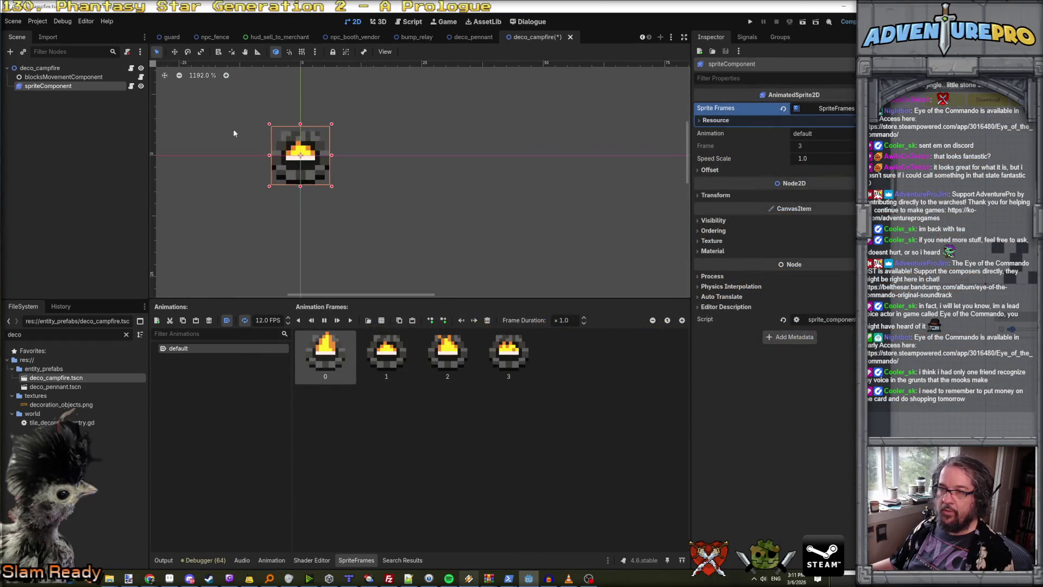
scroll(268, 324, "down", 4)
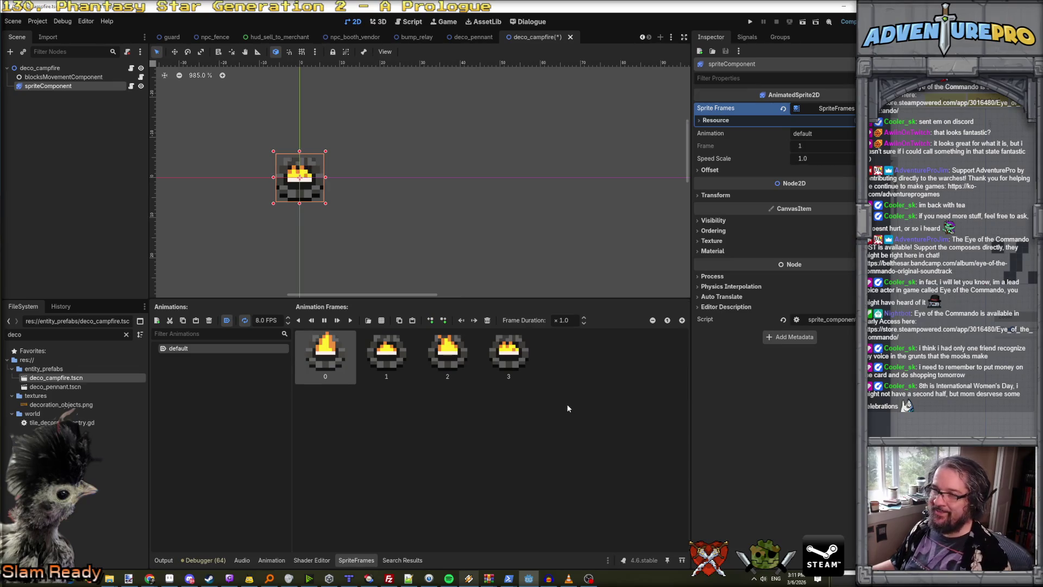
key("ctrl+s")
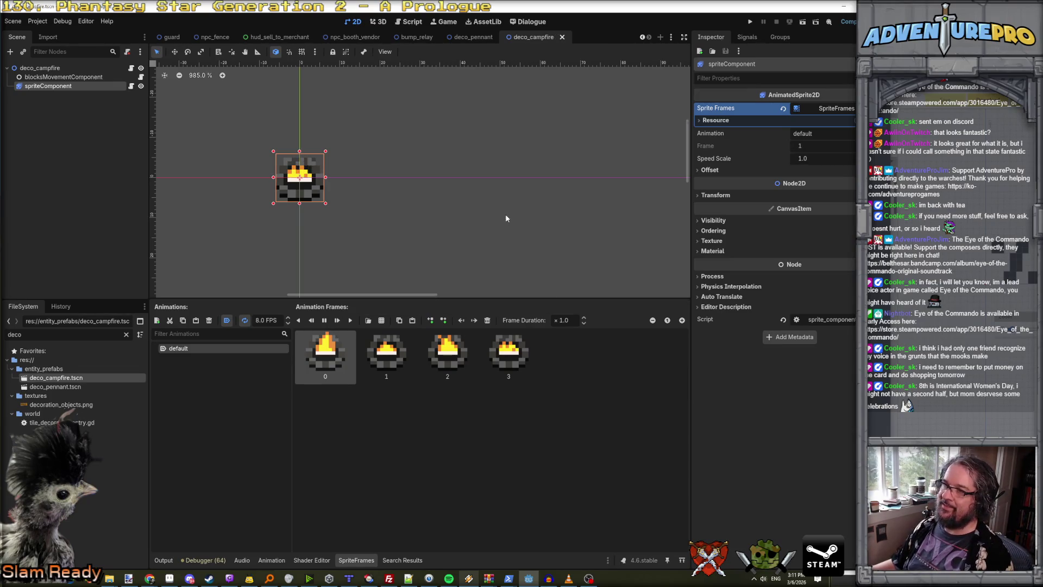
scroll(474, 223, "down", 5)
scroll(473, 227, "up", 5)
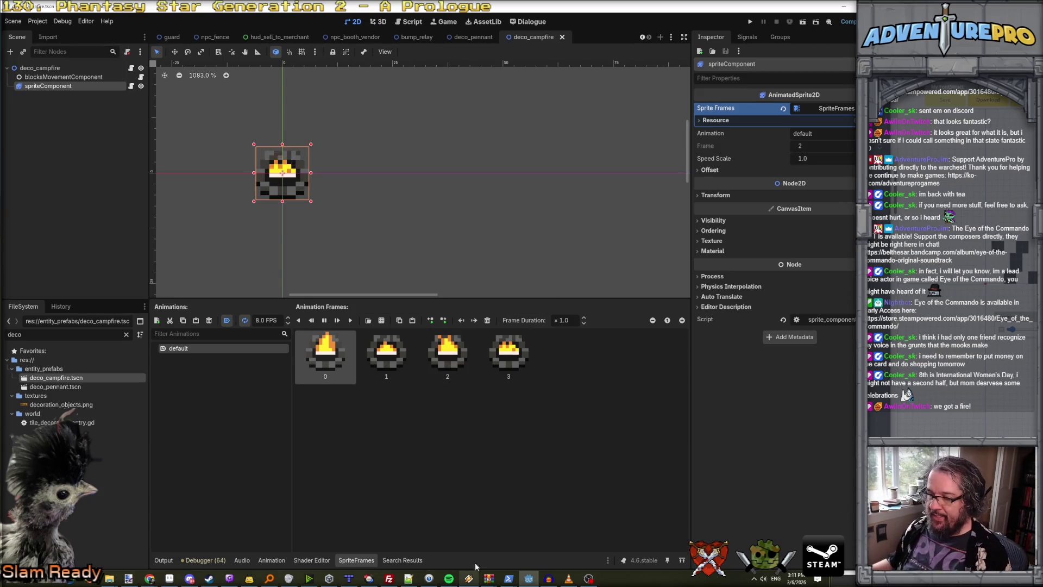
left_click(170, 578)
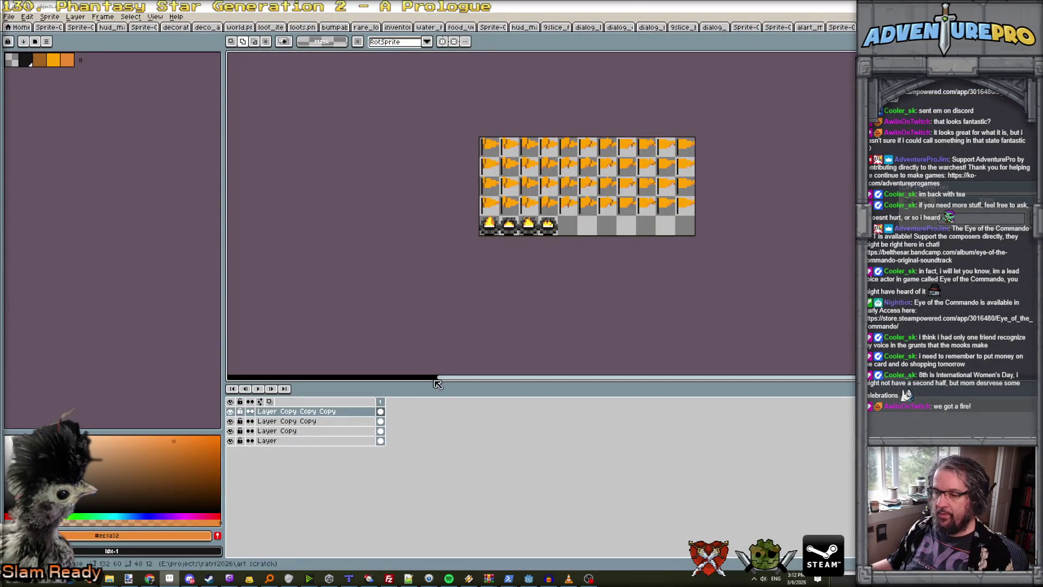
Load the gen512_eotc palette preset for the sprite sheet.
scroll(586, 239, "up", 1)
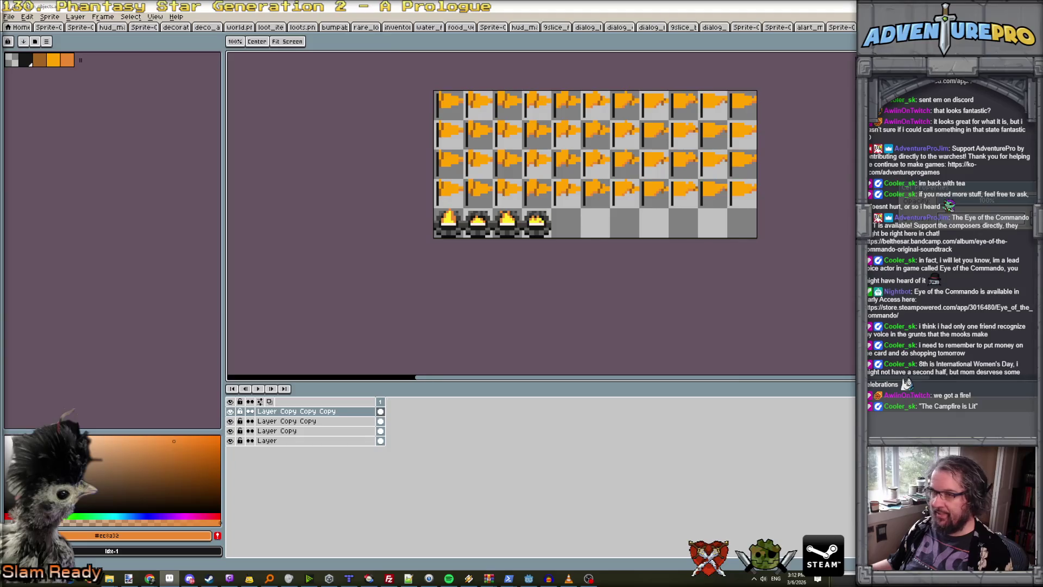
left_click_drag(587, 239, 545, 281)
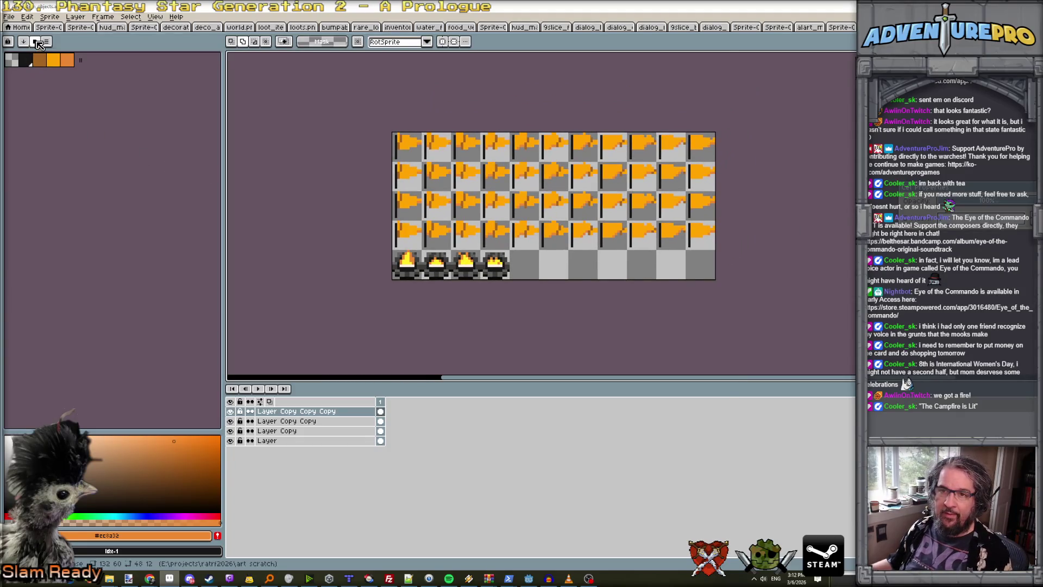
left_click(35, 41)
scroll(145, 256, "down", 10)
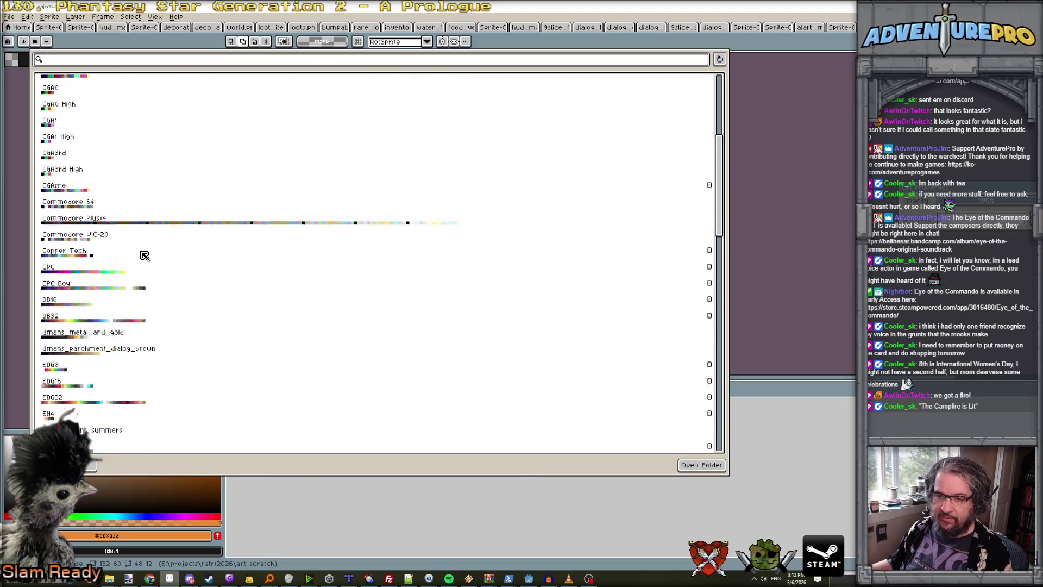
left_click(138, 276)
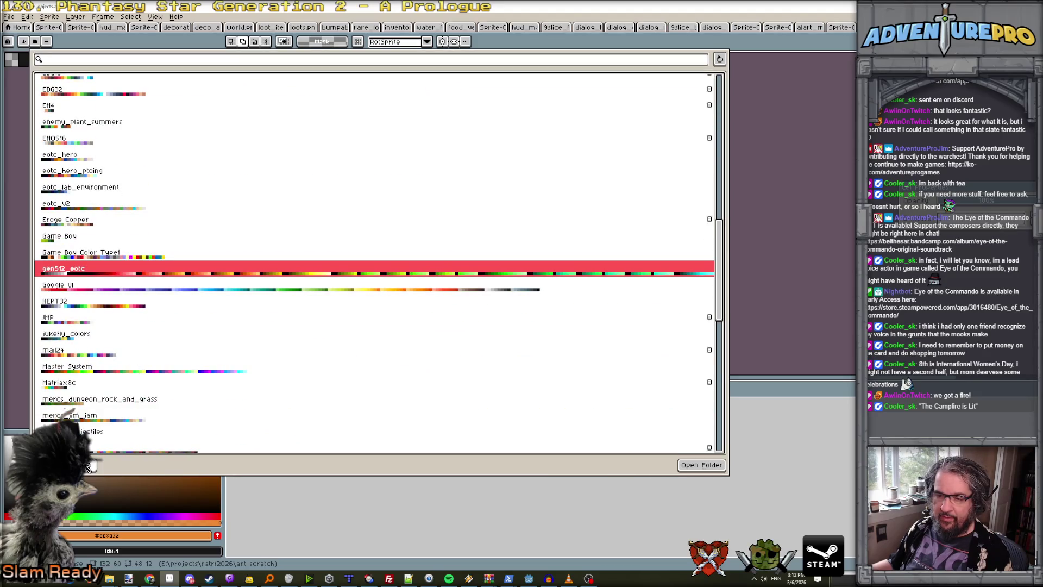
key("Escape")
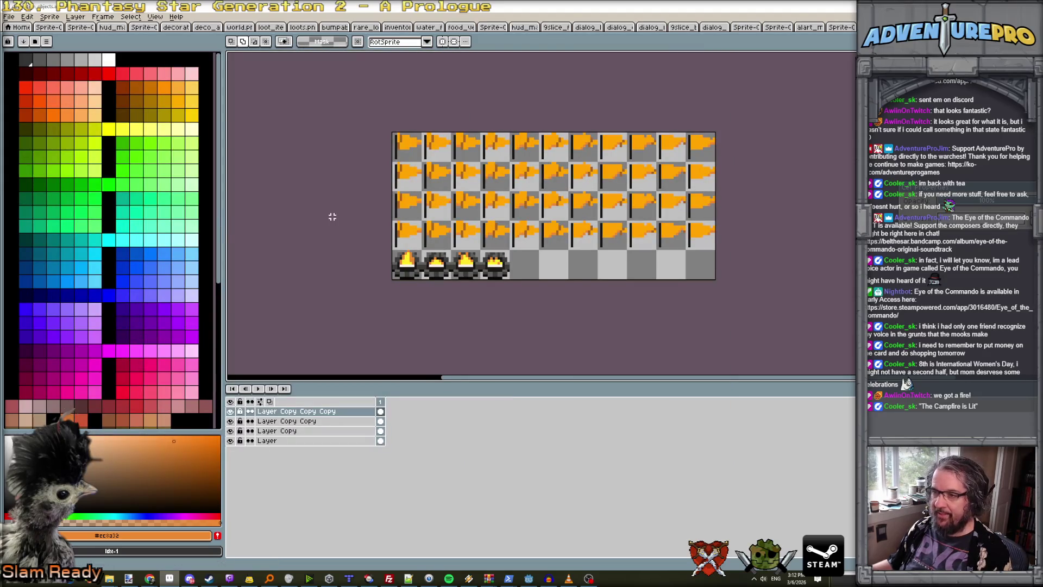
scroll(326, 215, "up", 3)
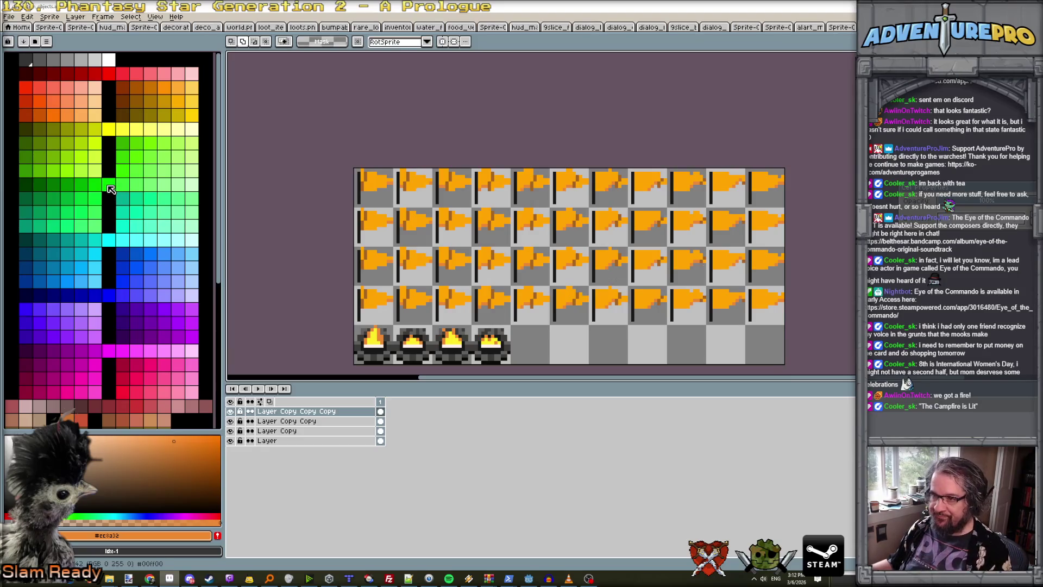
On the Layer Copy layer, paint-bucket fill the row 2 flags bright green.
key("b")
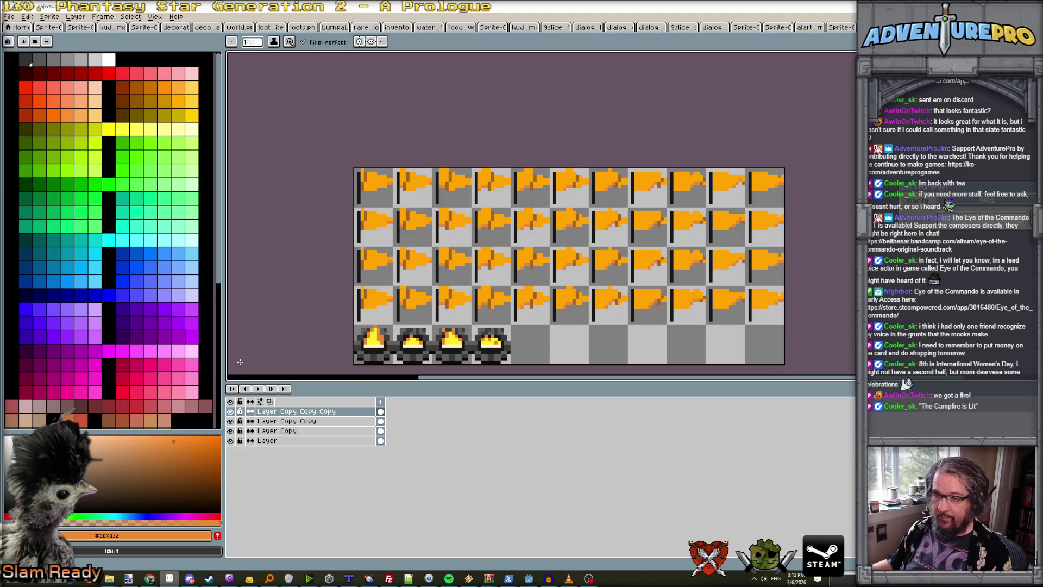
left_click(271, 430)
left_click(101, 187)
left_click(99, 185)
key("g")
left_click(373, 218)
left_click(418, 223)
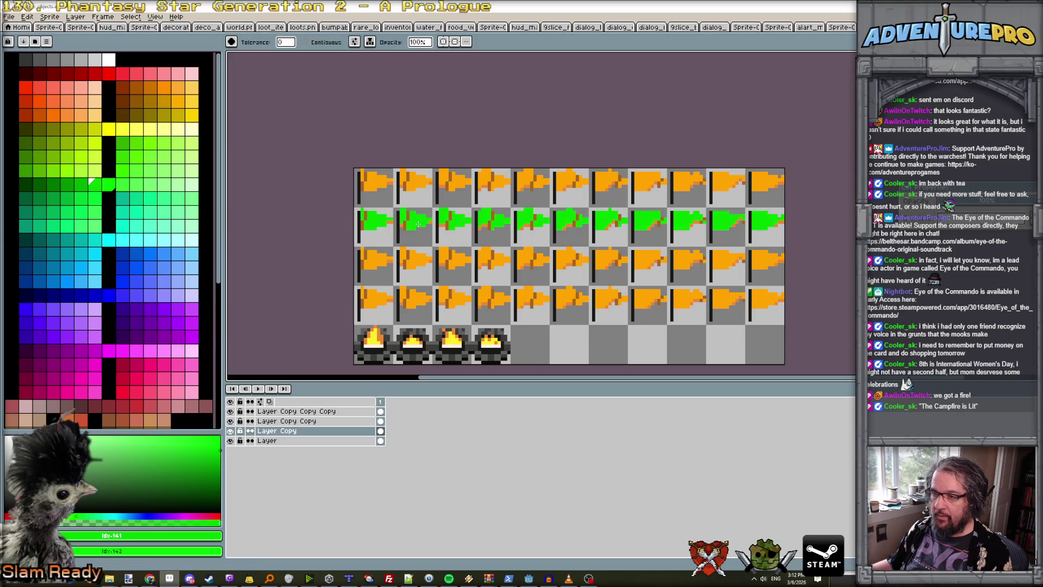
Recolour the green flags' shading with a darker green, then select Layer Copy Copy.
scroll(446, 222, "up", 1)
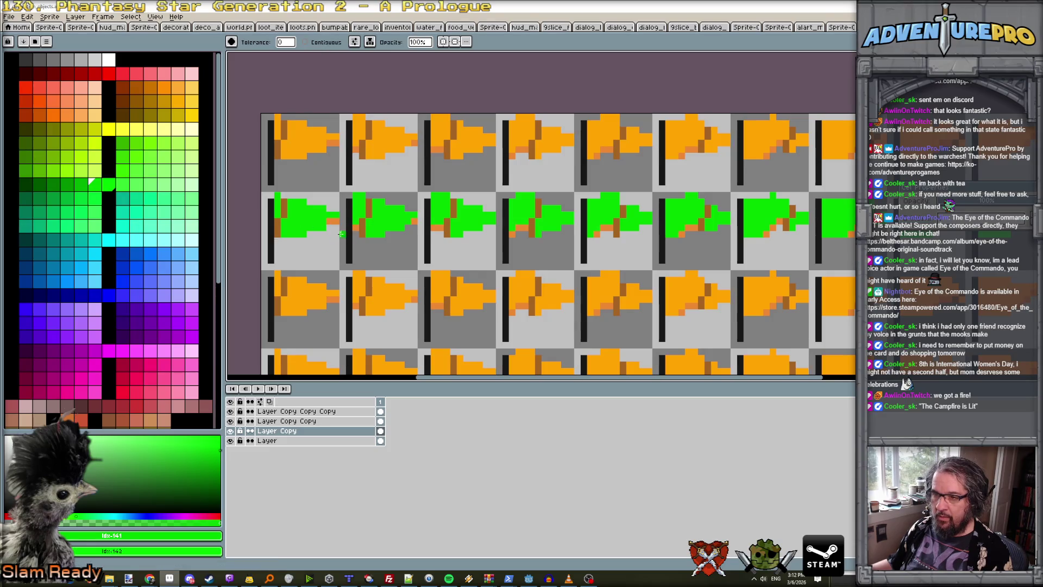
scroll(355, 228, "down", 1)
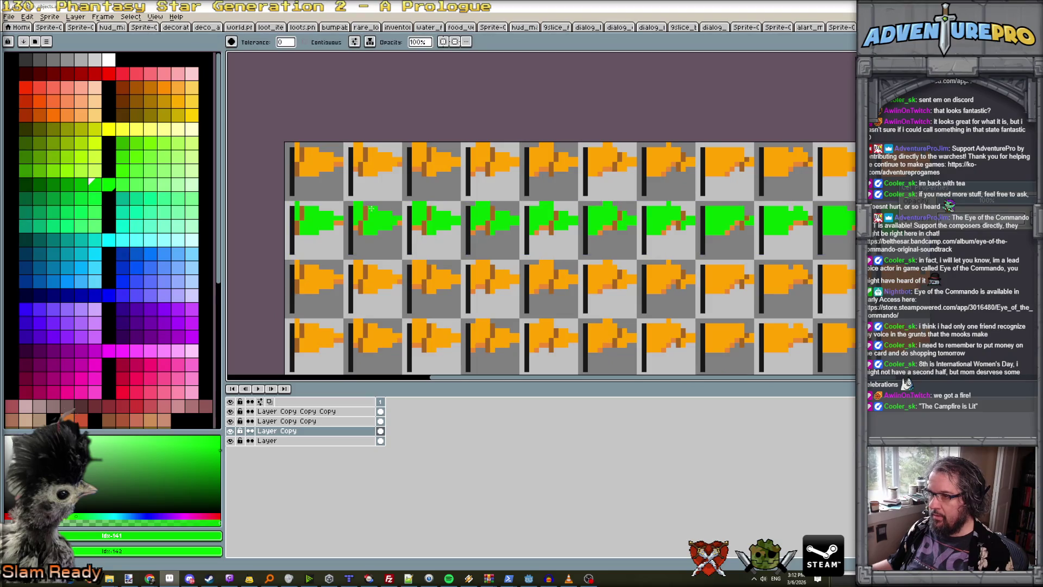
left_click(52, 184)
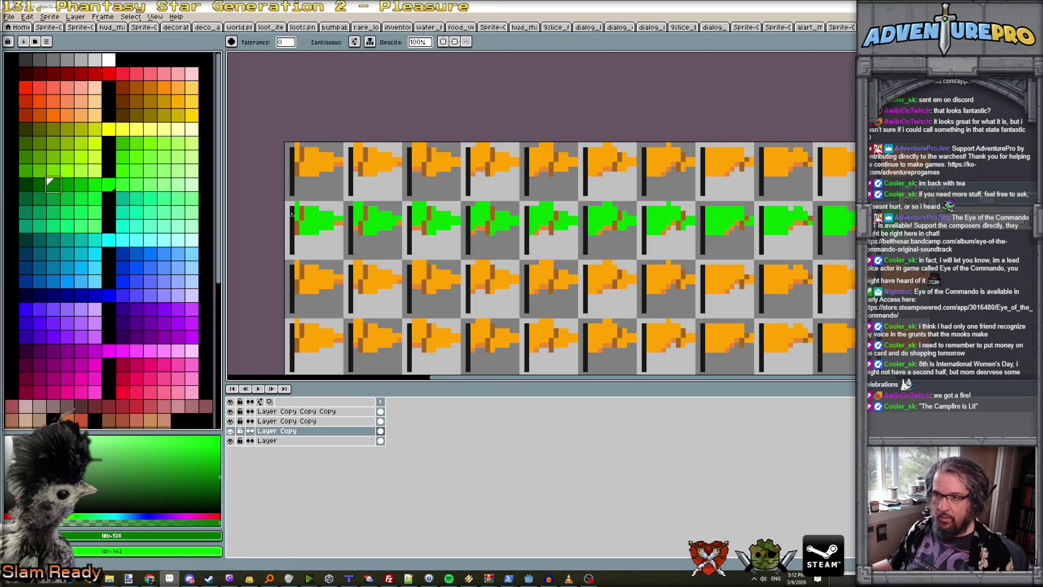
scroll(367, 233, "up", 1)
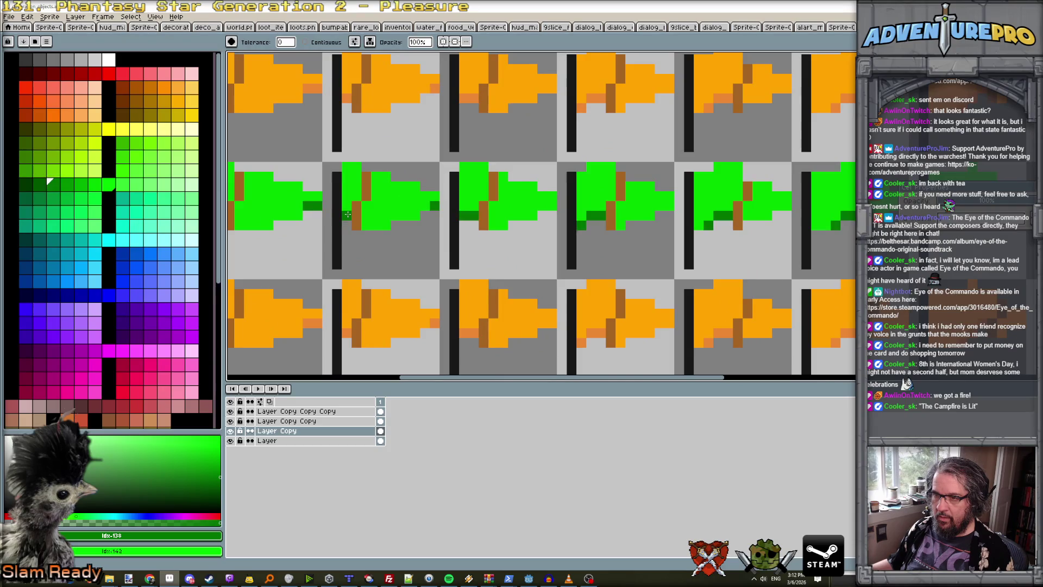
scroll(348, 215, "down", 1)
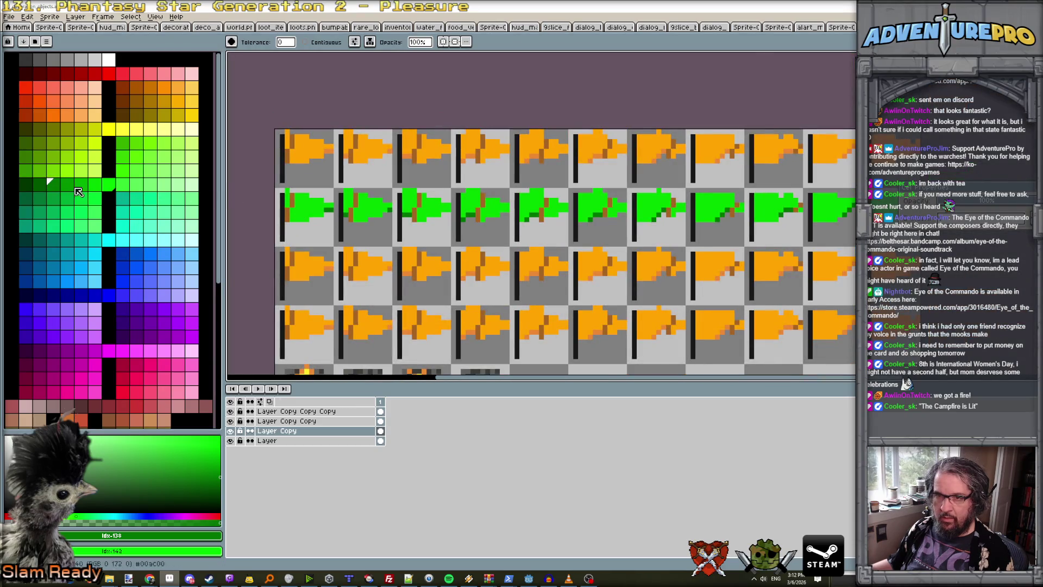
left_click(25, 185)
scroll(305, 219, "up", 1)
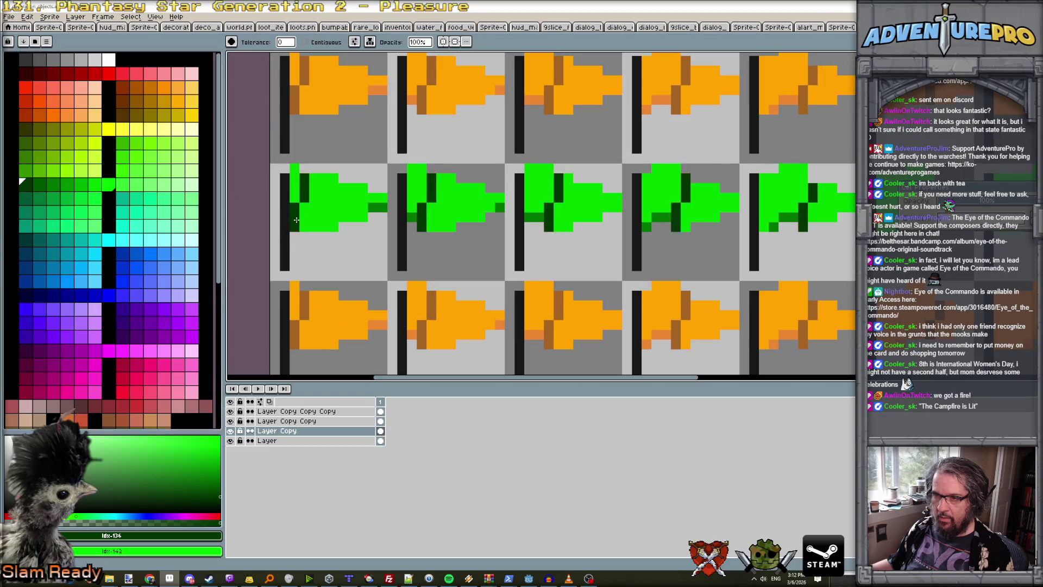
scroll(394, 249, "down", 2)
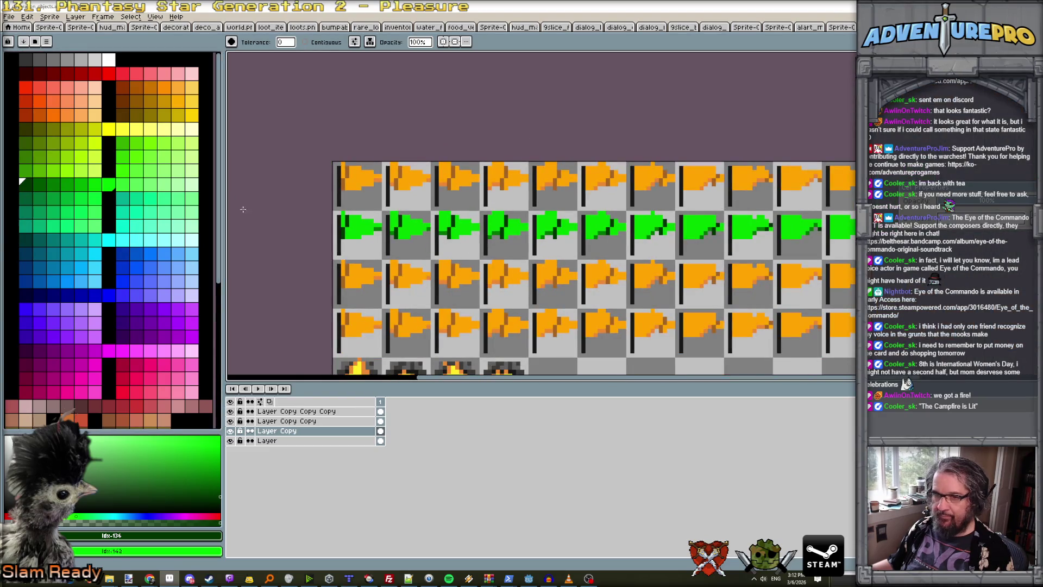
left_click(52, 184)
scroll(383, 243, "up", 1)
key("v")
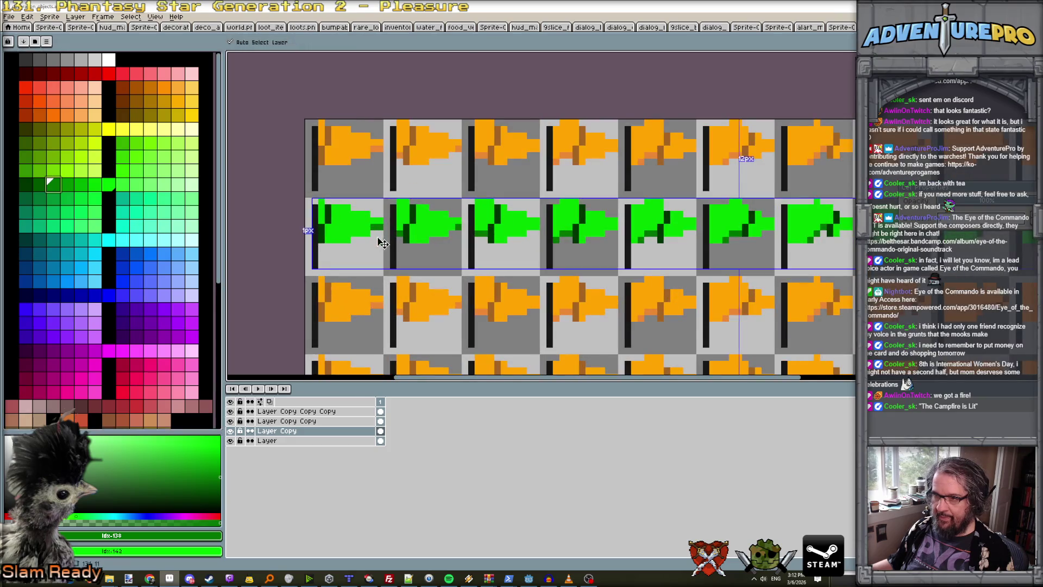
key("g")
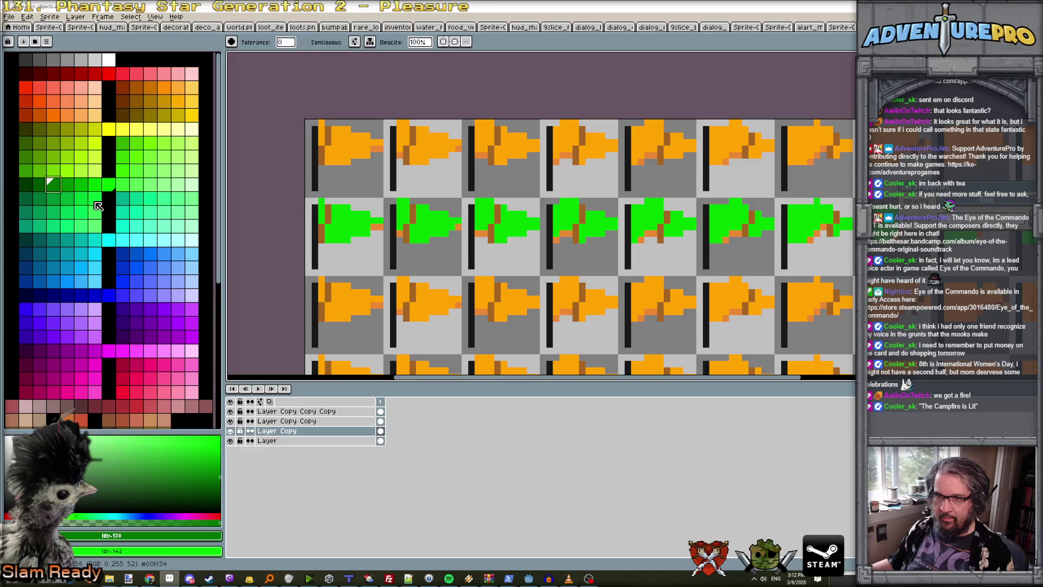
left_click(81, 198)
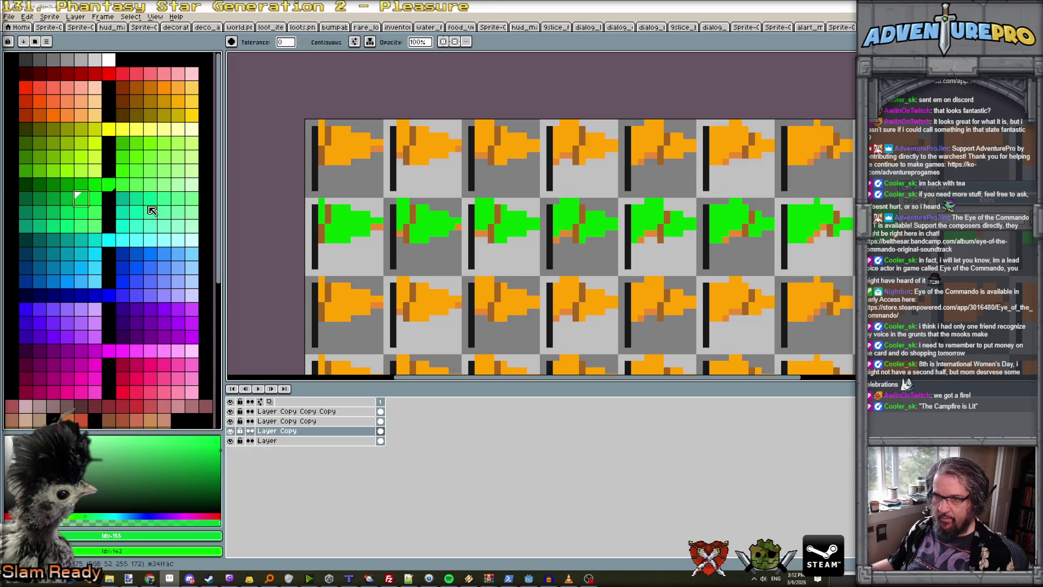
left_click(67, 199)
left_click(399, 234)
left_click(53, 185)
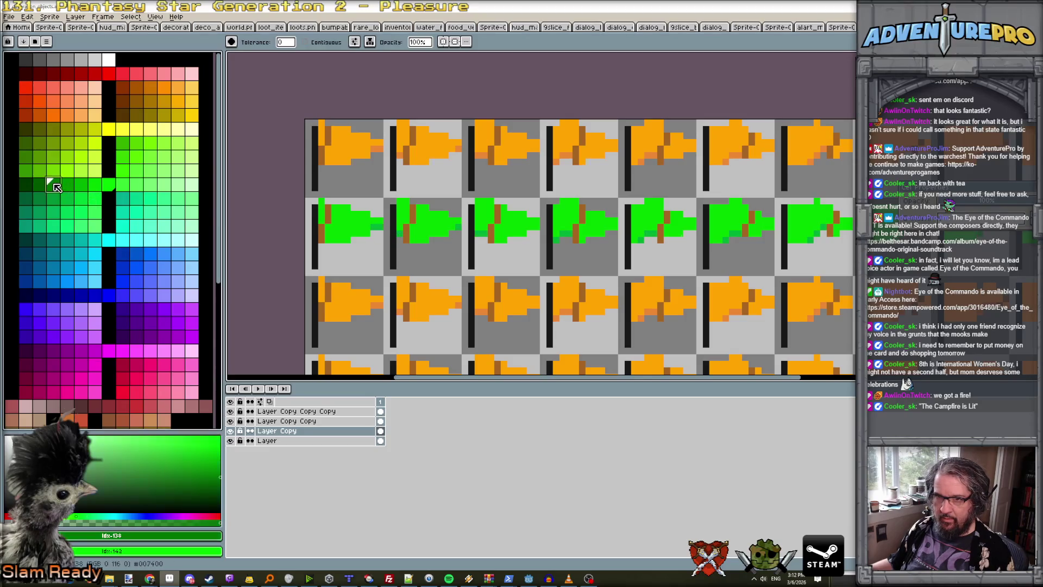
scroll(459, 259, "down", 1)
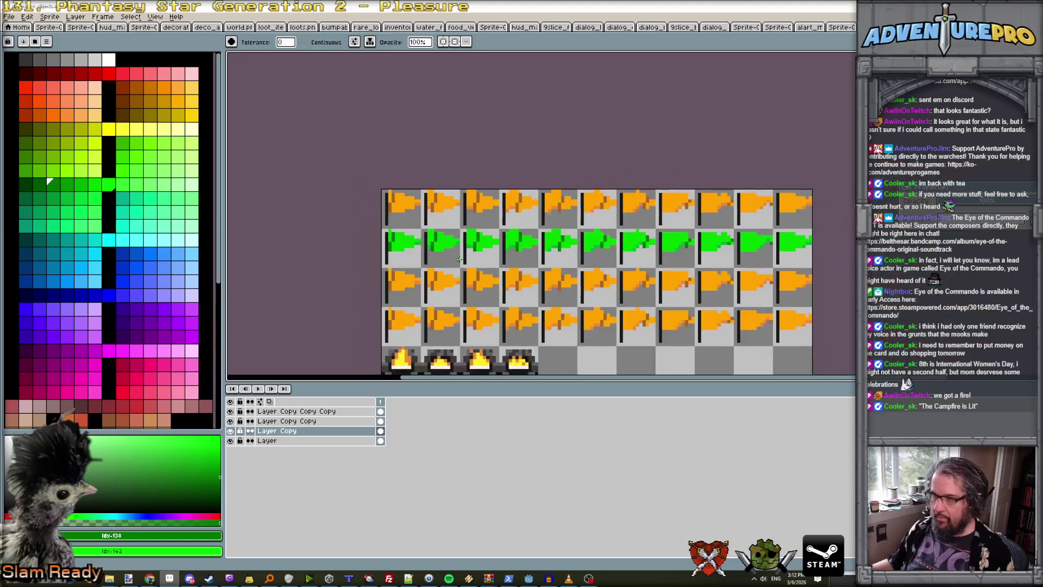
scroll(456, 261, "up", 1)
left_click(326, 421)
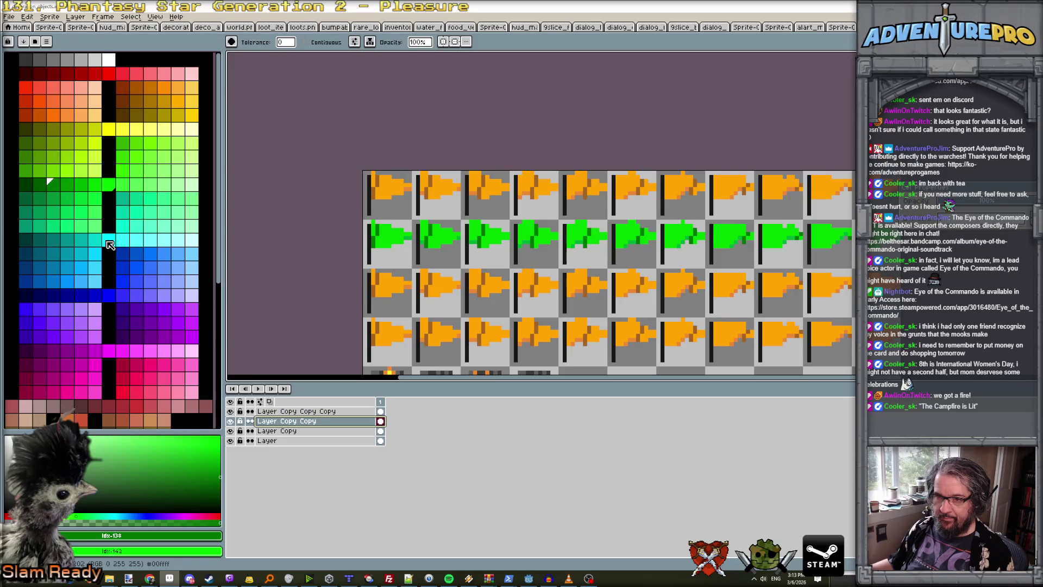
Recolour the third flag row cyan with darker teal shading.
left_click(108, 242)
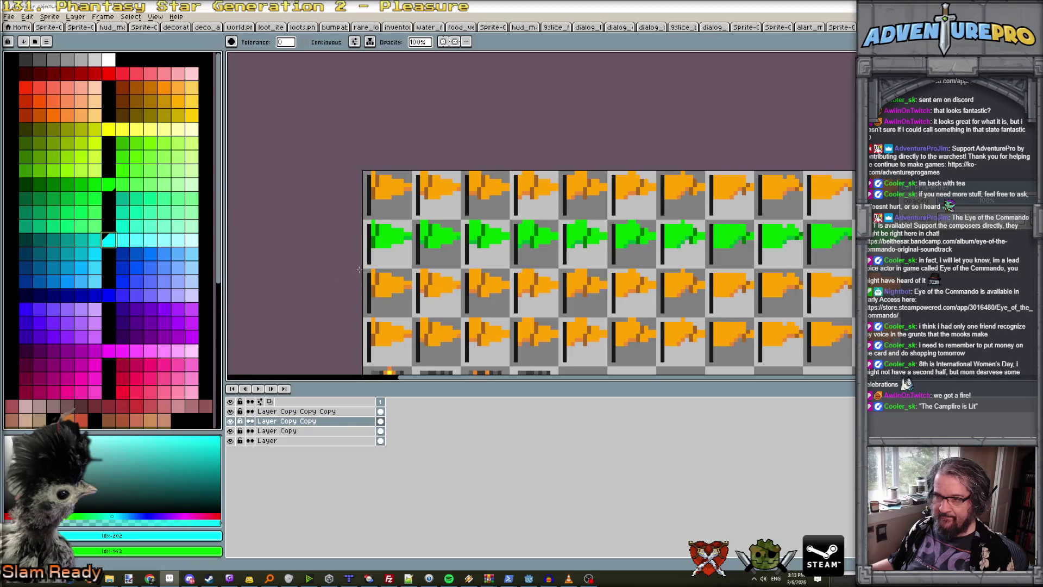
left_click(386, 287)
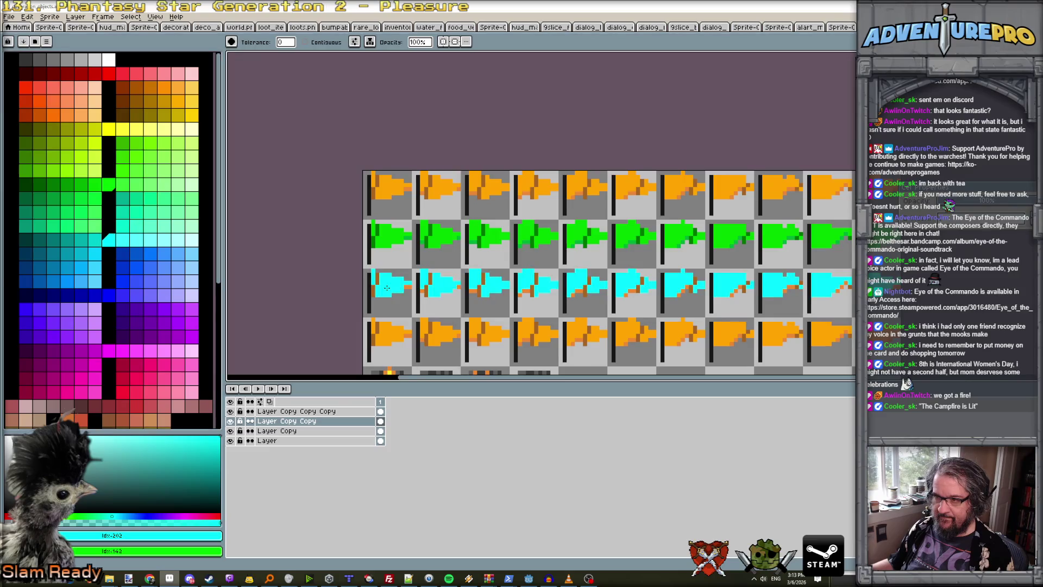
left_click(96, 241)
scroll(446, 296, "up", 2)
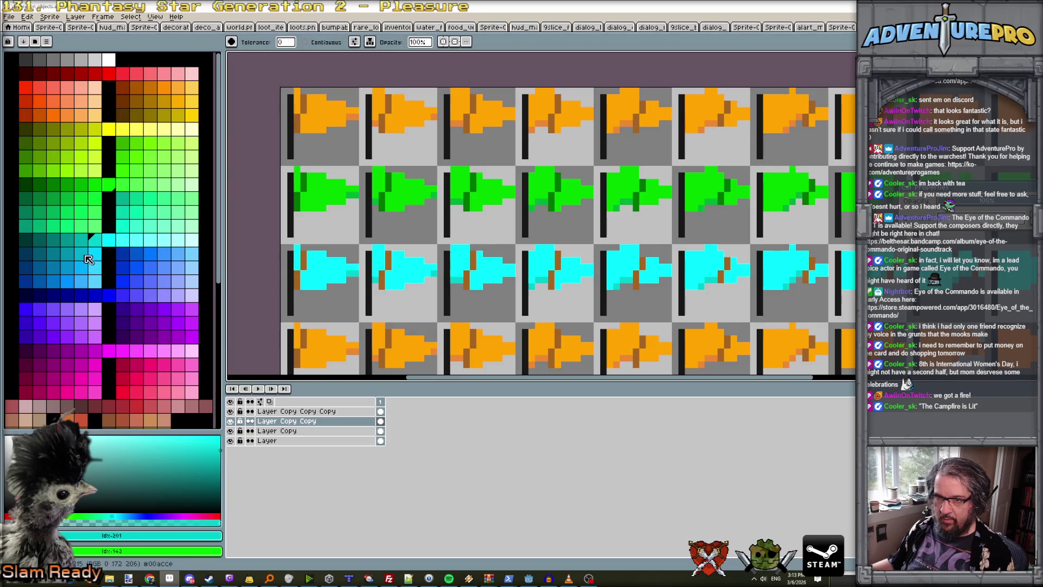
left_click(68, 240)
scroll(367, 300, "down", 3)
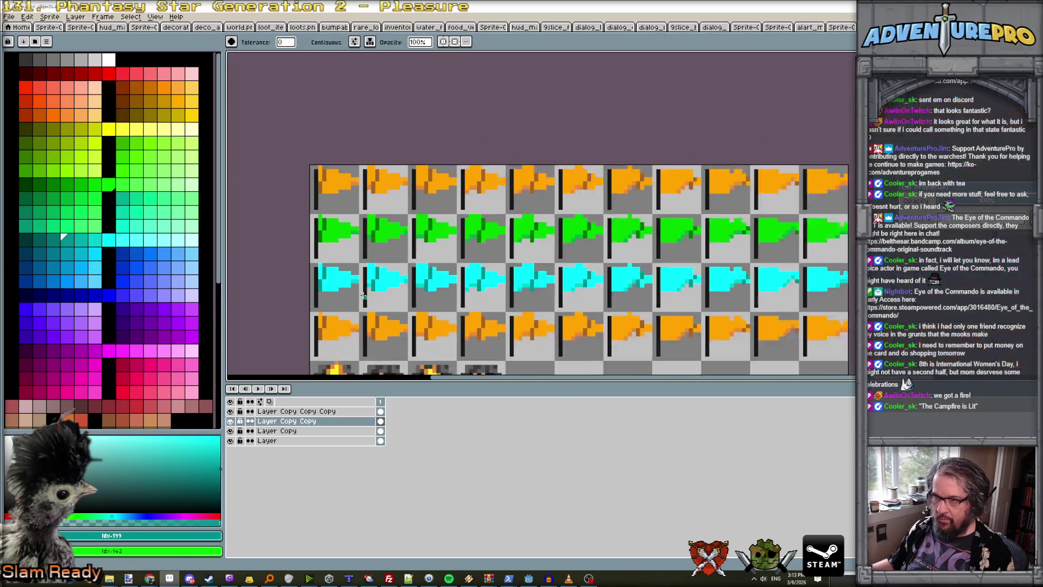
scroll(368, 299, "up", 1)
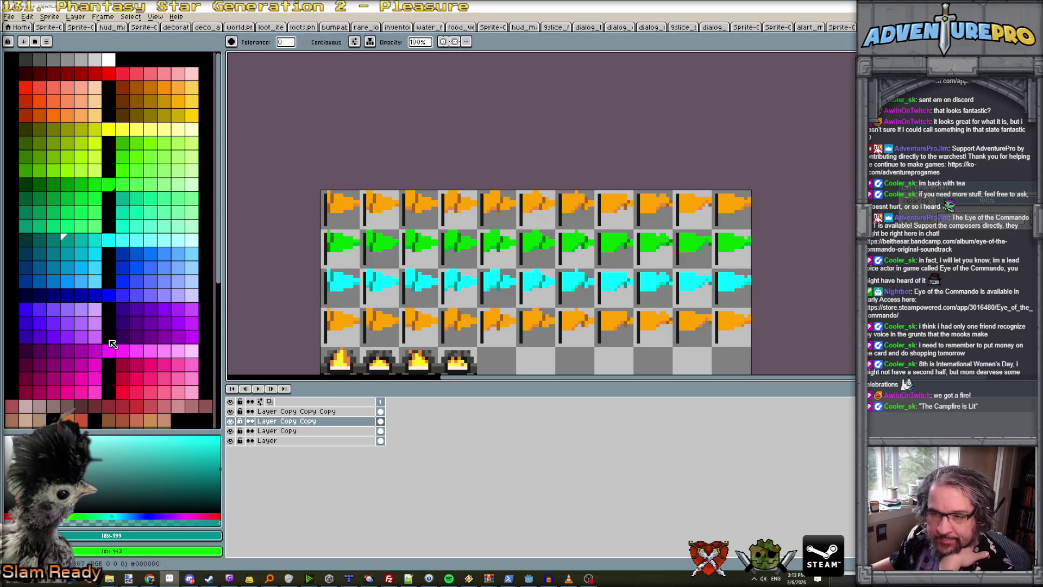
scroll(114, 332, "down", 1)
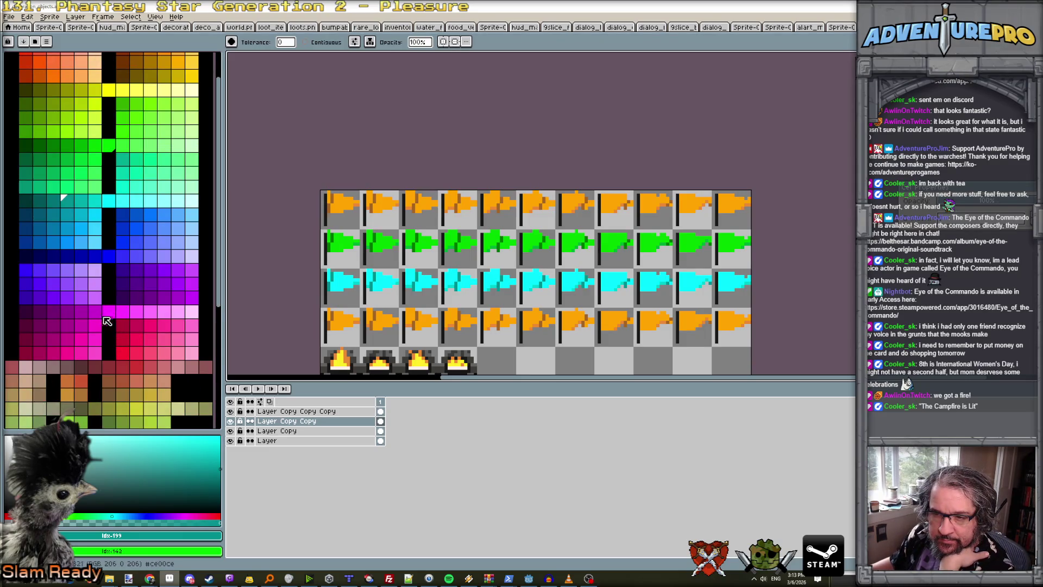
On Layer Copy Copy Copy, recolour the bottom flag row pink with deeper shading.
left_click(122, 325)
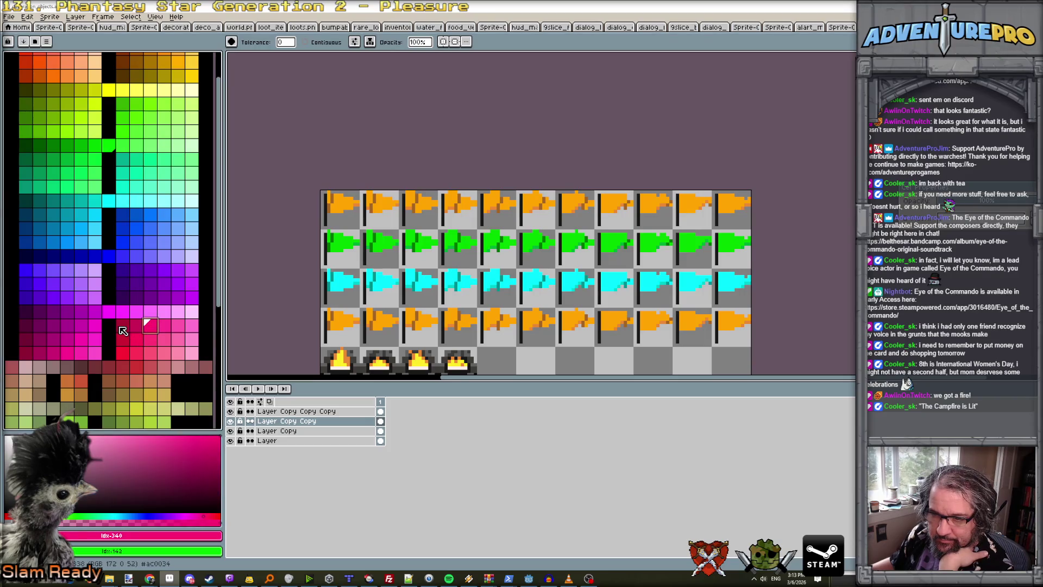
scroll(397, 306, "up", 1)
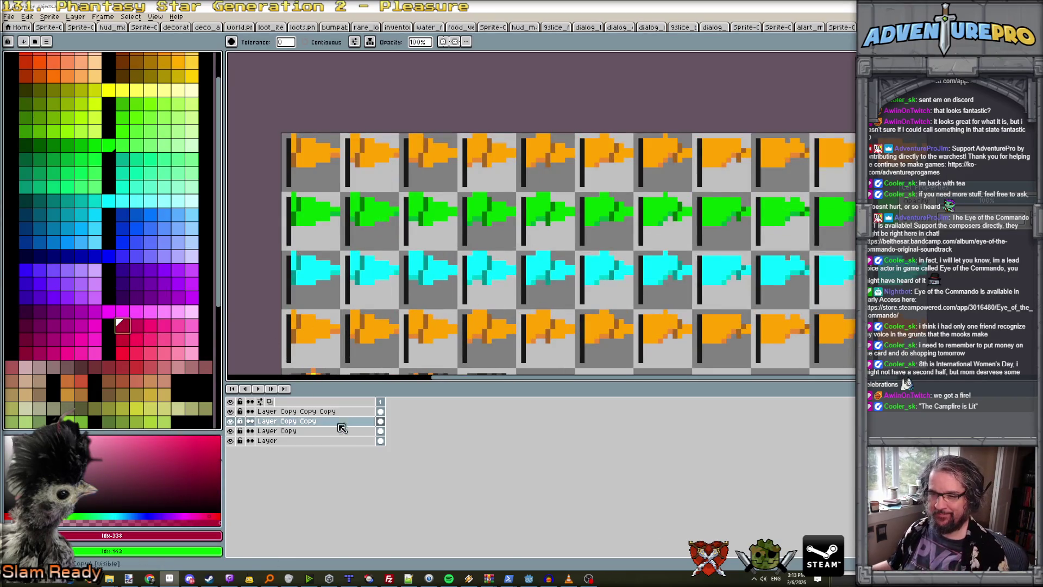
left_click(304, 411)
left_click(313, 330)
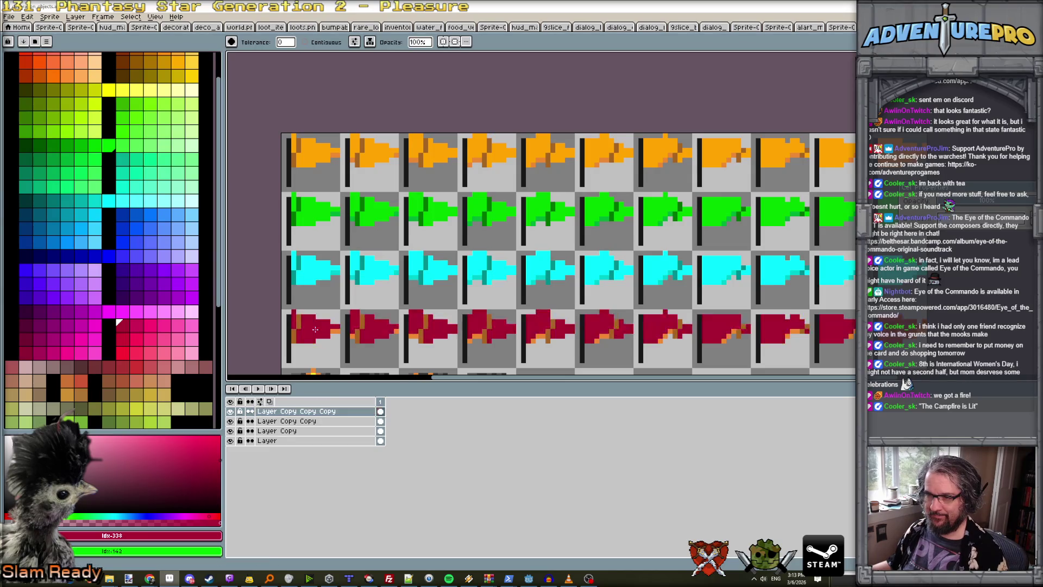
scroll(315, 330, "down", 1)
scroll(317, 330, "up", 1)
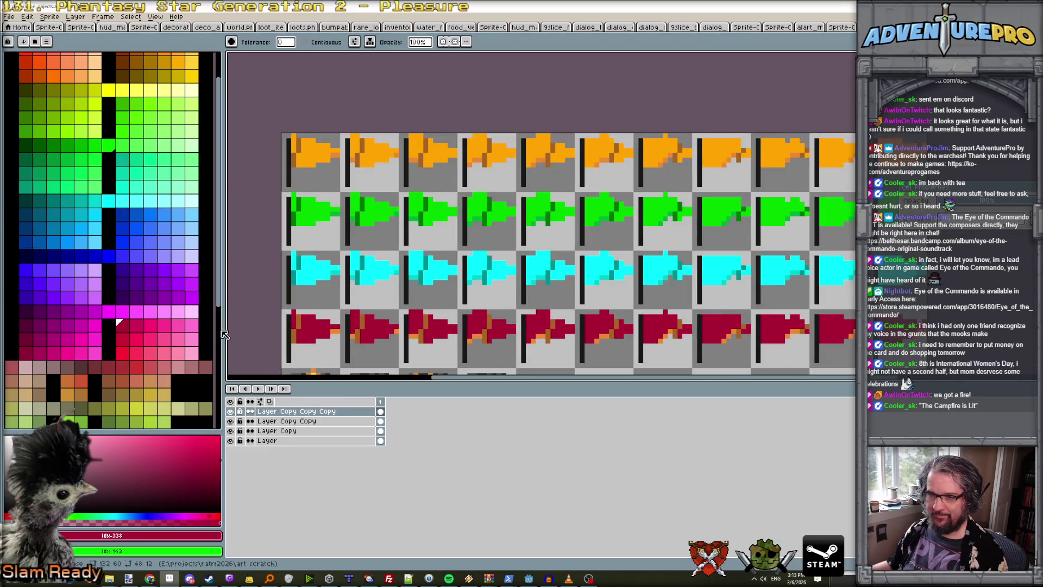
left_click(152, 327)
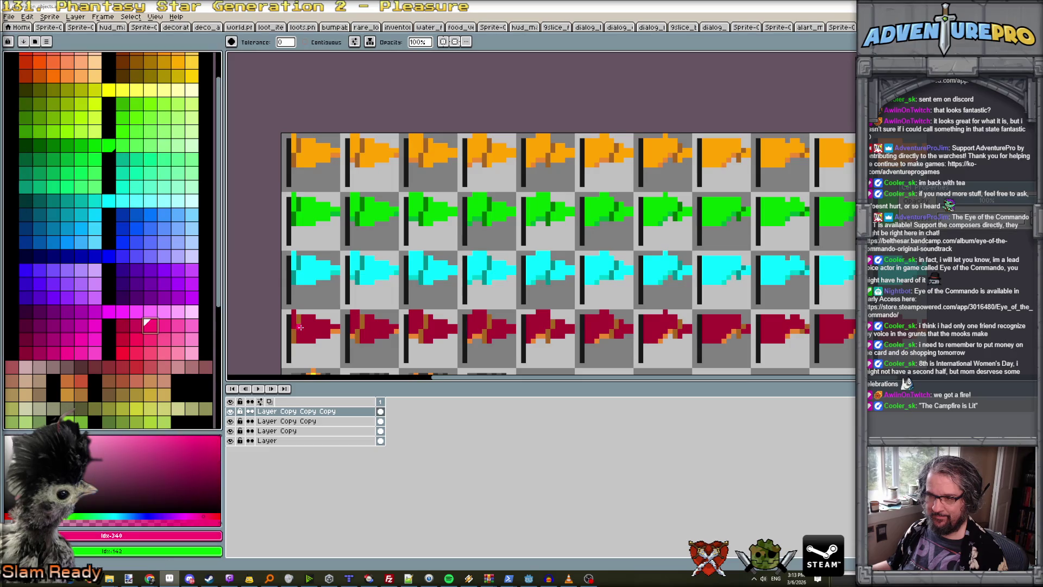
left_click(305, 325)
left_click(122, 325)
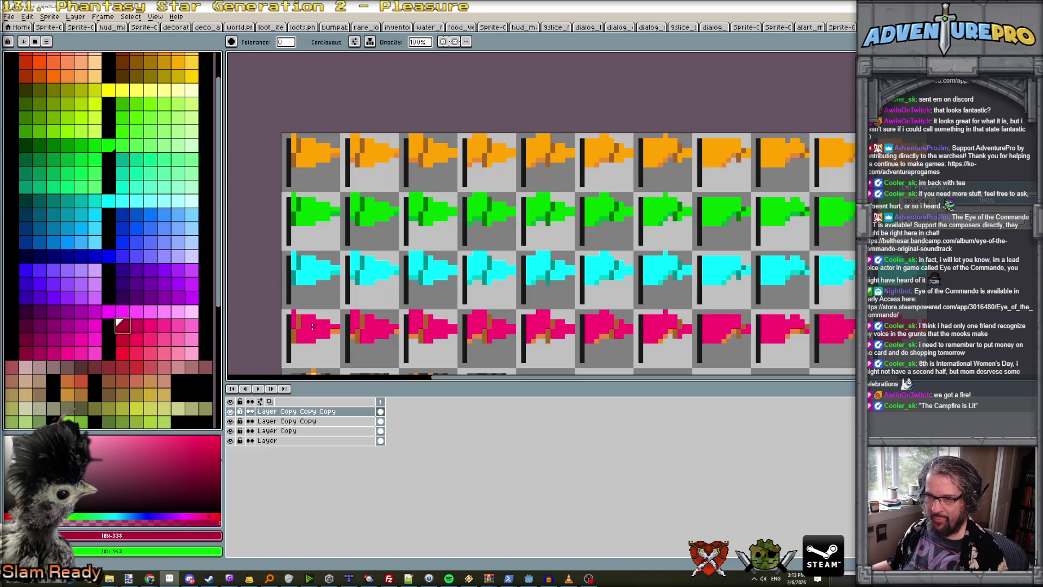
left_click(124, 339)
scroll(333, 331, "down", 2)
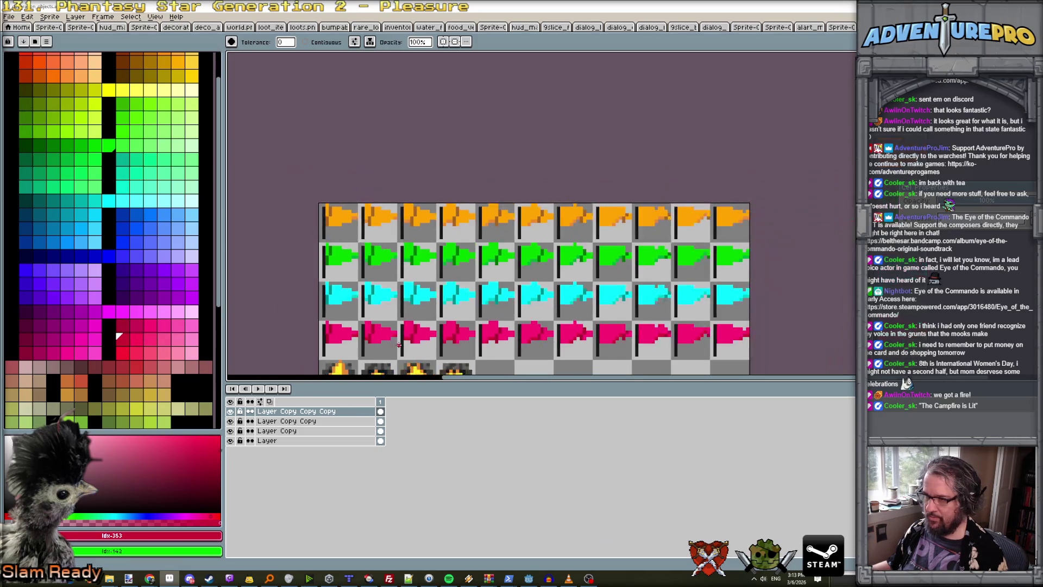
scroll(398, 344, "down", 1)
scroll(399, 344, "up", 2)
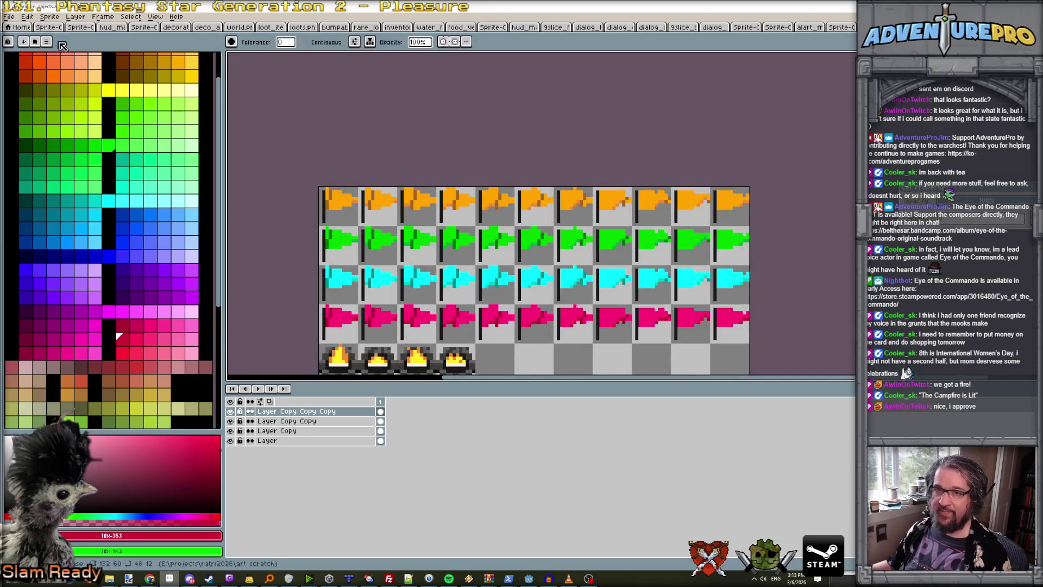
left_click(11, 17)
Save the sheet as PNG over textures/decoration_objects.png, confirming the overwrite, then return to Godot.
left_click(52, 73)
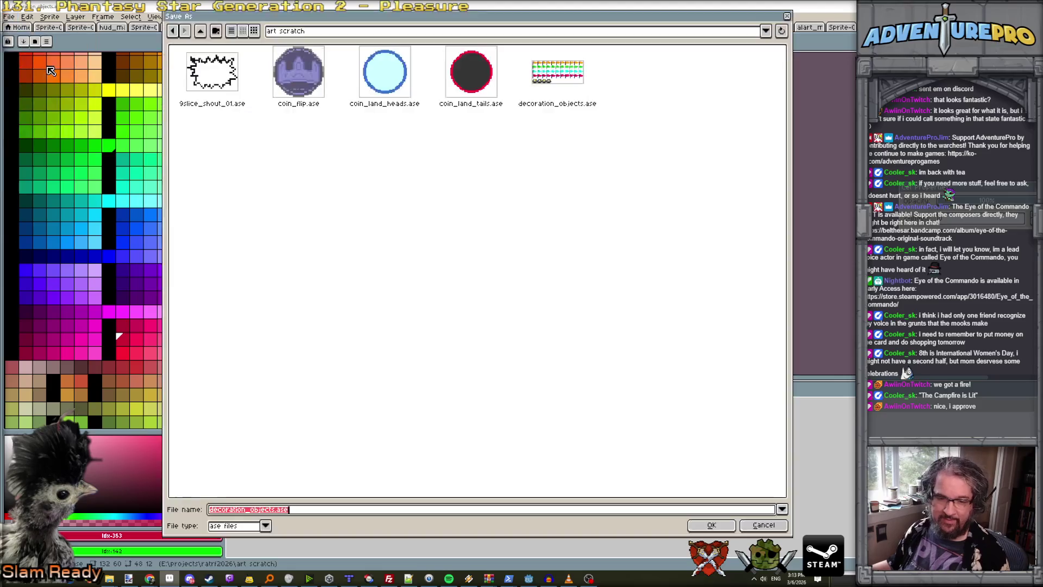
left_click(296, 32)
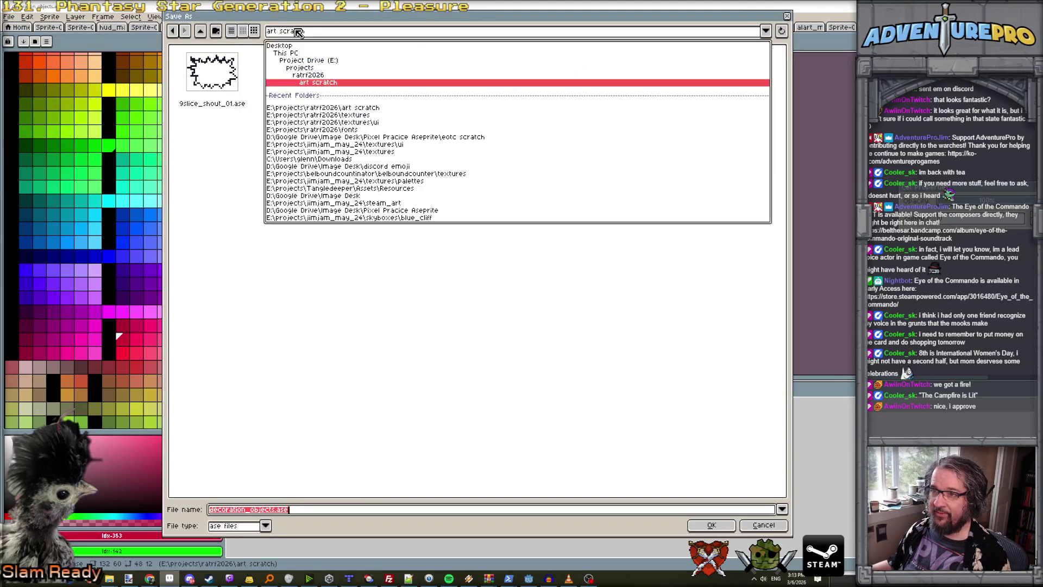
left_click(361, 122)
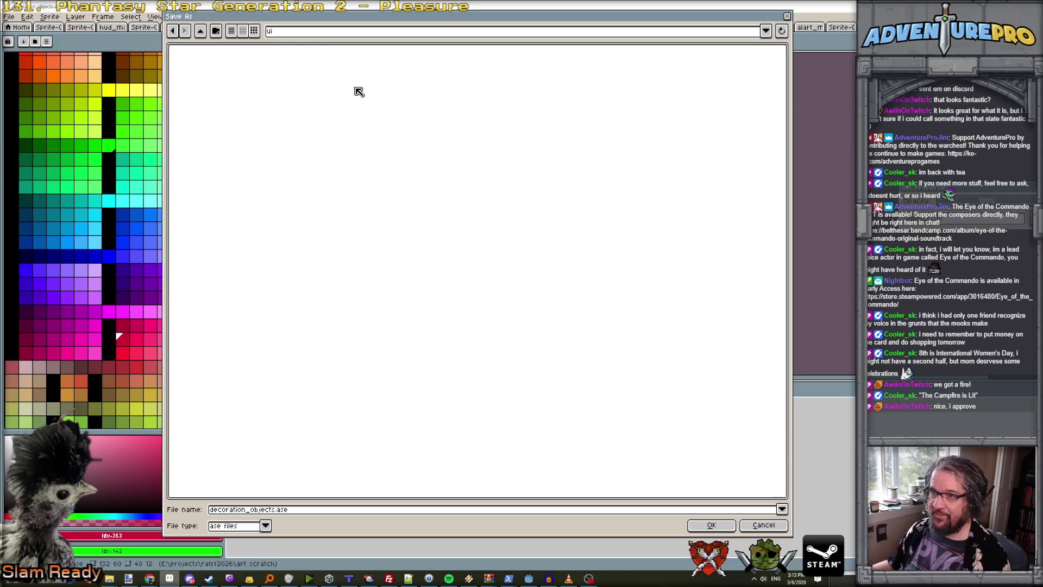
left_click(348, 34)
left_click(361, 122)
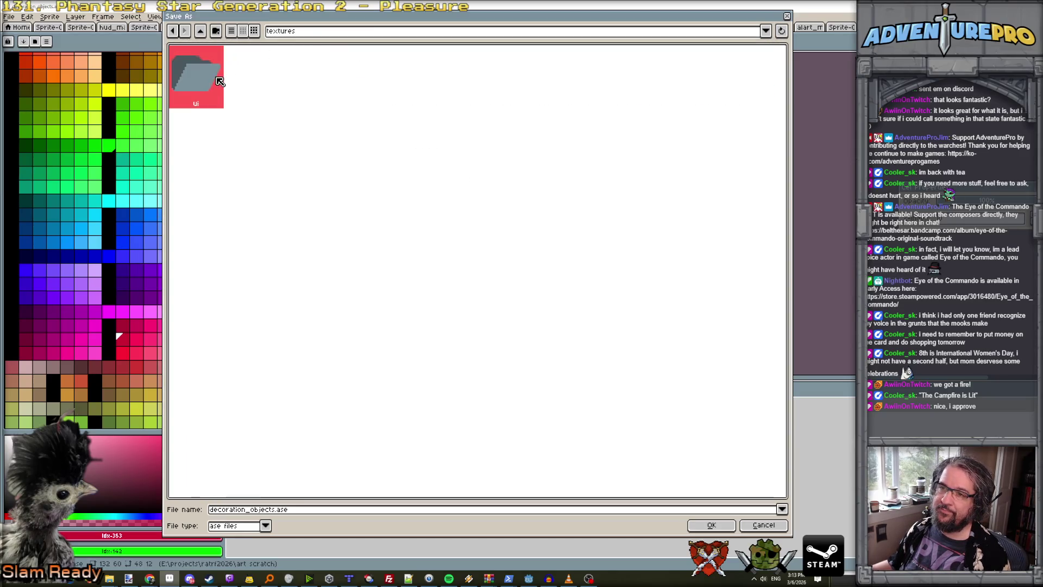
left_click(265, 525)
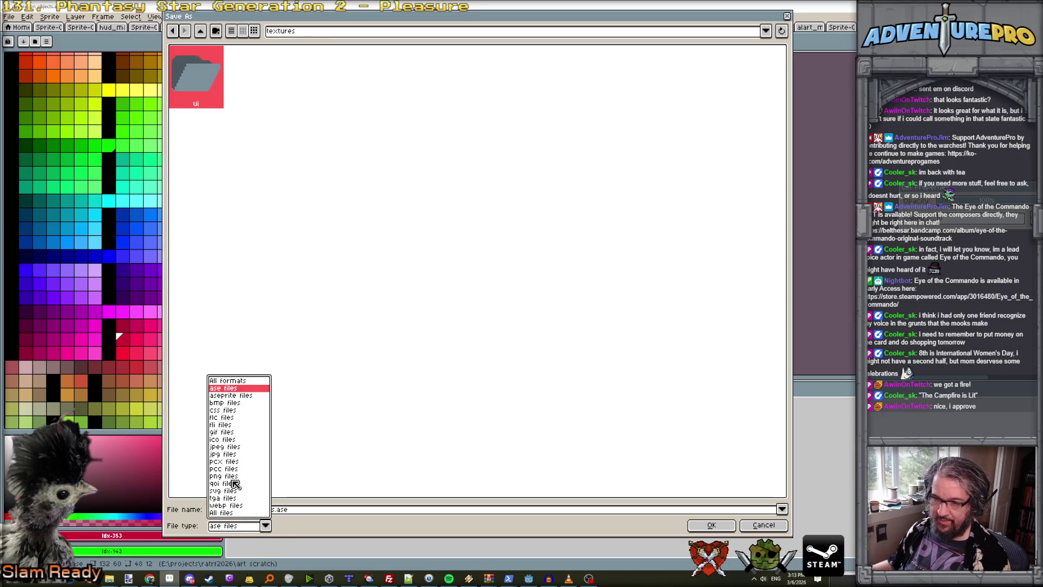
left_click(235, 481)
left_click(716, 76)
left_click(708, 528)
left_click(505, 320)
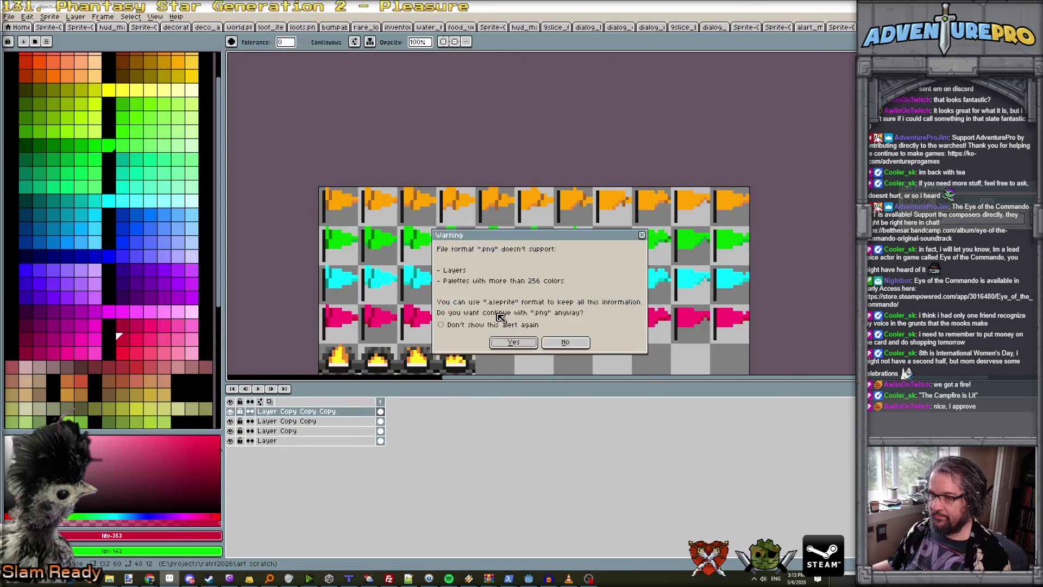
left_click(508, 341)
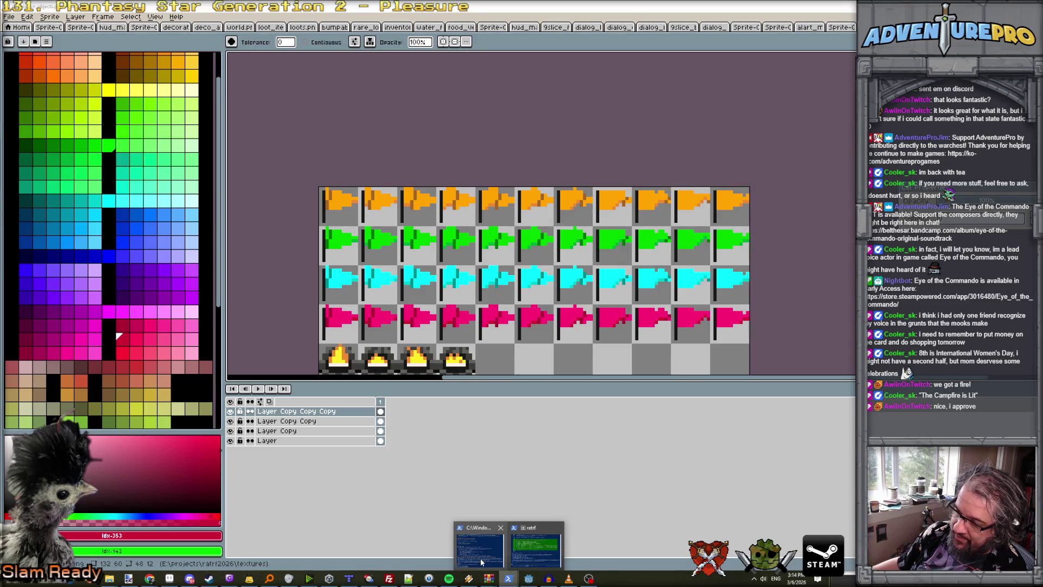
left_click(529, 579)
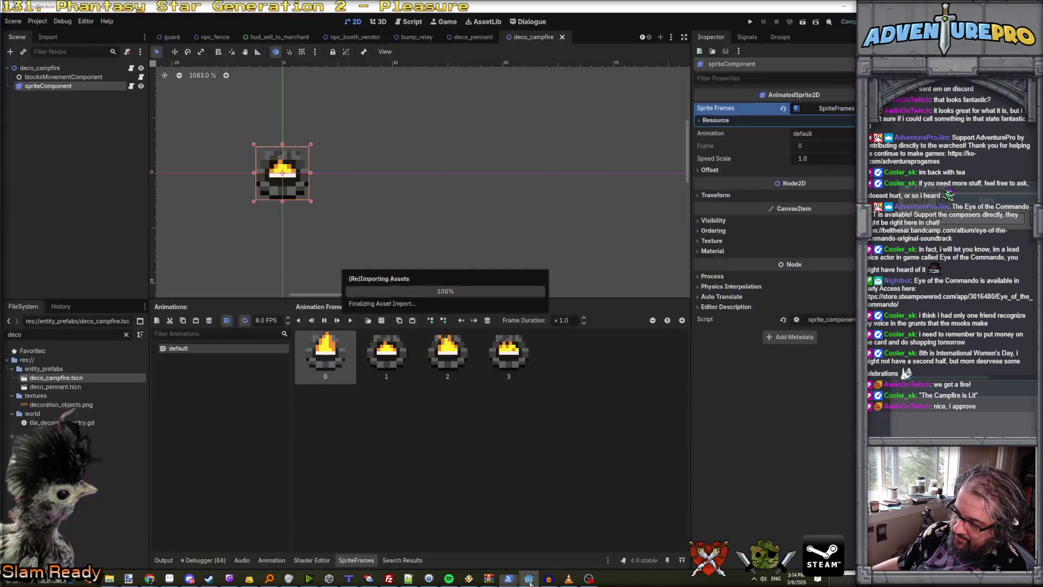
Rename the deco_pennant.tscn scene file to deco_pennant_north.tscn.
left_click(61, 389)
double_click(63, 389)
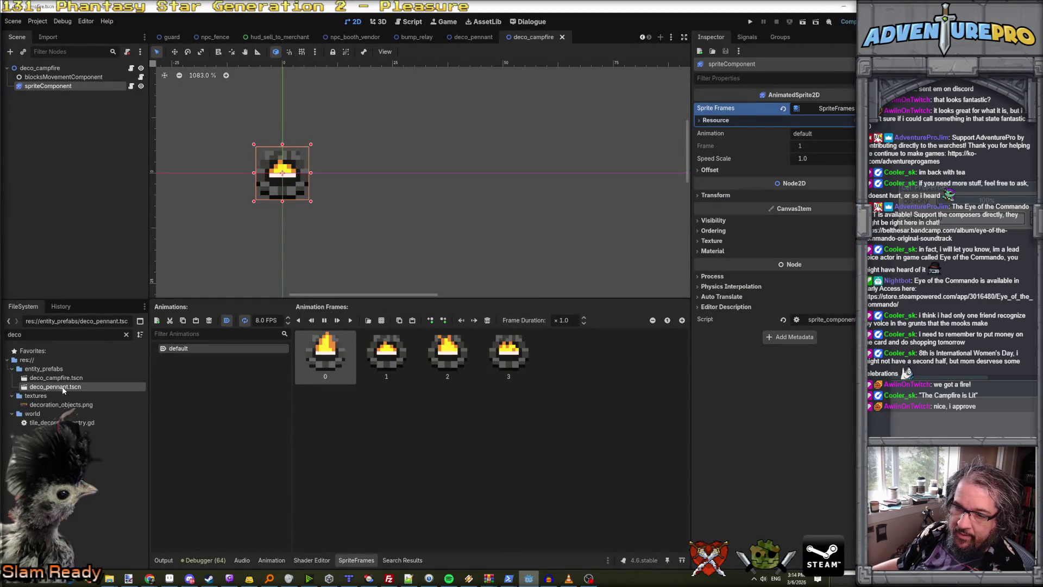
right_click(62, 389)
left_click(103, 498)
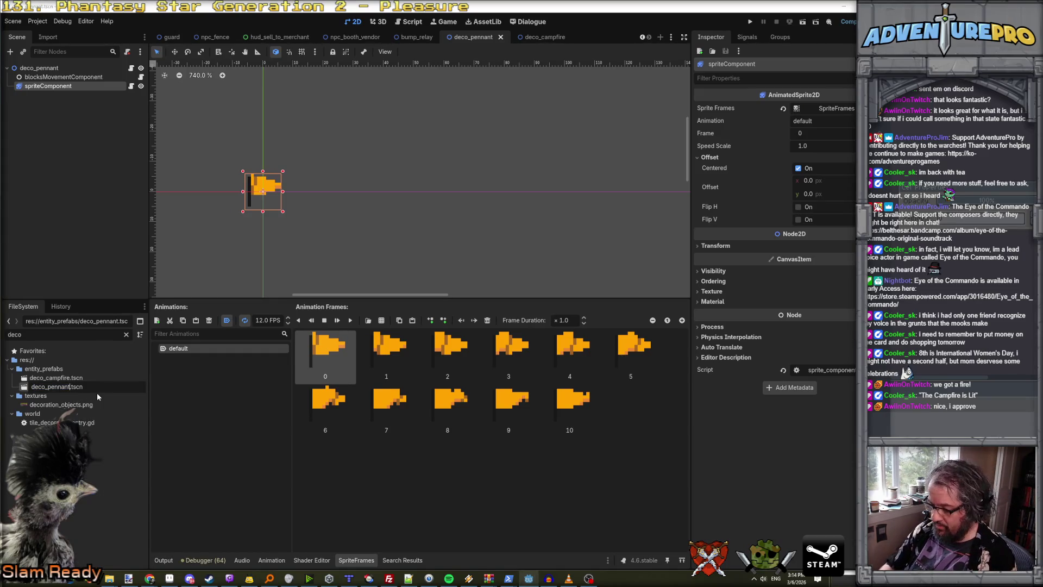
type("_north")
key("Return")
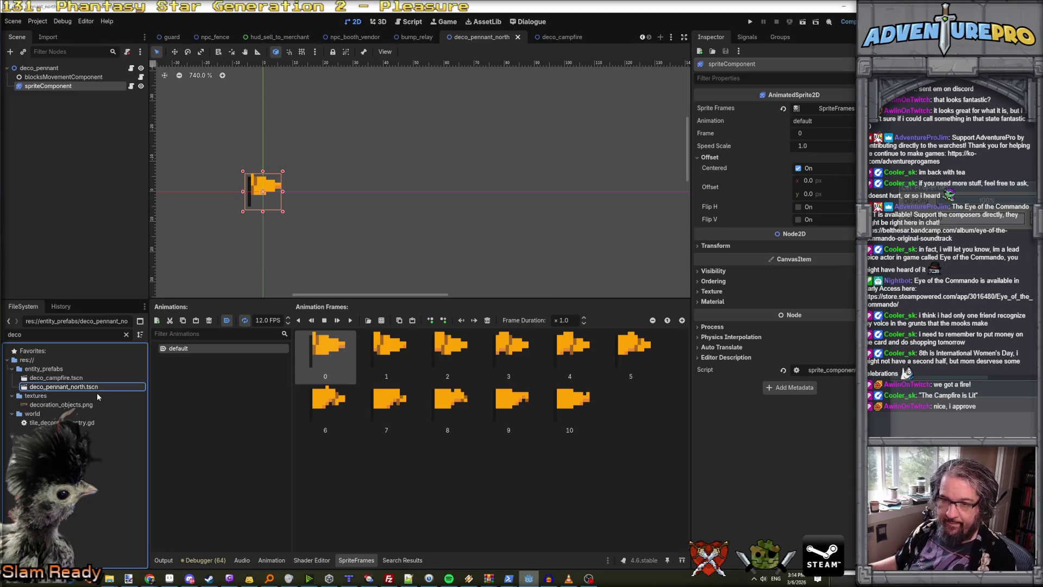
Rename the root node deco_pennant_north and begin asking Claude Code for an east version.
left_click(59, 67)
right_click(61, 67)
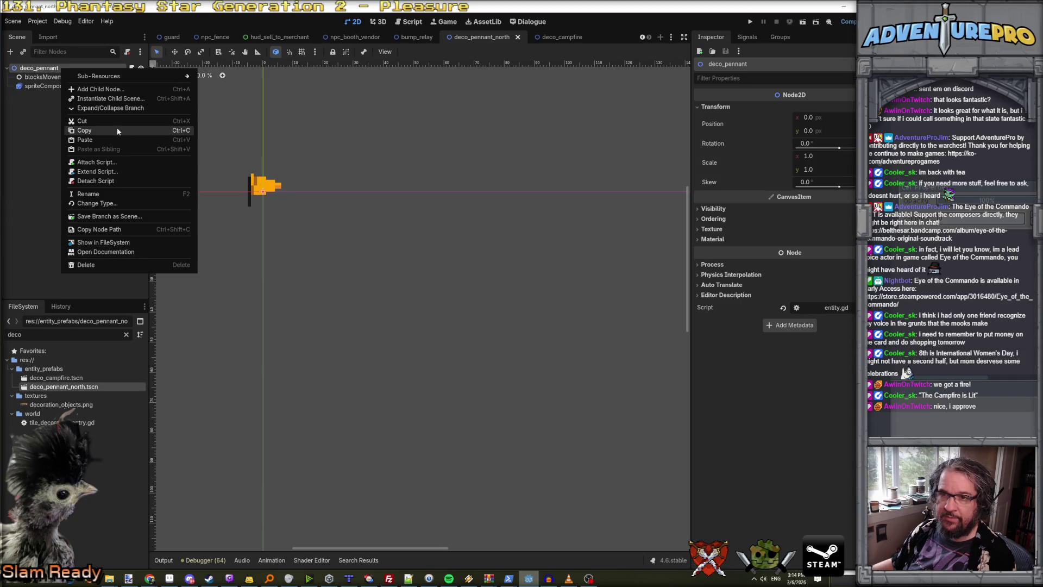
left_click(62, 65)
left_click(65, 68)
left_click(89, 67)
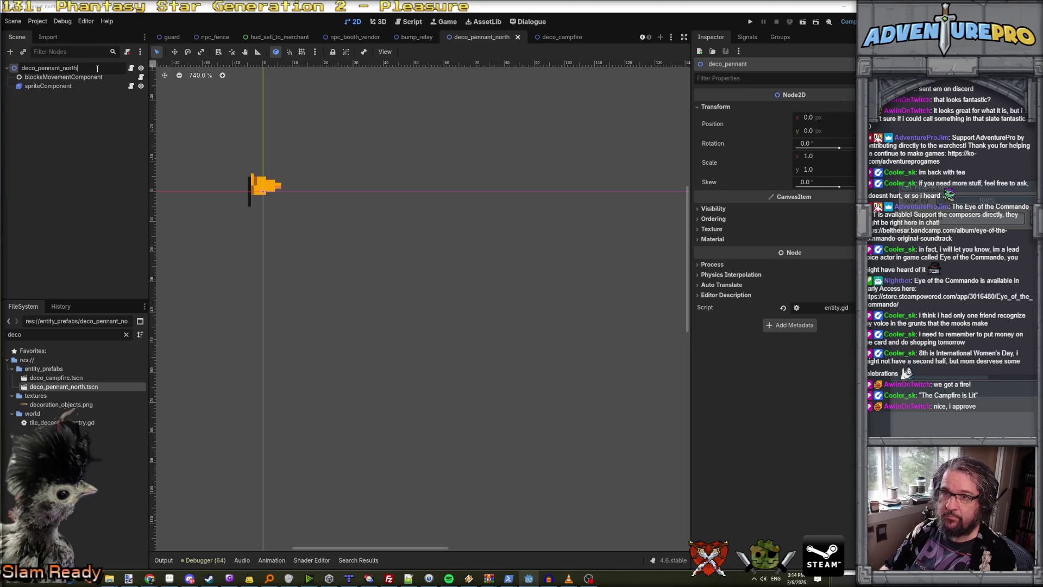
key("Return")
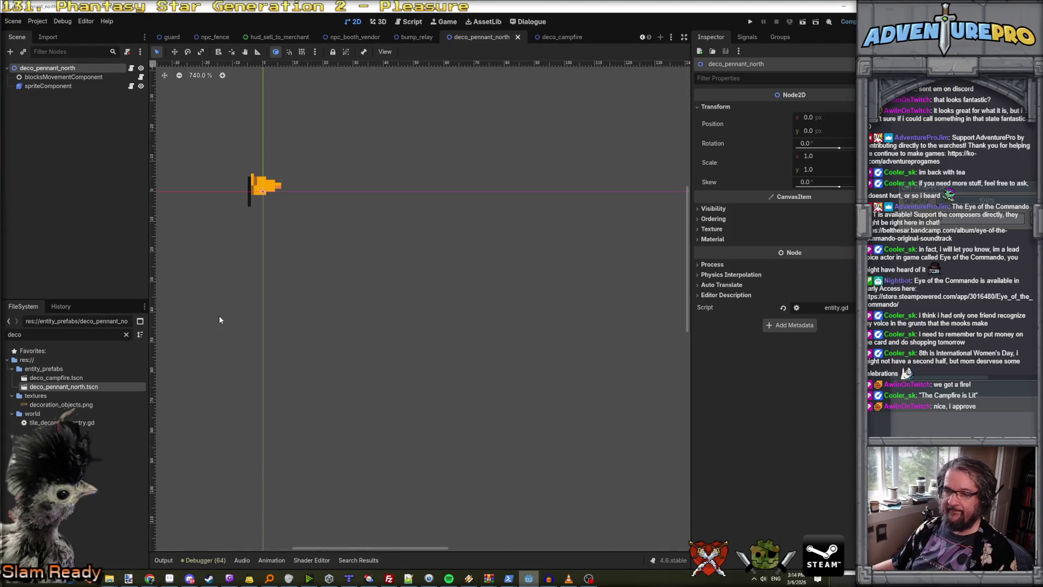
mouse_move(508, 578)
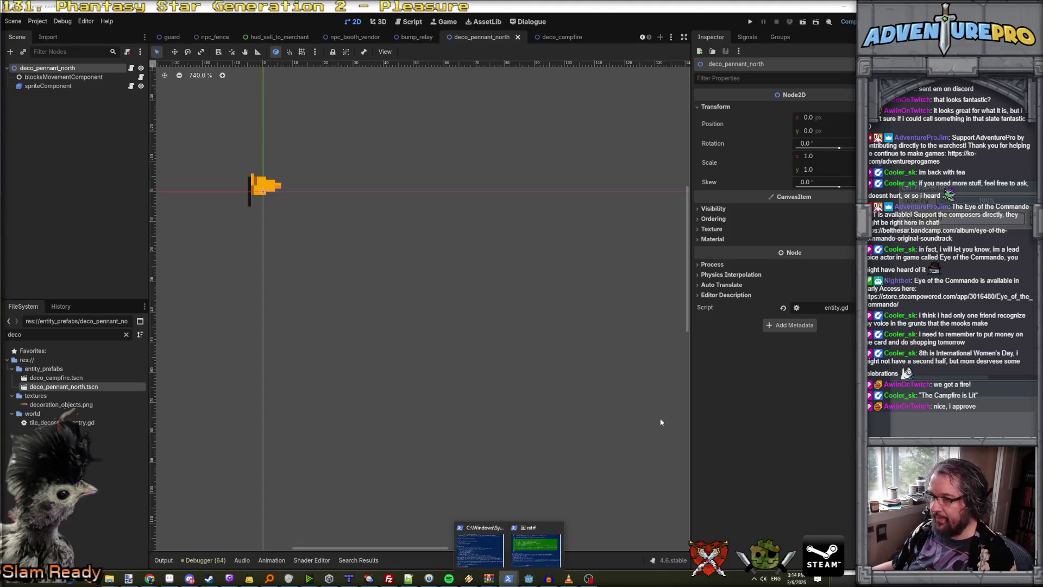
left_click(535, 552)
type("I")
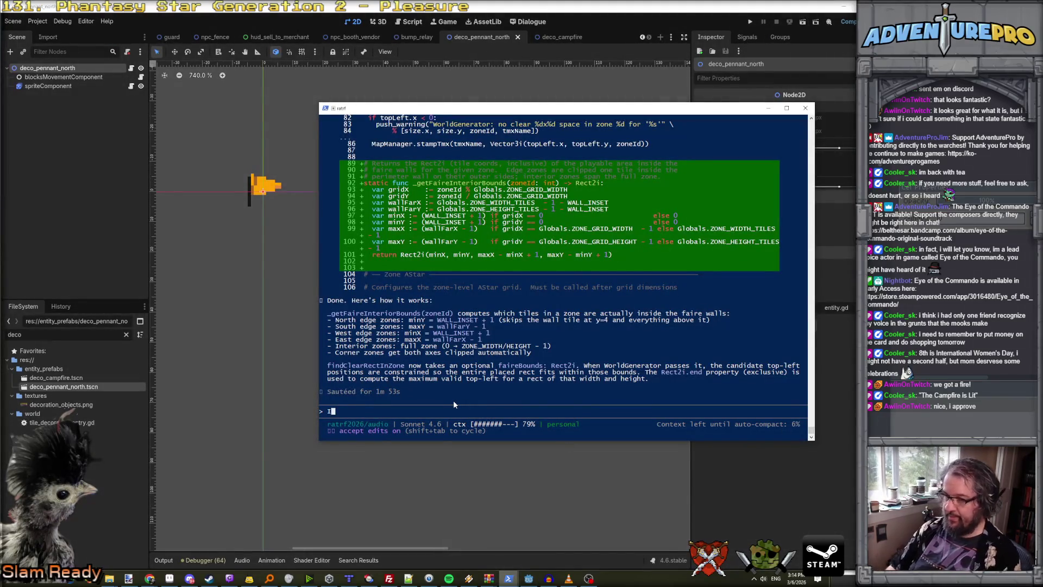
type("'ve renamed ")
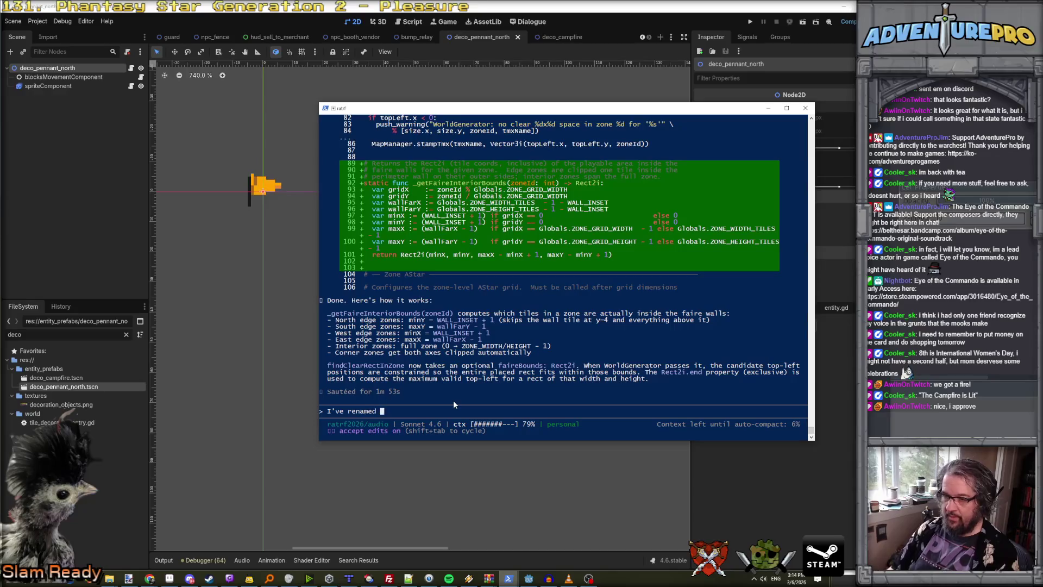
type("deco_pe")
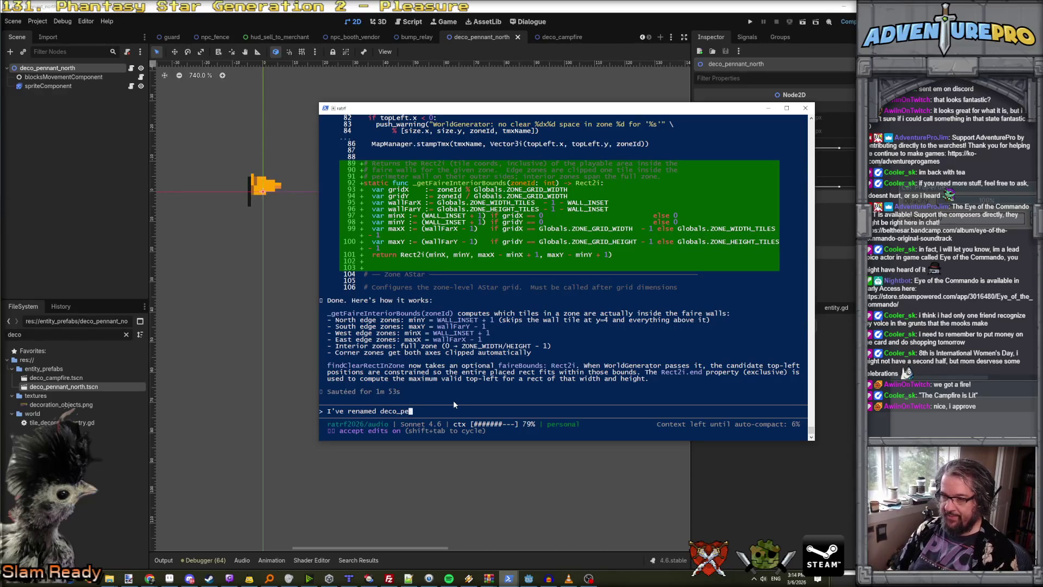
type("nnant to deco_pennant_north. Can you create an east, south, and west version, ea")
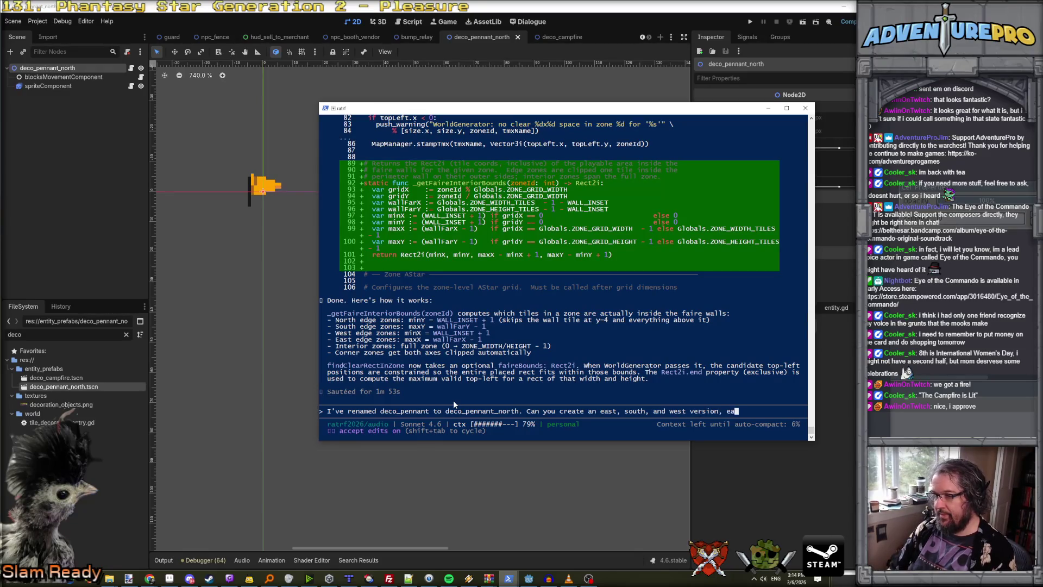
Send the request for east, south and west pennants from texture rows 2–4, then switch to Tiled.
key("BackSpace")
key("BackSpace")
key("BackSpace")
type("sing the 2")
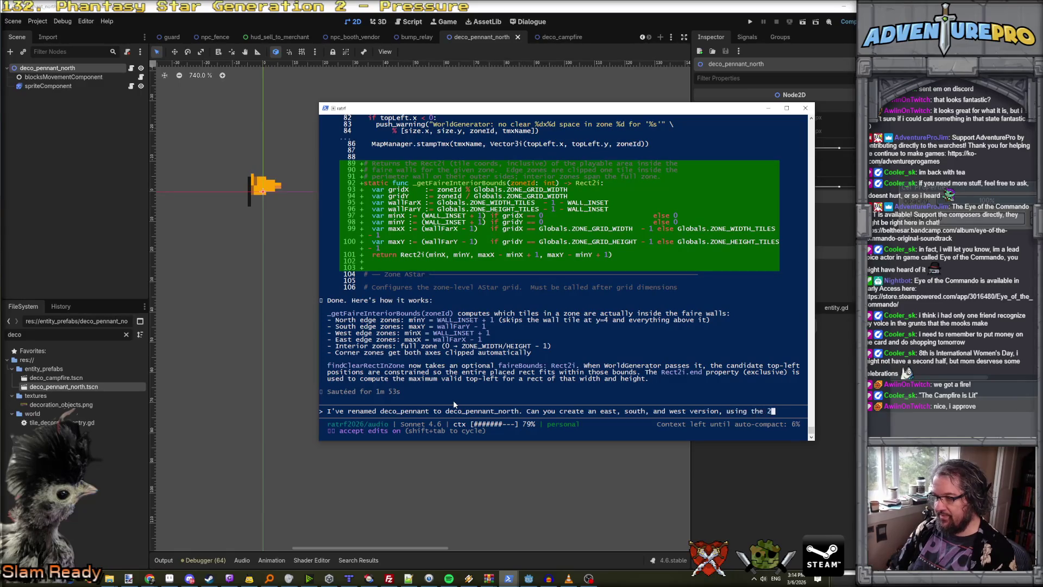
type("rd and 5")
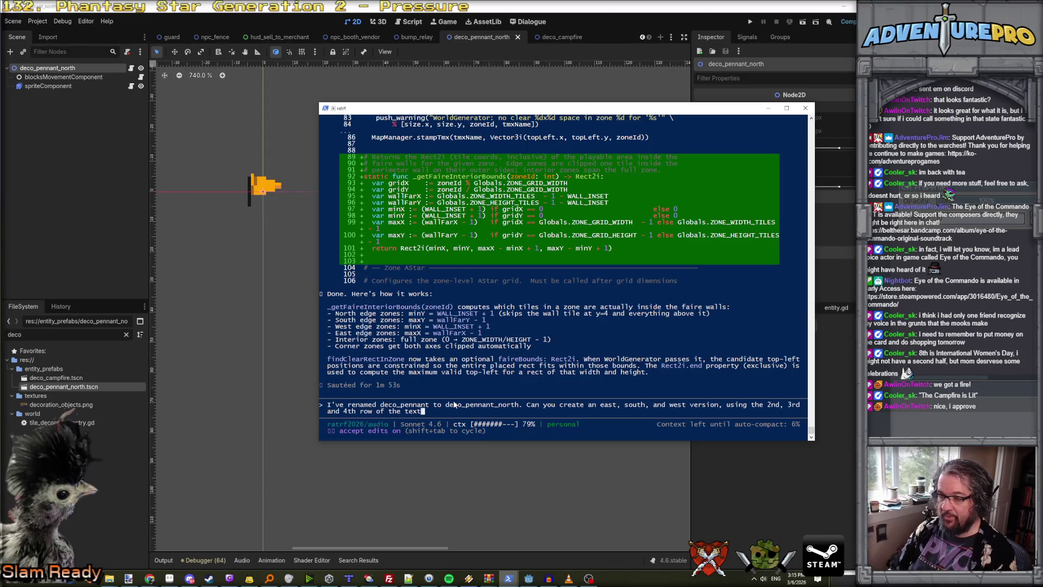
type("or animati")
type("on?")
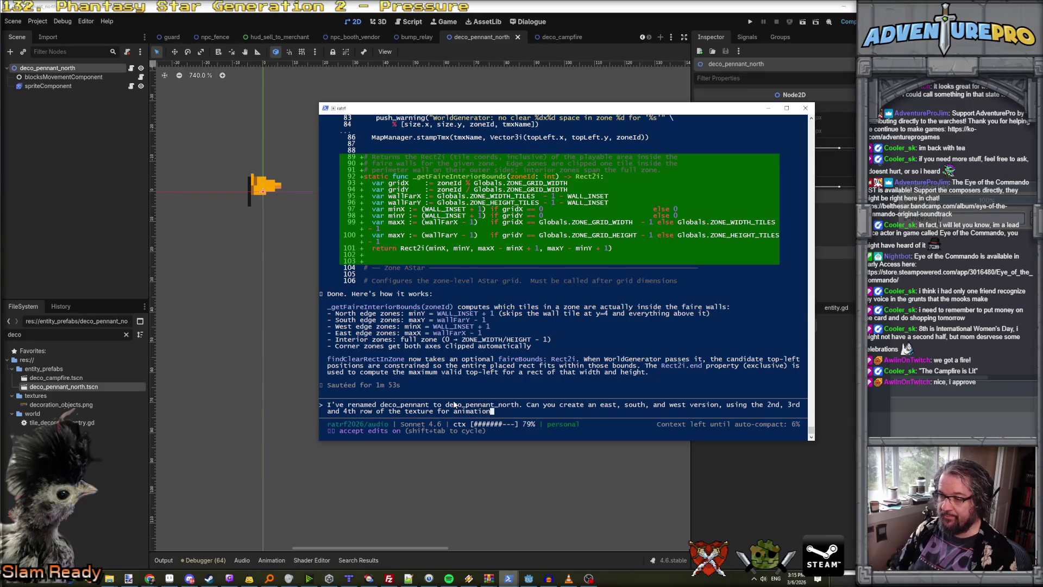
key("Return")
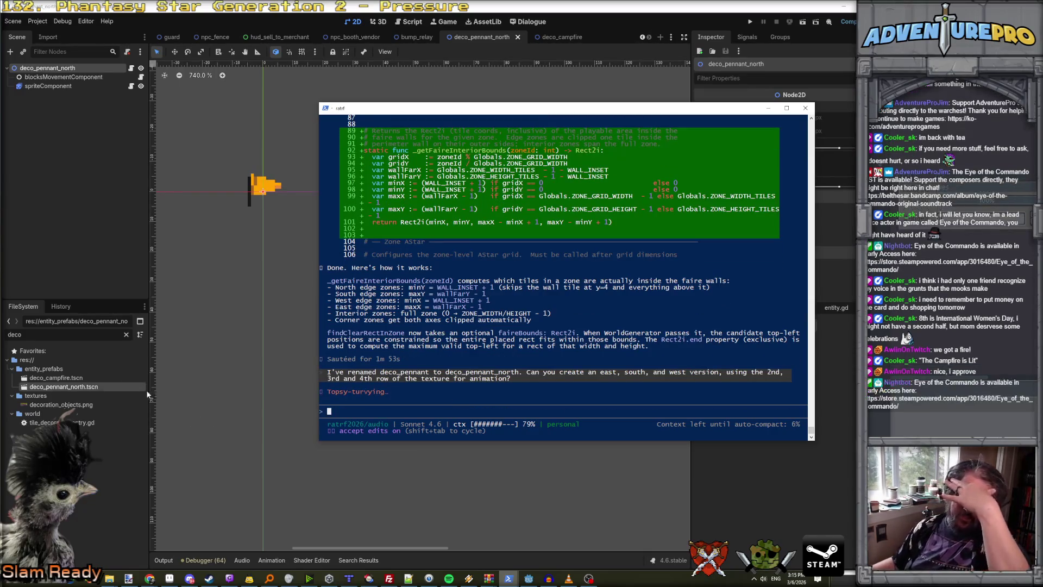
mouse_move(429, 578)
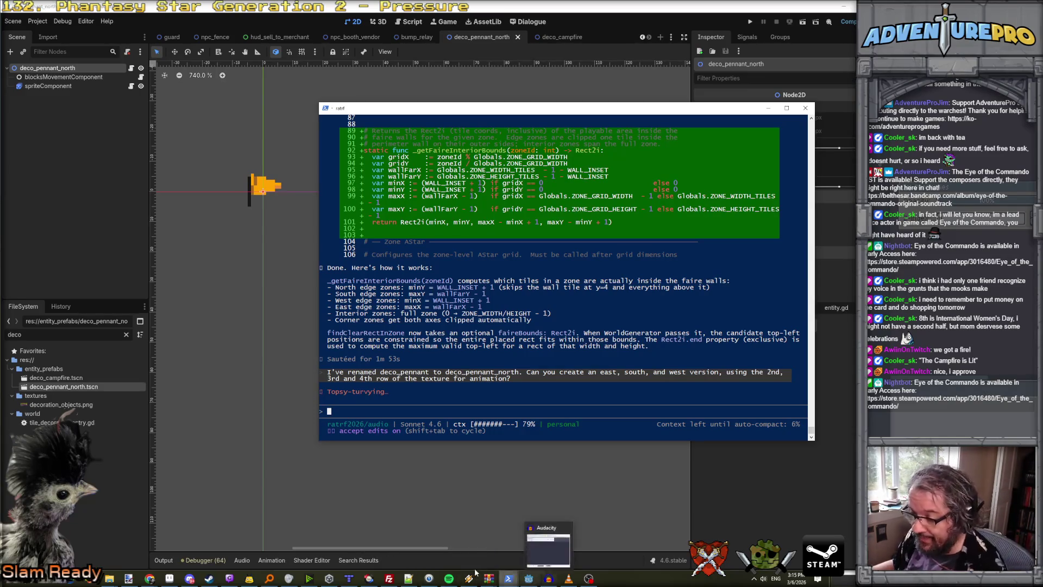
left_click(350, 579)
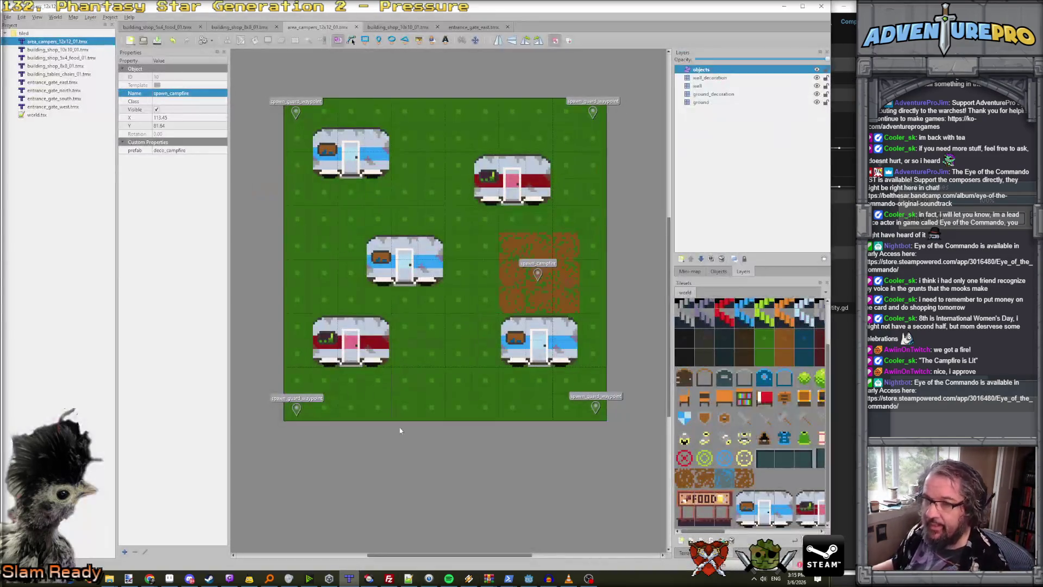
Set both north gate pennant spawns' prefab to deco_pennant_north and save the map.
double_click(64, 91)
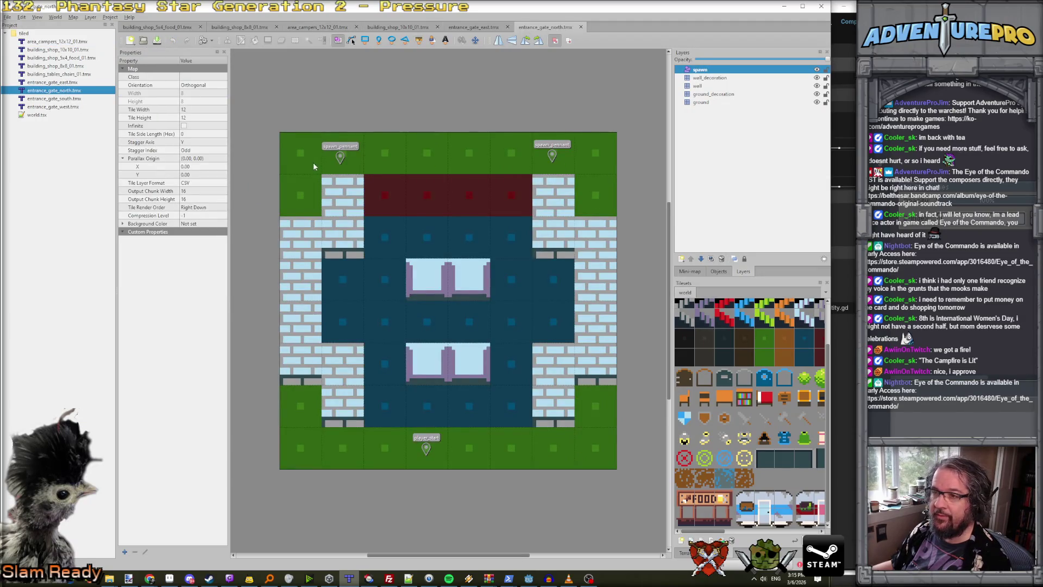
left_click(342, 157)
double_click(200, 150)
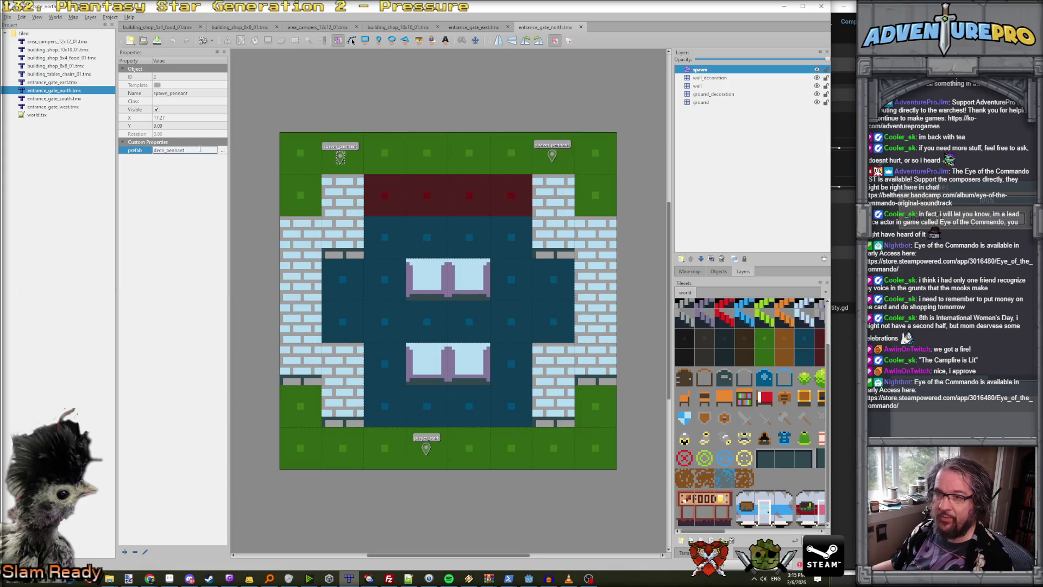
type("_north")
key("Return")
left_click(552, 158)
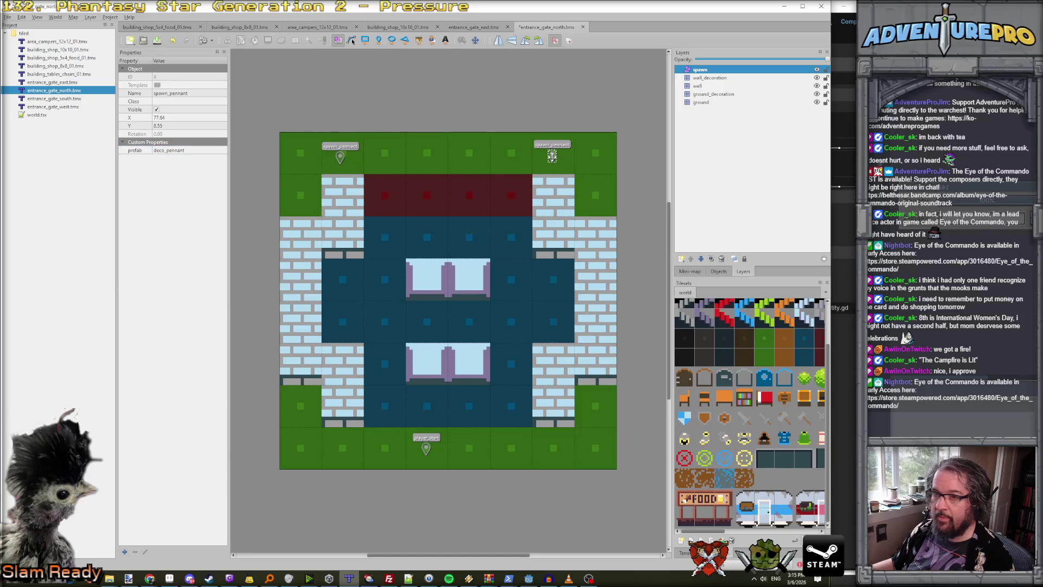
double_click(201, 149)
type("deco_pennant_north")
key("Return")
left_click(339, 158)
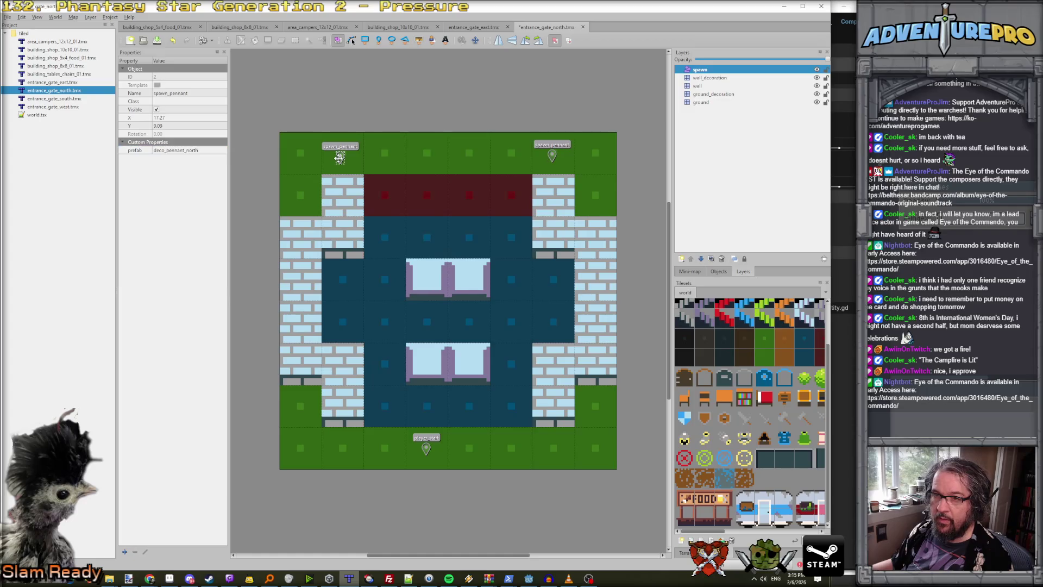
left_click(551, 155)
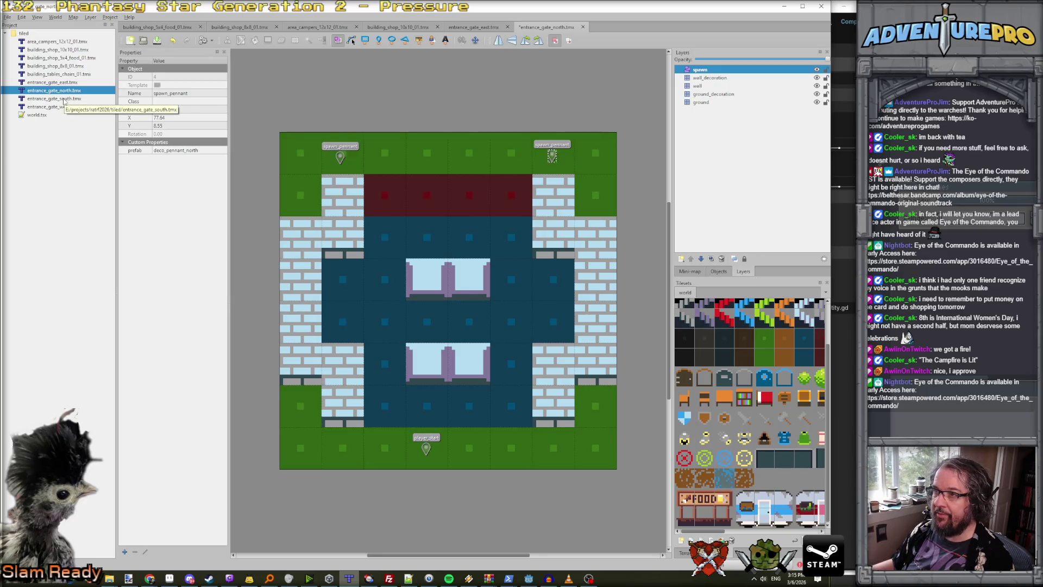
key("ctrl+s")
On the south gate map, set both pennant spawns' prefab to deco_pennant_south and save.
double_click(64, 99)
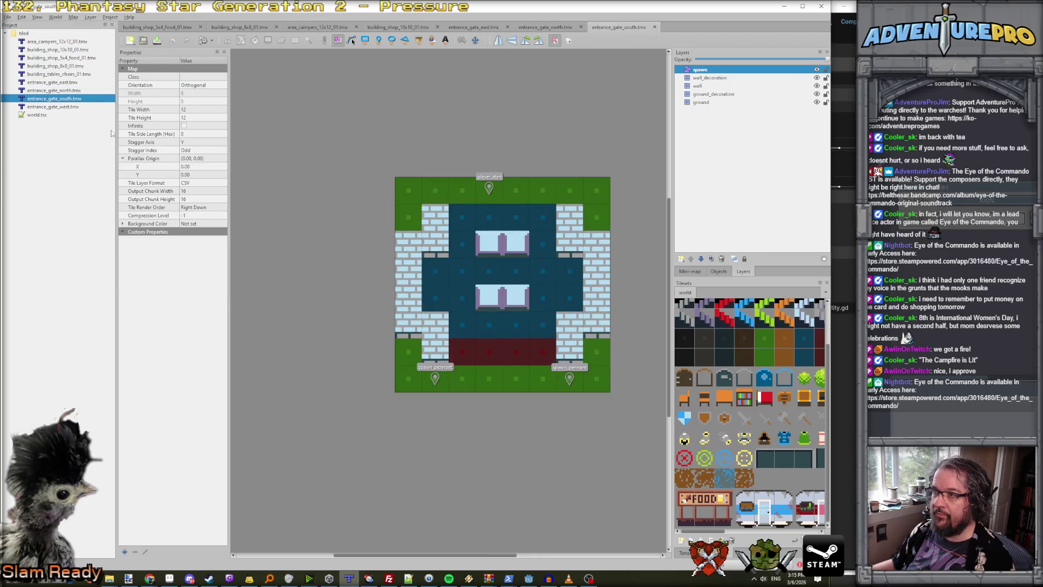
left_click(435, 378)
double_click(193, 150)
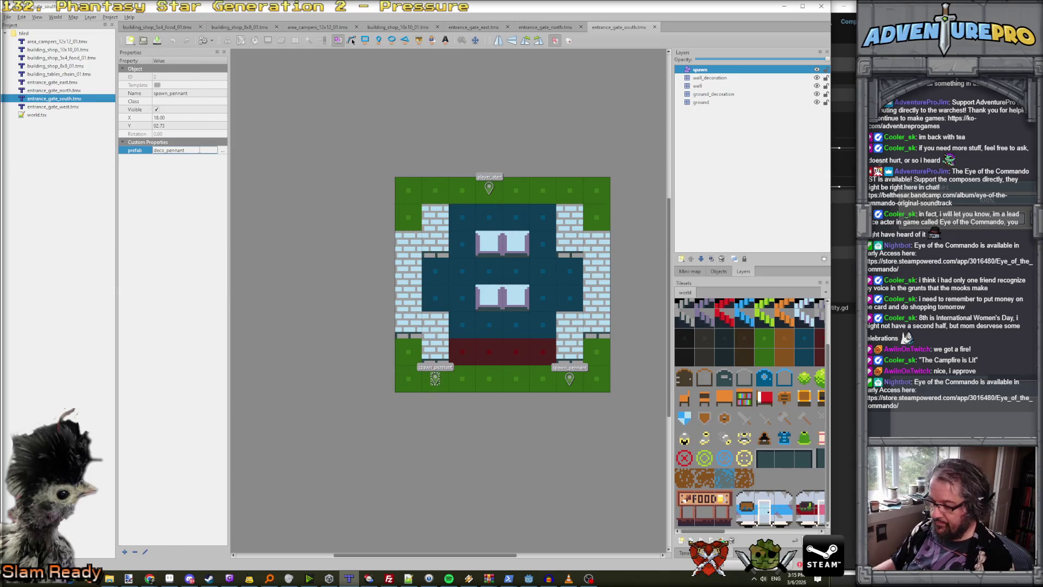
type("_south")
key("Return")
left_click(569, 379)
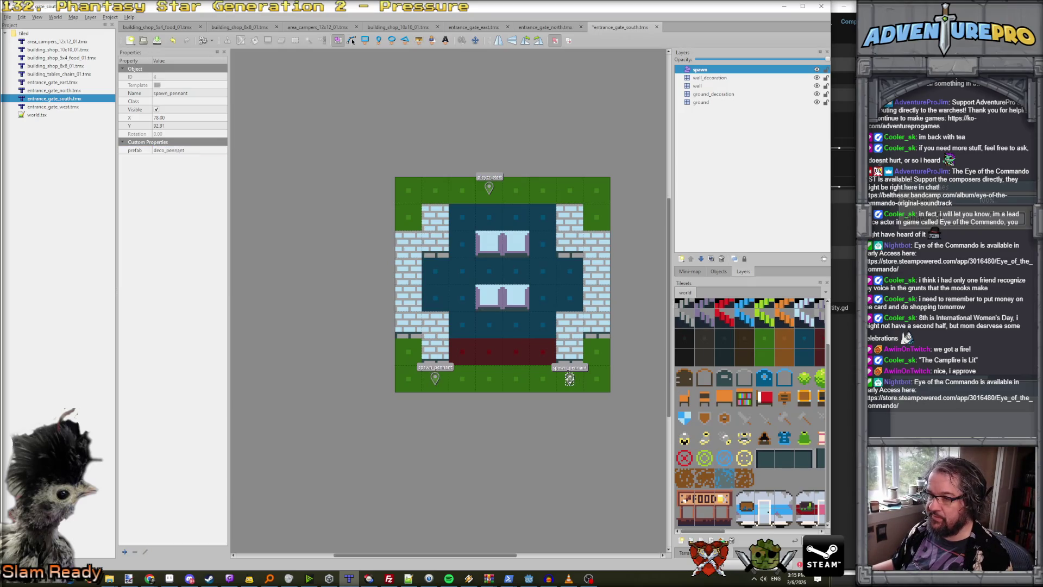
double_click(190, 150)
key("End")
type("_south")
key("Return")
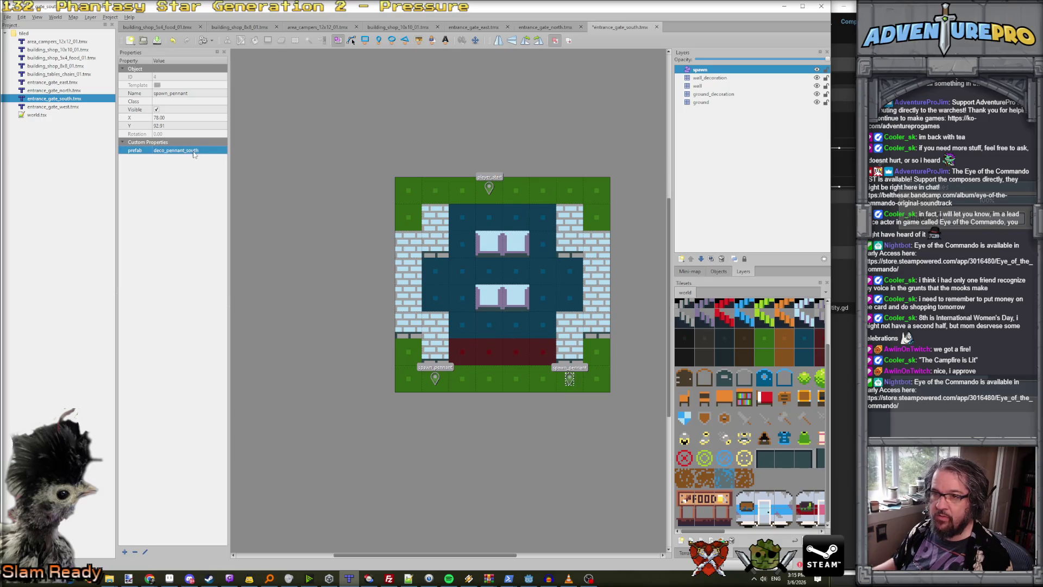
key("ctrl+s")
Compare the north and south gate maps, then select the east gate map file.
left_click(554, 27)
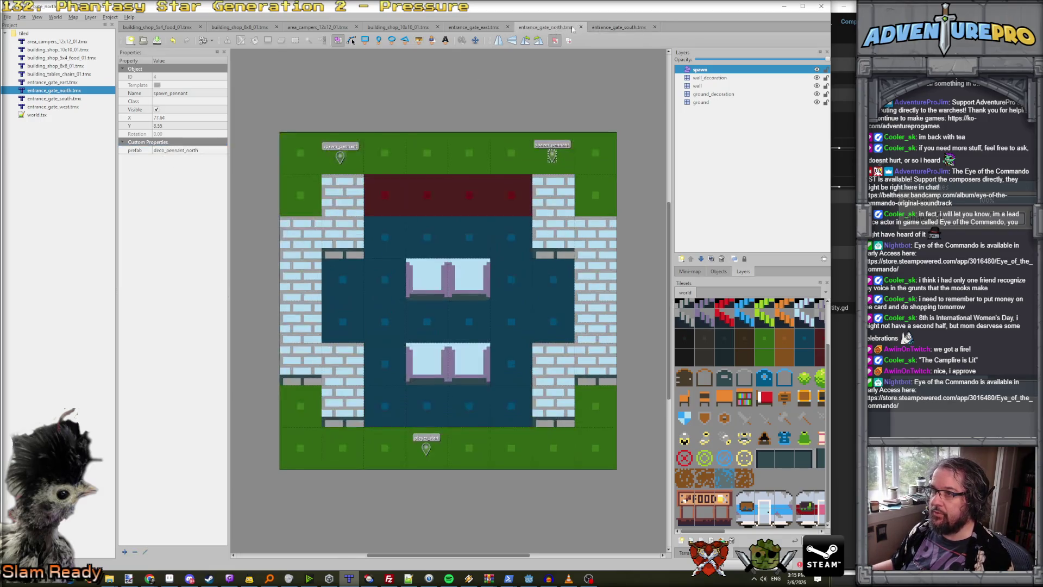
left_click(615, 27)
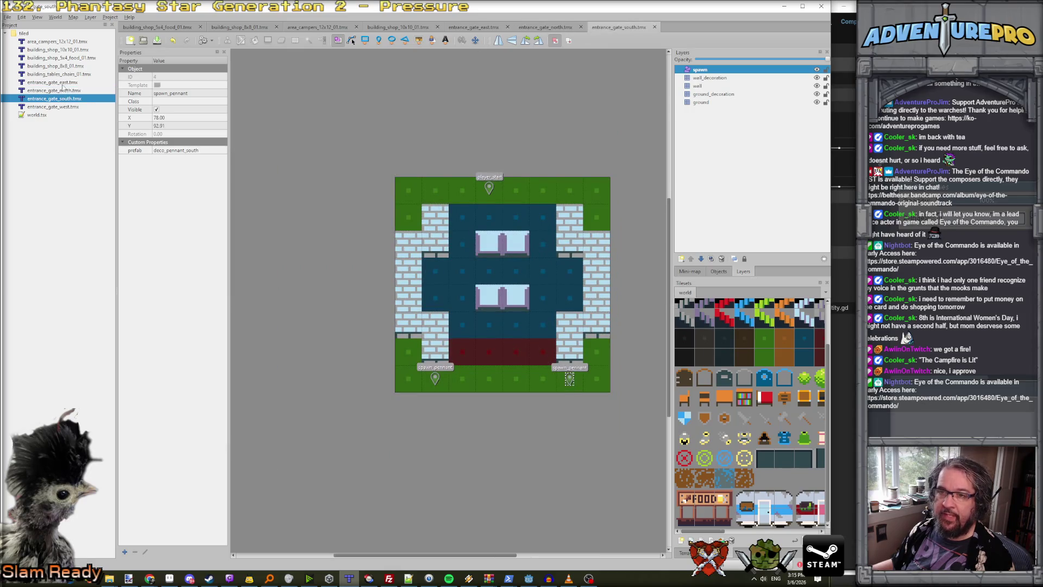
left_click(64, 83)
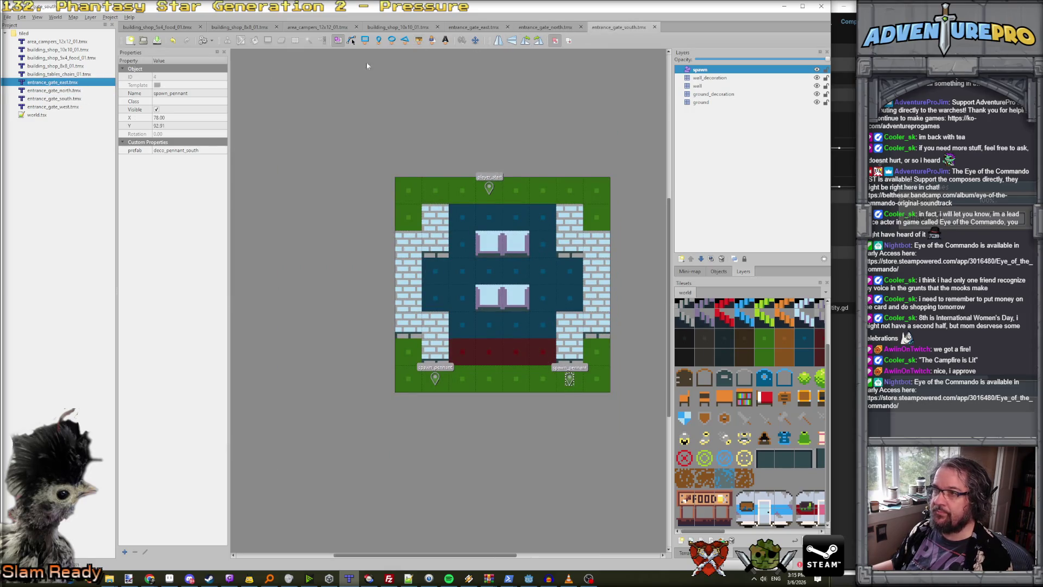
Set the east map's upper and lower pennant spawns to deco_pennant_east and save.
left_click(462, 27)
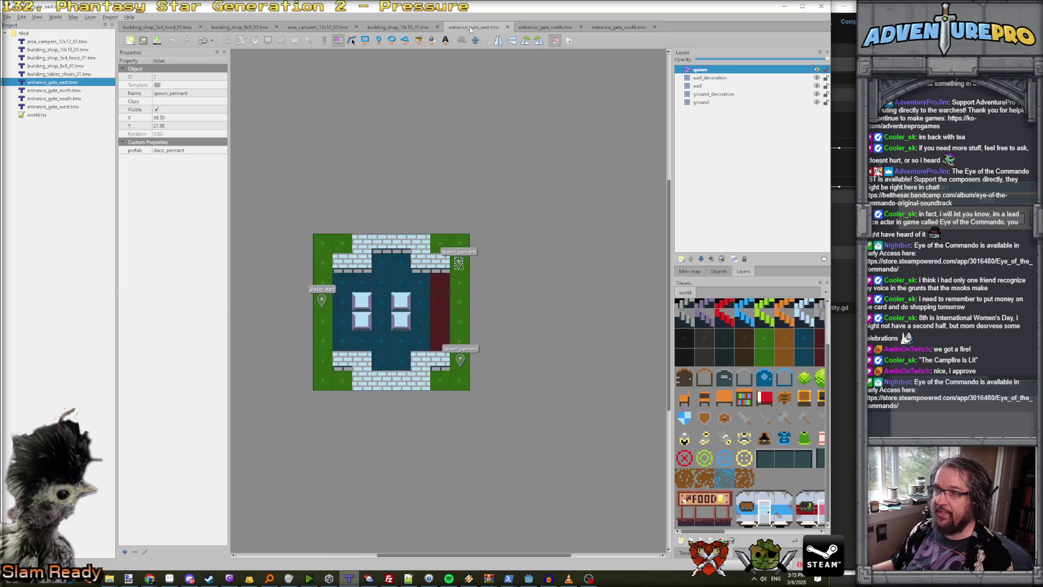
double_click(191, 150)
type("_east")
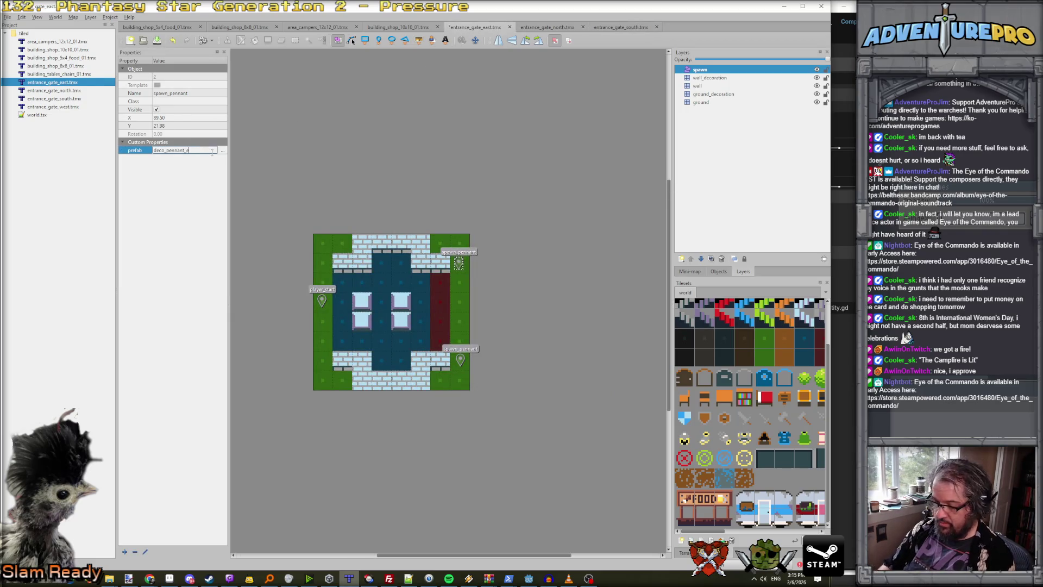
key("Return")
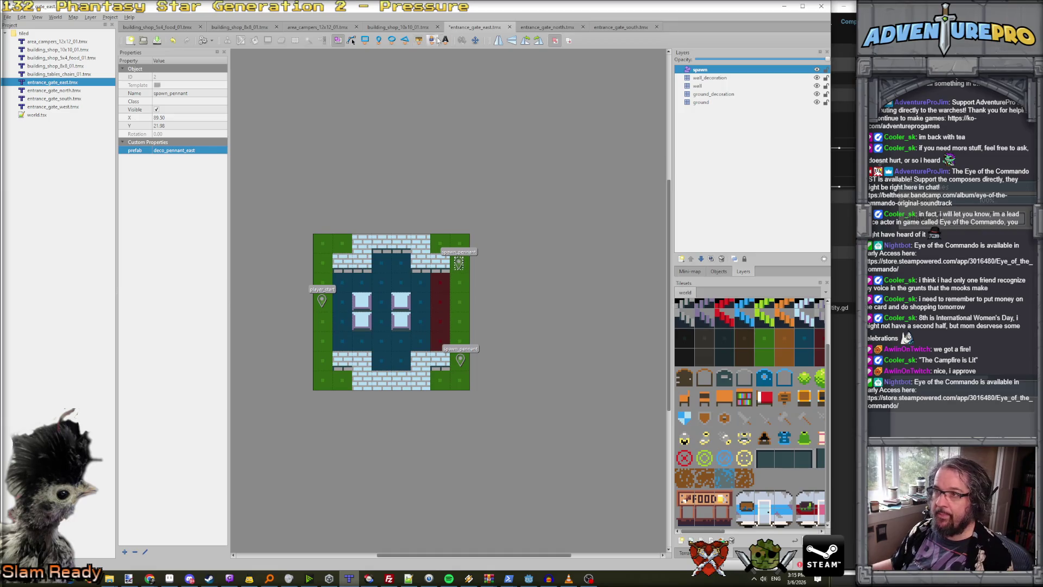
left_click(460, 360)
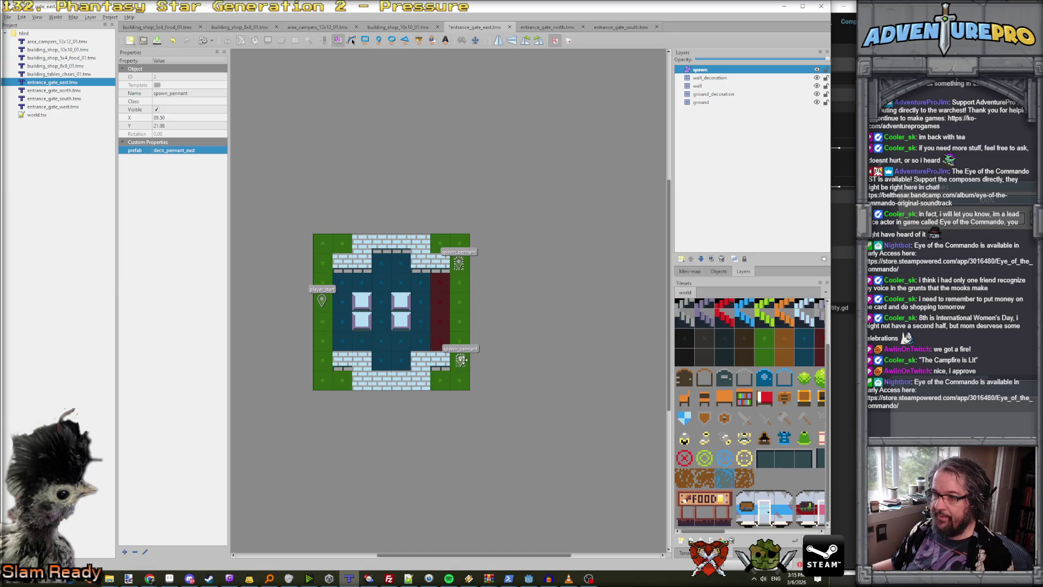
double_click(195, 151)
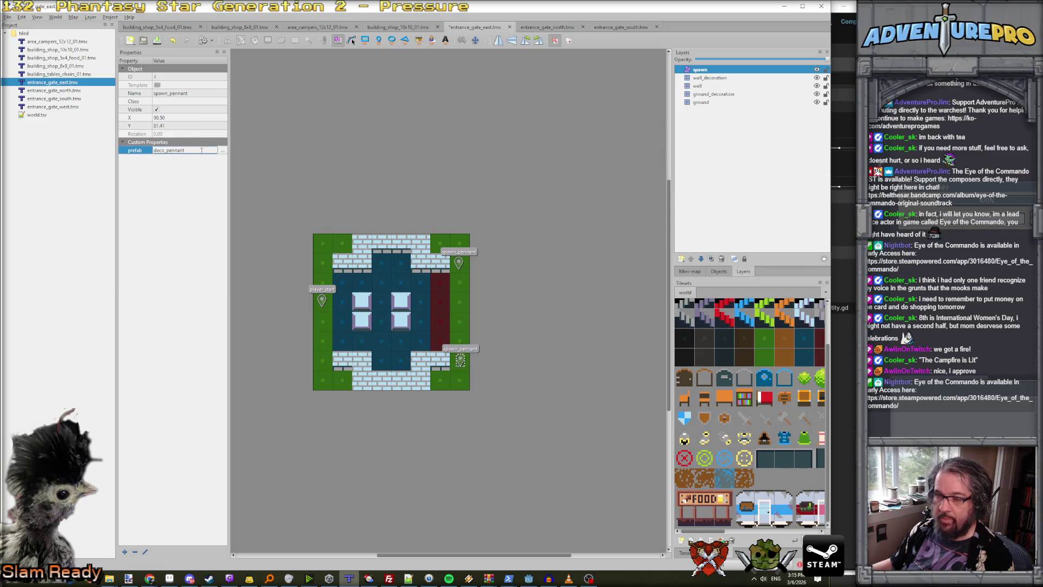
type("_east")
key("Return")
key("ctrl+s")
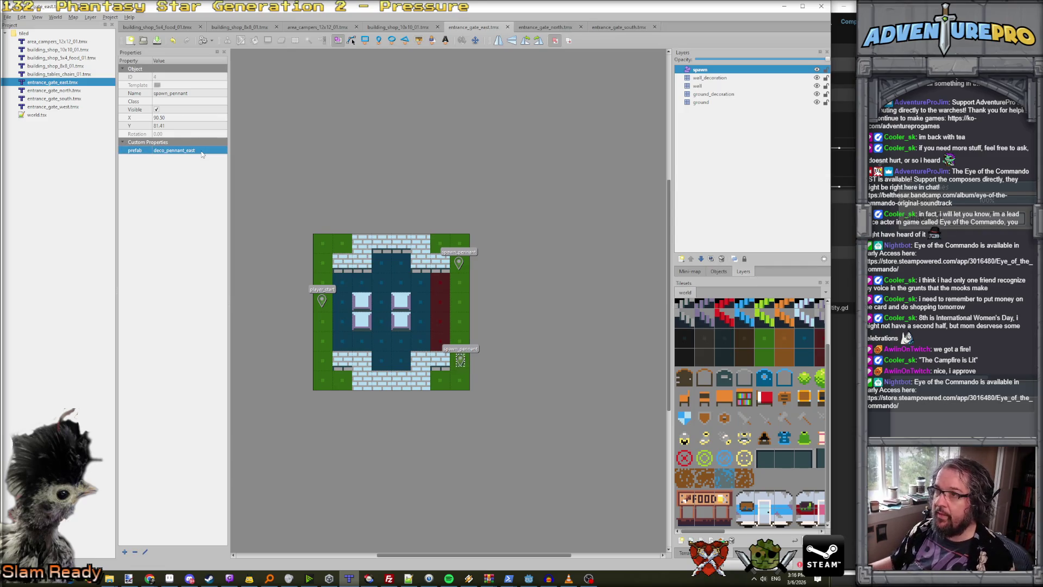
Open the west gate map and set its upper pennant spawn's prefab to deco_pennant_west.
double_click(53, 106)
left_click(356, 261)
double_click(197, 150)
type("_west")
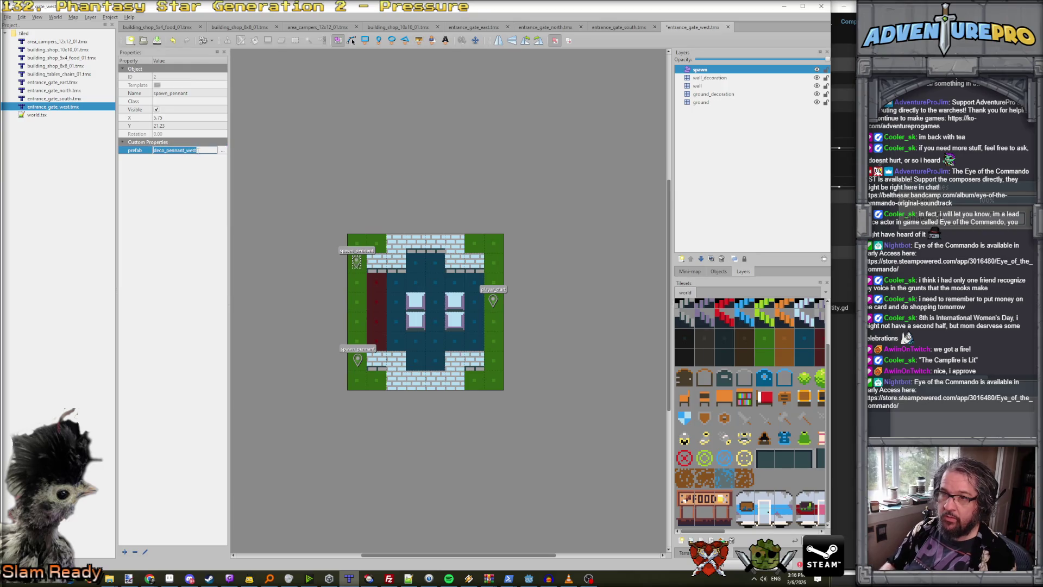
mouse_move(508, 577)
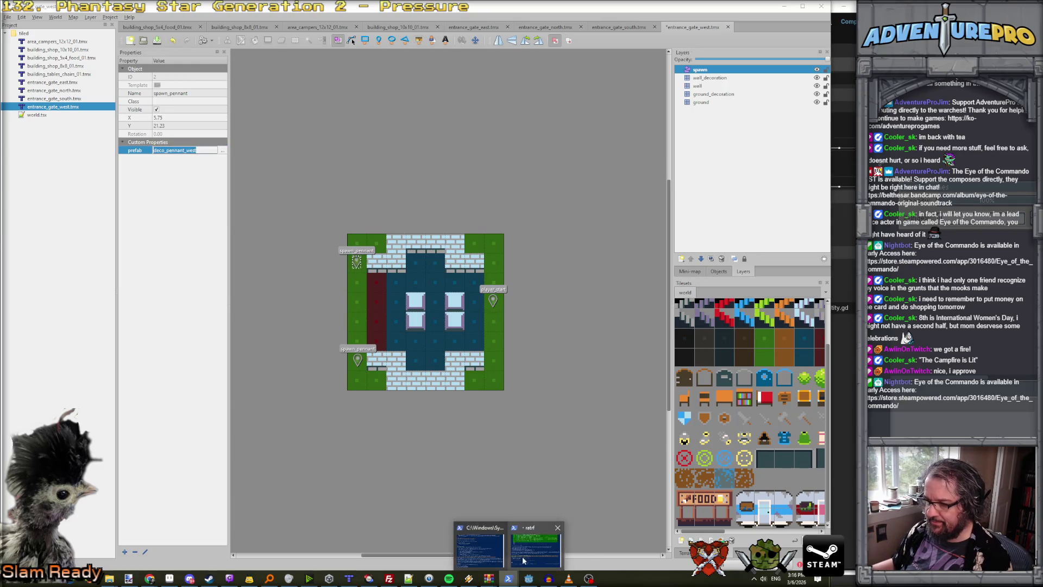
left_click(522, 556)
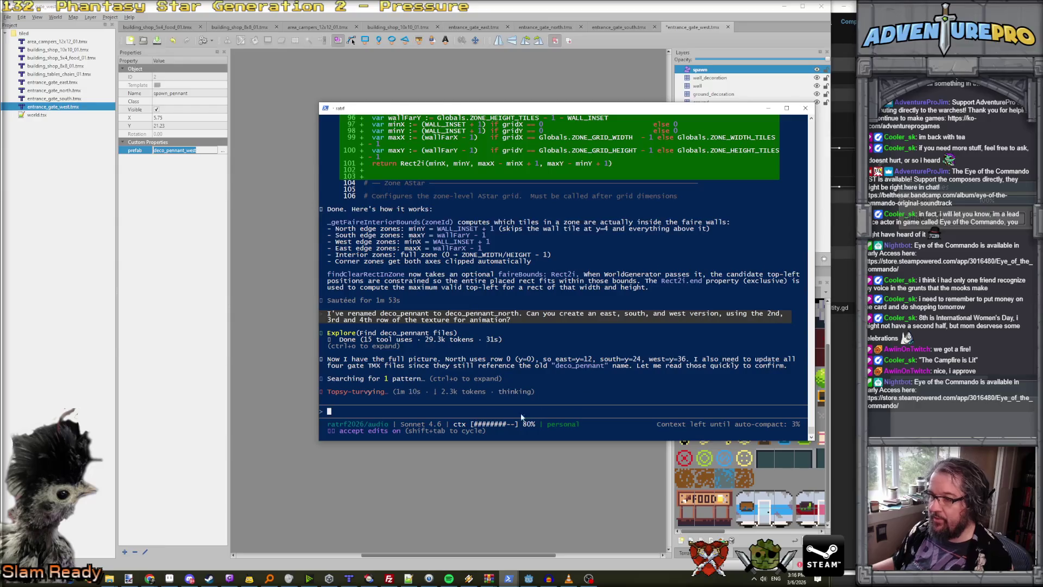
left_click(272, 277)
Set the lower west pennant spawn to deco_pennant_west, save the map, and return to Godot.
left_click(357, 360)
left_click(200, 151)
left_click(203, 151)
type("t")
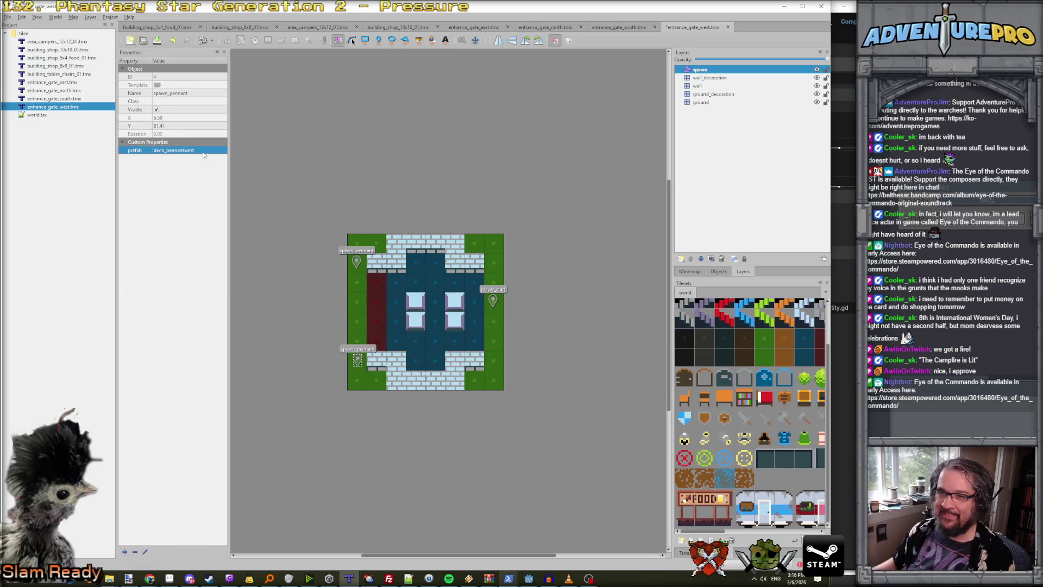
key("BackSpace")
key("BackSpace")
key("BackSpace")
type("_we")
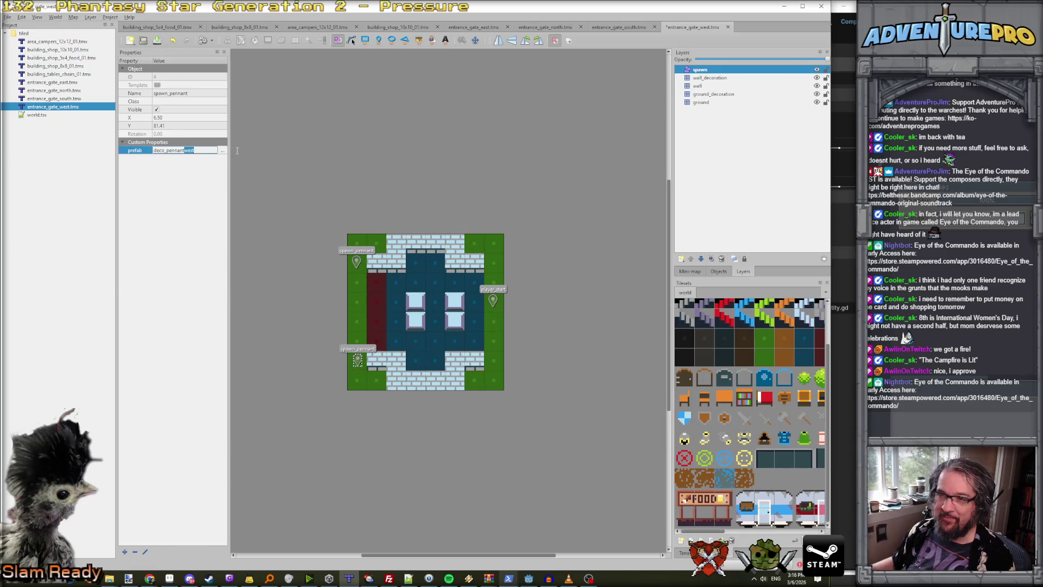
type("st")
key("Return")
key("ctrl+s")
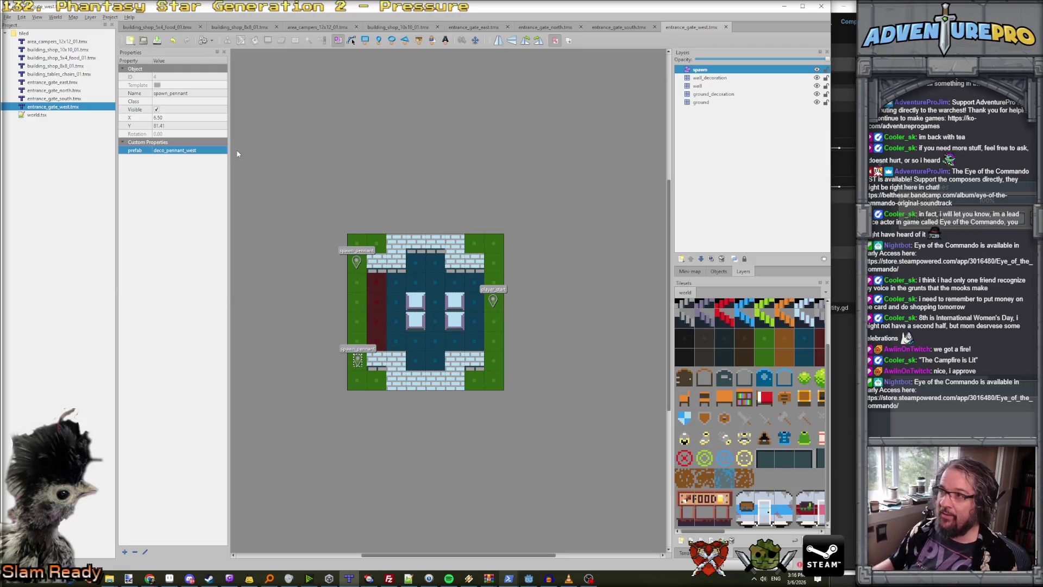
key("alt+Tab")
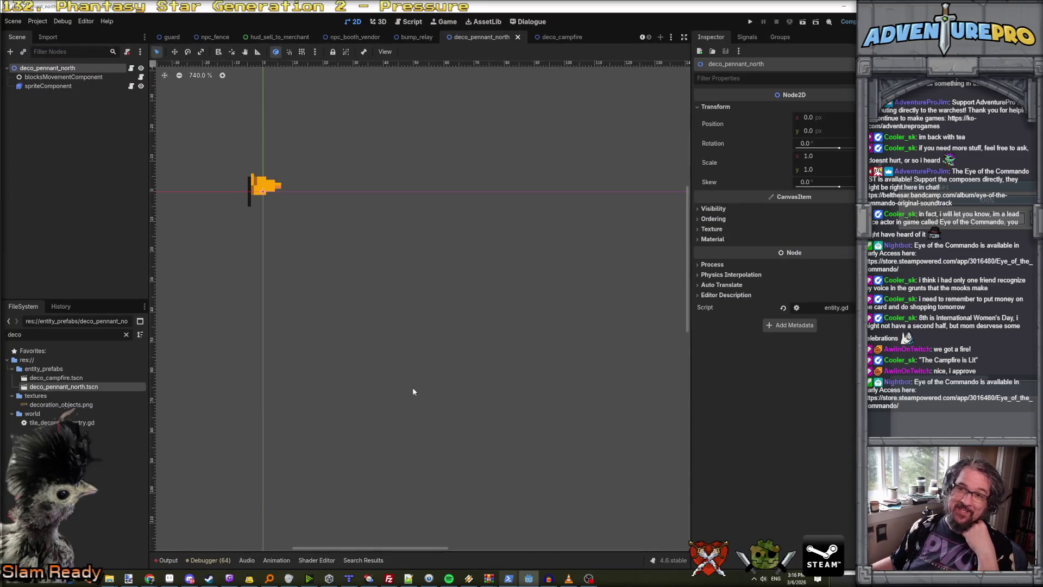
Wait in the terminal for Claude Code's new pennant files, then select the north pennant's flag sprite nodes in Godot.
left_click(508, 579)
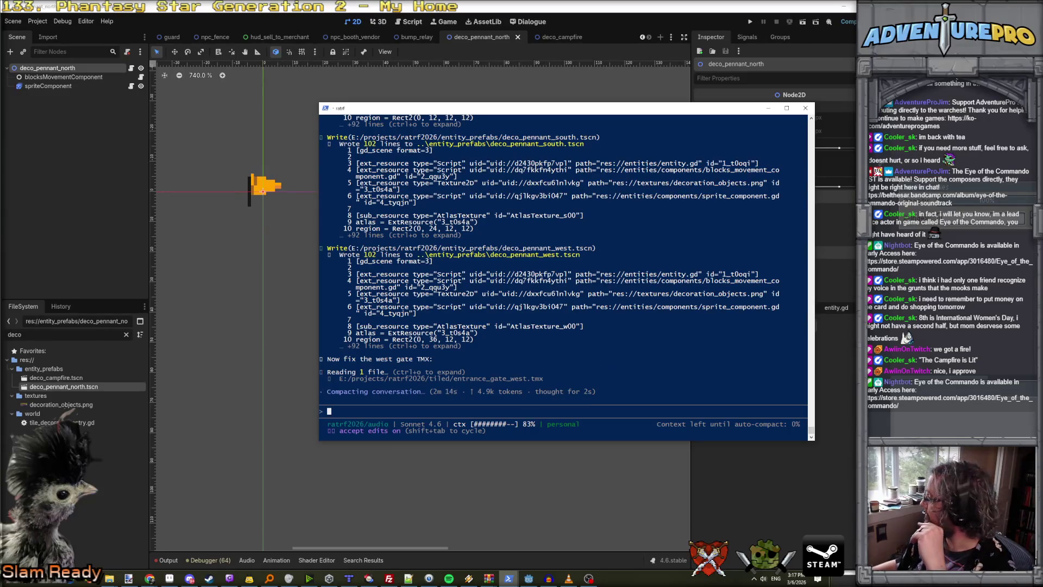
left_click(150, 579)
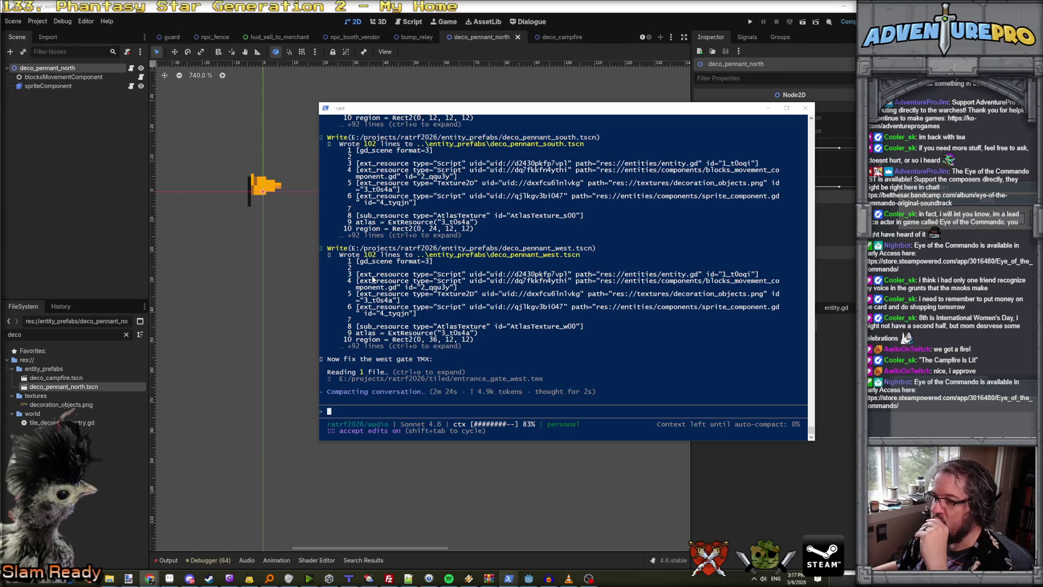
left_click(555, 89)
mouse_move(556, 89)
left_mouse_down()
mouse_move(397, 174)
mouse_move(156, 375)
mouse_move(217, 324)
left_mouse_up()
Open the deco_pennant_east, deco_pennant_south and deco_pennant_west scenes, ending on the east one.
double_click(82, 386)
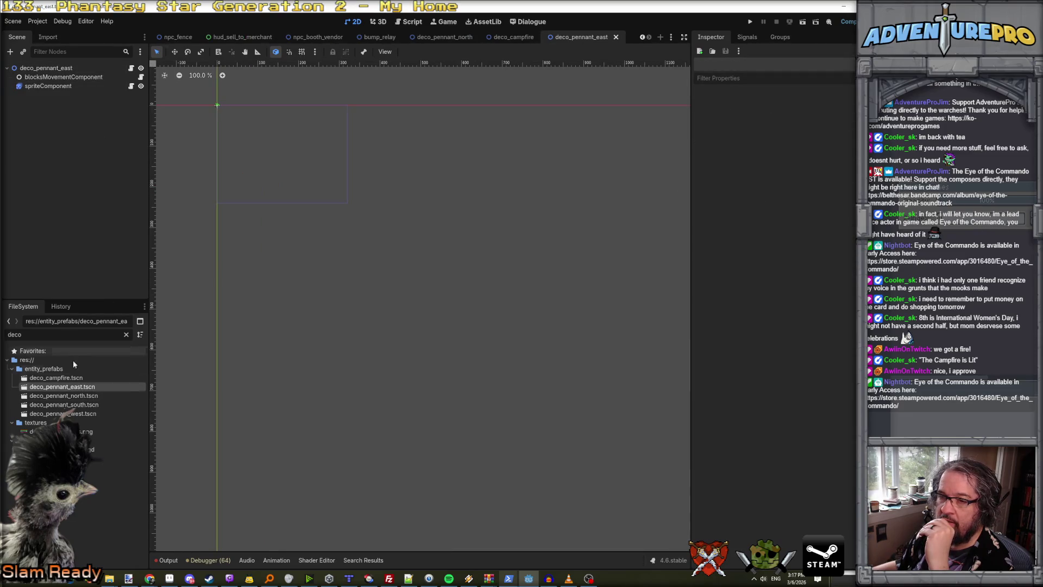
double_click(89, 406)
double_click(81, 414)
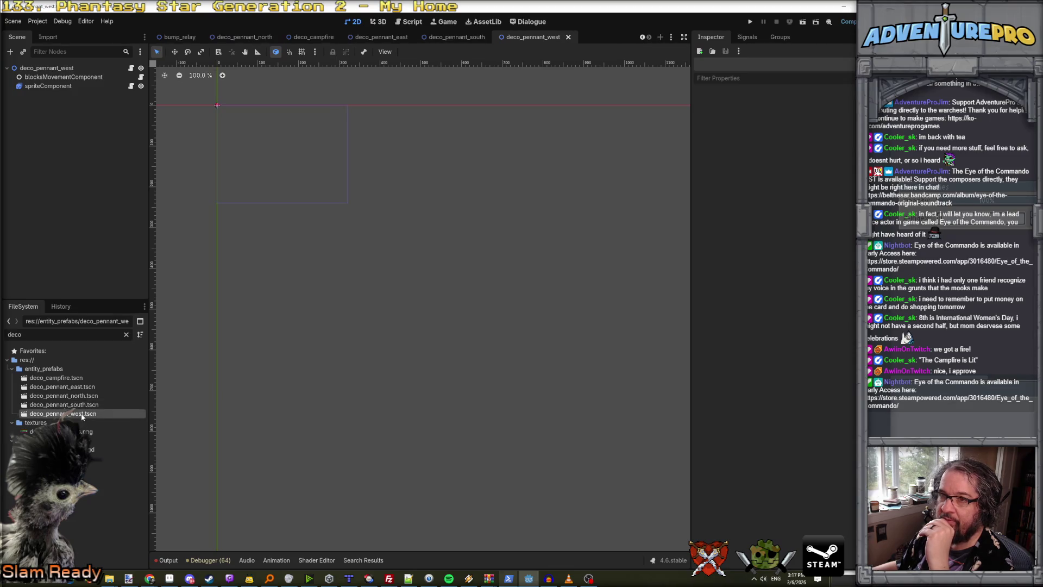
double_click(76, 386)
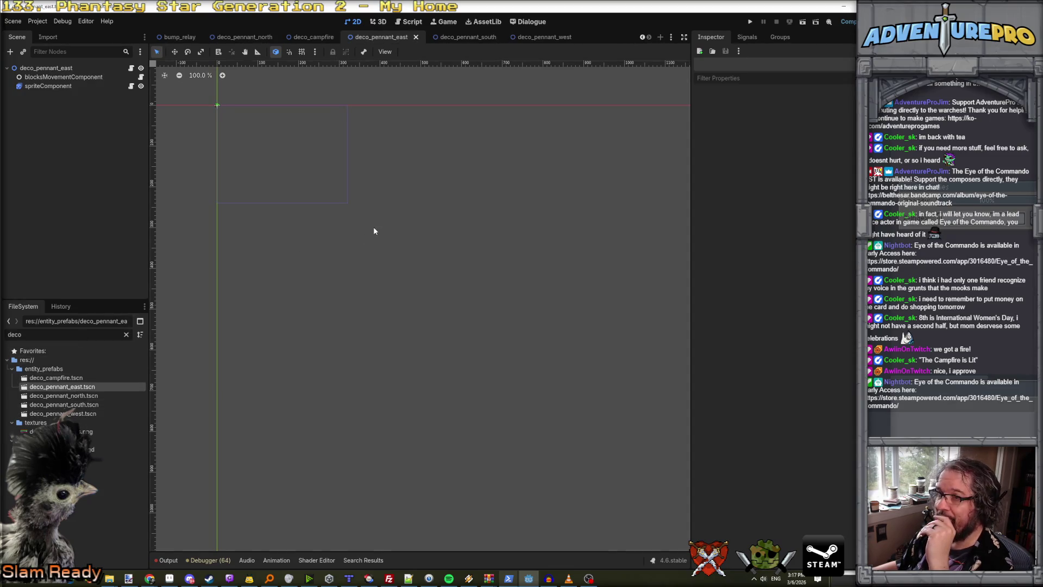
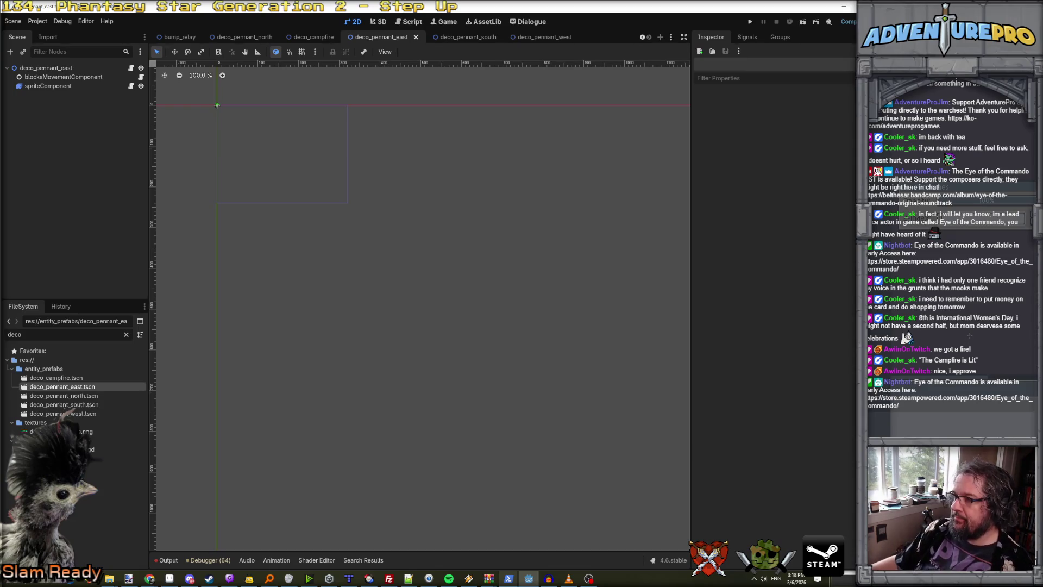
Switch to Aseprite to view the whole pennant sheet, then bring the Claude Code terminal forward.
key("alt+Tab")
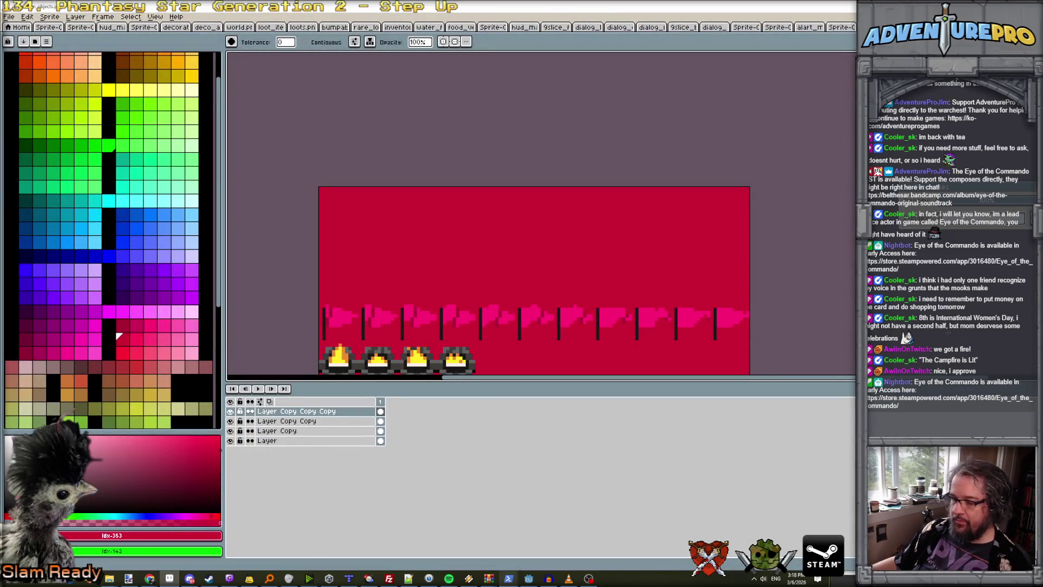
scroll(652, 332, "down", 2)
scroll(642, 331, "up", 1)
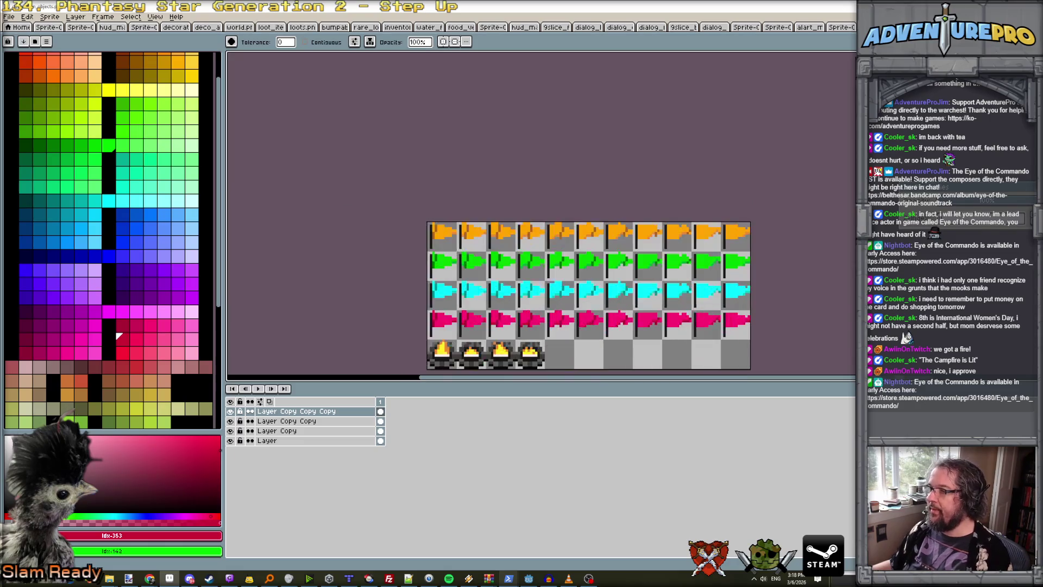
mouse_move(514, 578)
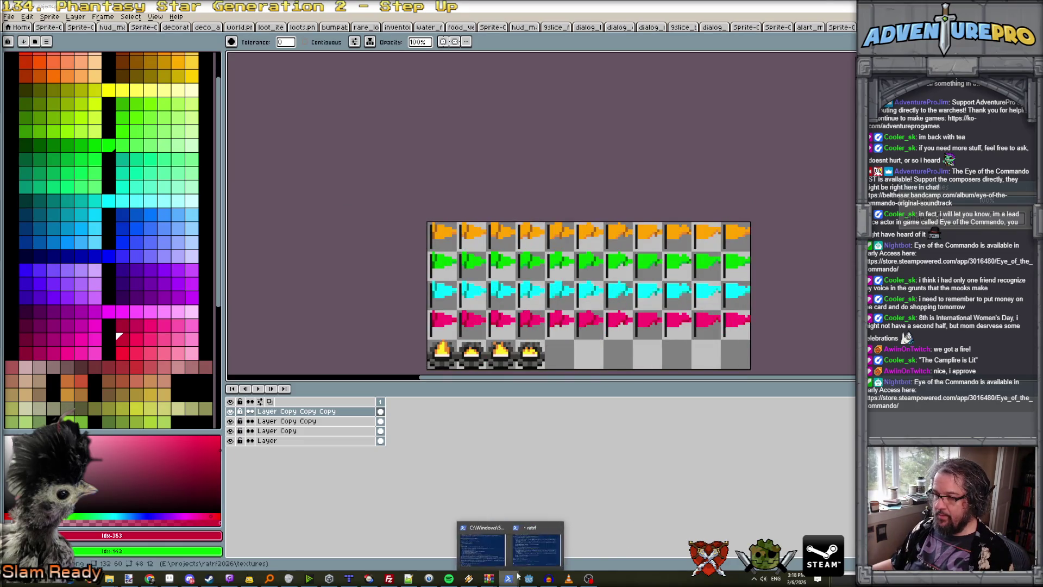
left_click(542, 556)
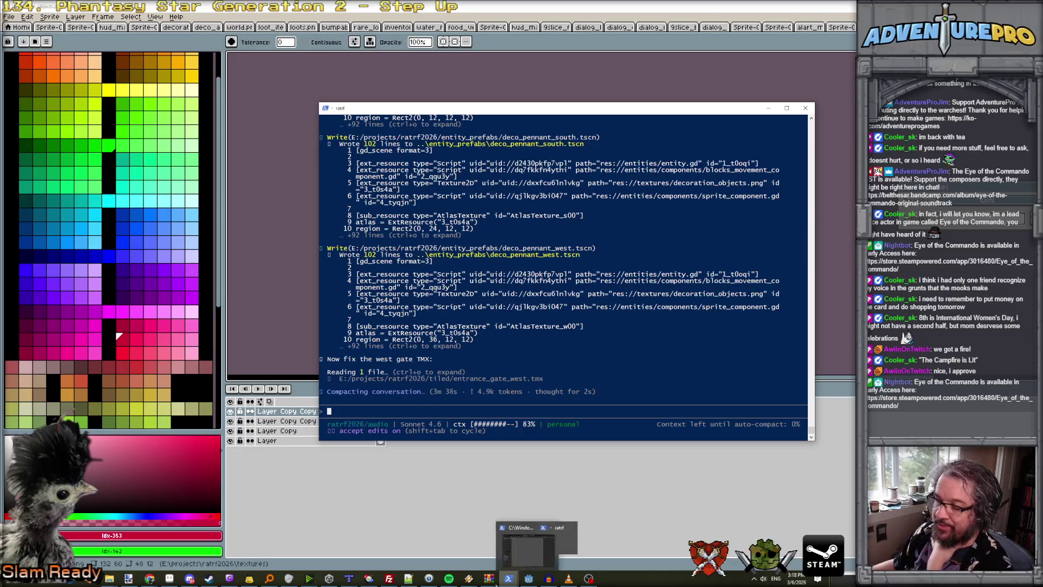
Move the terminal up-left, let the pennant variants finish, then return to Aseprite's sprite sheet.
mouse_move(369, 578)
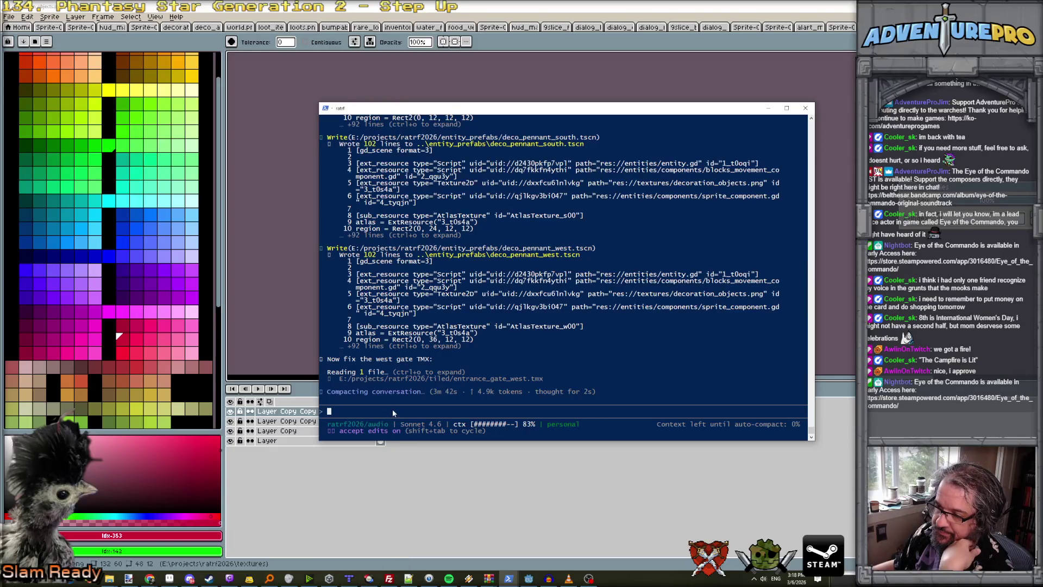
mouse_move(477, 108)
left_mouse_down()
mouse_move(332, 53)
mouse_move(342, 56)
left_mouse_up()
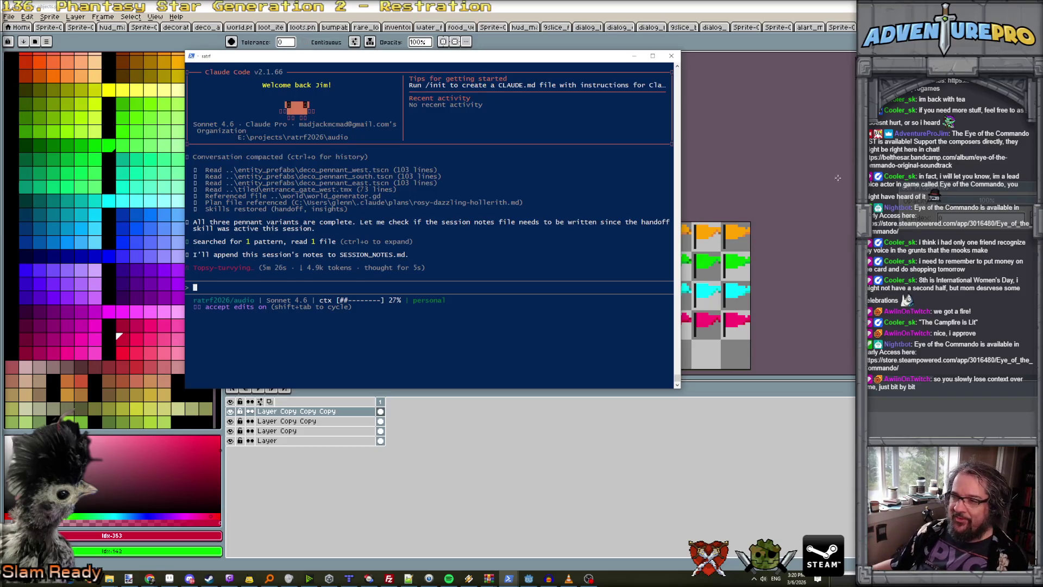
left_click(838, 178)
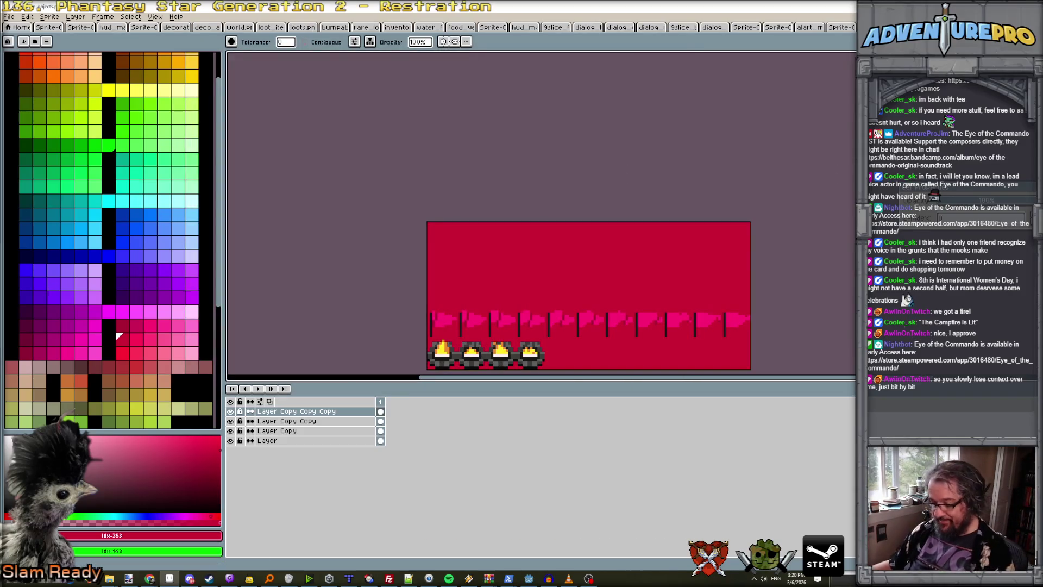
Save the flag sprite sheet as PNG despite the layers/palette warning, then return to the terminal.
key("ctrl+s")
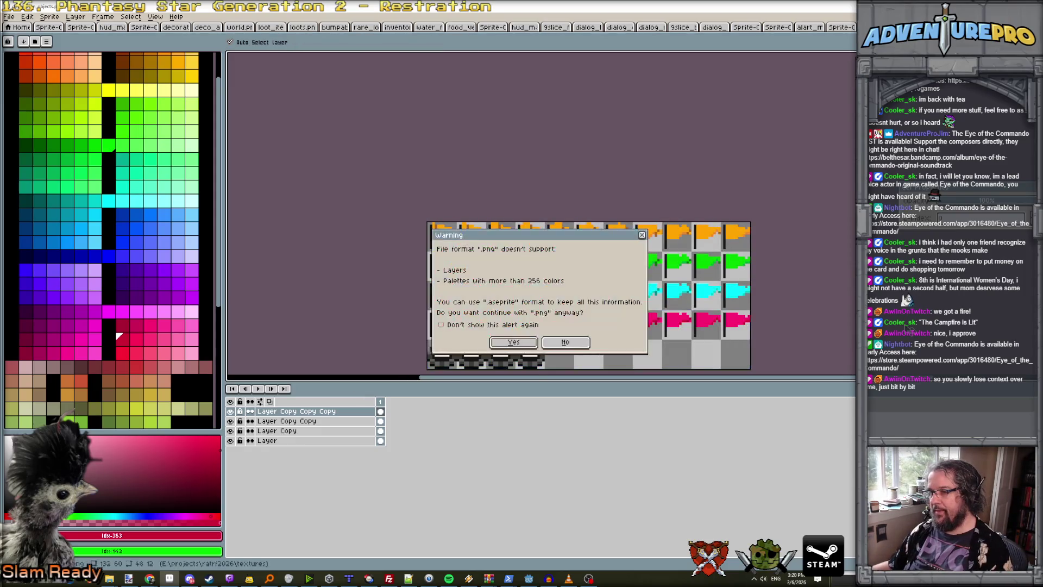
left_click(513, 342)
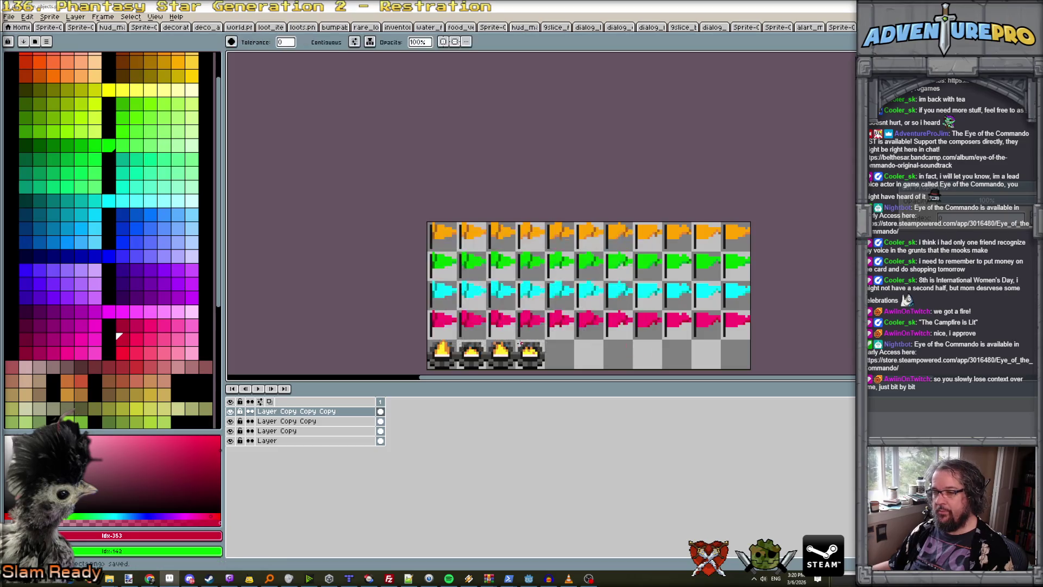
mouse_move(509, 578)
left_click(536, 544)
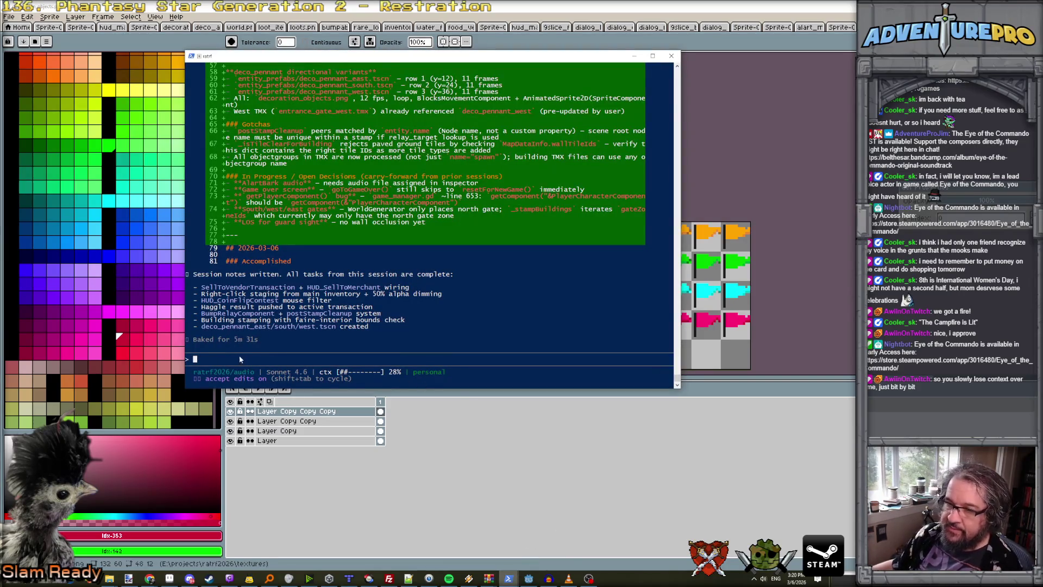
Confirm the 2026-03-06 session notes show all tasks complete, then switch to Godot.
left_click(207, 359)
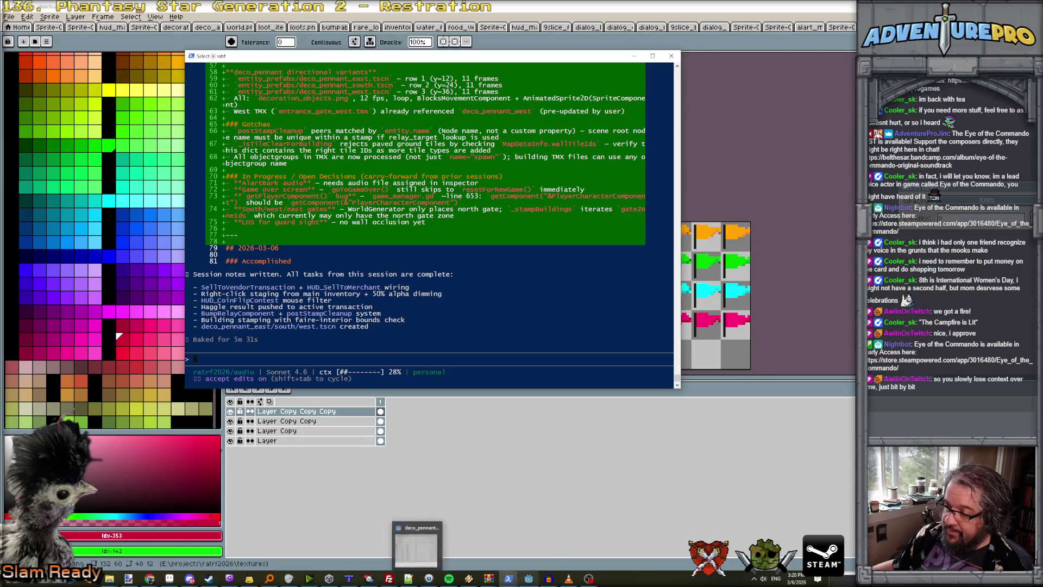
mouse_move(518, 581)
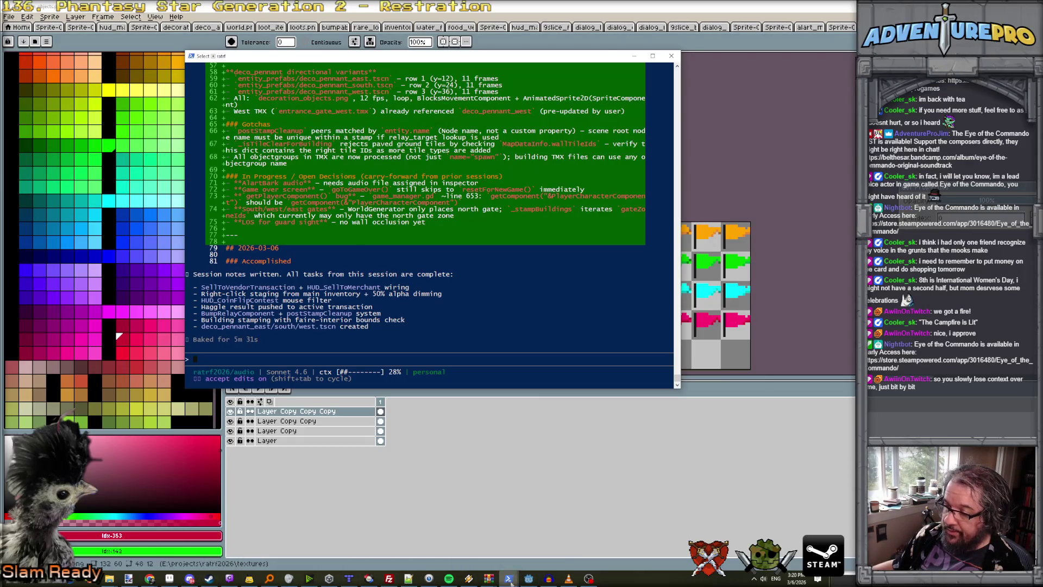
left_click(519, 576)
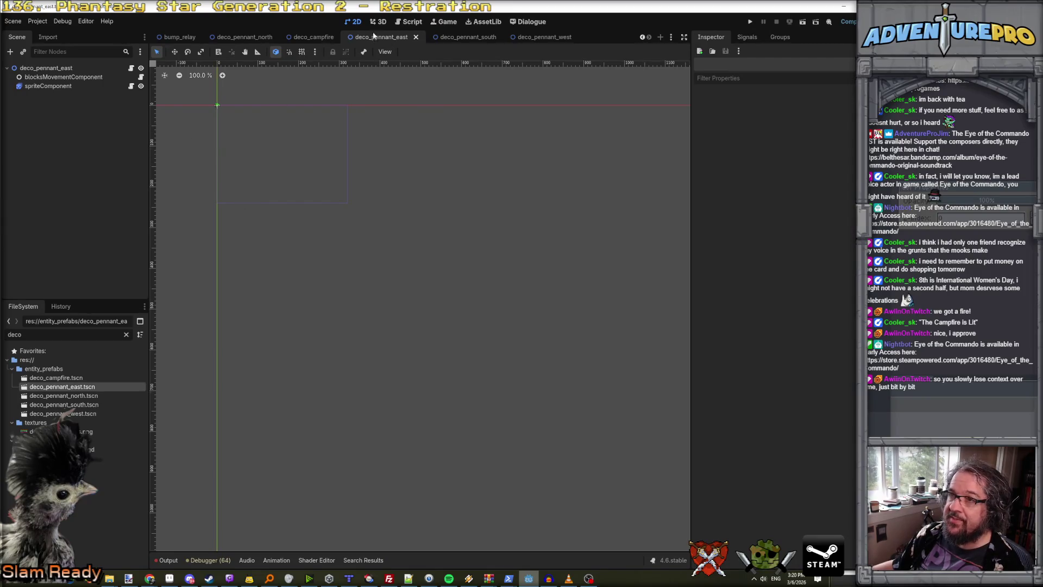
Open zone.gd in the Godot script editor.
left_click(411, 22)
scroll(202, 302, "down", 5)
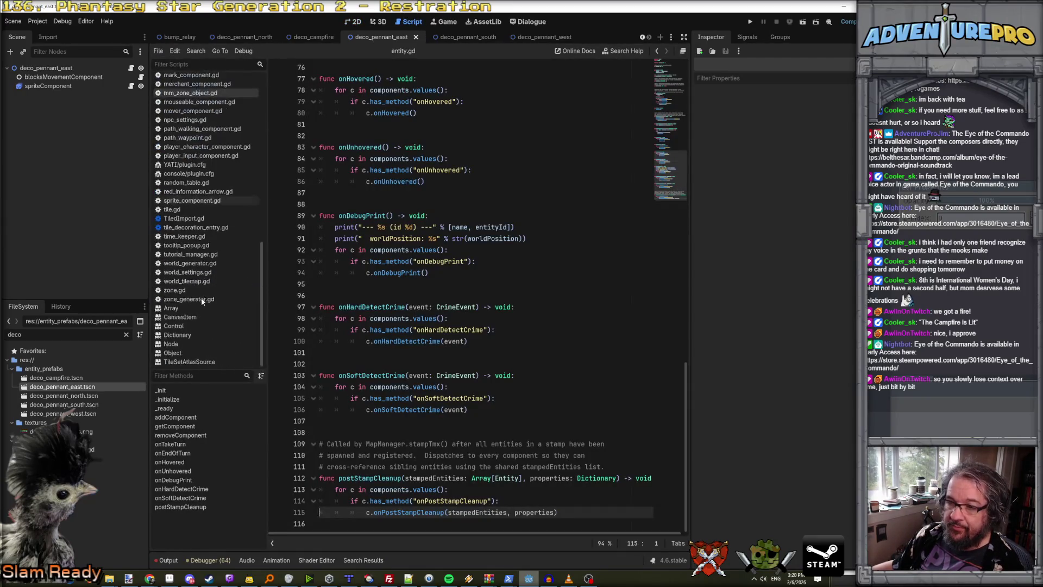
left_click(179, 290)
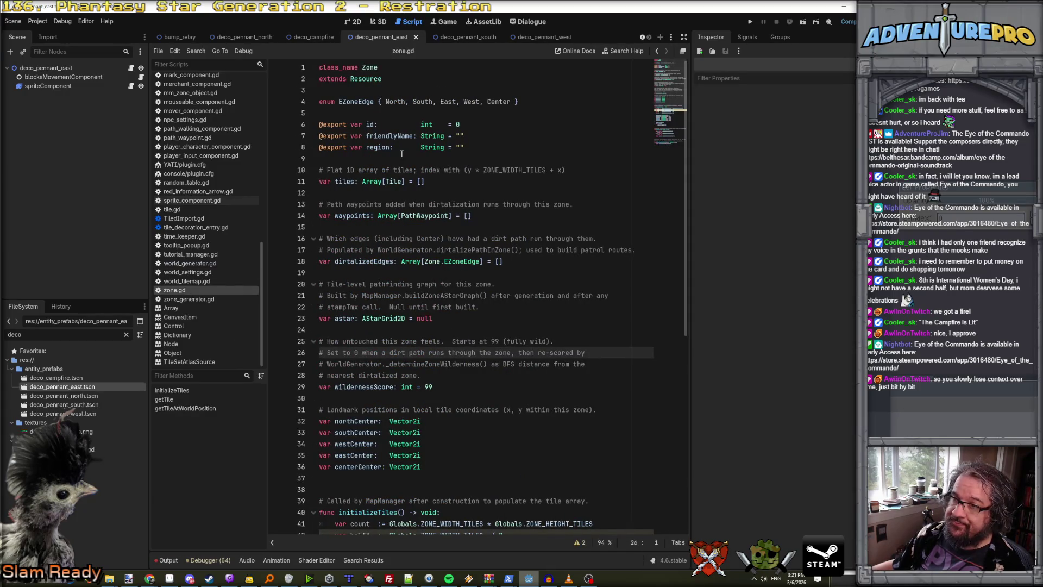
scroll(381, 114, "down", 3)
scroll(412, 136, "up", 3)
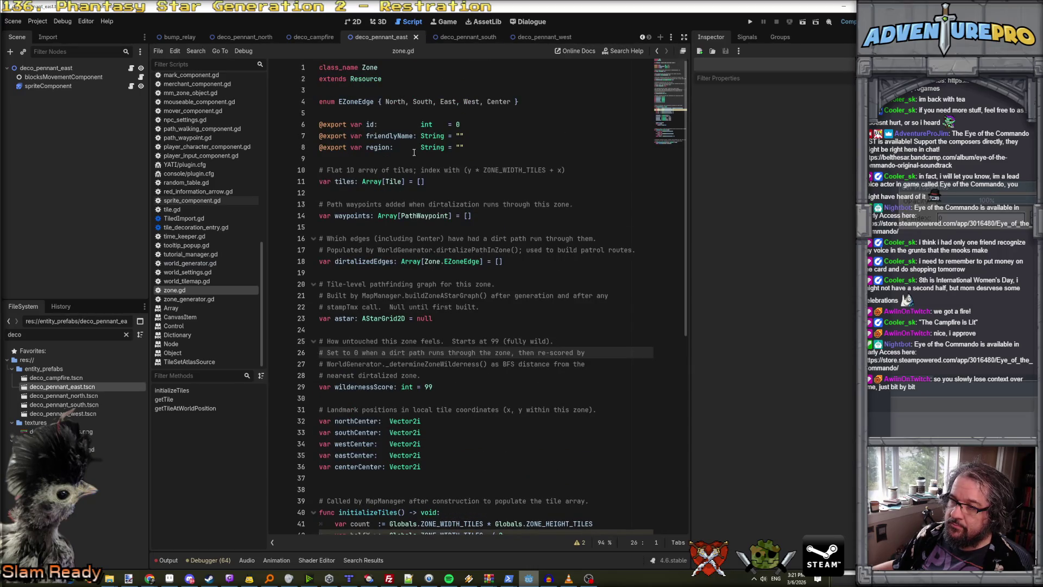
Inspect the String-typed region field on line 8 and the EZoneEdge enum.
left_click(397, 150)
scroll(434, 163, "down", 10)
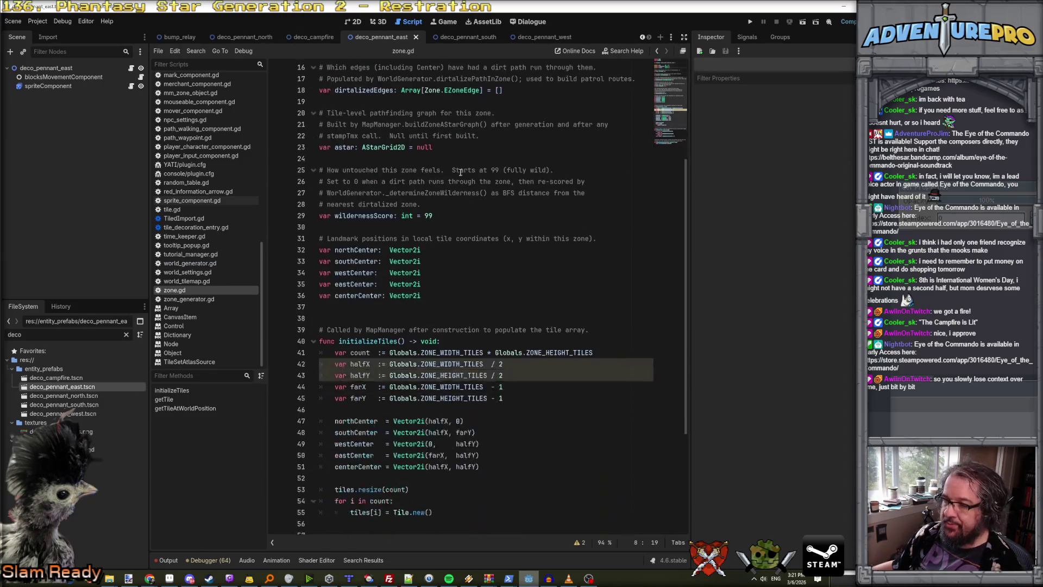
scroll(460, 173, "up", 10)
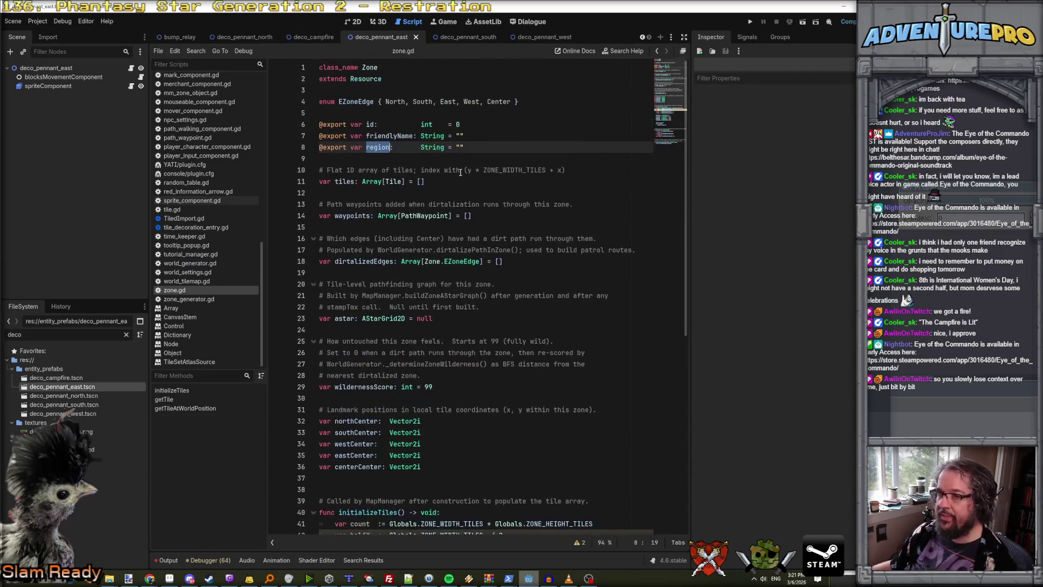
left_click(391, 147)
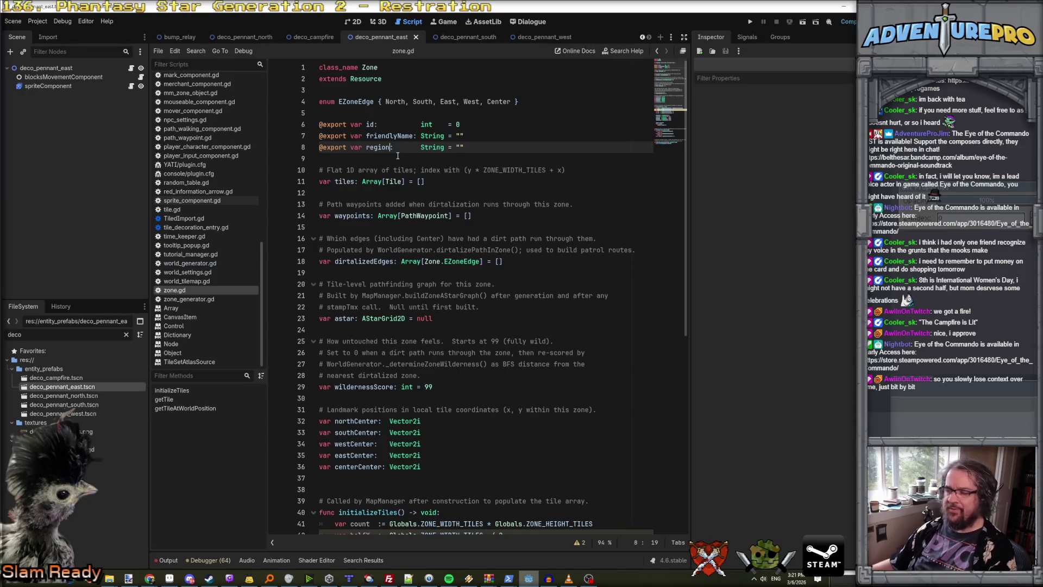
double_click(436, 148)
left_click(345, 91)
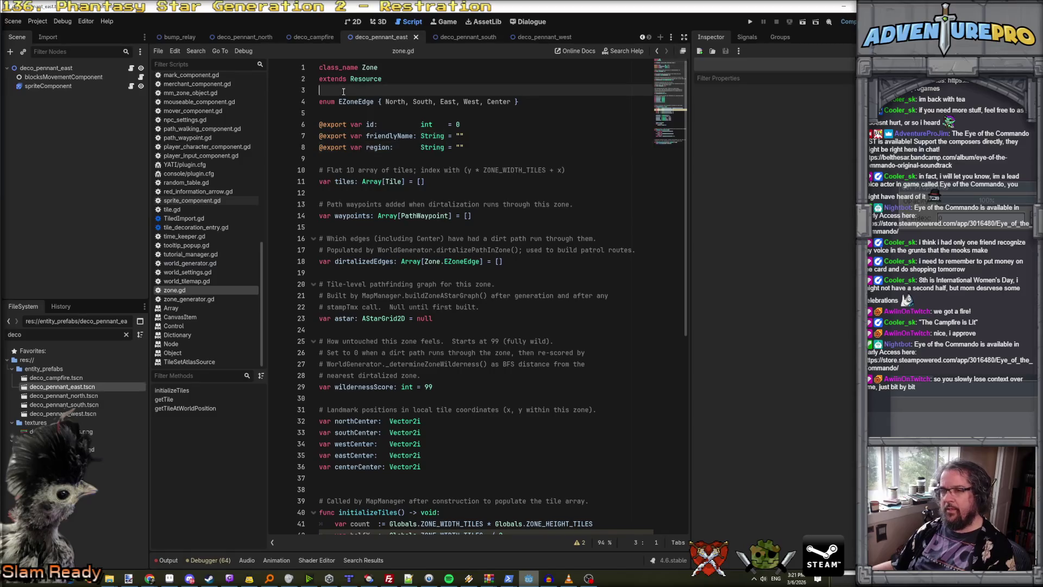
double_click(370, 102)
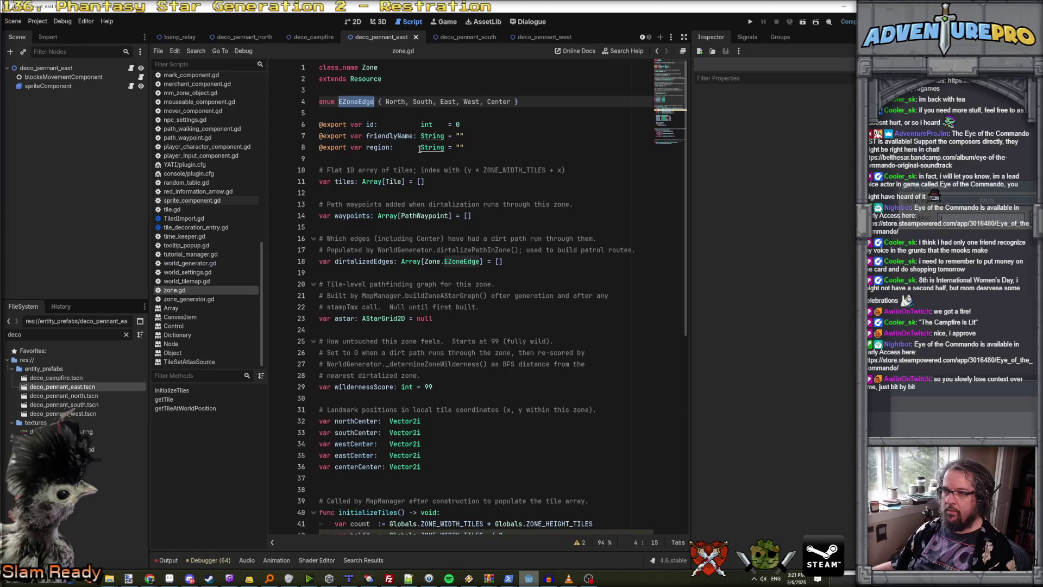
left_click(527, 100)
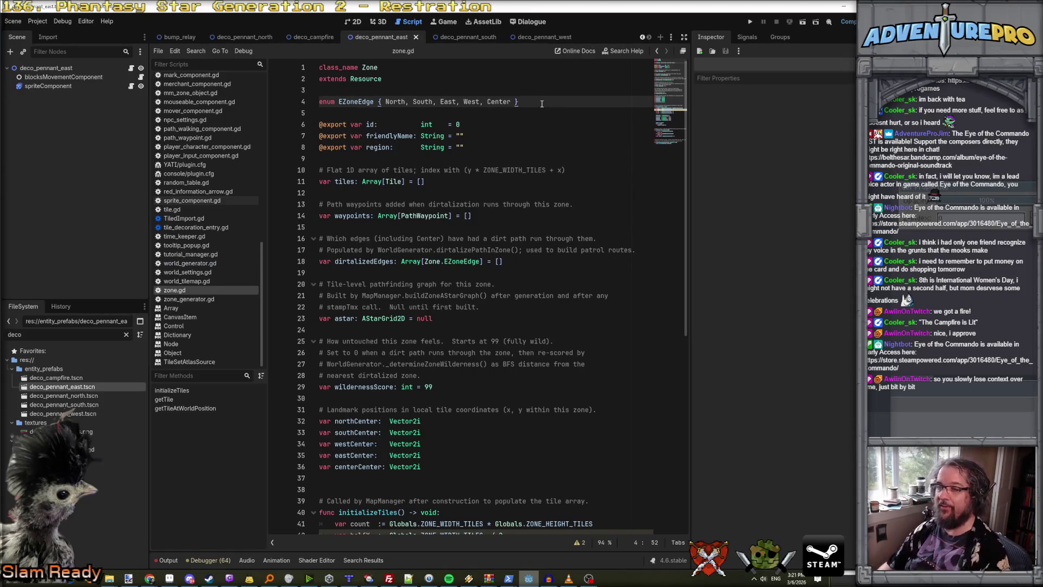
Add an enum EZoneRegion { North, East, South, West, Center } below EZoneEdge.
key("Return")
key("Return")
type("enu,m")
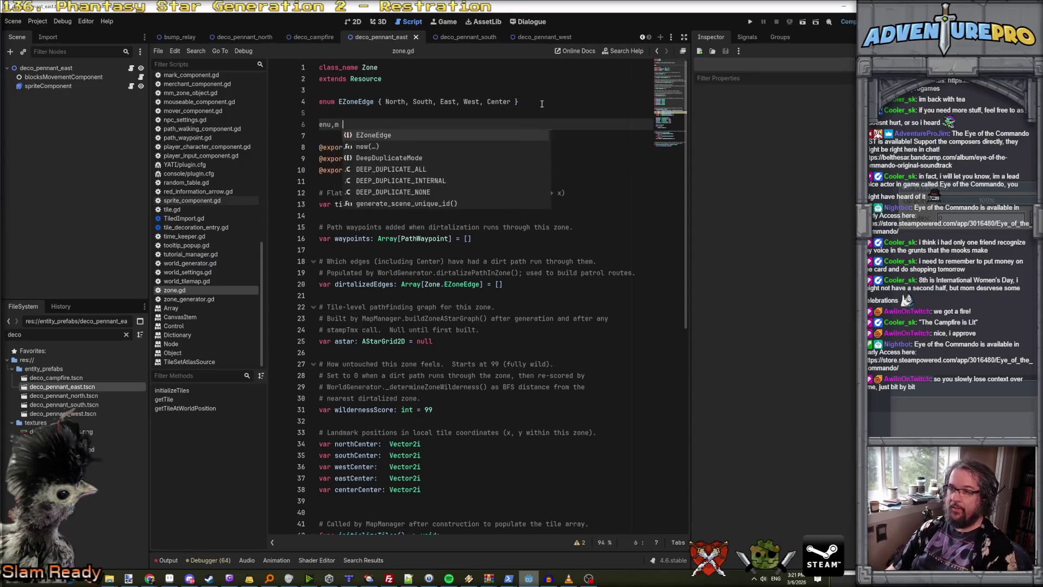
key("BackSpace")
key("BackSpace")
key("BackSpace")
type("m ERegion")
key("BackSpace")
key("BackSpace")
key("BackSpace")
type("ZoneRegion ")
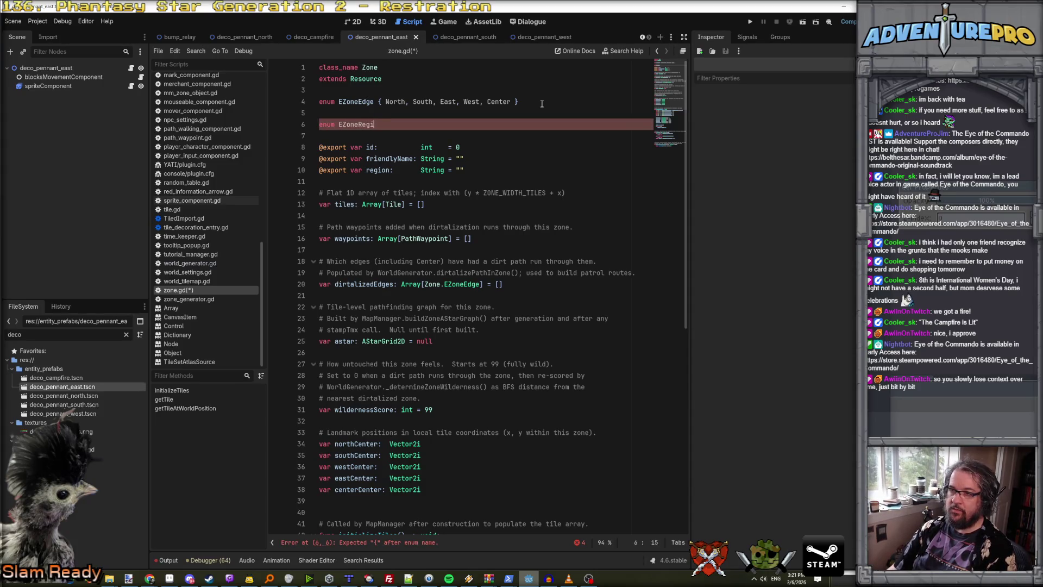
type("{ North, ")
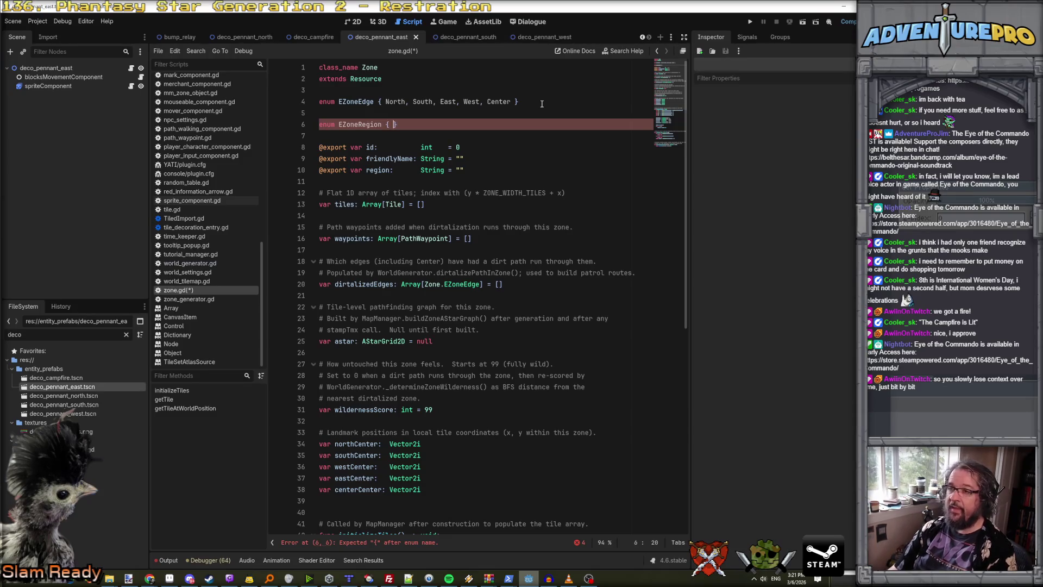
type("East, S")
type(", Wes")
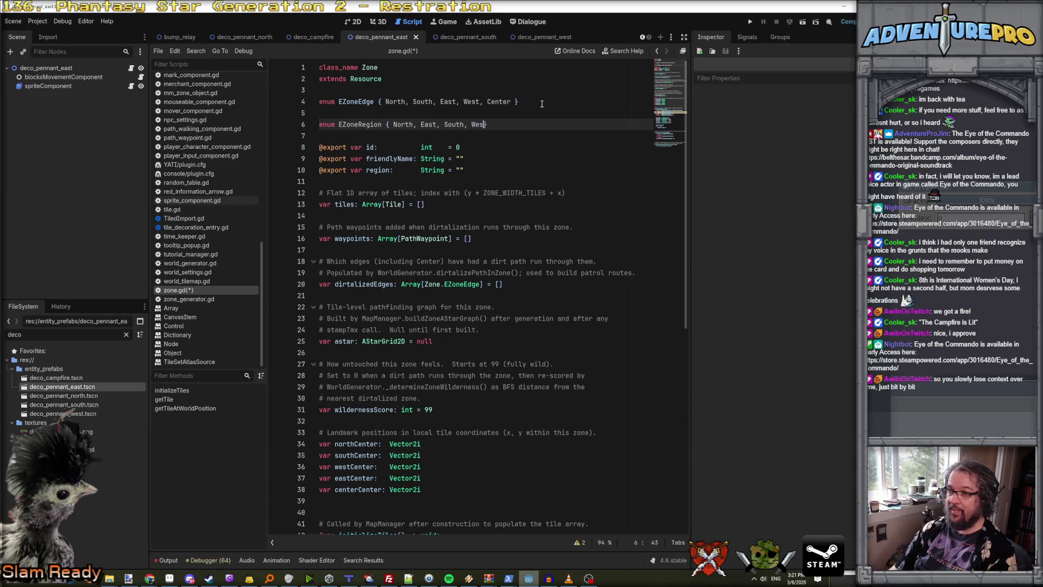
type("t, Center")
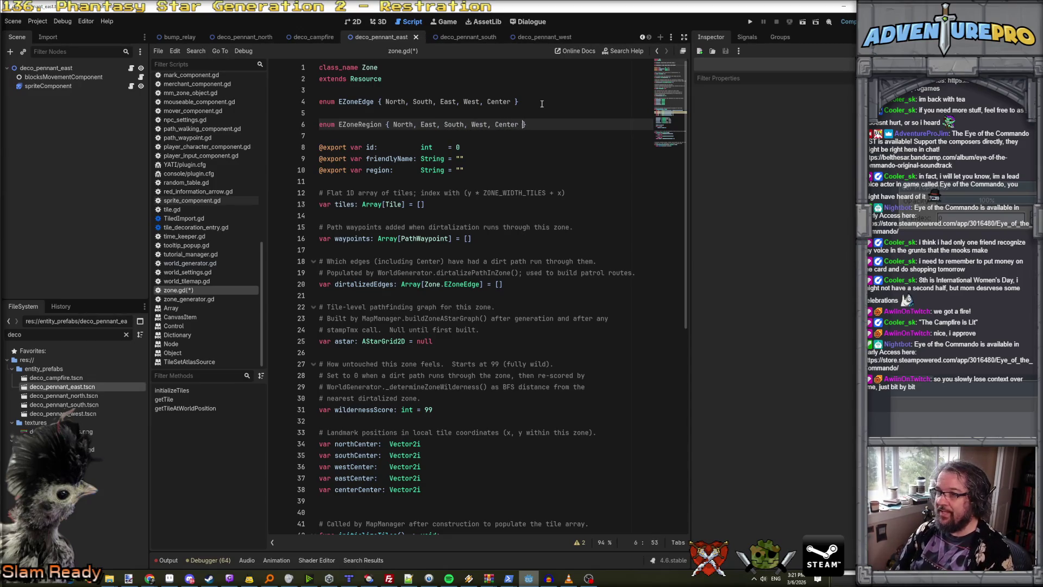
key("Down")
key("Down")
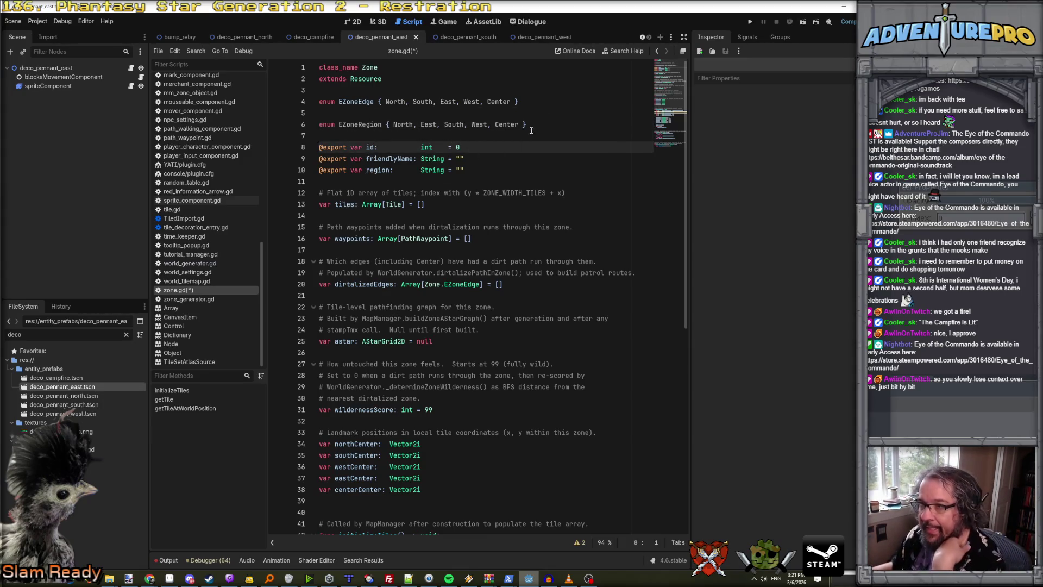
Change the region field's type from String to EZoneRegion.
left_click(424, 102)
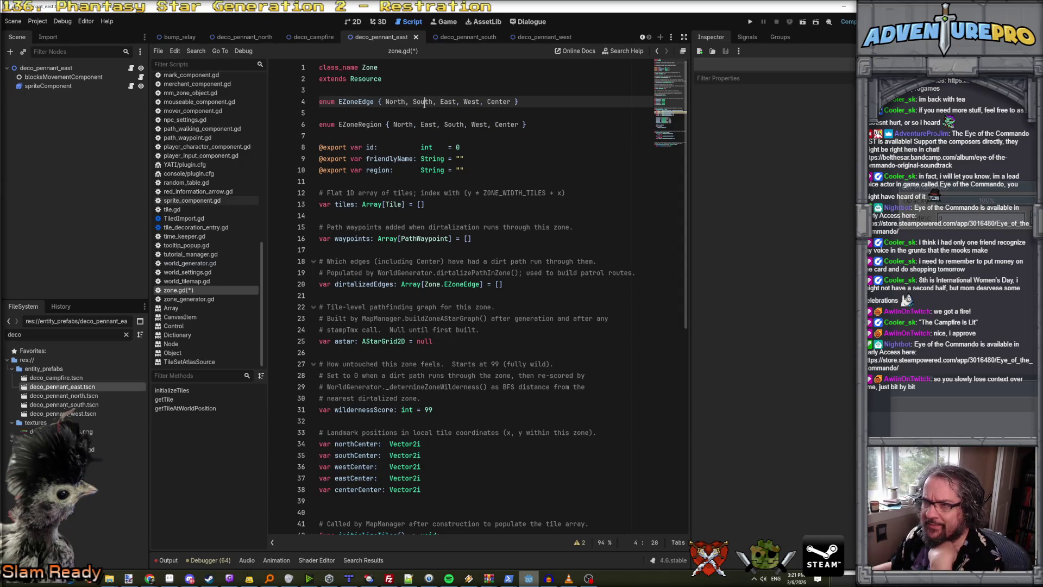
left_click(413, 125)
left_click(406, 102)
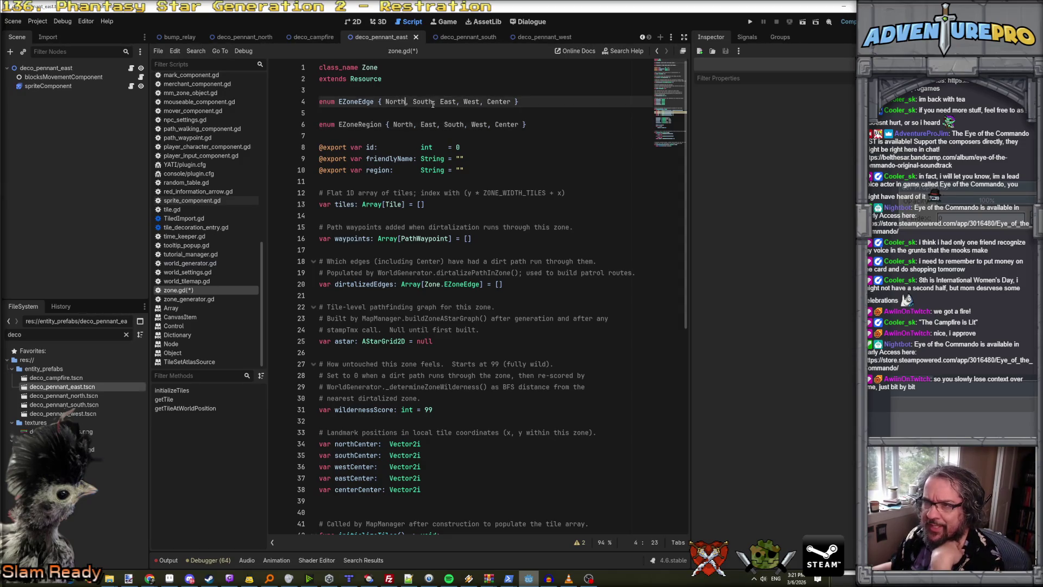
scroll(453, 148, "down", 1)
scroll(462, 154, "up", 1)
left_click(373, 125)
left_click(423, 170)
double_click(423, 170)
double_click(354, 125)
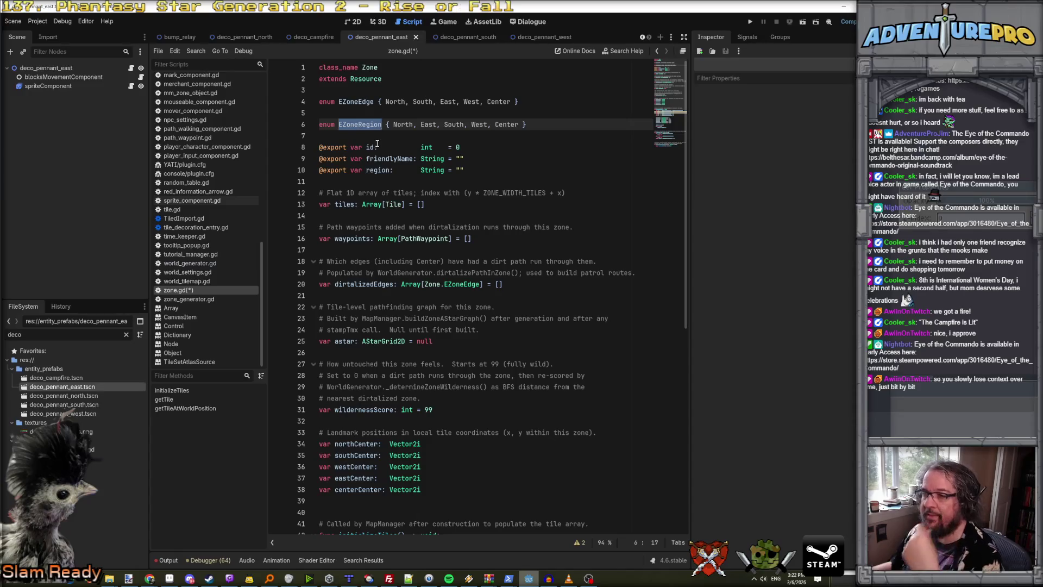
key("ctrl+c")
double_click(432, 170)
key("ctrl+v")
Remove the empty-string default from the region declaration and save zone.gd.
left_click_drag(465, 170, 518, 172)
key("Delete")
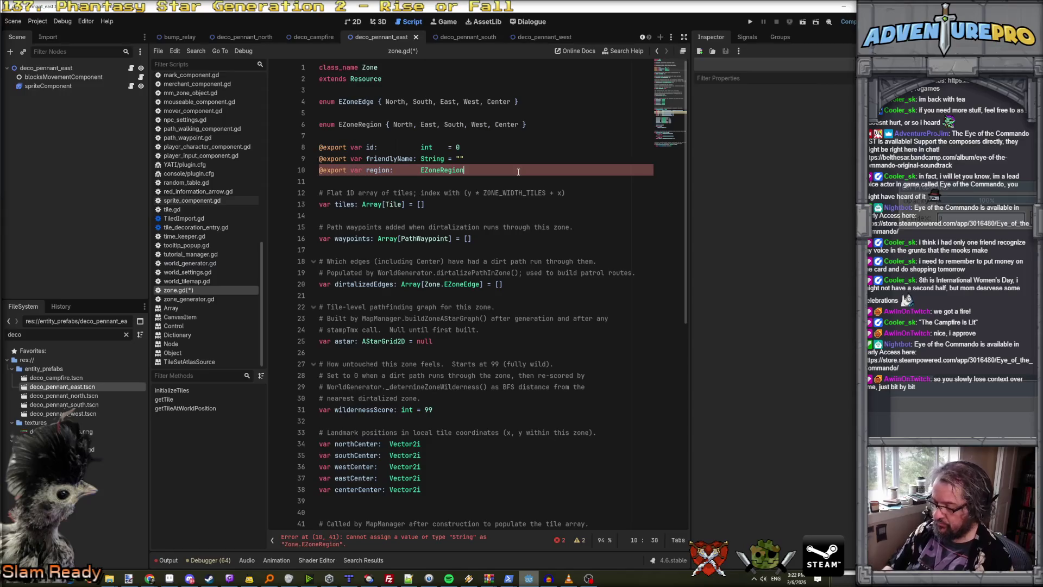
key("ctrl+s")
scroll(519, 173, "down", 10)
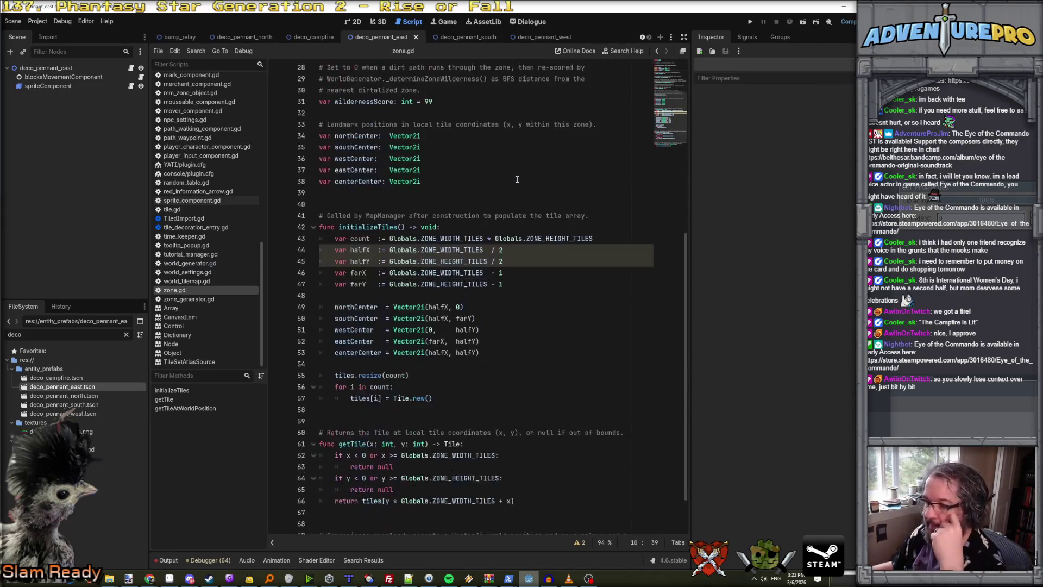
scroll(517, 180, "up", 10)
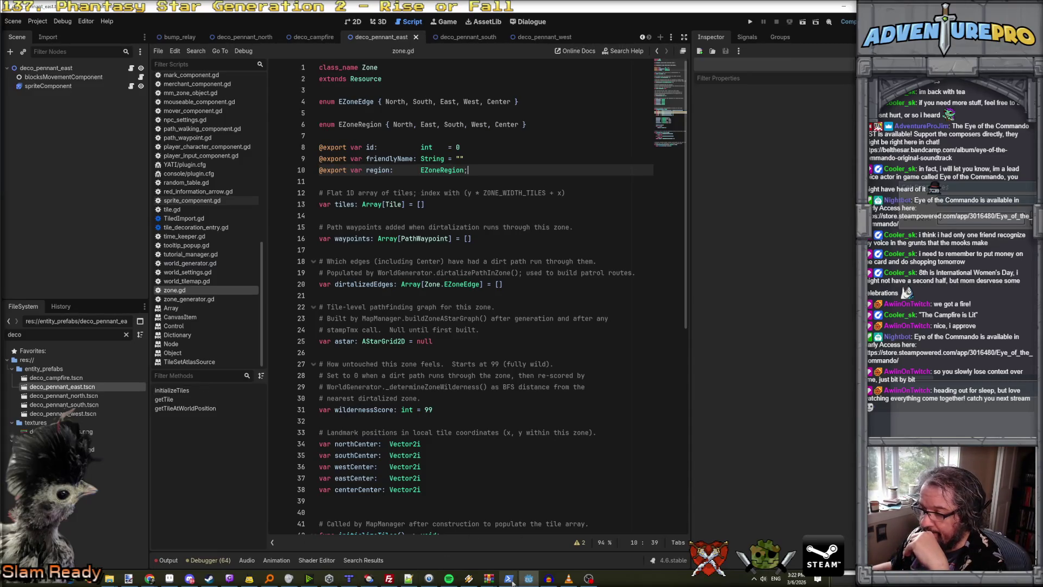
In Claude Code, start a request: after placing gates, use Voronoi distribution to set each Zone's Region.
mouse_move(511, 581)
left_click(527, 552)
left_click(228, 360)
type("When we")
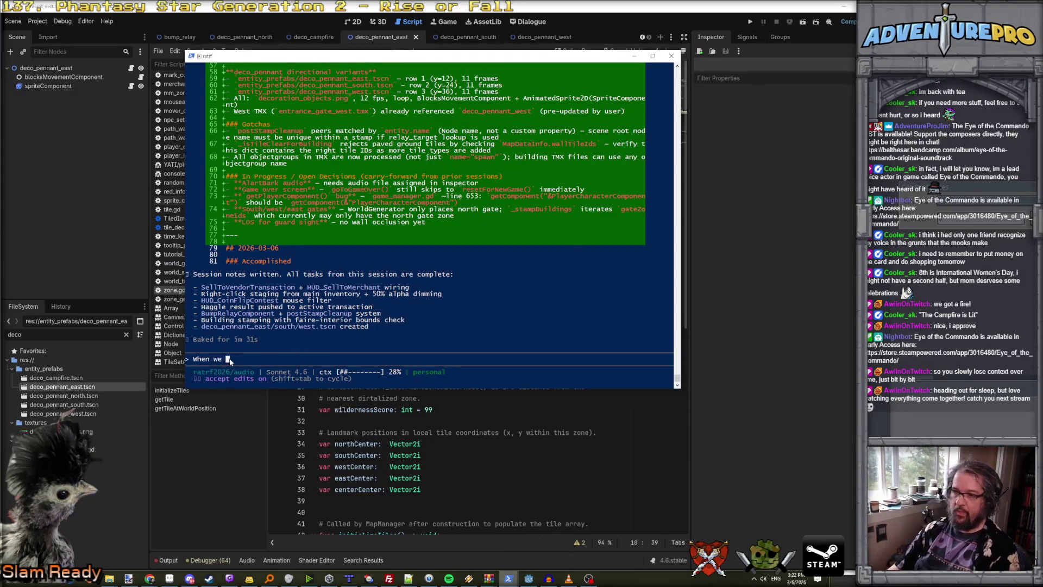
type(" create all the zones, and")
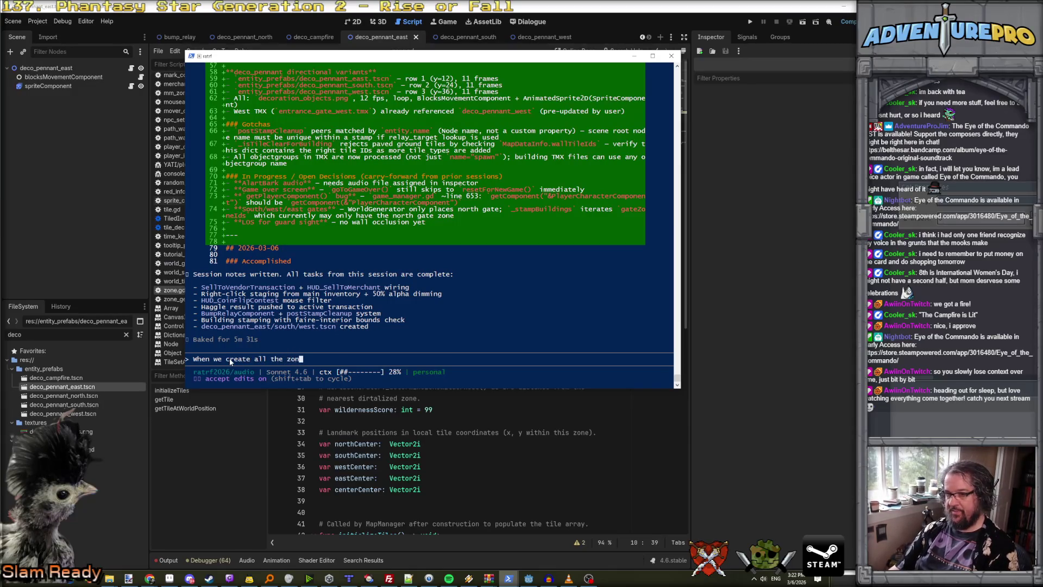
key("BackSpace")
key("BackSpace")
key("BackSpace")
type("fter ")
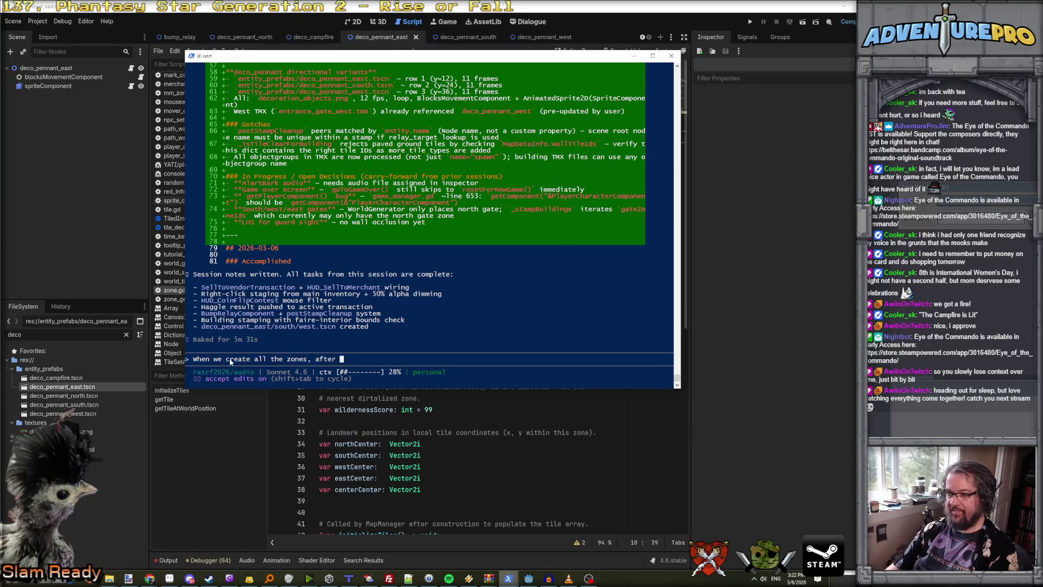
type("placing down gh")
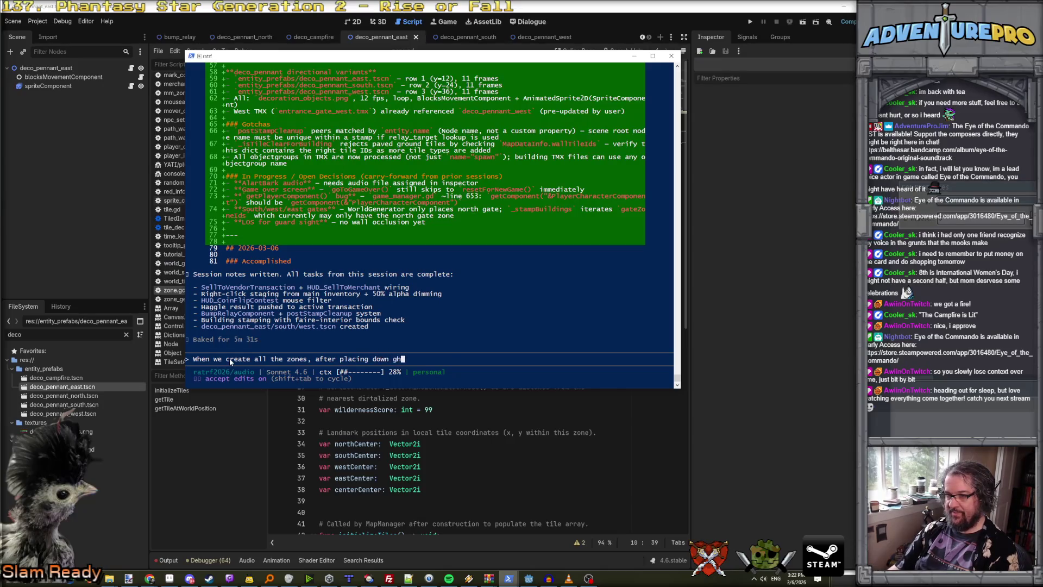
key("BackSpace")
type("ates, let's use ")
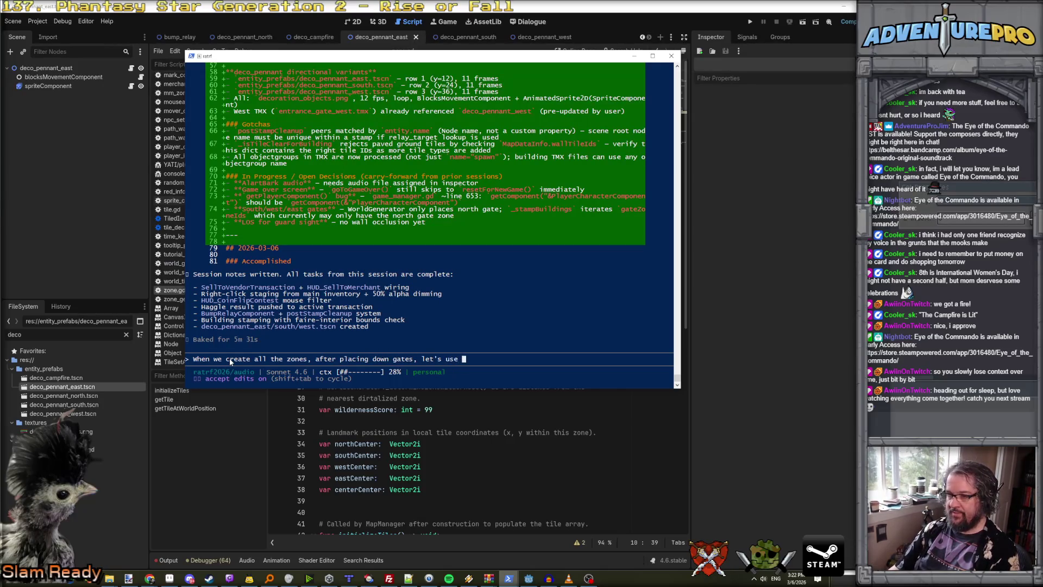
type("voronoi distru")
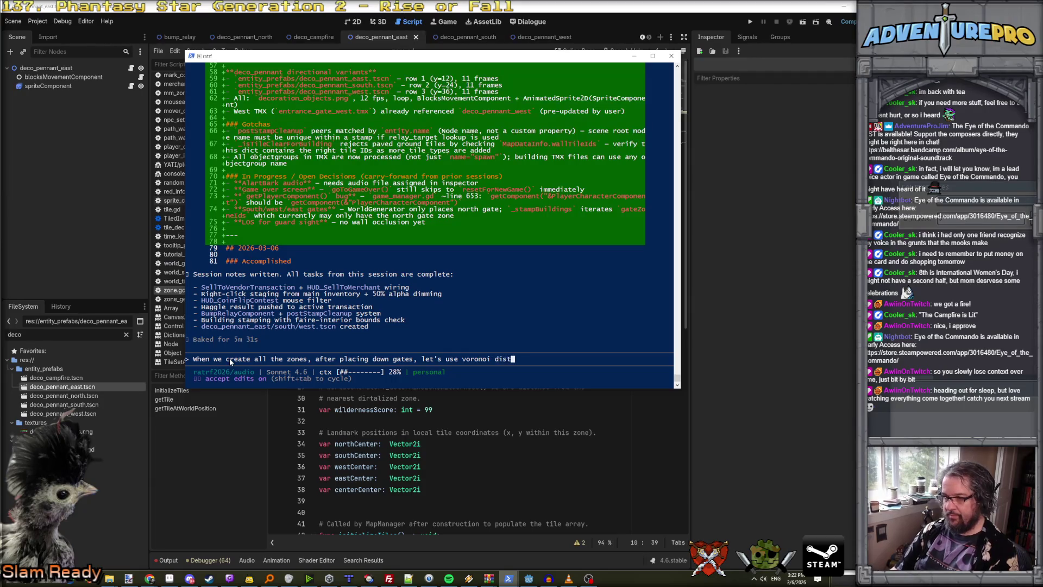
key("BackSpace")
type("ibution to ")
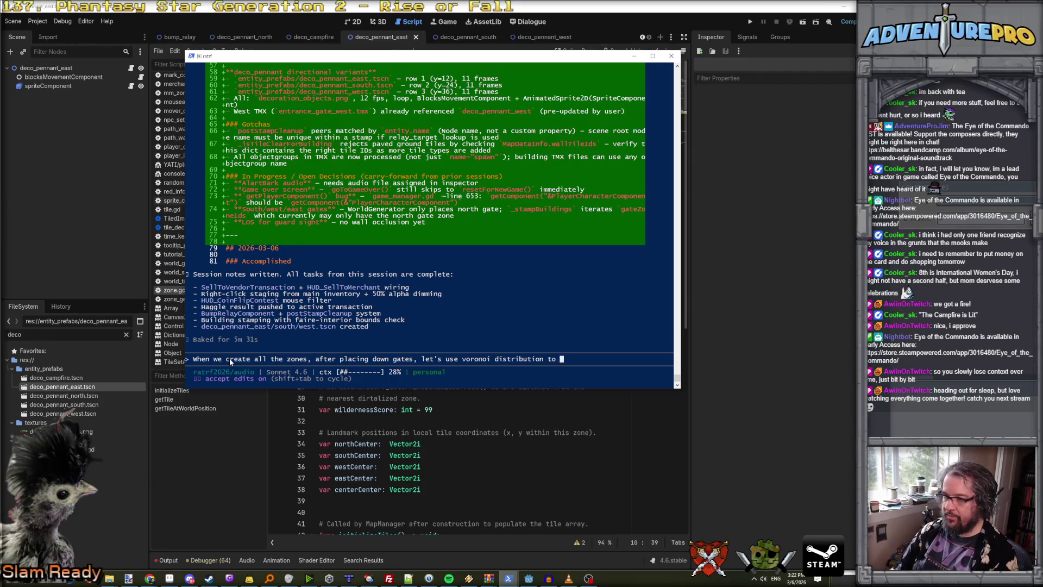
type("determine the")
type("Edges")
key("BackSpace")
key("BackSpace")
key("BackSpace")
key("BackSpace")
type("Region for each Zone,")
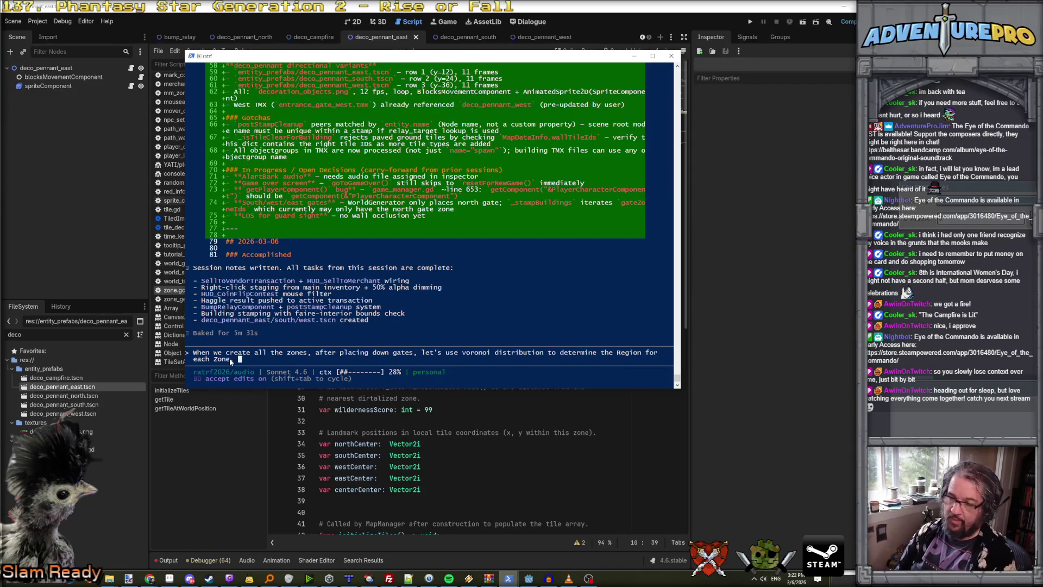
Specify the middle 3x3 area as EZoneRegion.center, the rest by closest gate, and submit.
left_click_drag(333, 59, 806, 89)
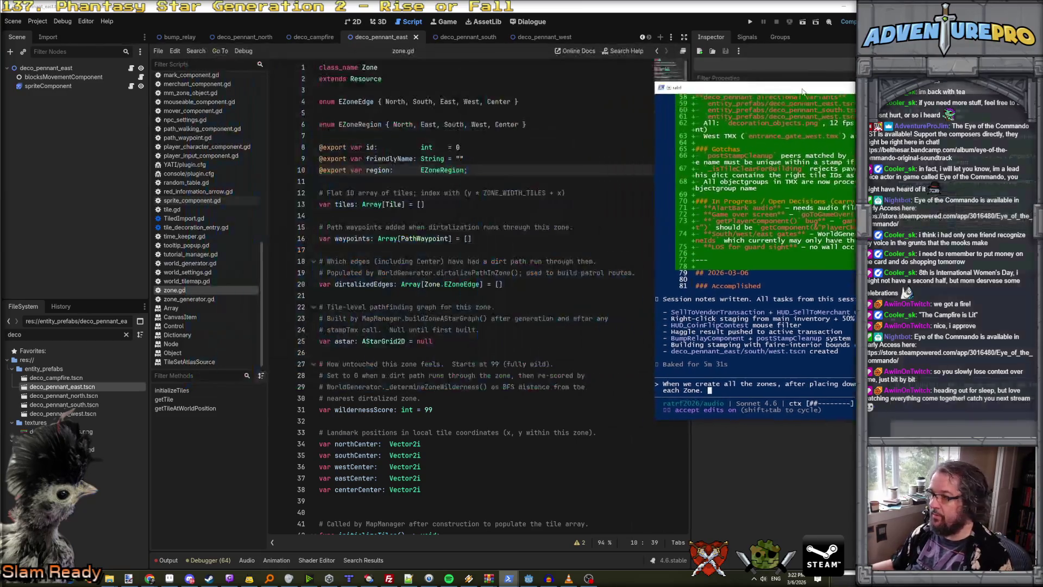
type("First, ")
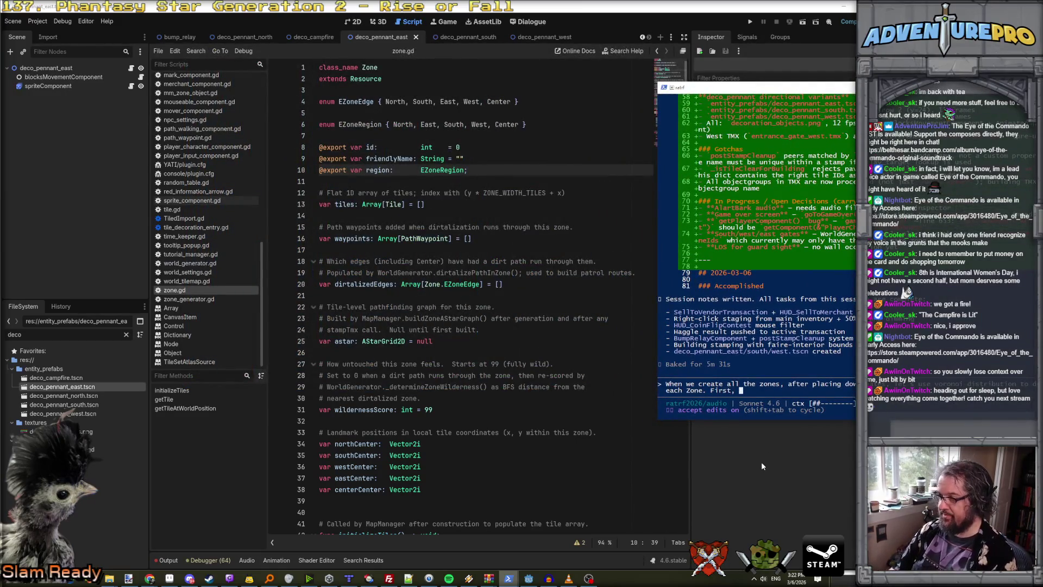
type("mark a 3x3")
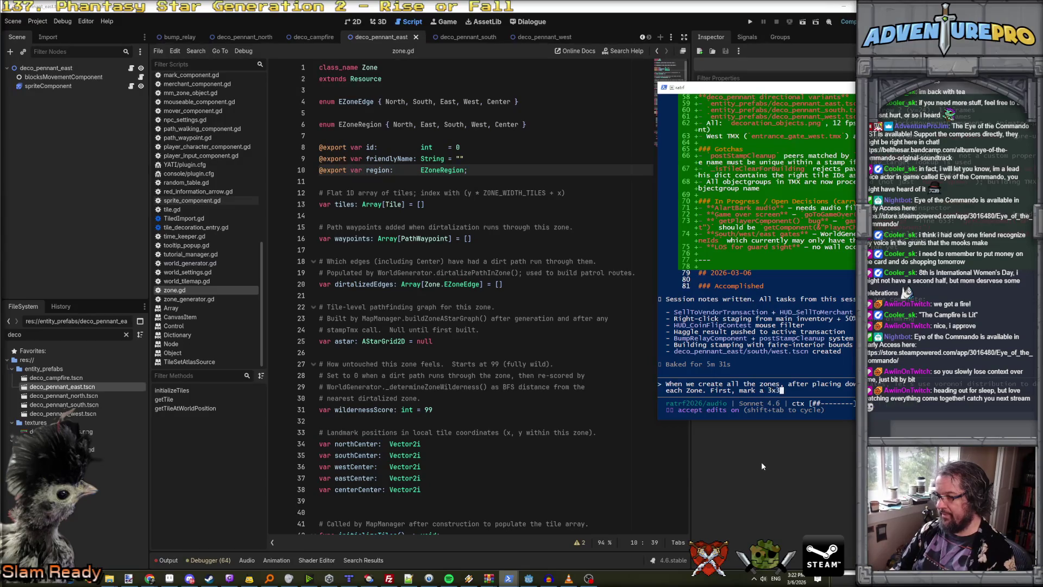
type(" area in the middle")
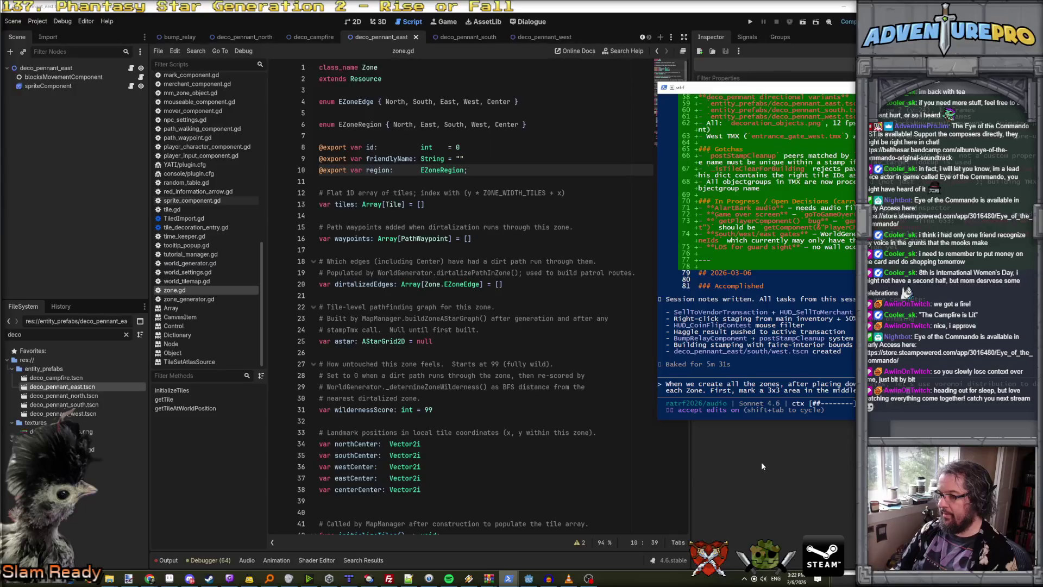
type("... the map as the ")
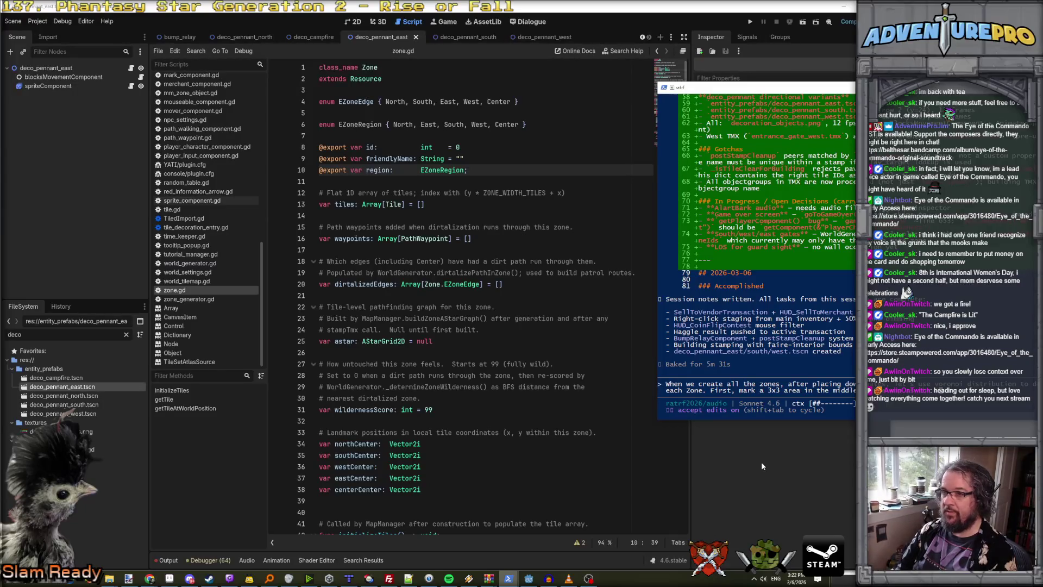
type("EZoneReg")
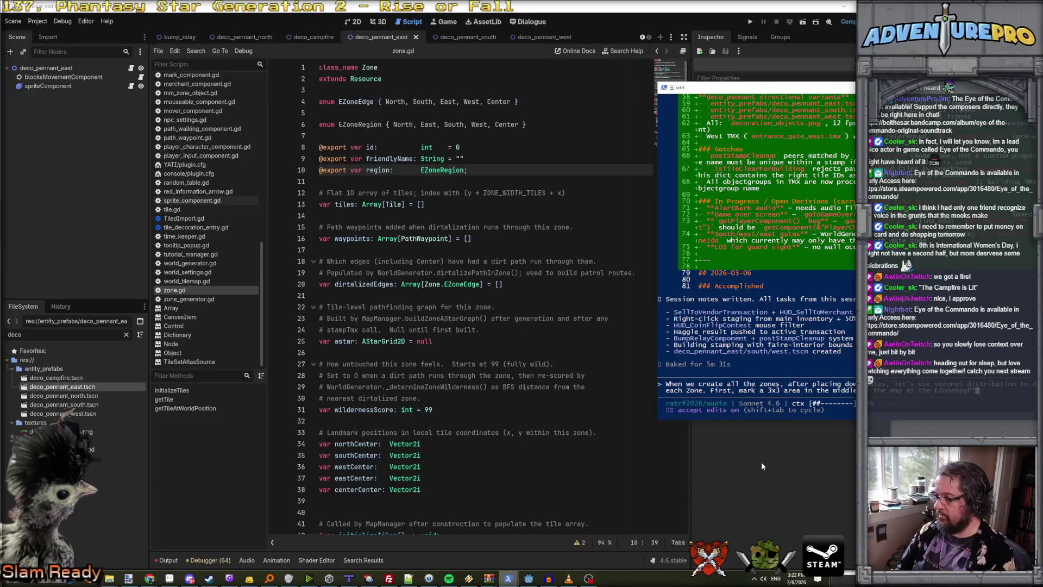
type("io")
key("BackSpace")
key("BackSpace")
key("BackSpace")
type("EZoneRegion.center")
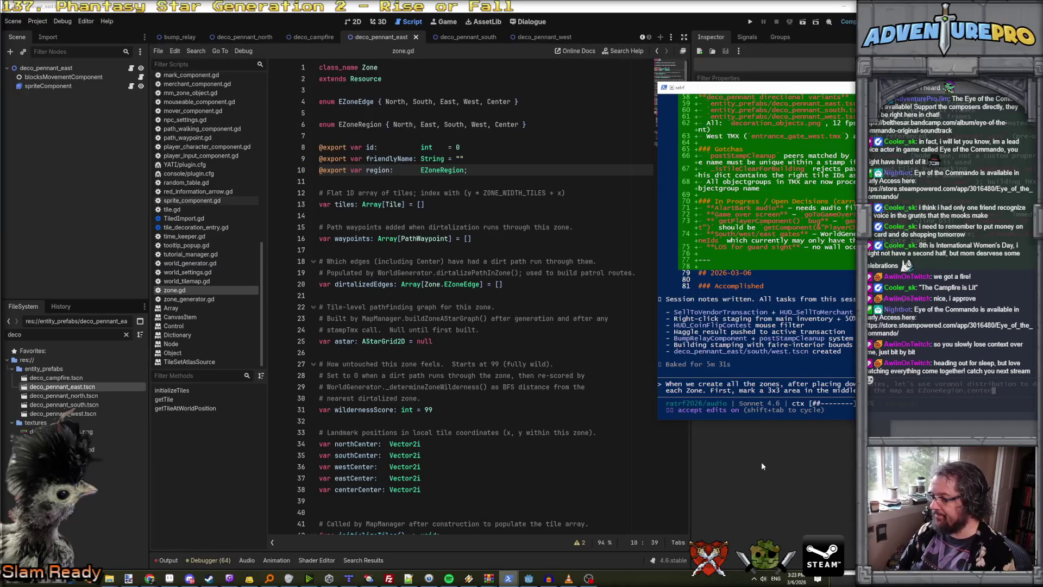
type(". The rest ")
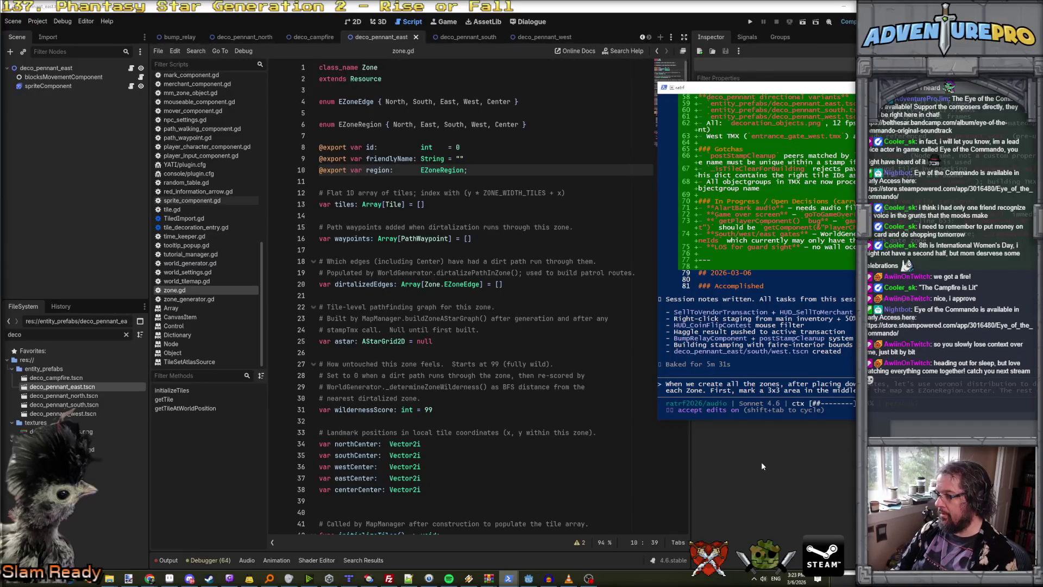
type("assigned to ")
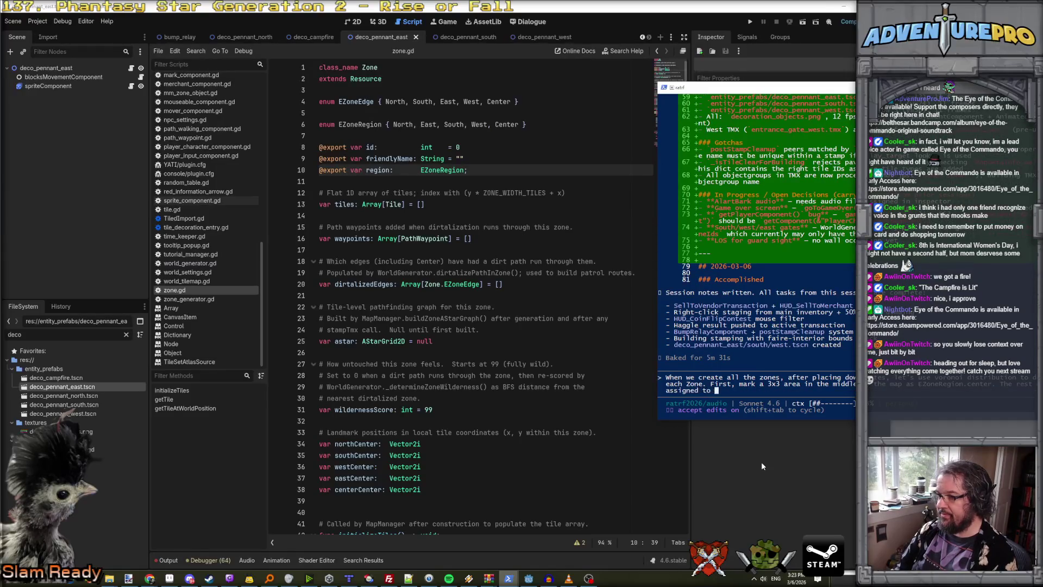
type("whatever gate it sl")
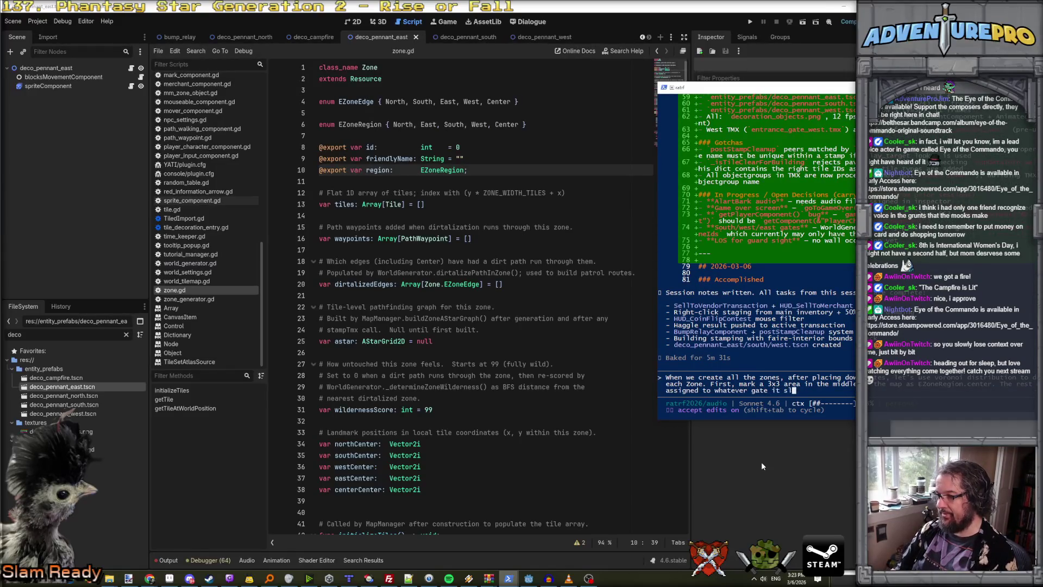
key("BackSpace")
key("BackSpace")
key("BackSpace")
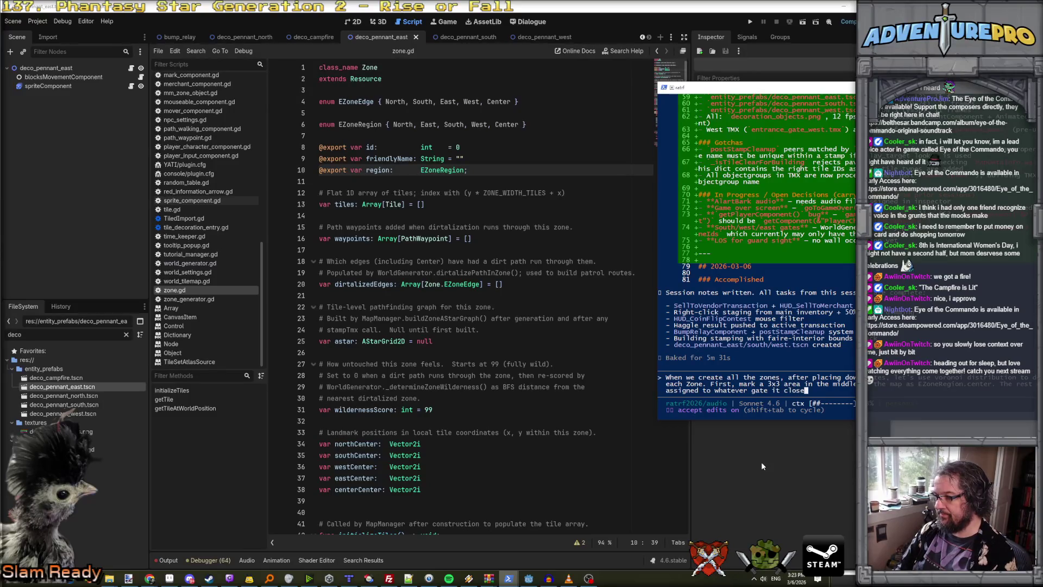
type("is closest.")
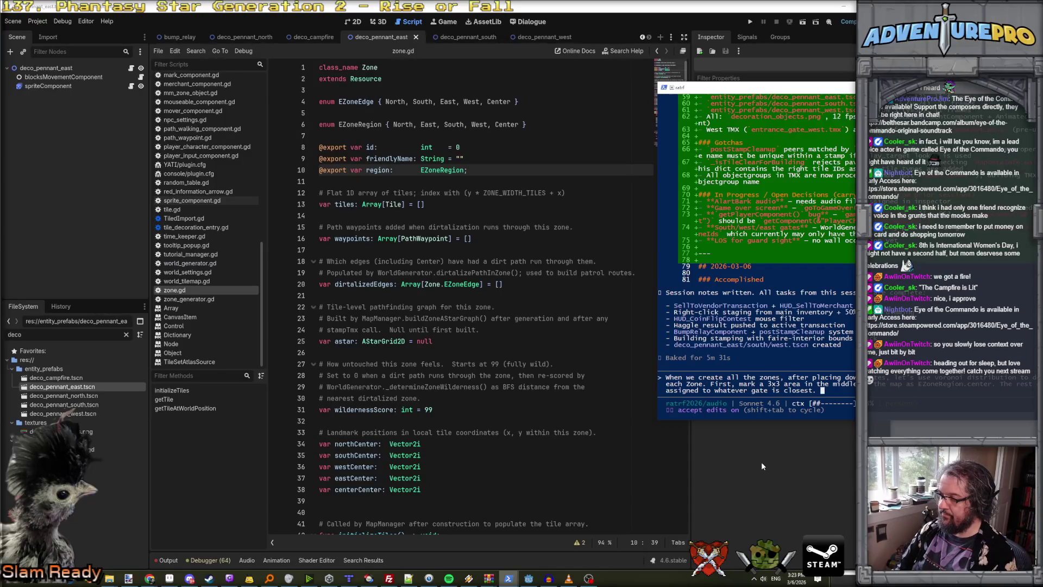
key("Return")
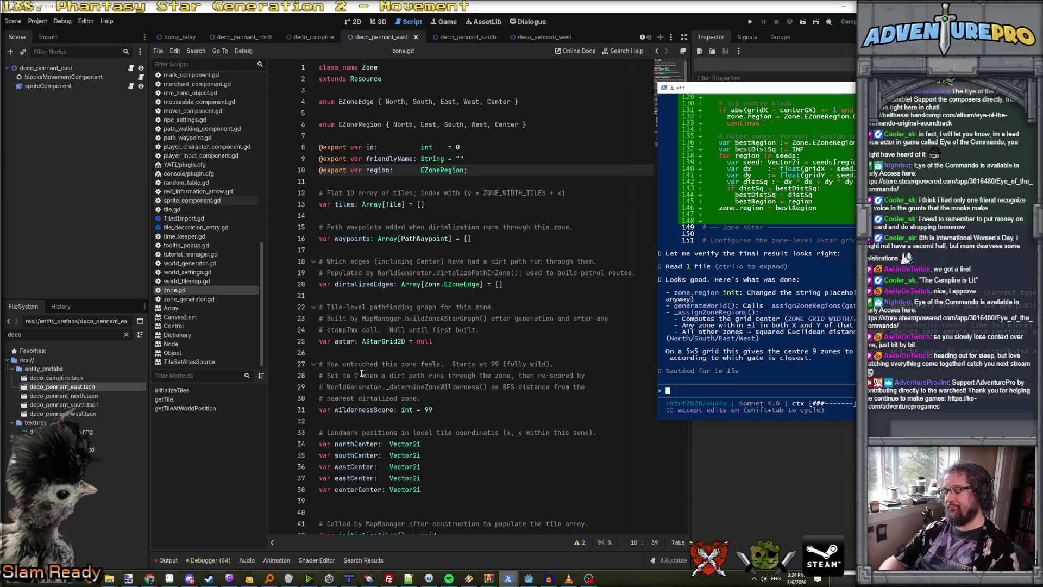
Write a request to place a couple of deco_pennants on grass tiles adjacent to dirt paths after dirtalization.
type("Once")
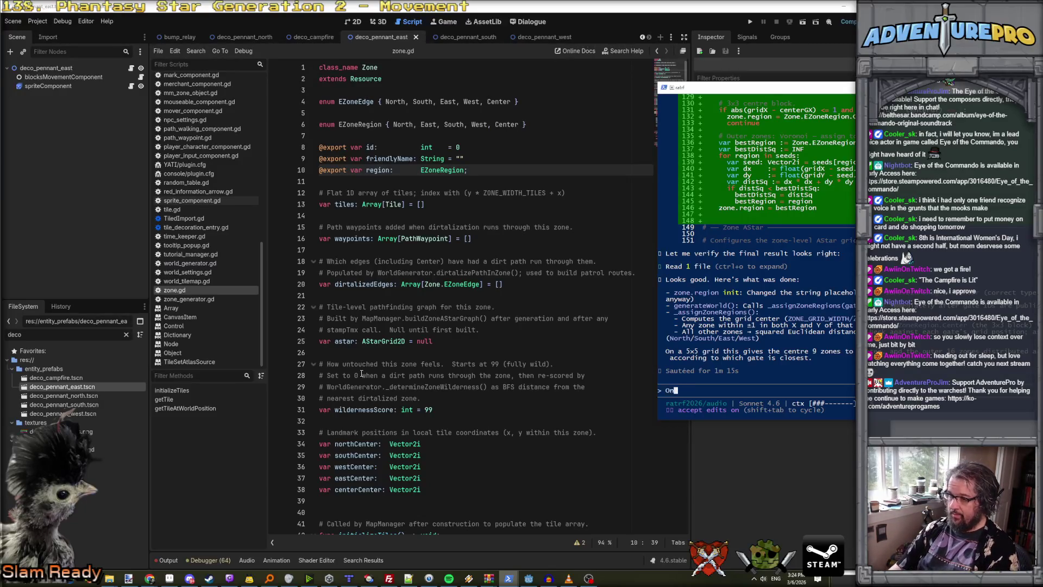
key("BackSpace")
key("BackSpace")
key("BackSpace")
type("As part of world bu")
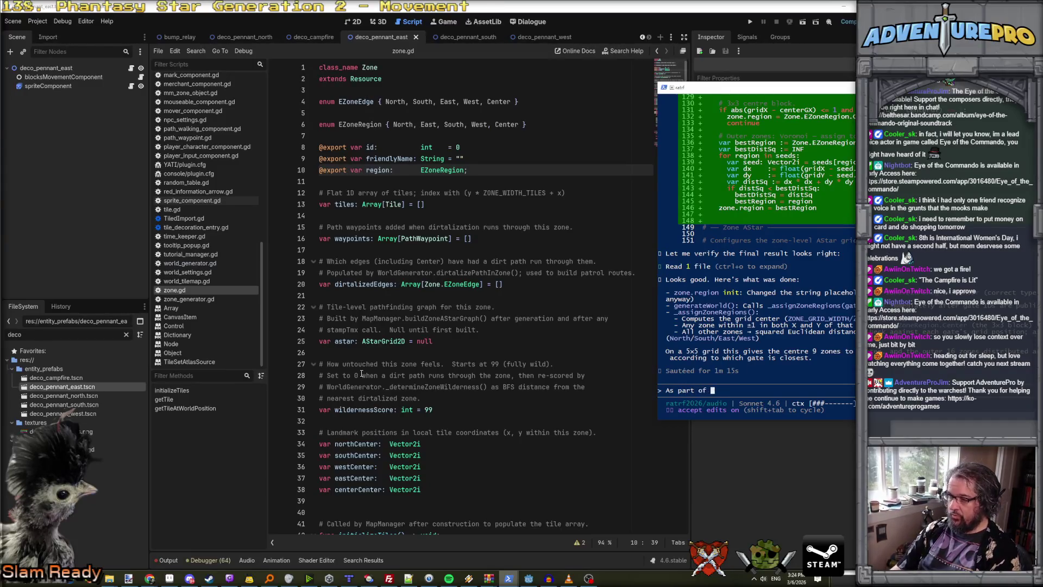
type("ilding, a")
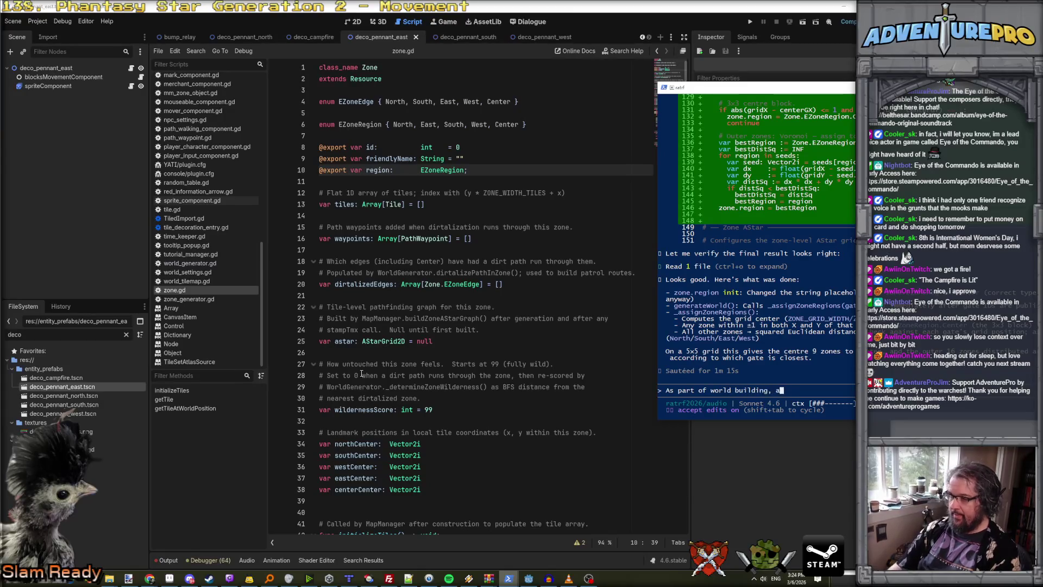
type("fter roads are plac")
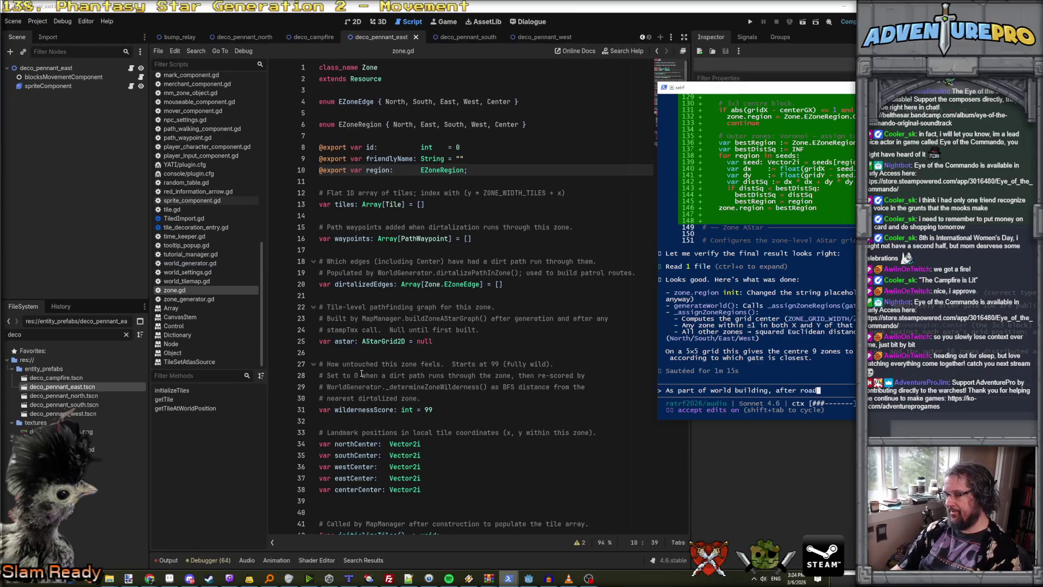
key("BackSpace")
key("BackSpace")
key("BackSpace")
type("dirtalization,")
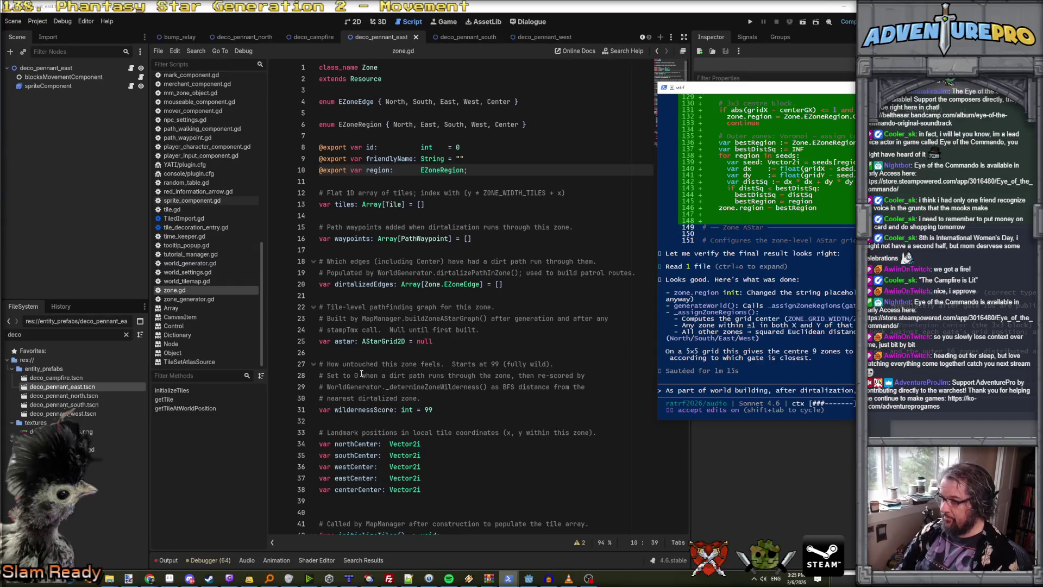
type(" we should assign")
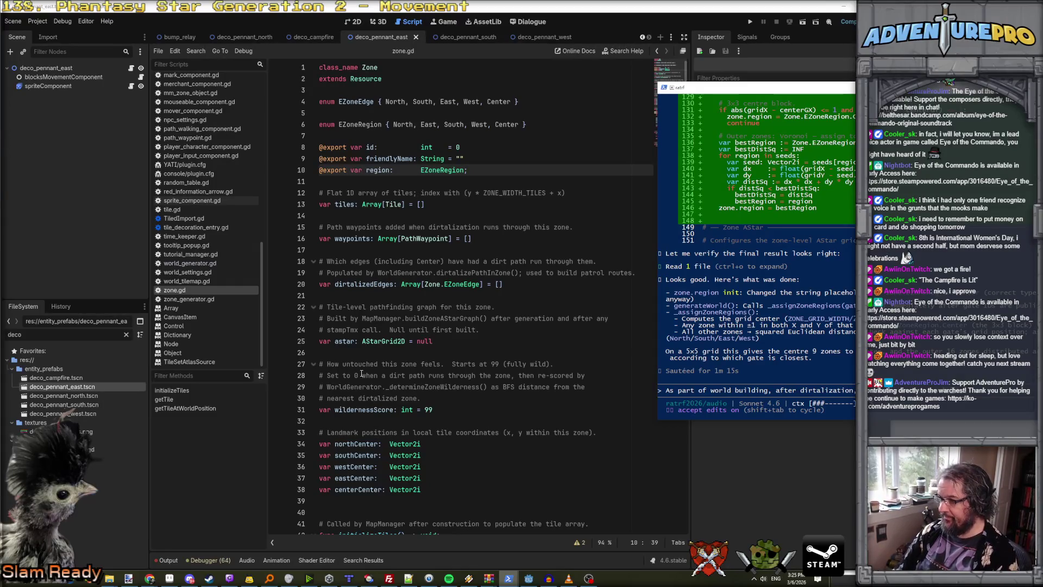
type(" the")
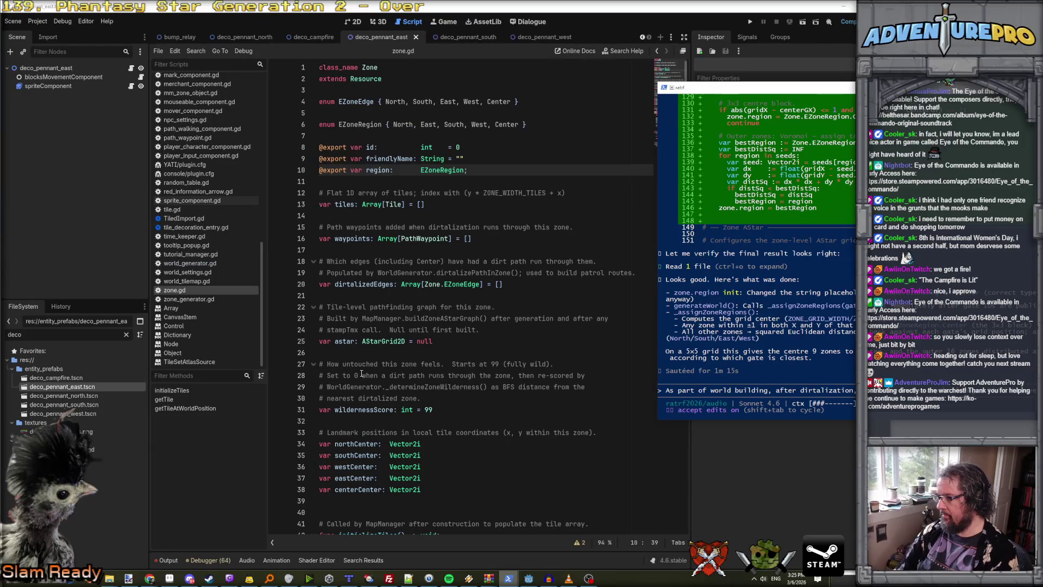
type("path to place a couple of deco_pennants based c")
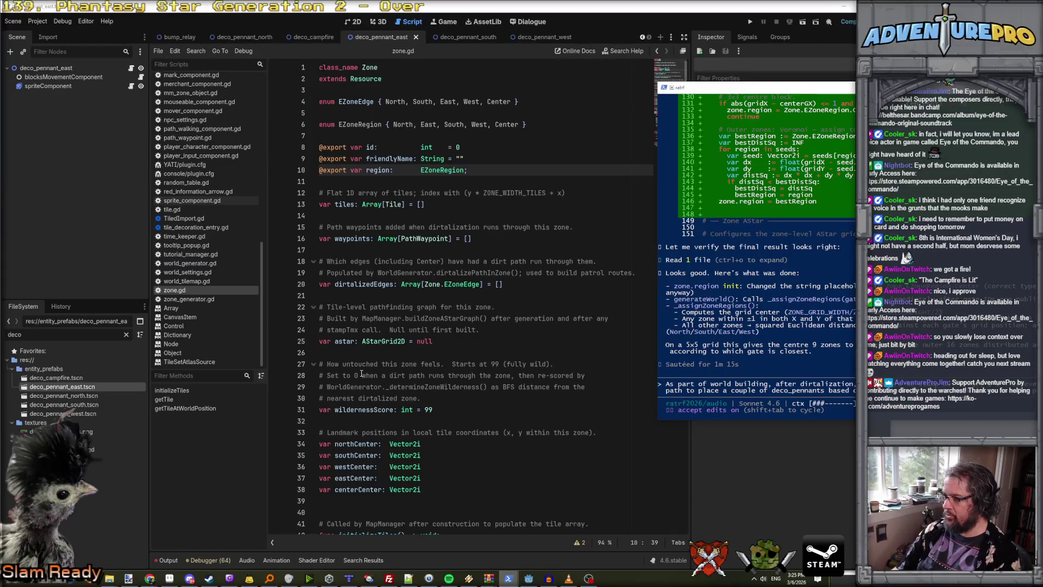
type("grass tile")
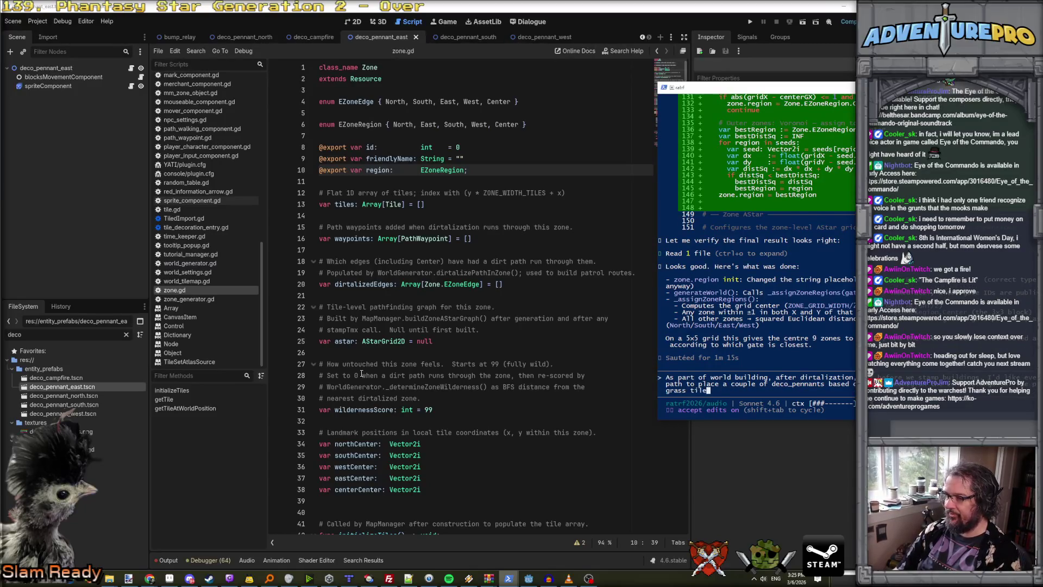
type("s that are next to, ")
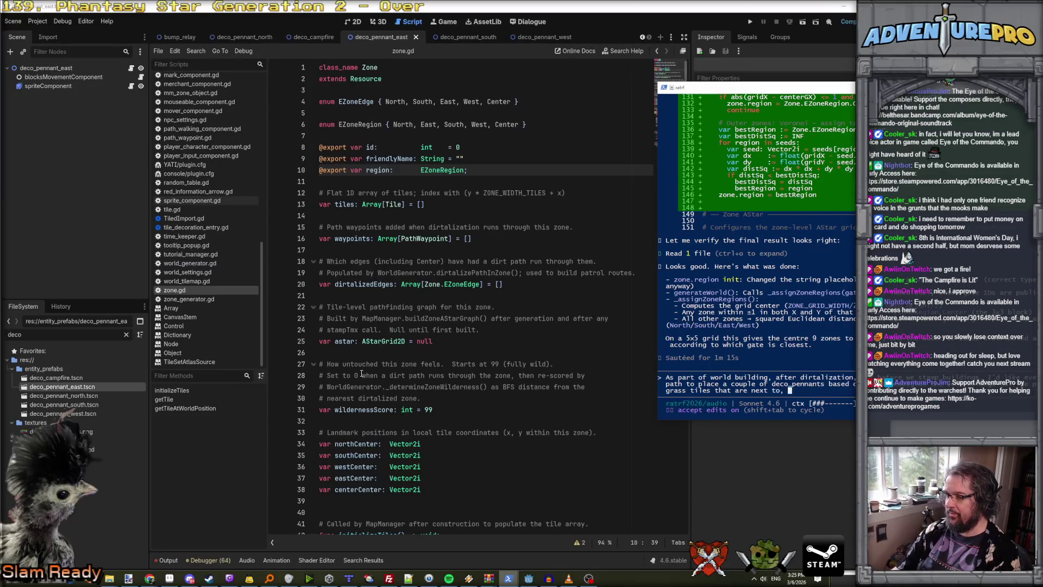
type("but not surd")
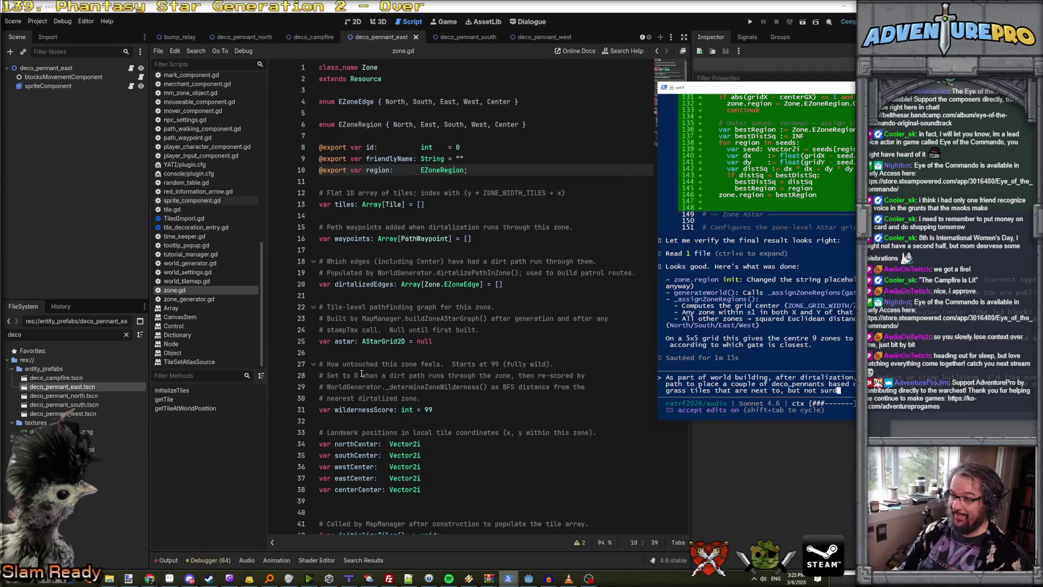
key("BackSpace")
type("rounde")
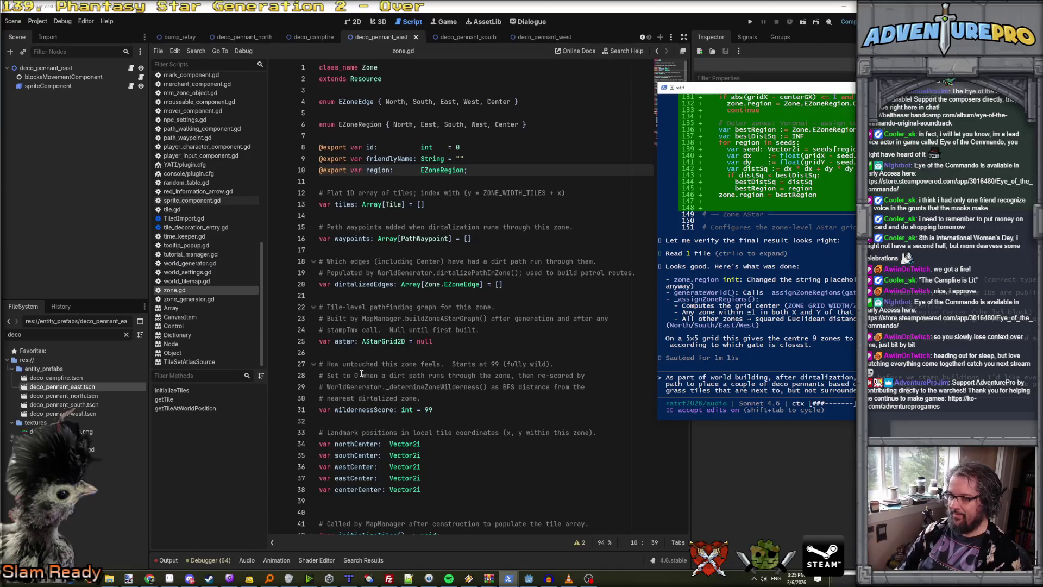
type("dirt path tiles, ")
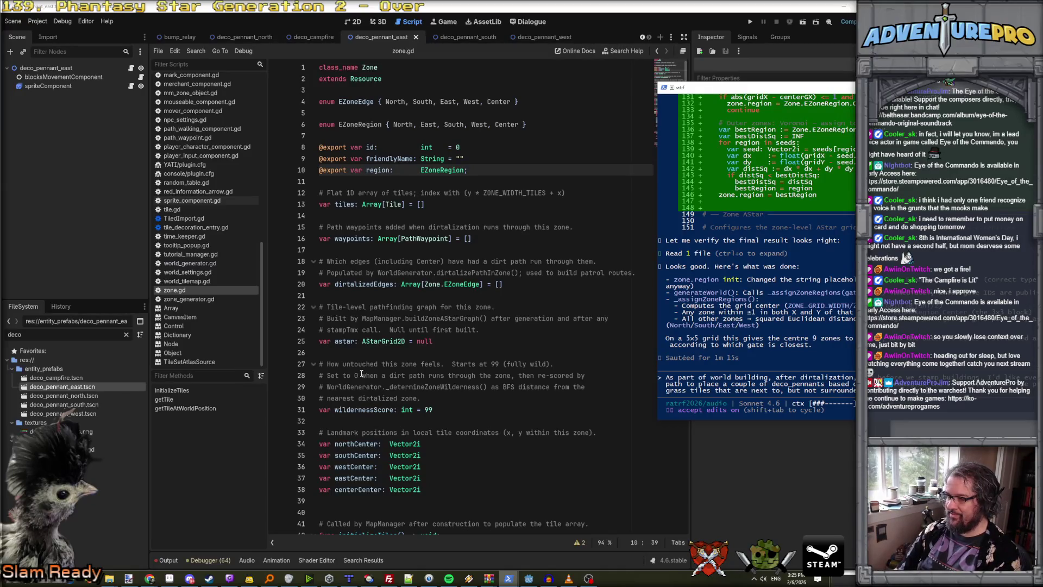
type("ad")
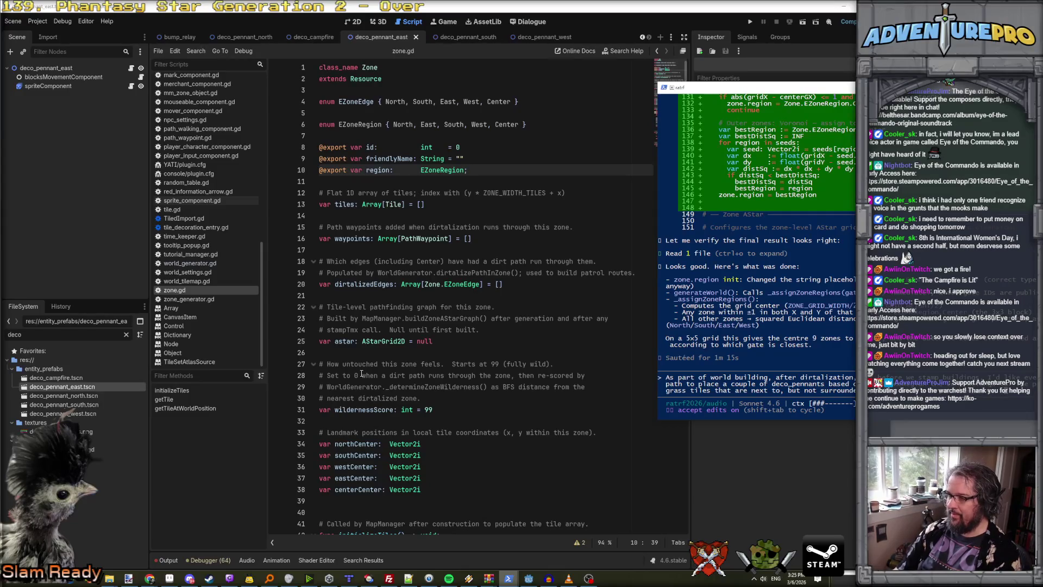
type("jacent")
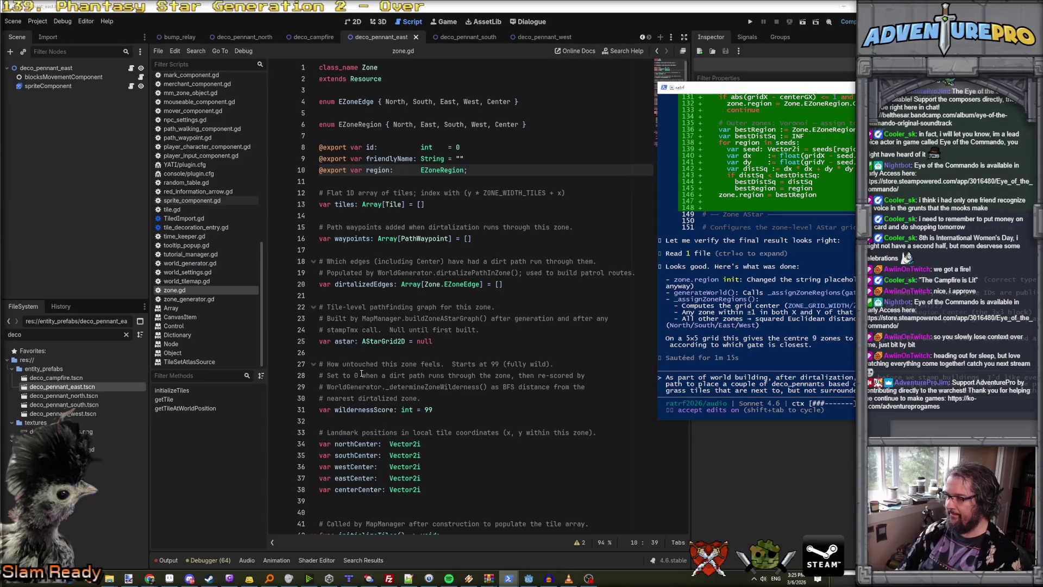
Submit the deco_pennant placement request so Claude Code begins reading zone_generator.gd.
key("Return")
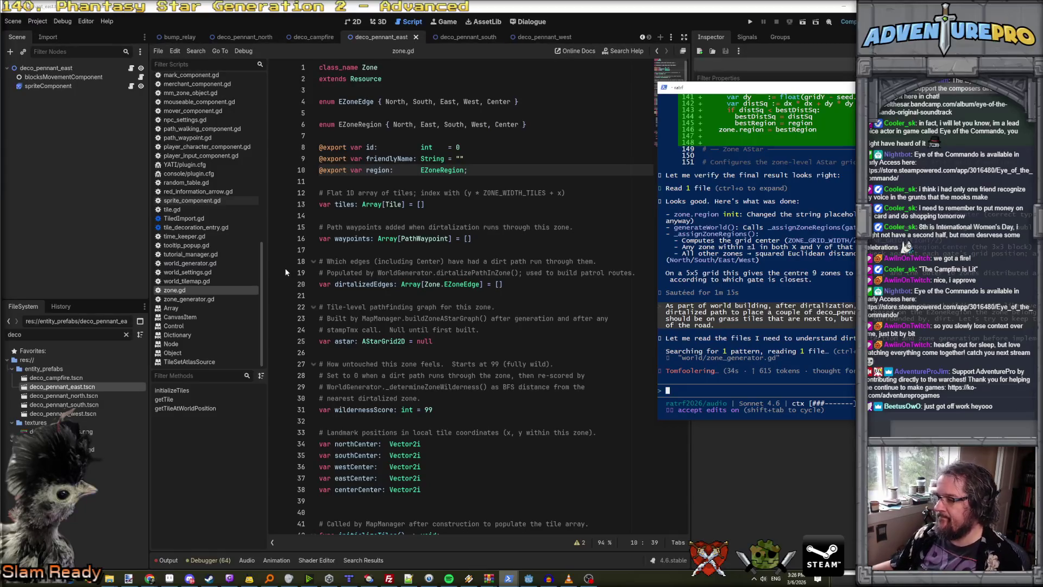
Scroll zone.gd down to initializeTiles and getTile, then switch to Aseprite's pennant sheet.
left_click(418, 369)
scroll(418, 369, "down", 2)
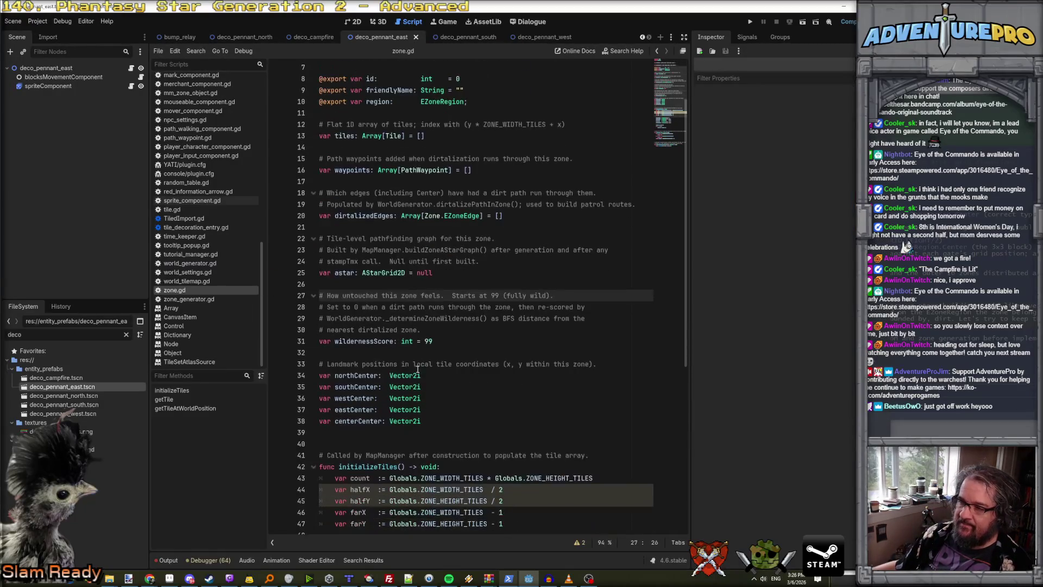
left_click(429, 323)
scroll(432, 334, "down", 8)
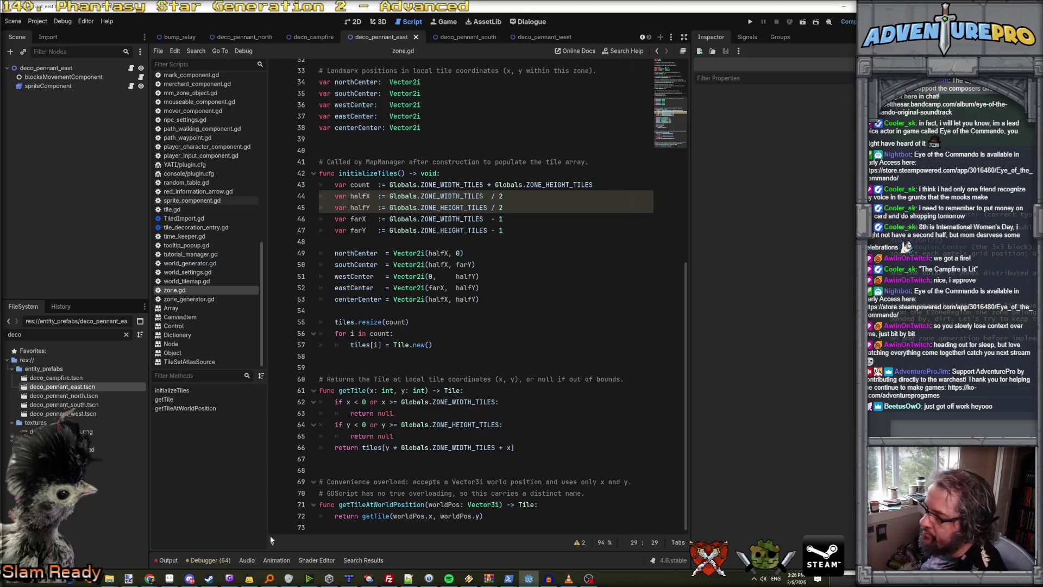
mouse_move(195, 579)
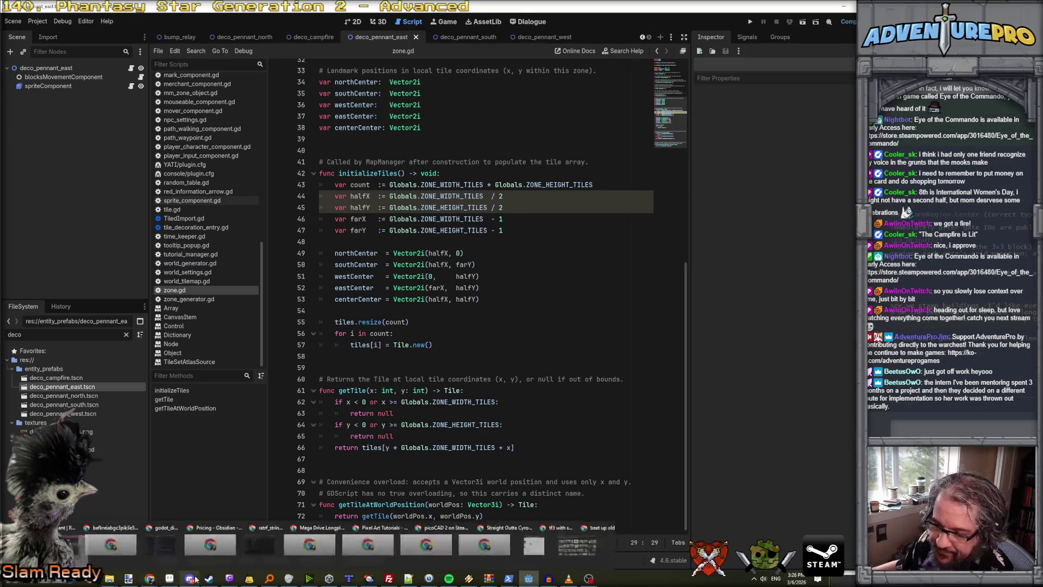
left_click(175, 562)
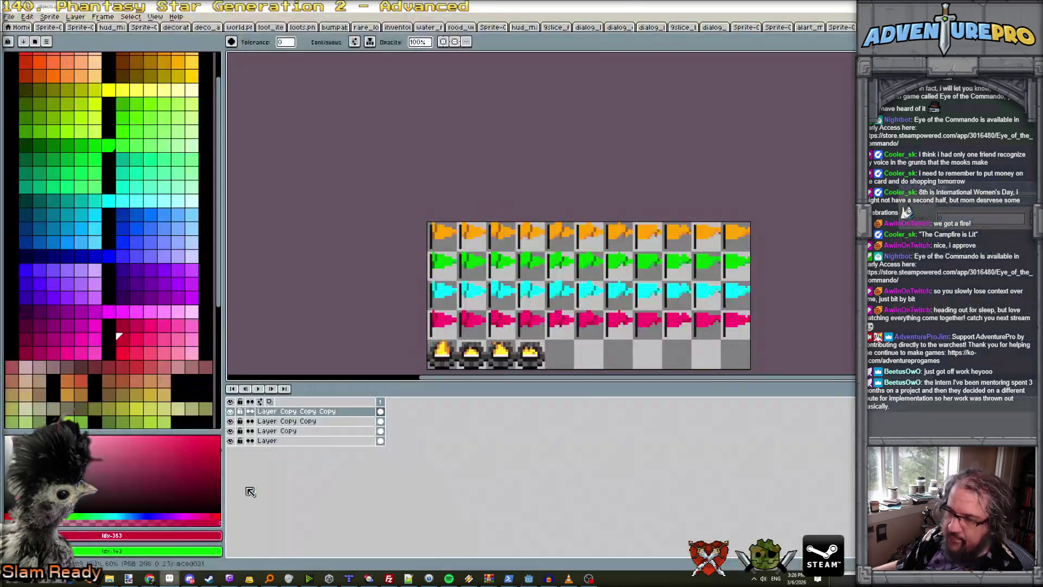
Cycle the Aseprite documents from the pennant flags to the two-frame vendor sprite, then bring up Tiled.
key("ctrl+Tab")
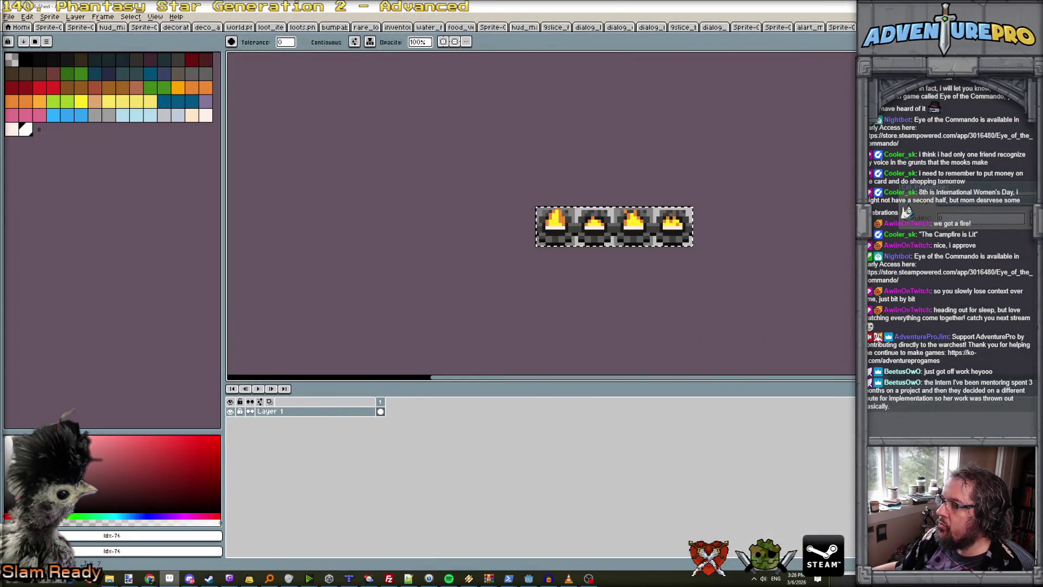
key("ctrl+Tab")
key("ctrl+Tab")
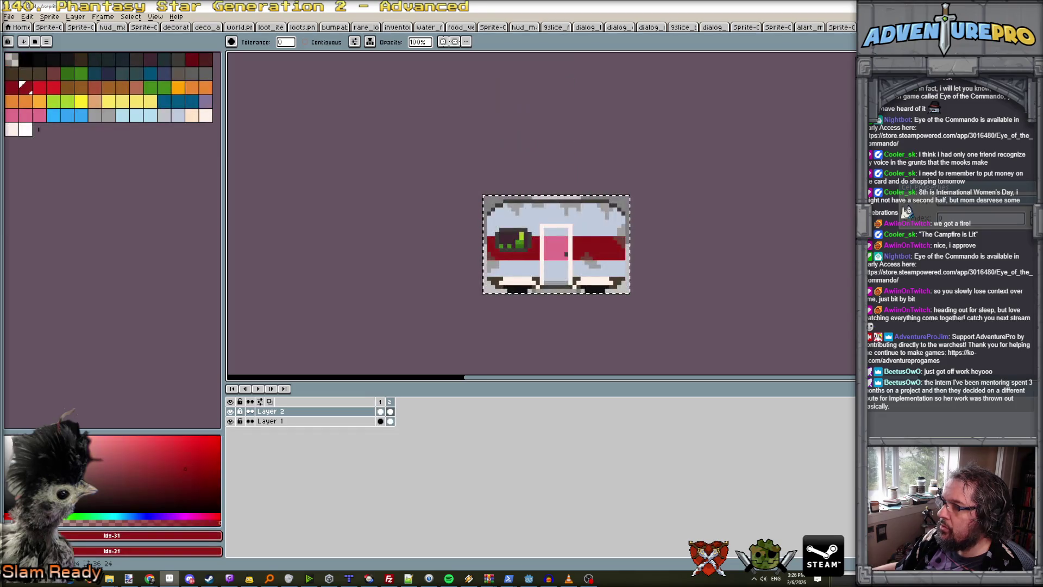
key("ctrl+Tab")
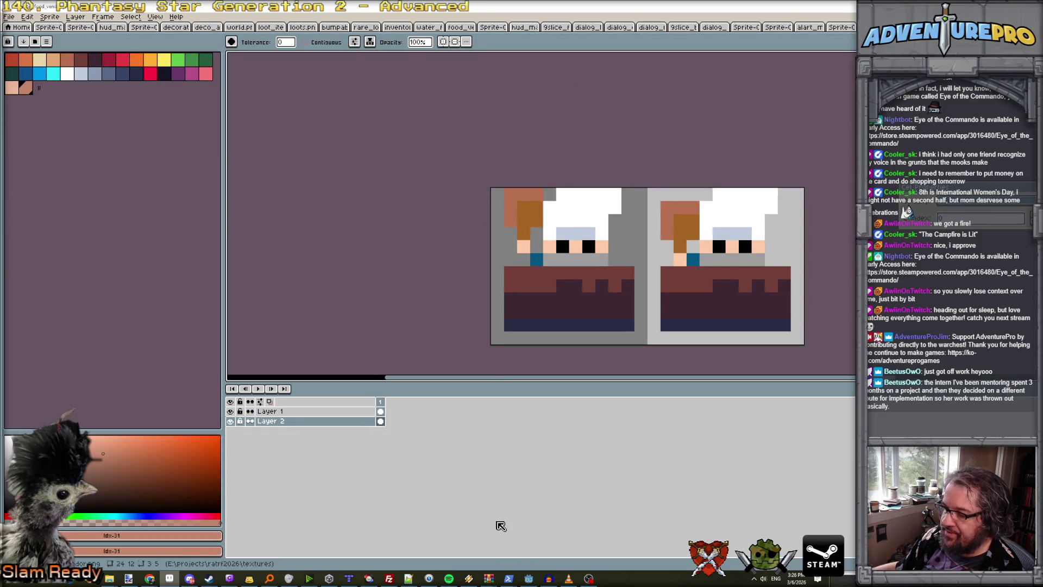
left_click(353, 568)
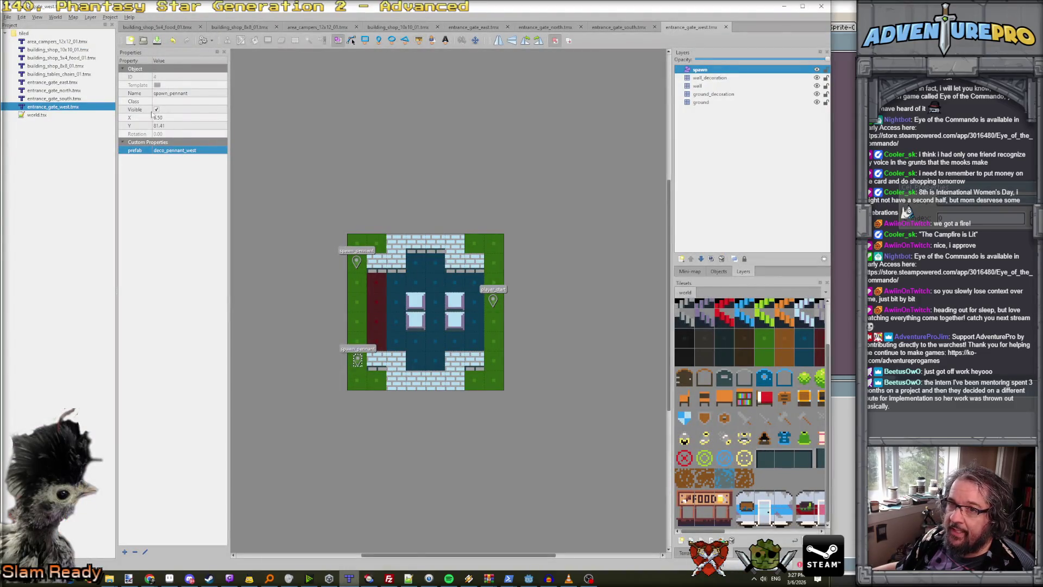
Open area_campers_12x12_01.tmx in Tiled, then return to the Claude Code session.
double_click(67, 41)
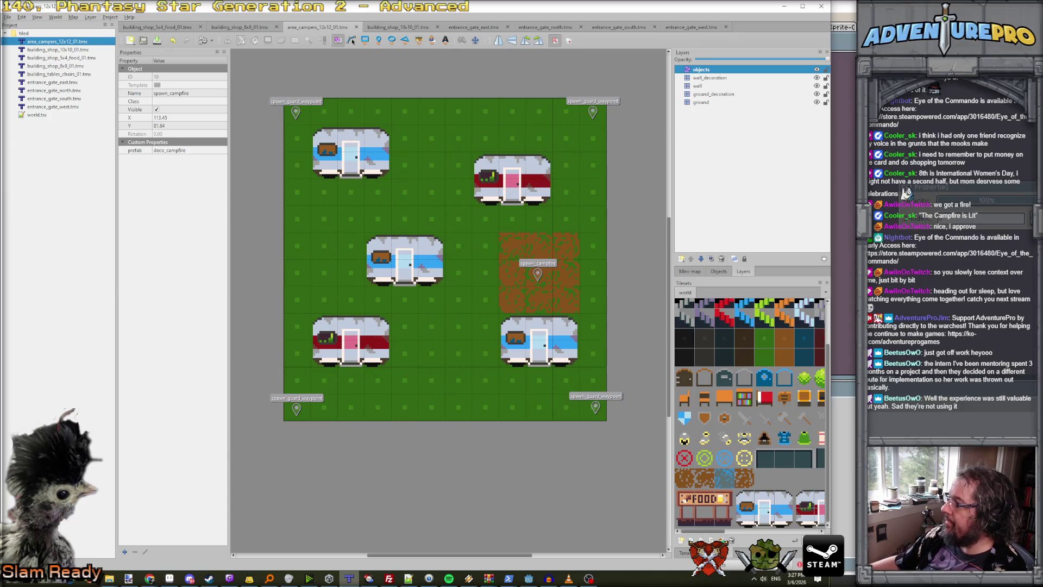
key("alt+Tab")
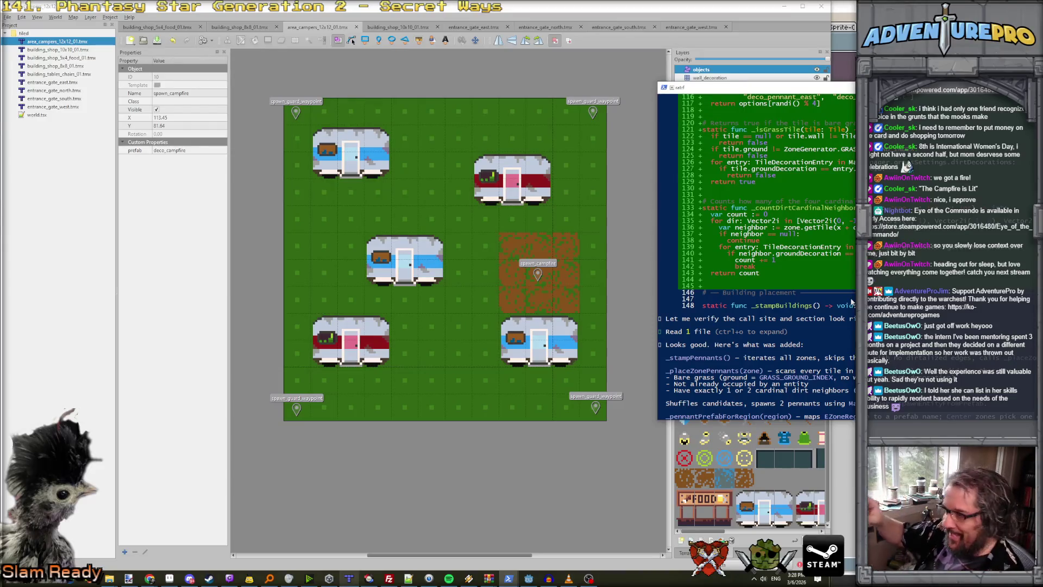
Read the _stampPennants and _placeZonePennants diff, then run the project in Godot.
scroll(828, 243, "up", 5)
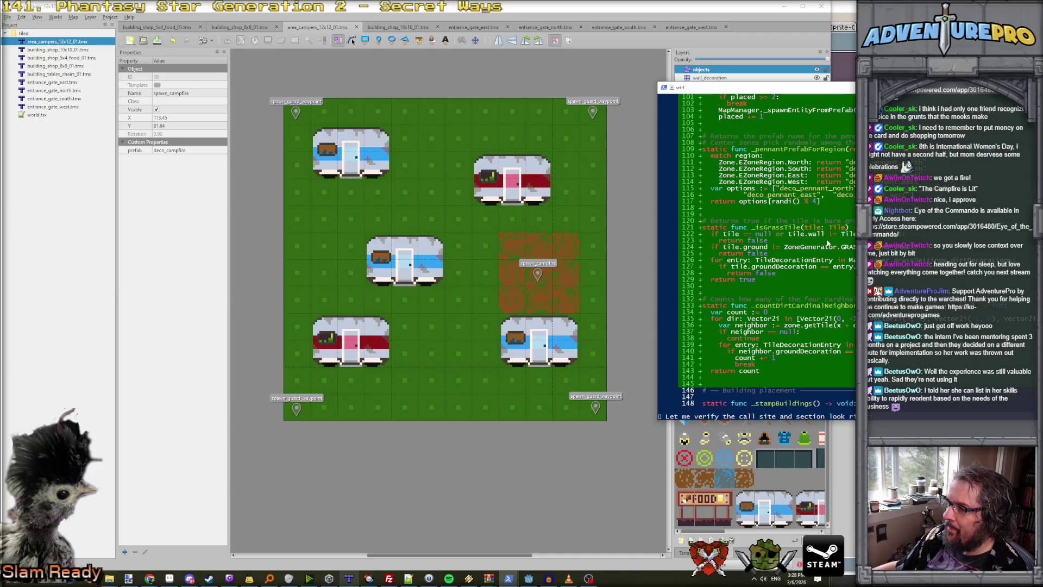
key("alt+Tab")
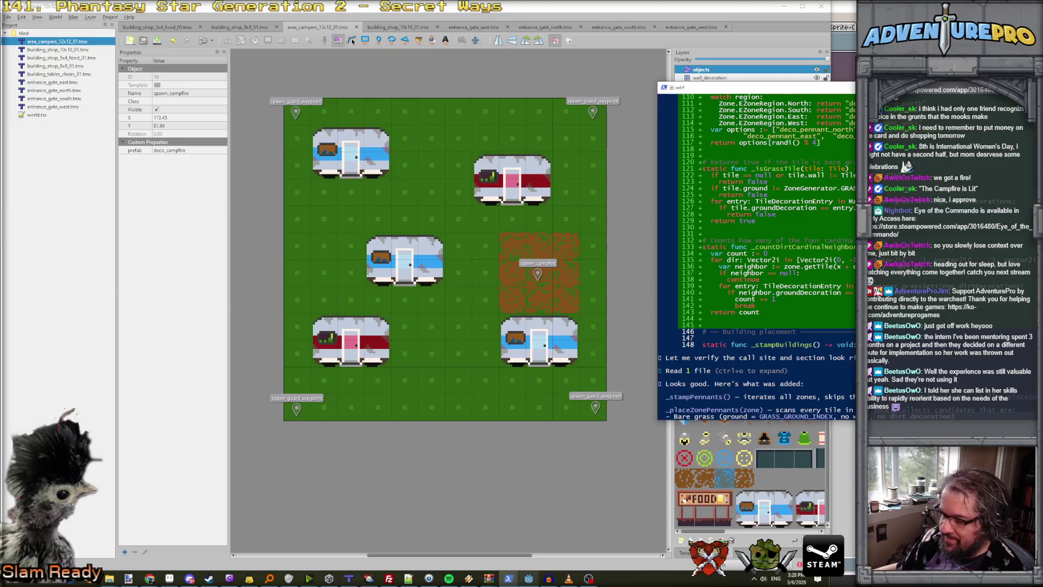
left_click(751, 22)
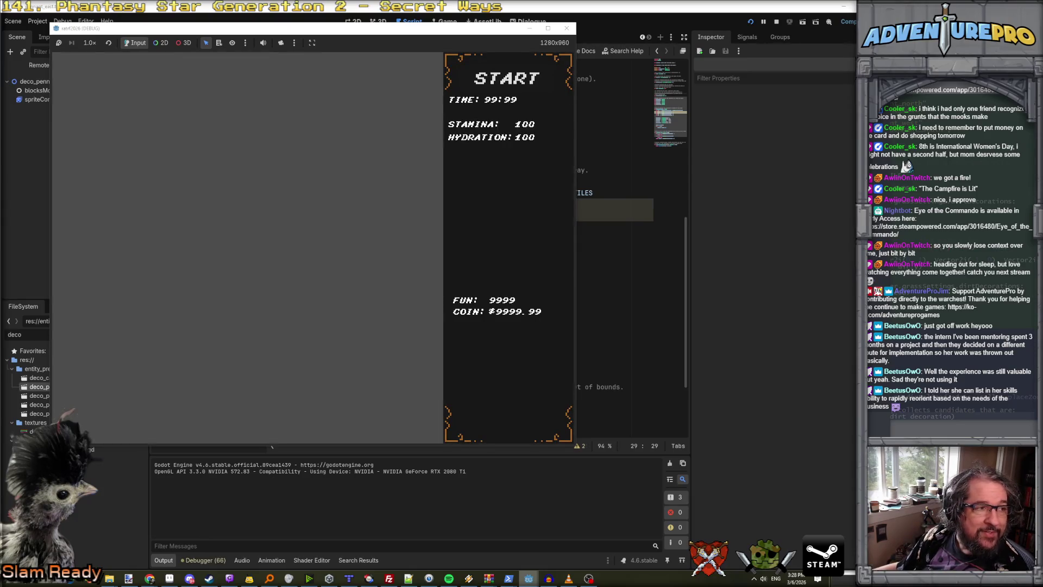
Start a new game run from the START title screen.
left_click(471, 84)
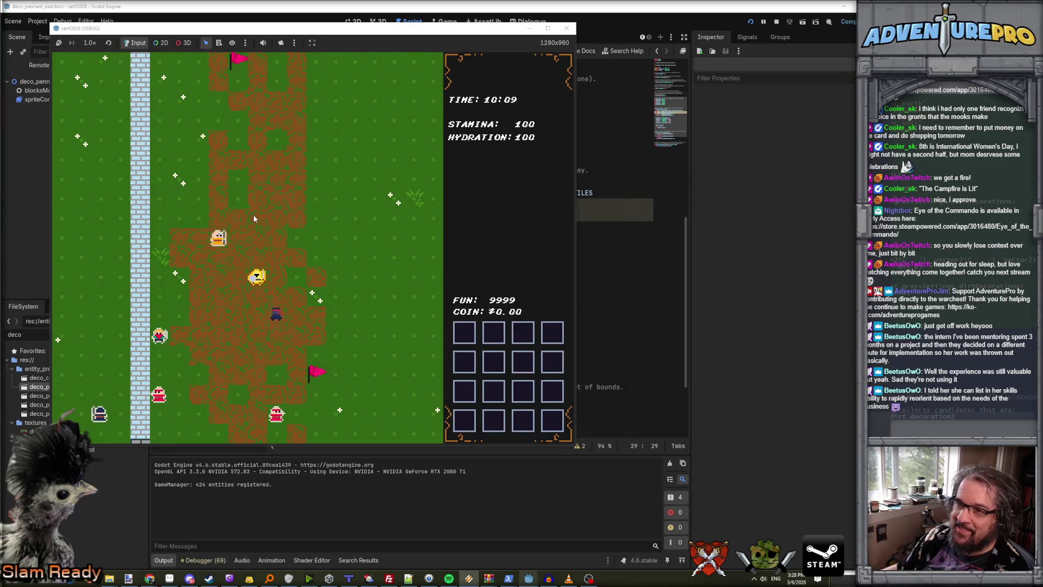
Pickpocket a mark for $1.48, walk down the wall into the next area, and face the guard's talk check.
key("e")
key("Left")
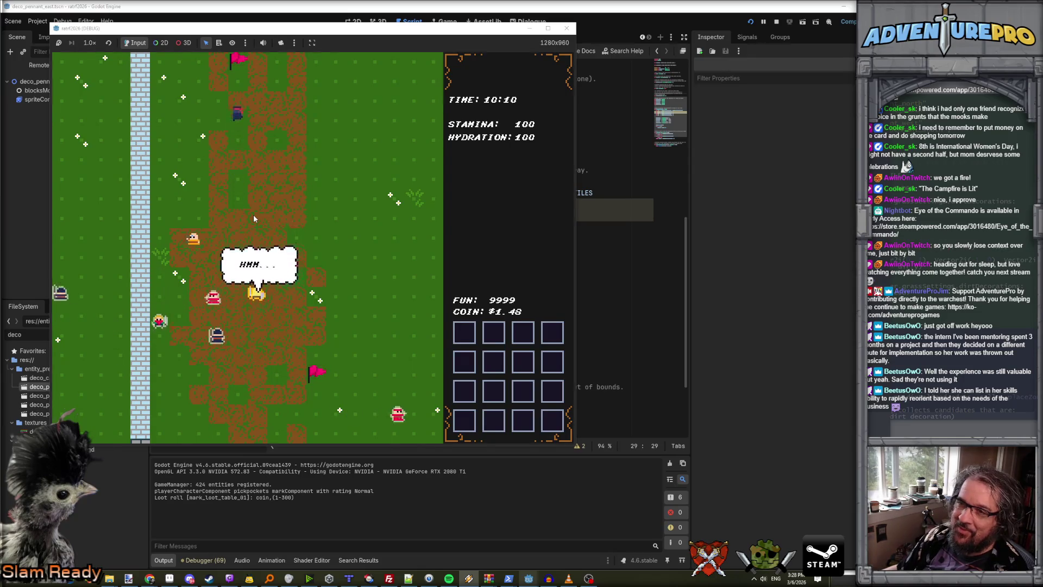
key("Down")
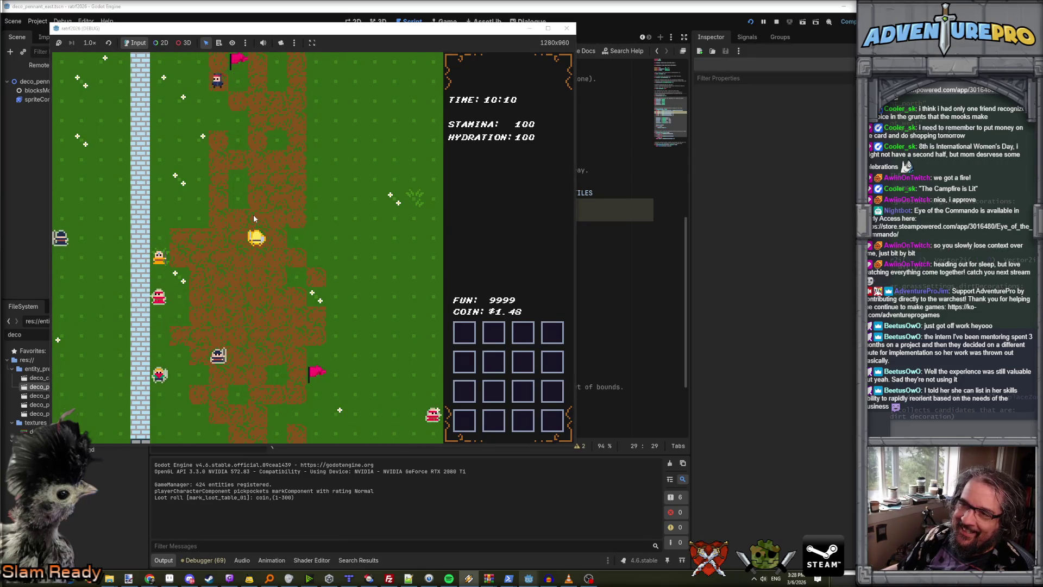
key("Down")
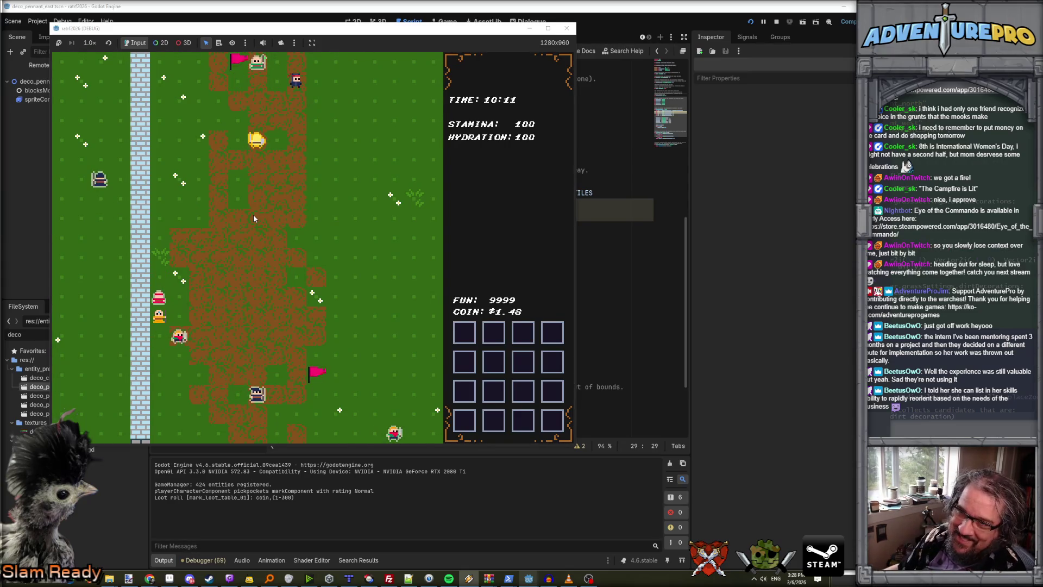
key("Down")
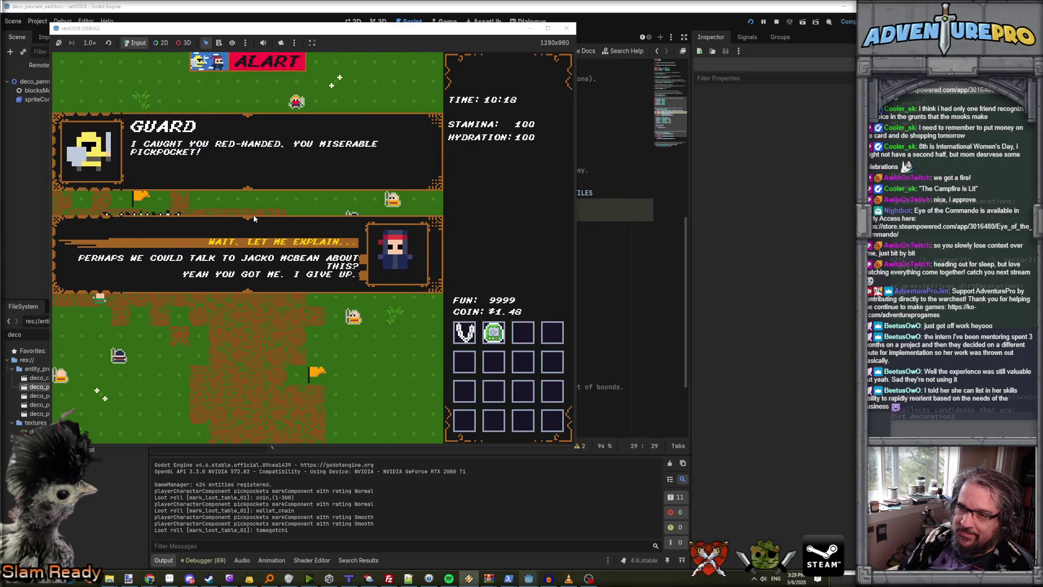
key("Return")
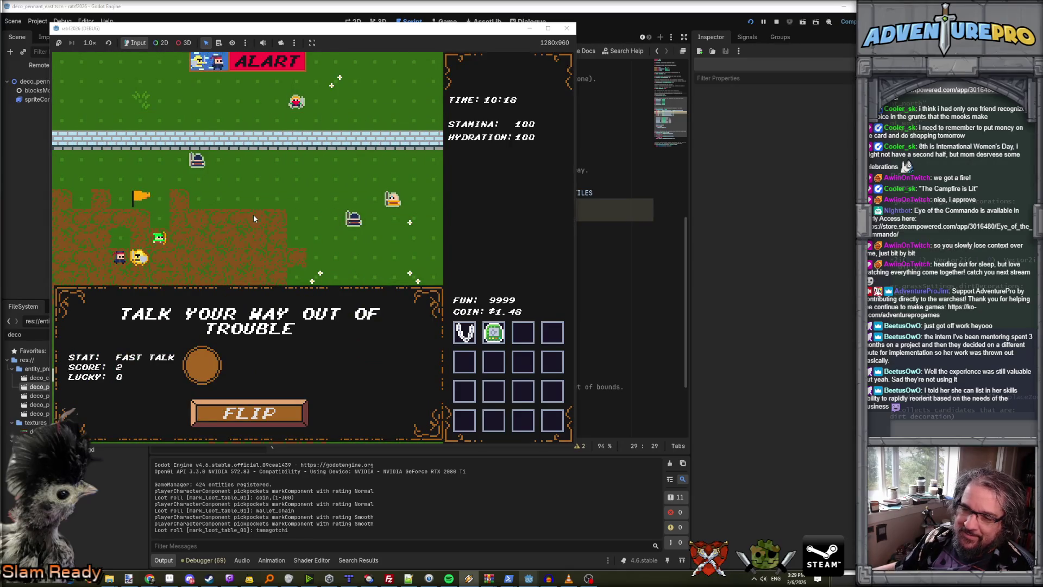
Win the coin-flip talk check and close the guard's follow-up dialogue.
left_click(234, 423)
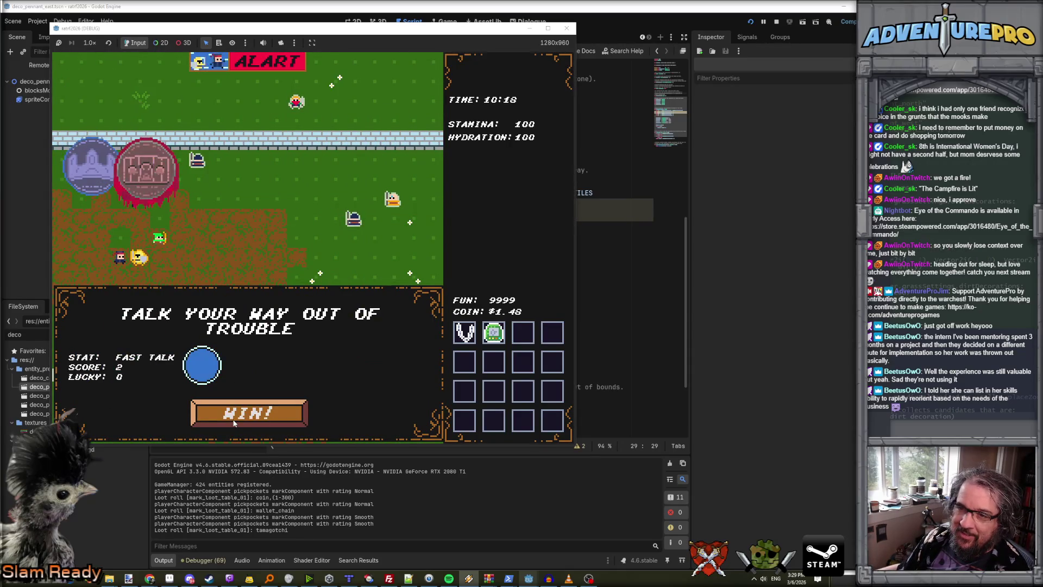
left_click(240, 422)
left_click(276, 240)
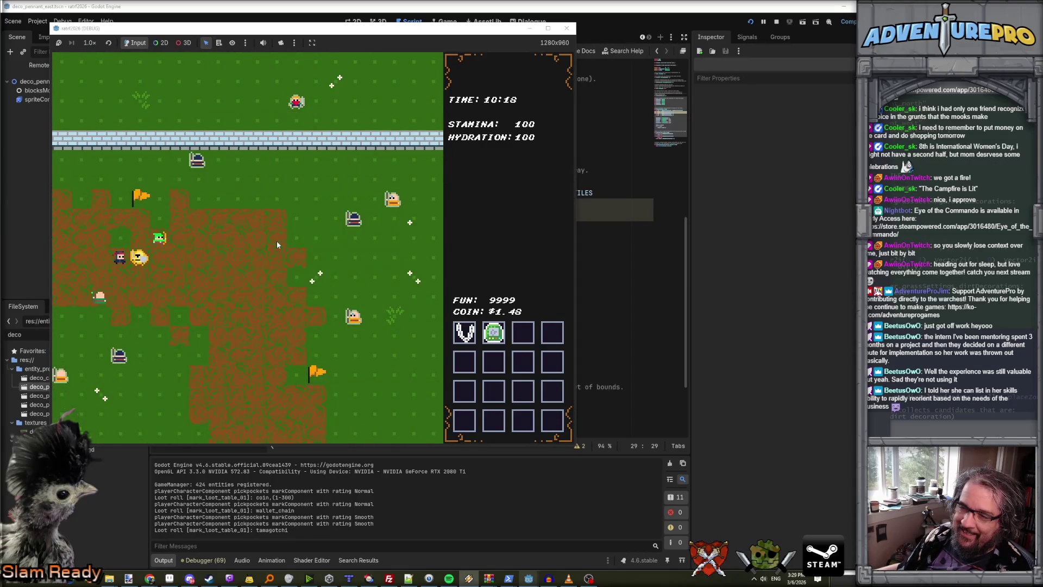
Walk the thief across the dirt and field, pickpocketing marks for a fox_green item and $7.23.
key("s")
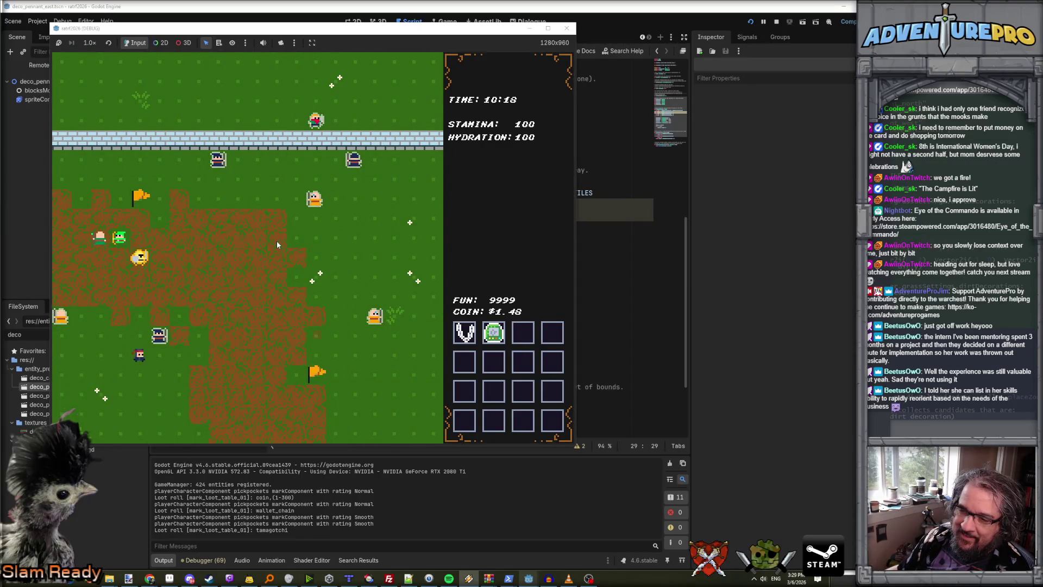
key("d")
key("s")
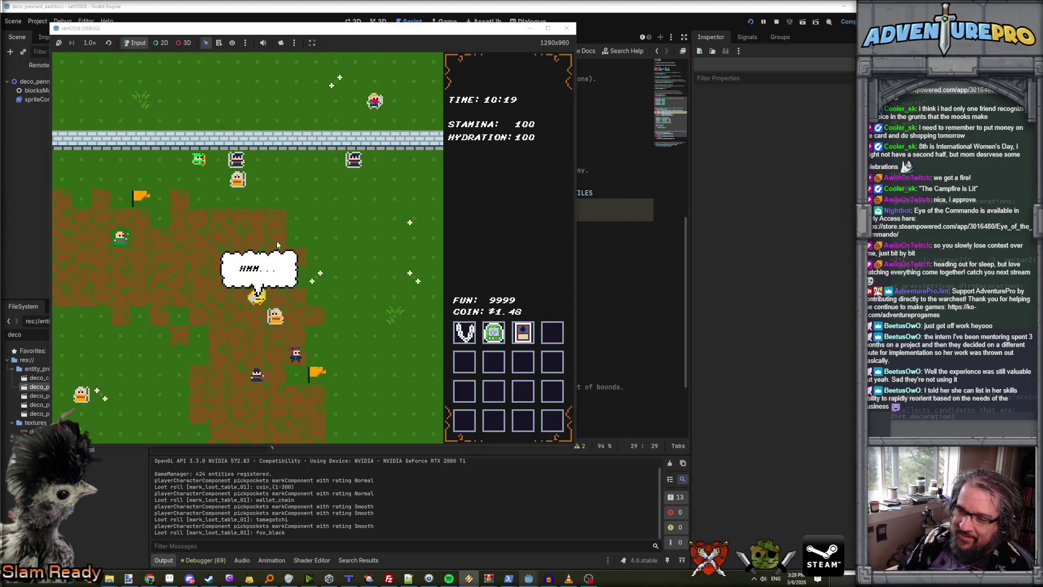
key("w")
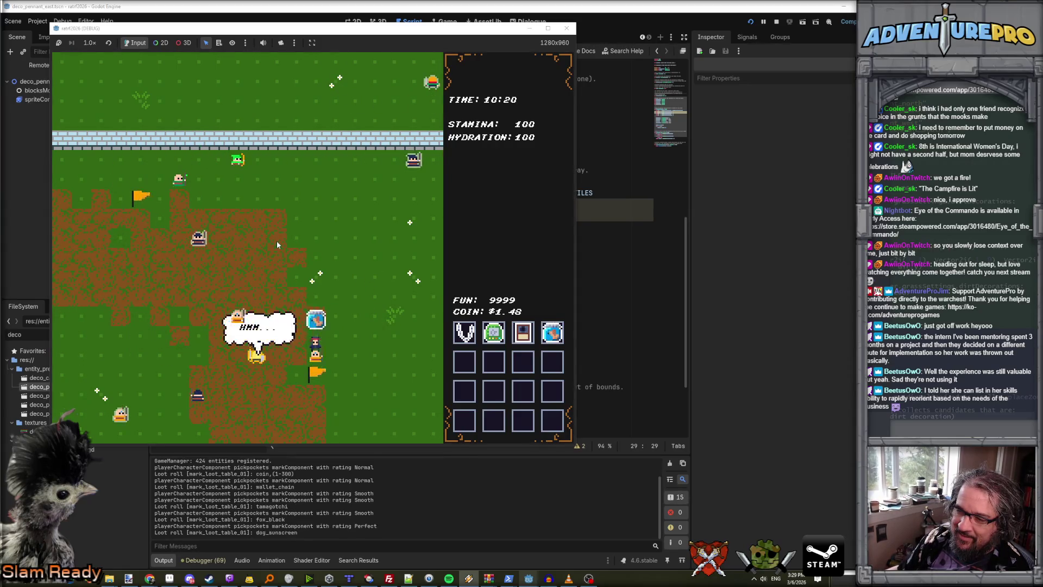
key("w")
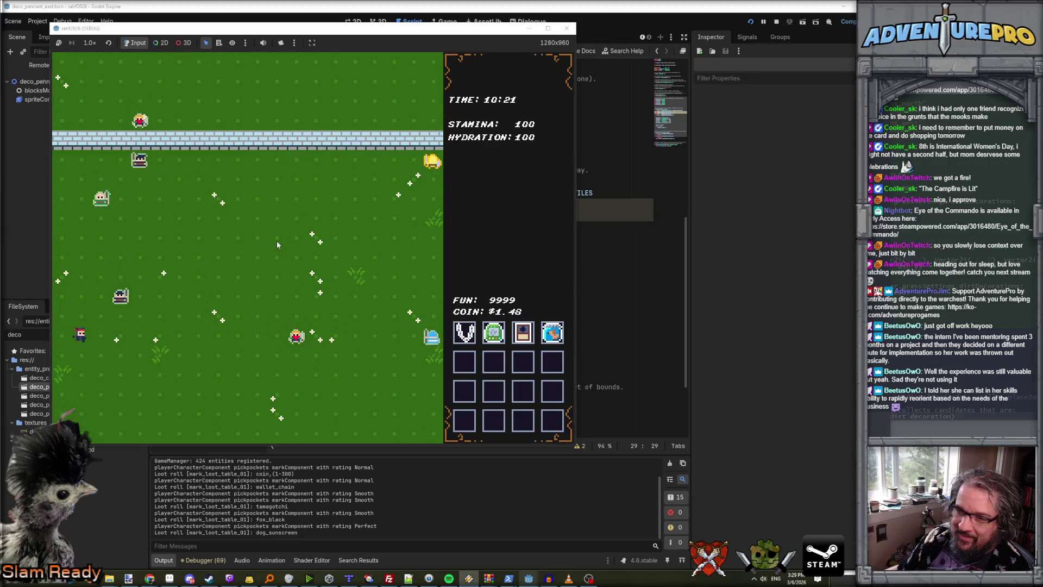
key("d")
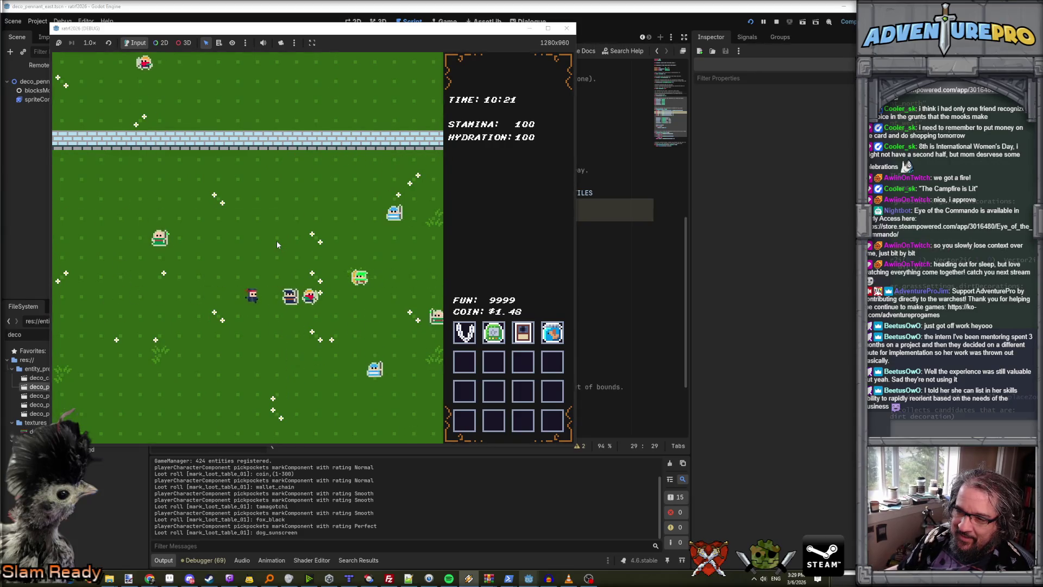
key("w")
key("d")
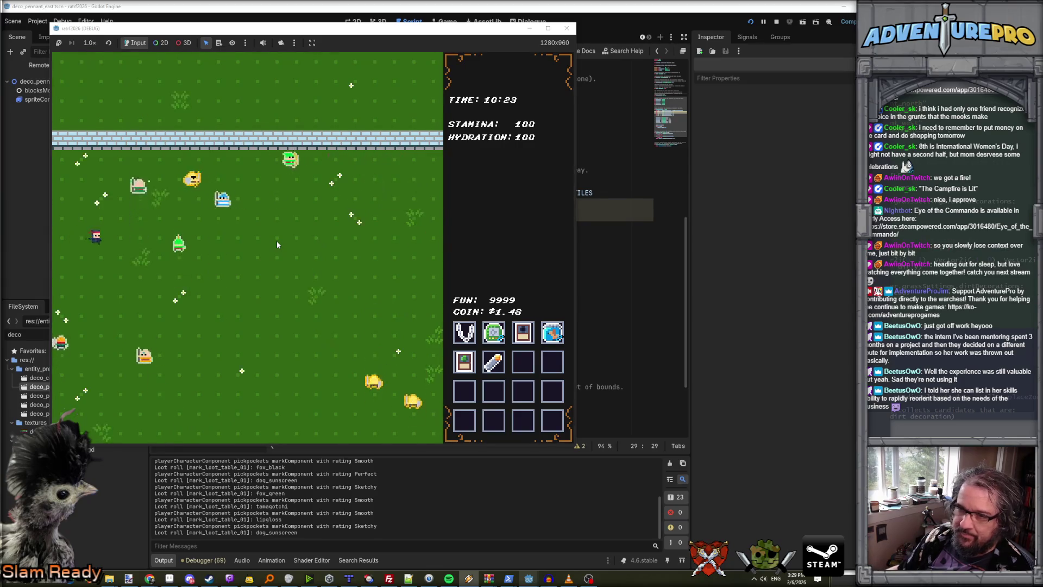
key("d")
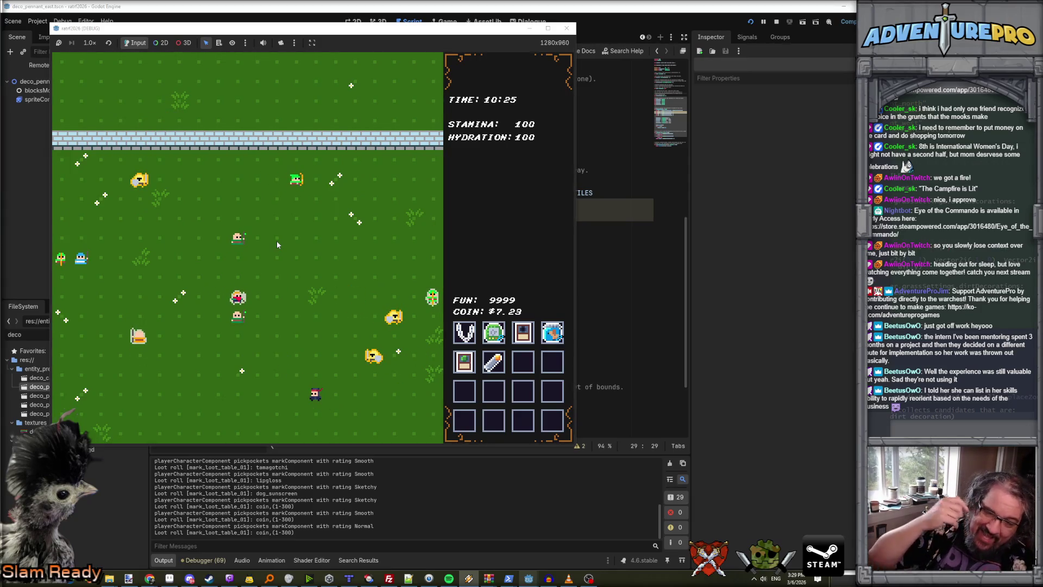
Roam up-left, down-left and right through field screens, pickpocketing villagers until coin reaches $13.40.
key("w+a")
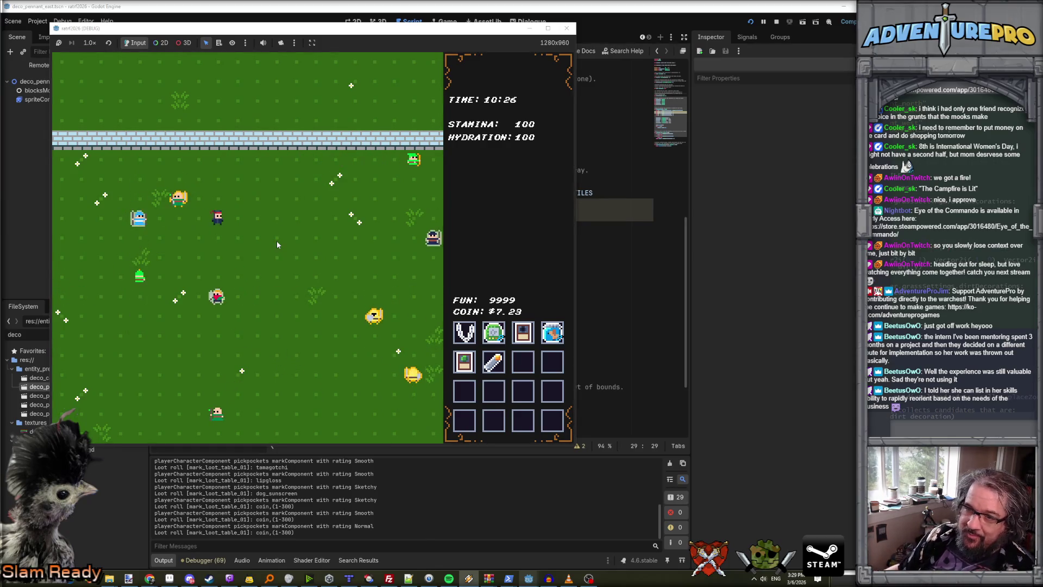
key("s+a")
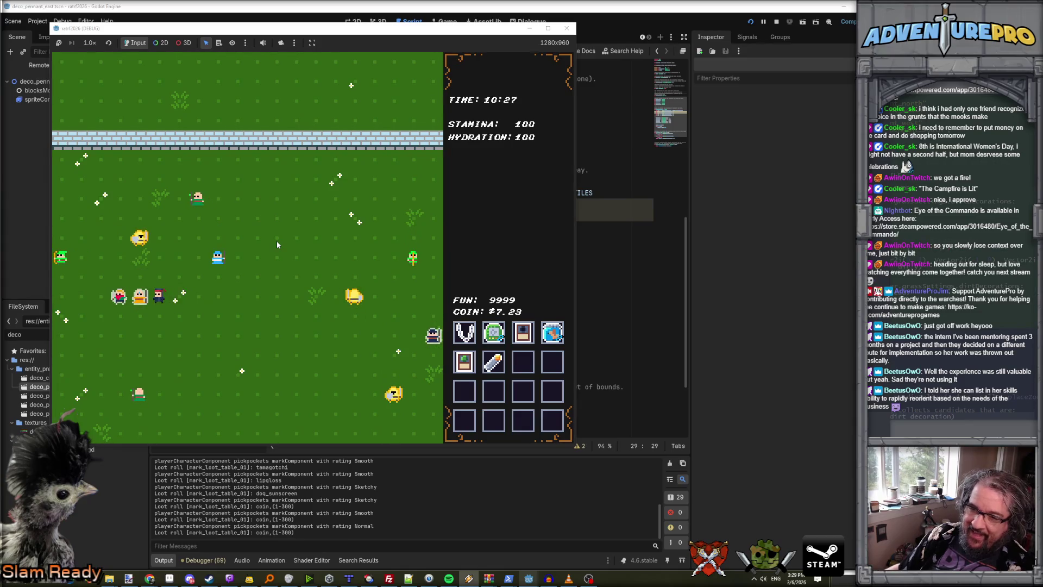
key("d")
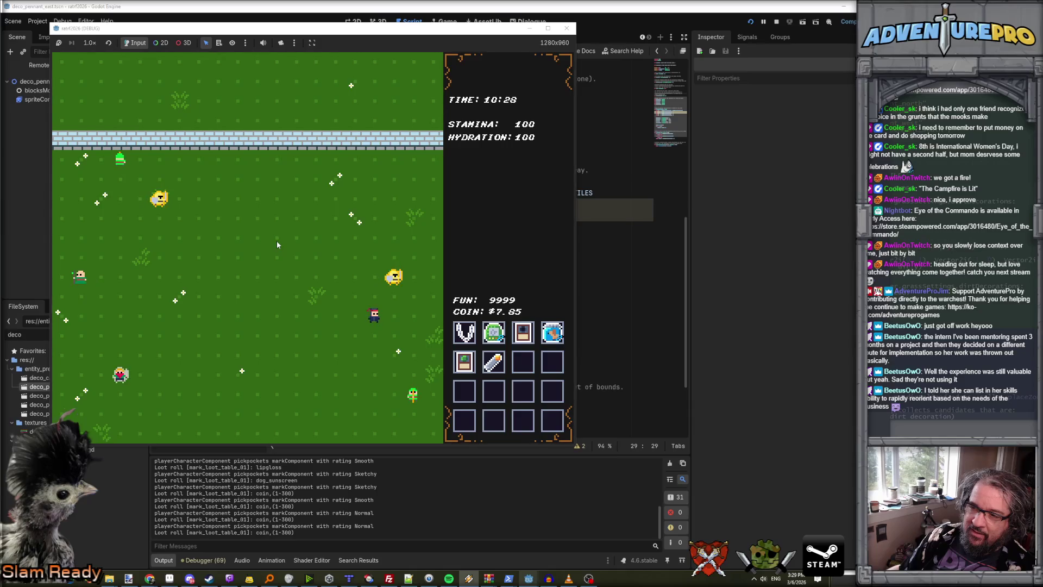
key("s+a")
Walk east and north through neighbouring screens, pickpocketing villagers near the wall.
key("d")
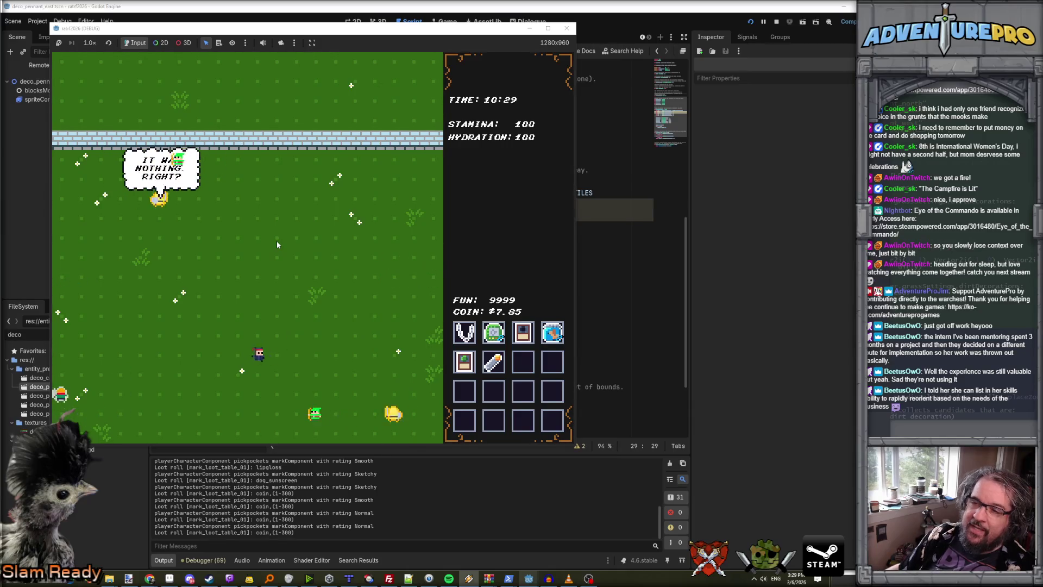
key("d")
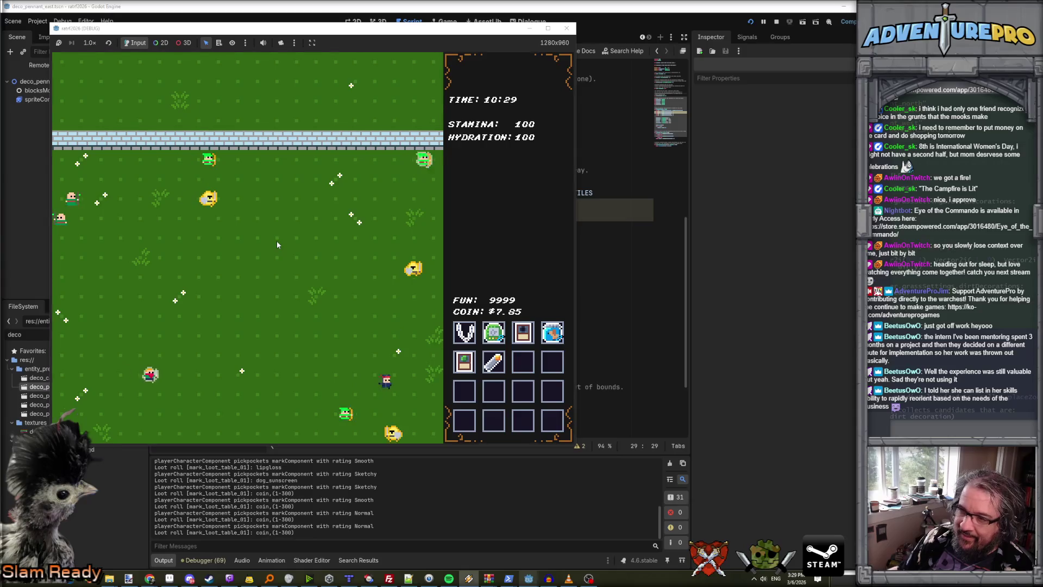
key("d")
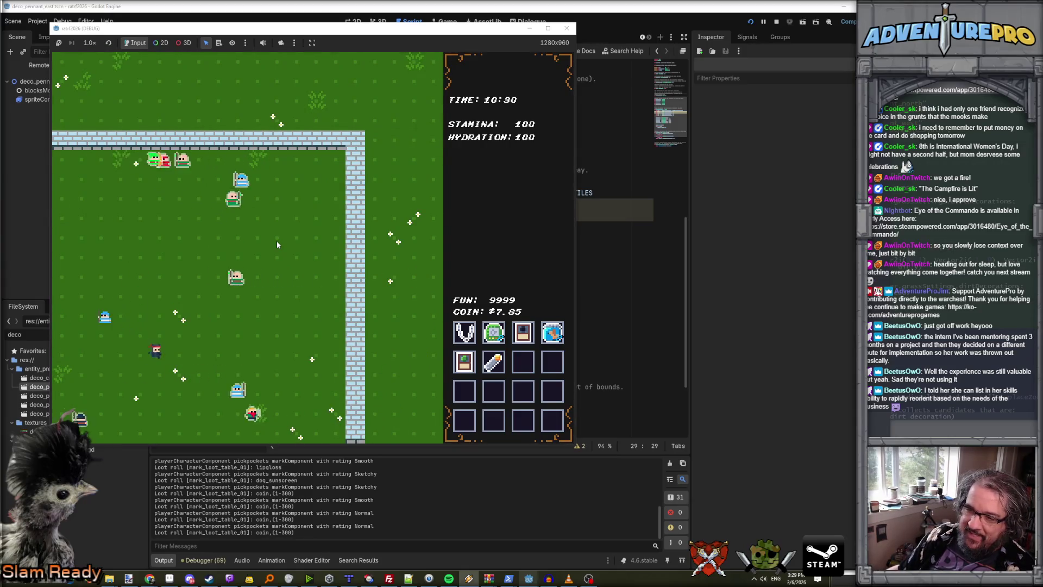
key("d")
key("s")
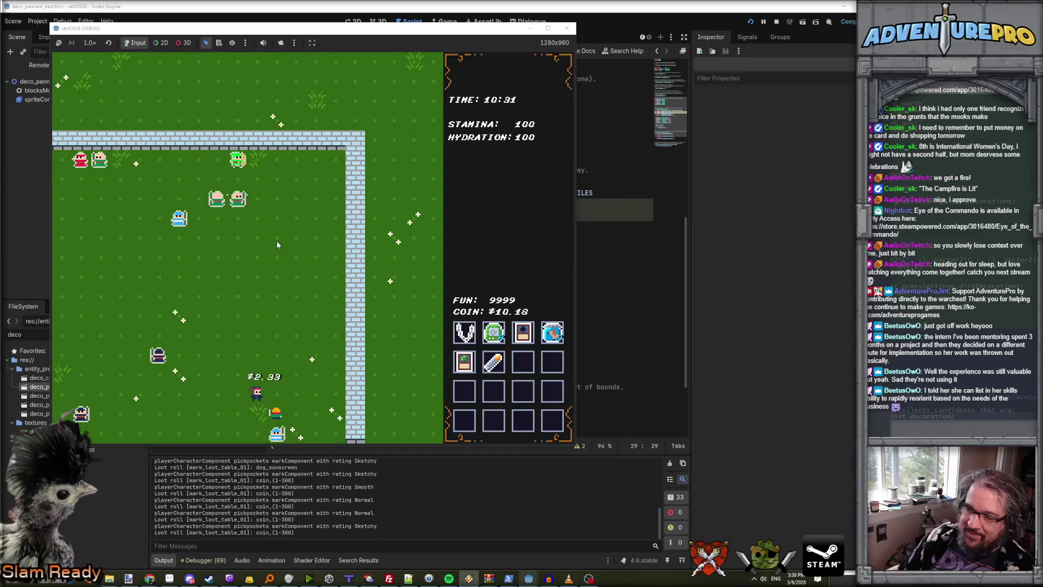
key("w")
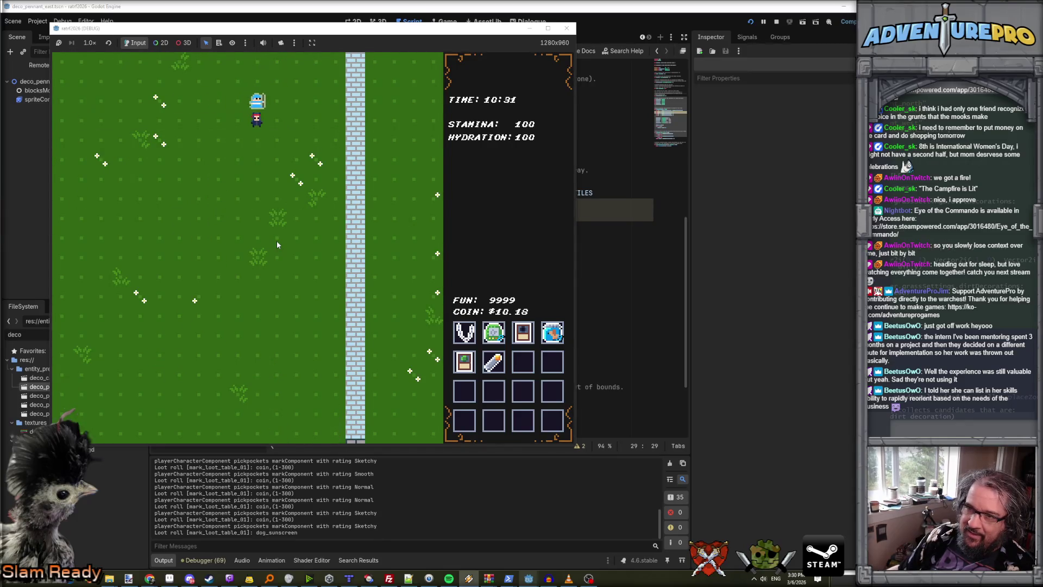
key("a")
key("s")
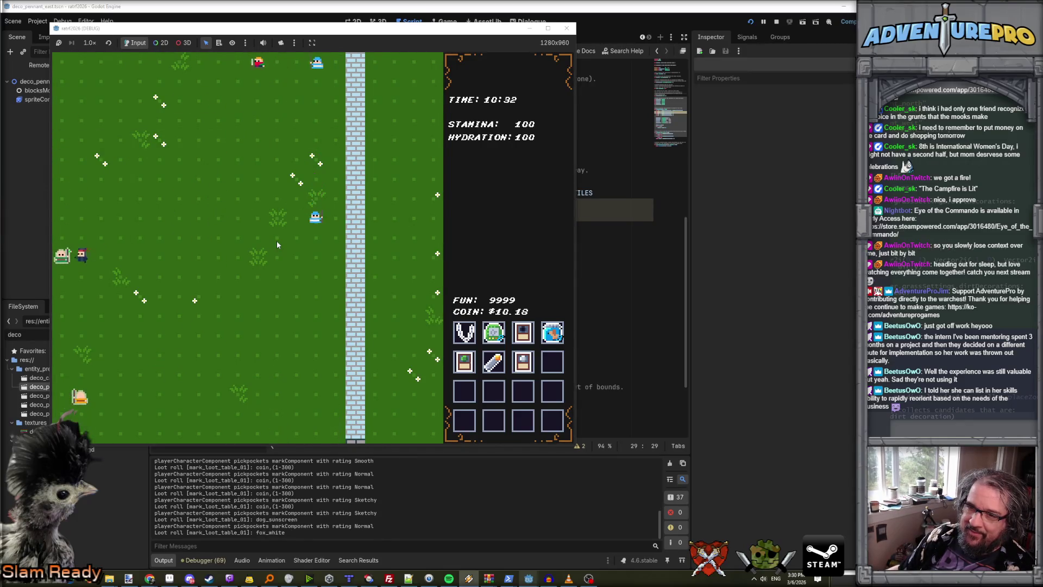
key("s")
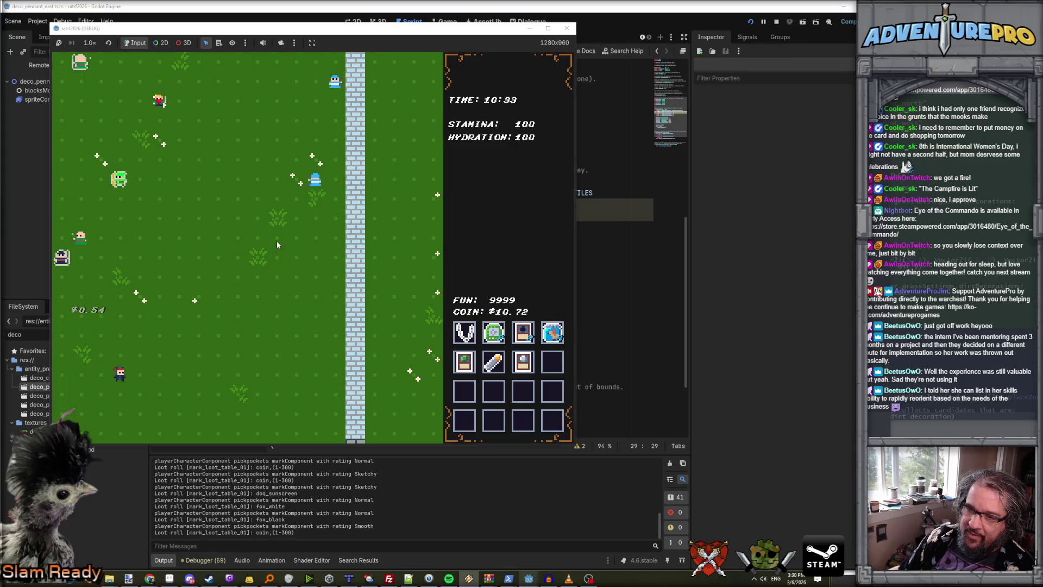
key("s")
key("d")
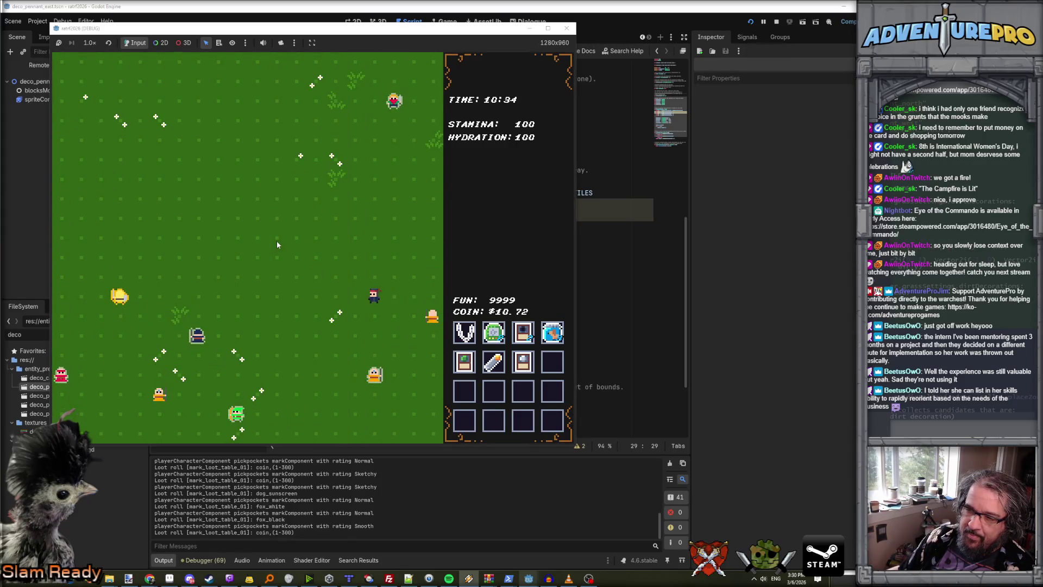
Keep stealing fox items and coin while heading to the dirt-patch area and the guard.
key("a")
key("s")
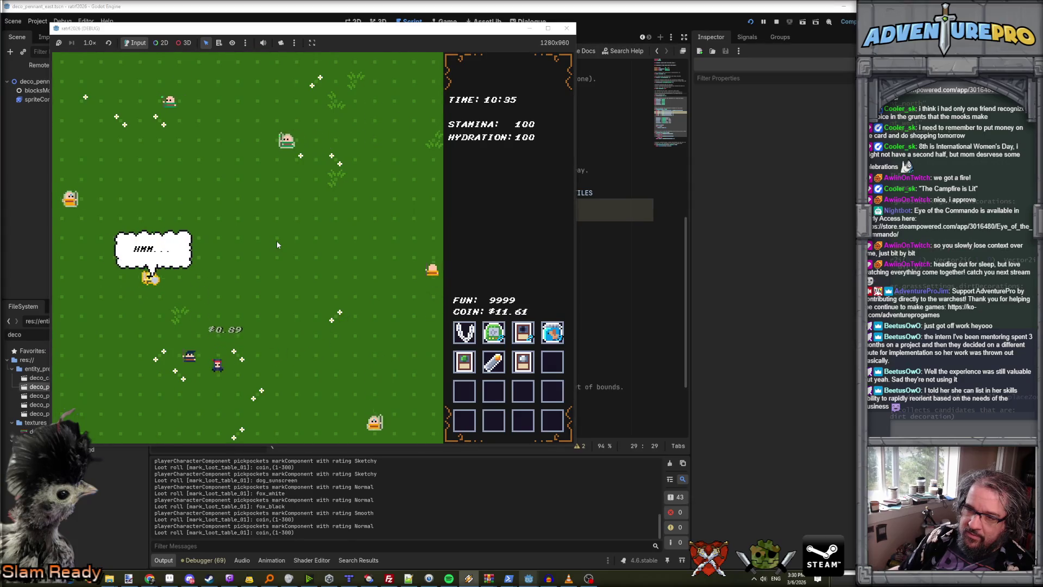
key("s")
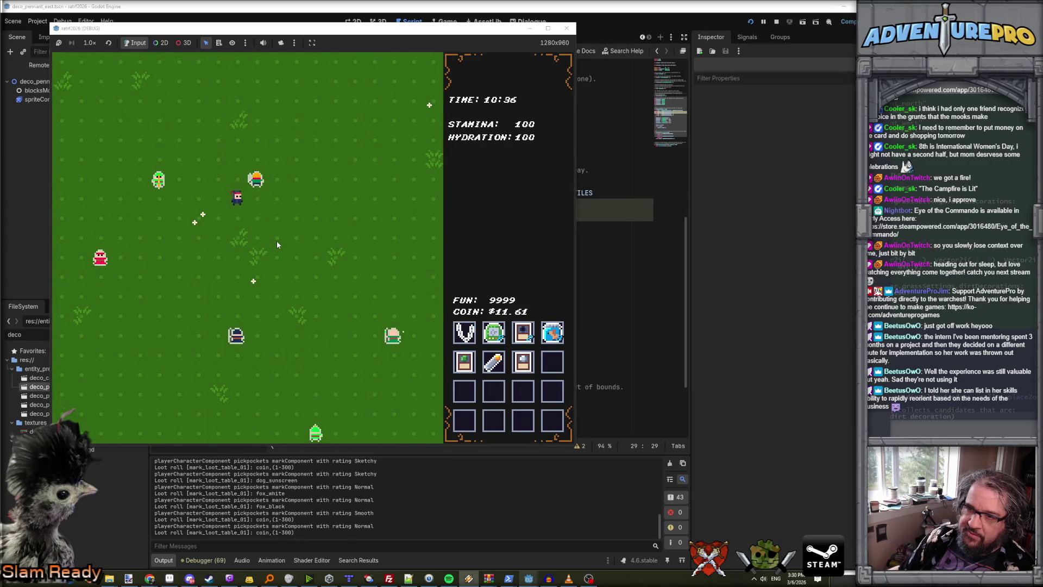
key("s")
key("a")
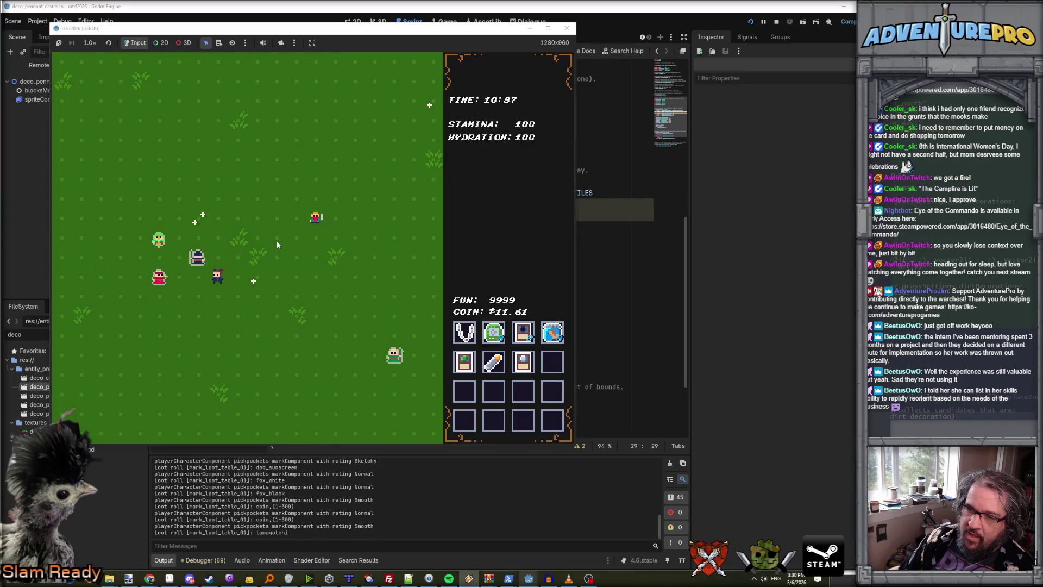
key("w")
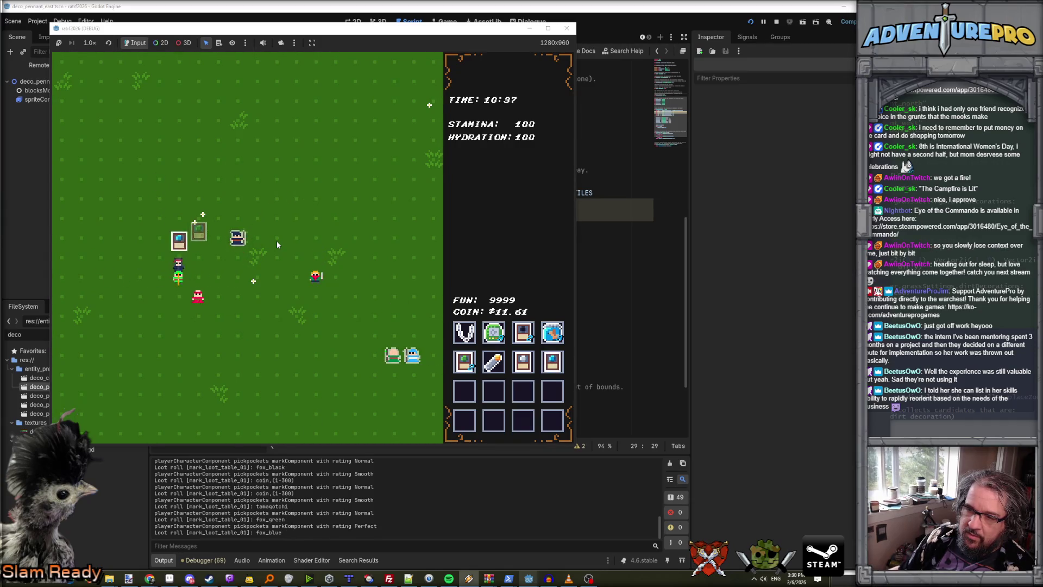
key("w")
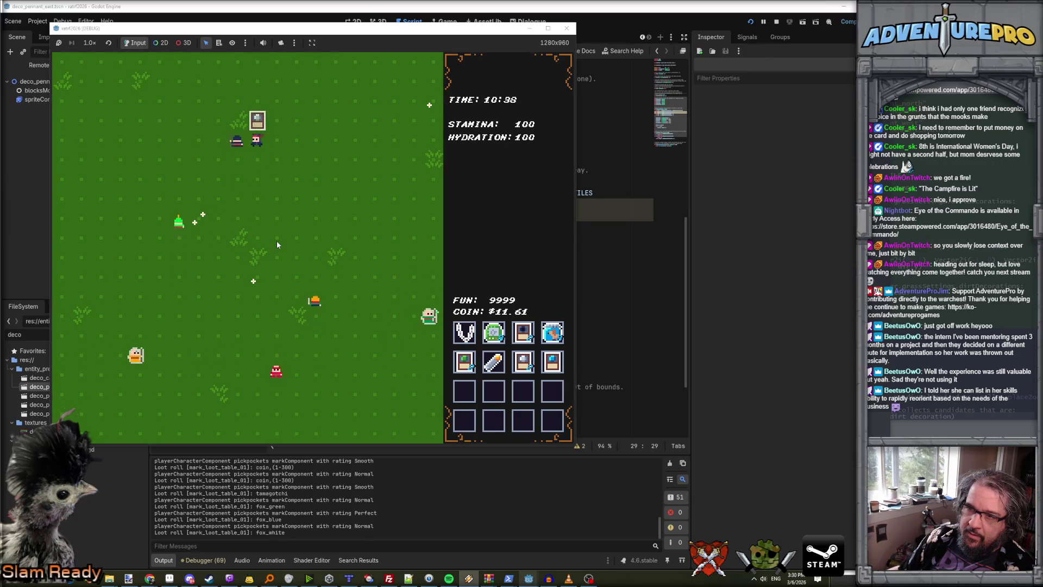
key("a")
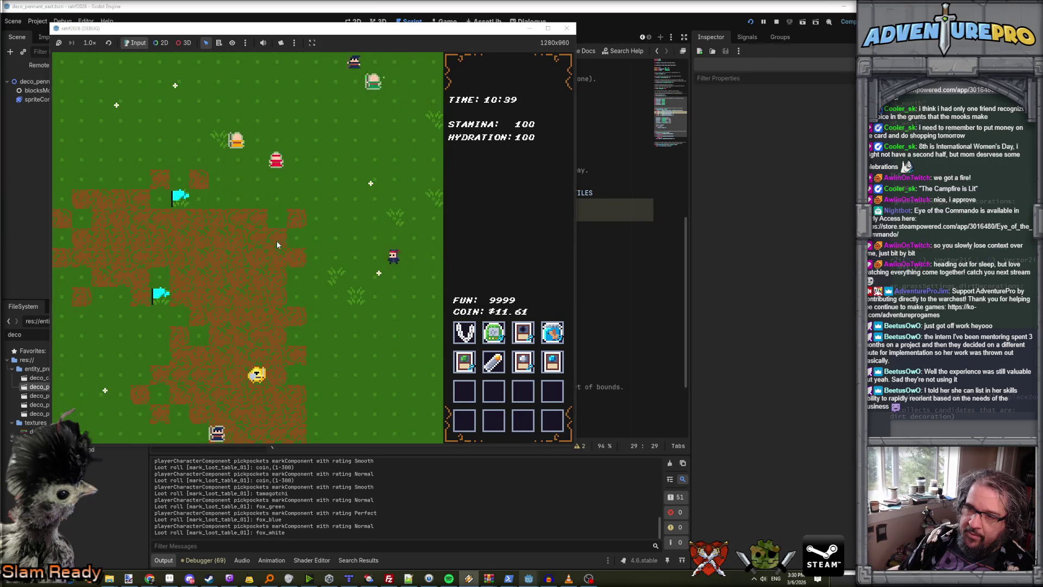
key("a")
key("e")
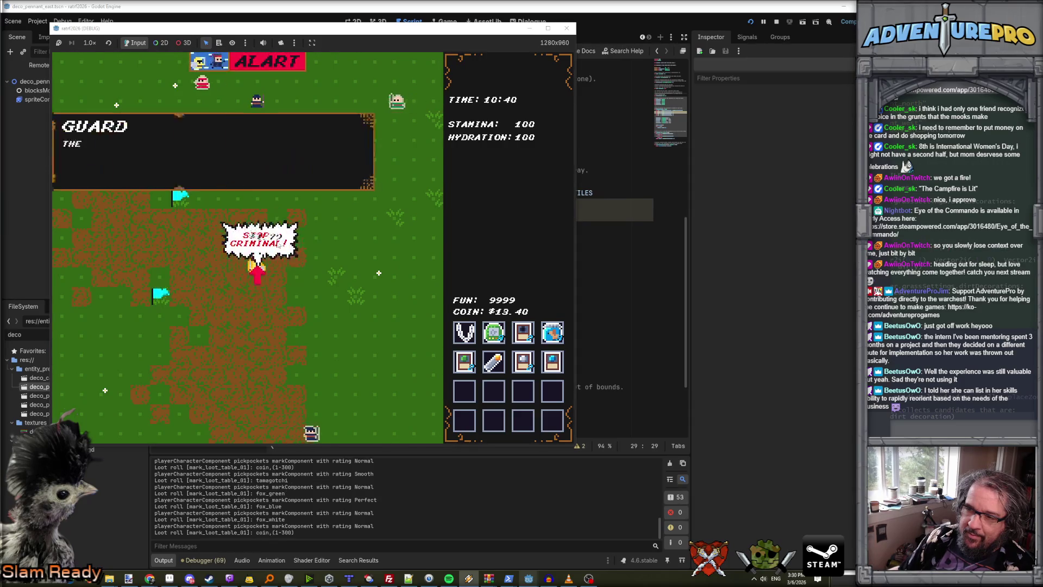
Fail the guard's coin-flip talk check, ending the run, and start a fresh game.
left_click(277, 245)
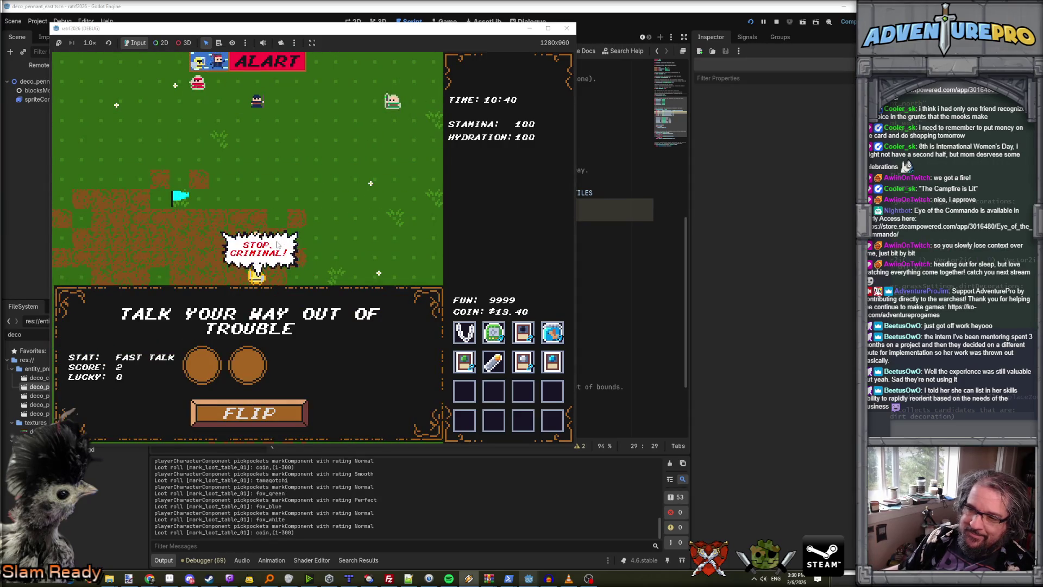
left_click(282, 416)
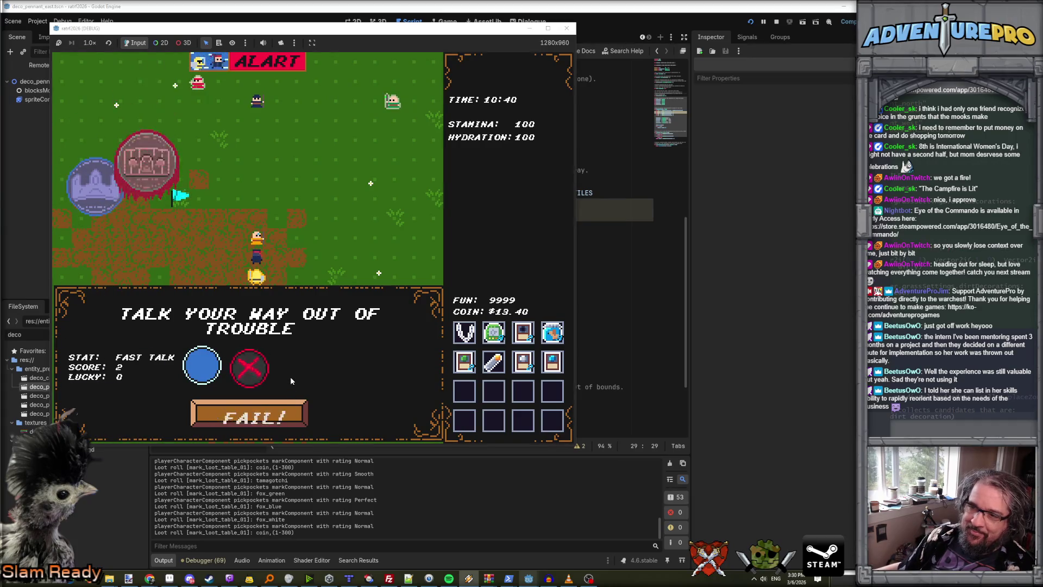
left_click(279, 409)
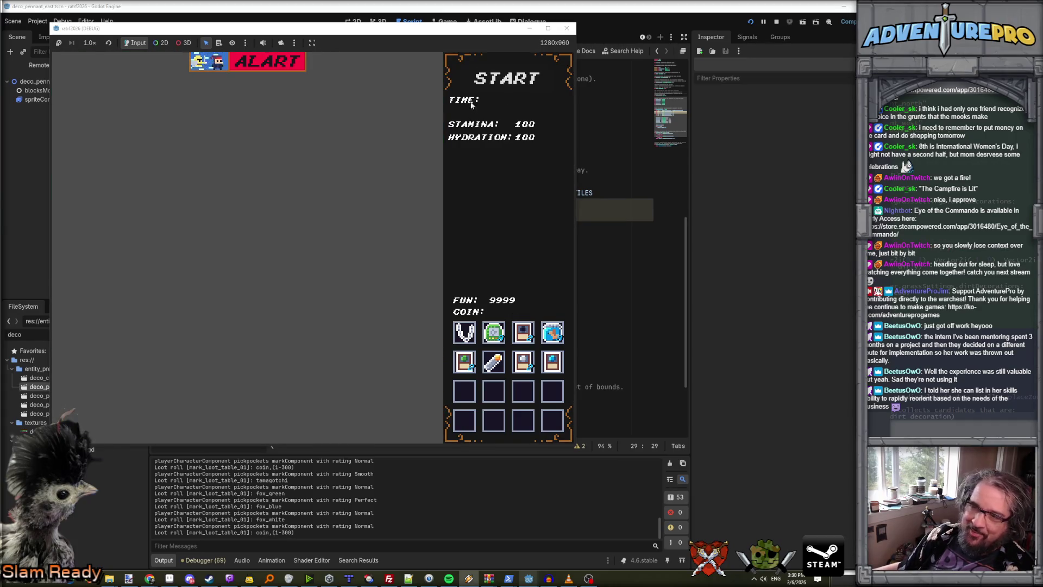
left_click(484, 83)
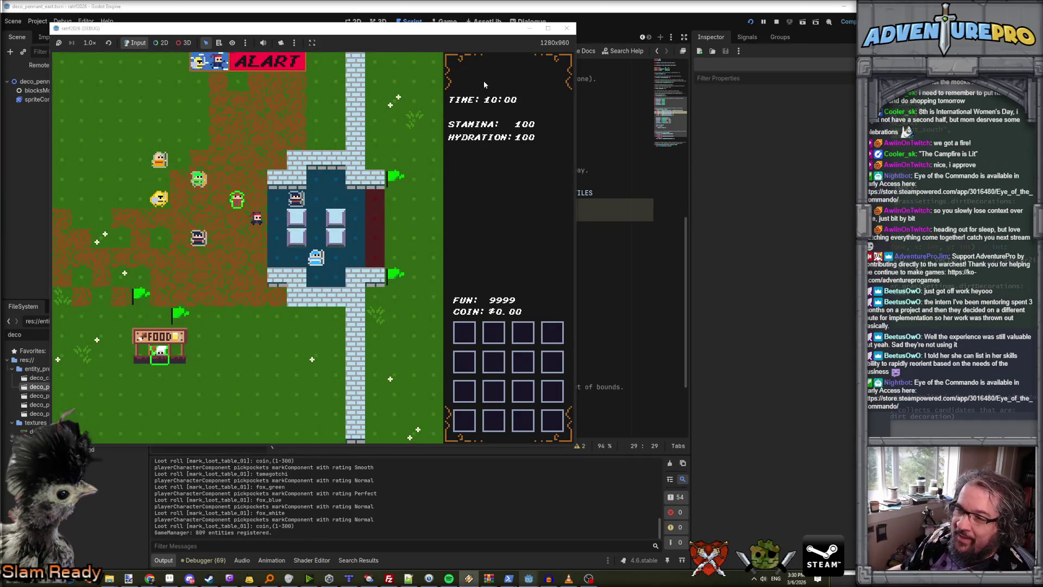
Explore neighbouring zones in the fresh run, then stop the running game.
key("Left")
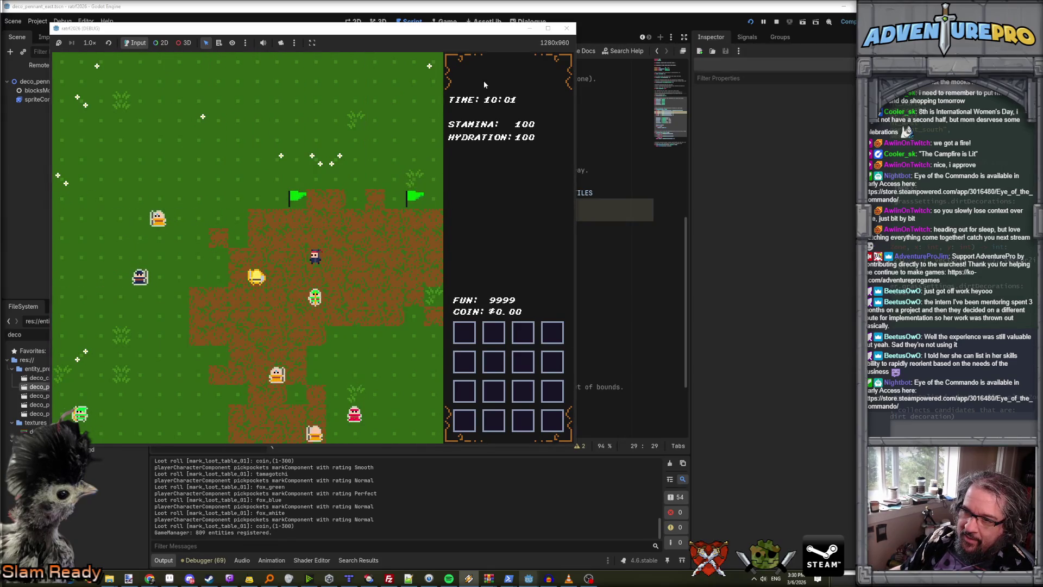
key("Left")
key("Up")
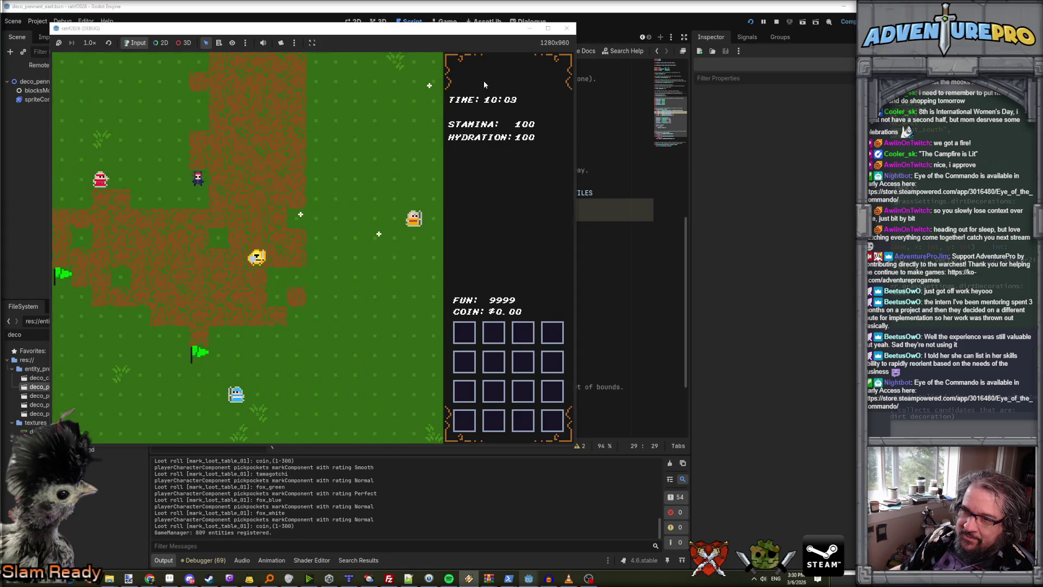
key("Left")
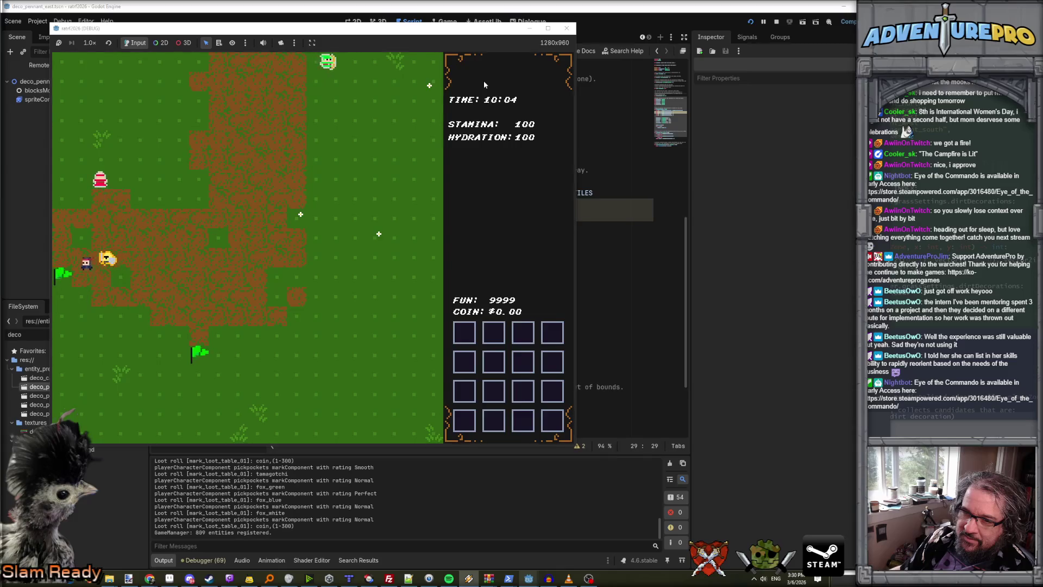
key("Right")
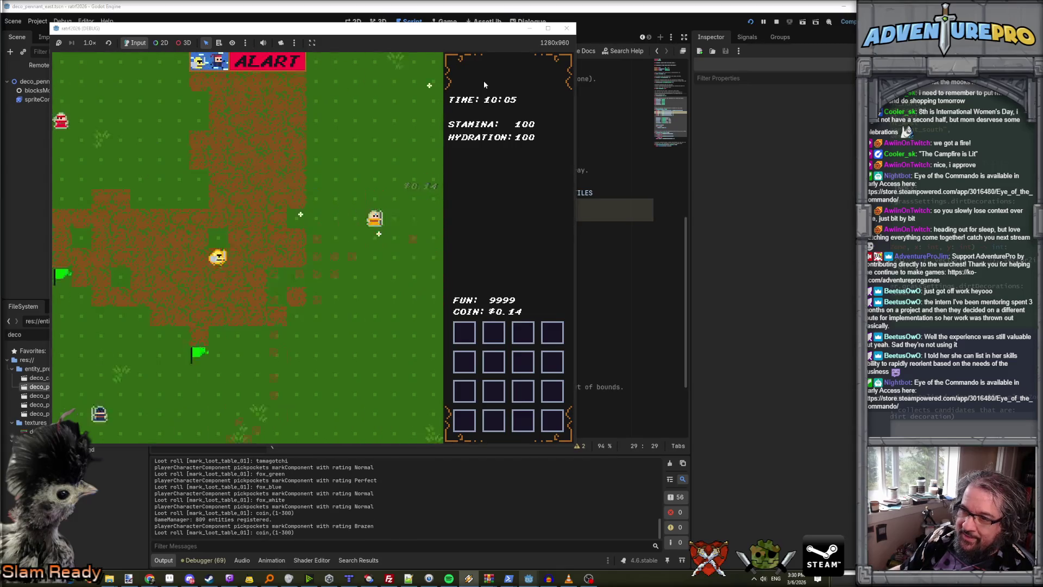
key("Up")
key("Up")
key("Up")
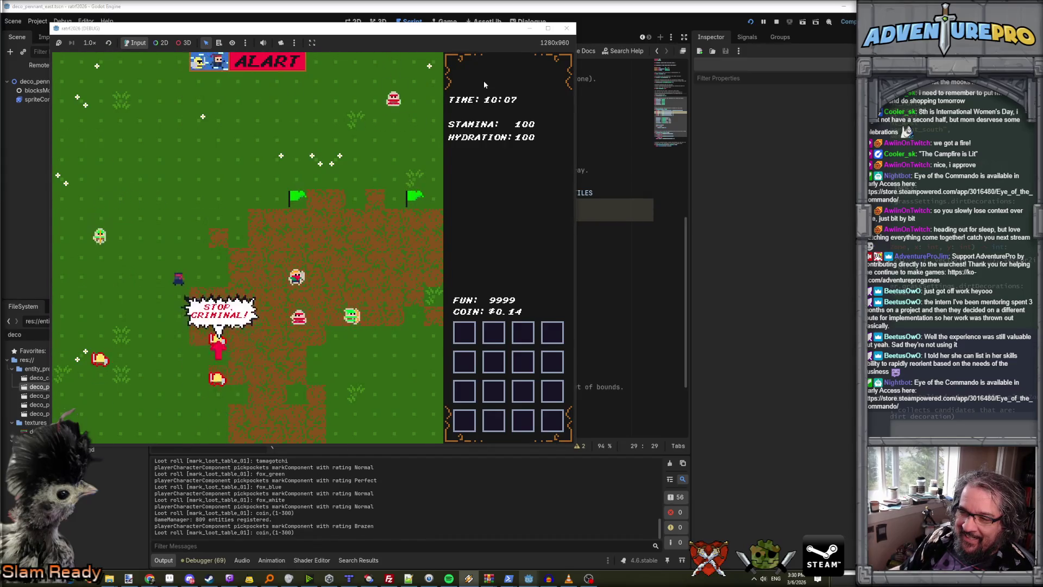
key("Right")
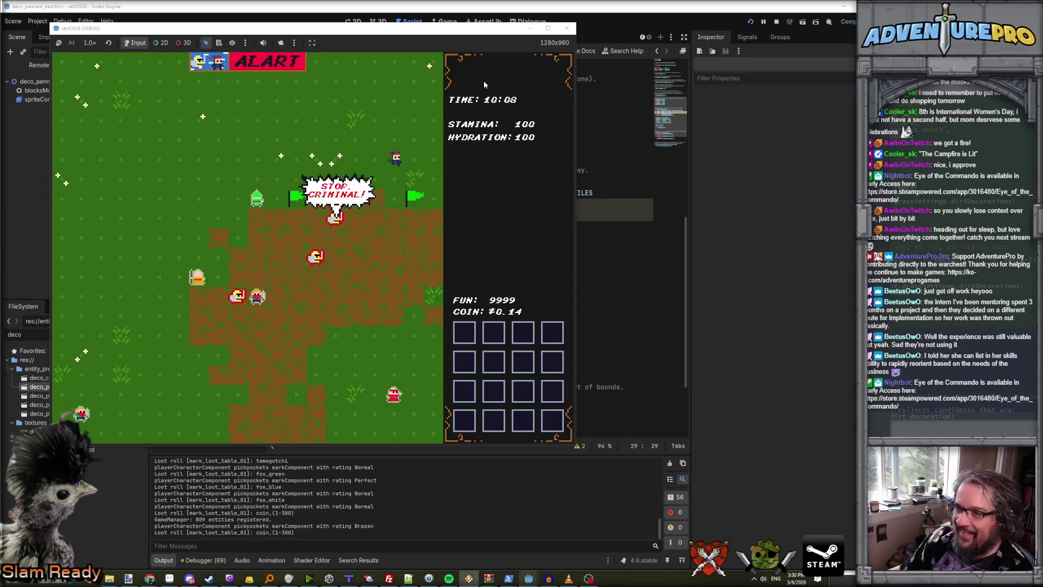
key("Left")
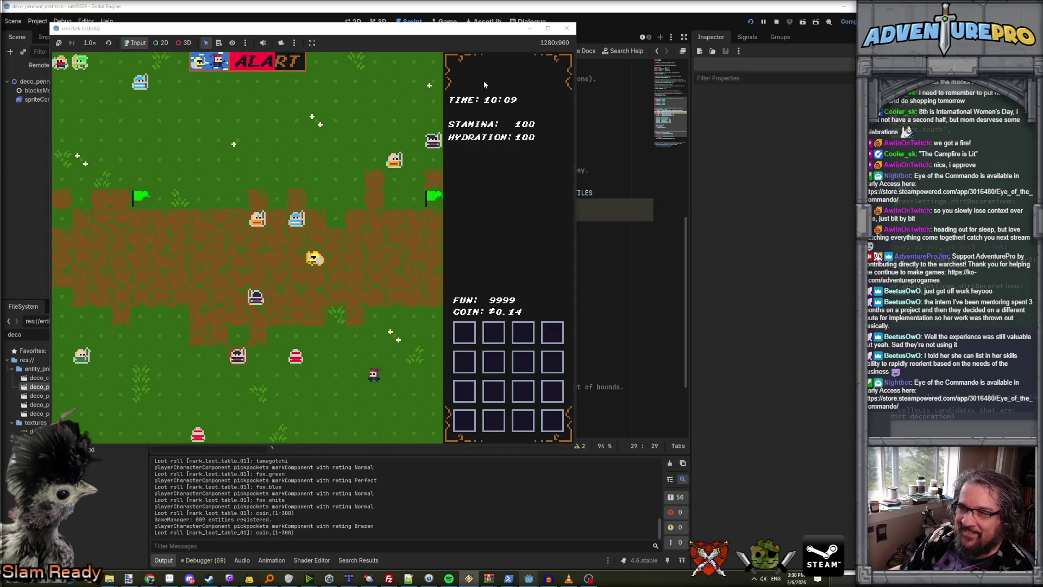
key("Left")
key("Up")
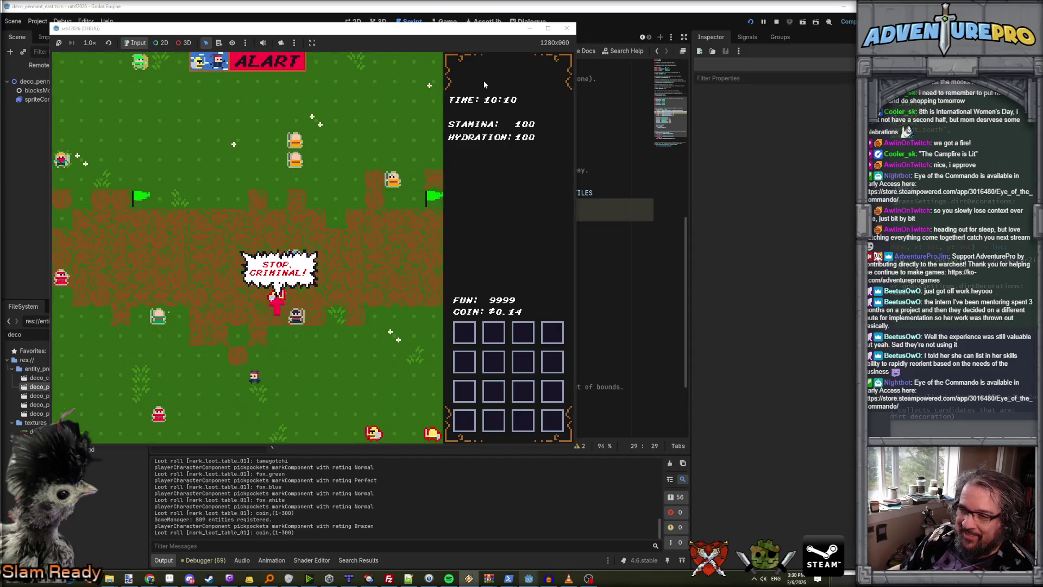
key("Down")
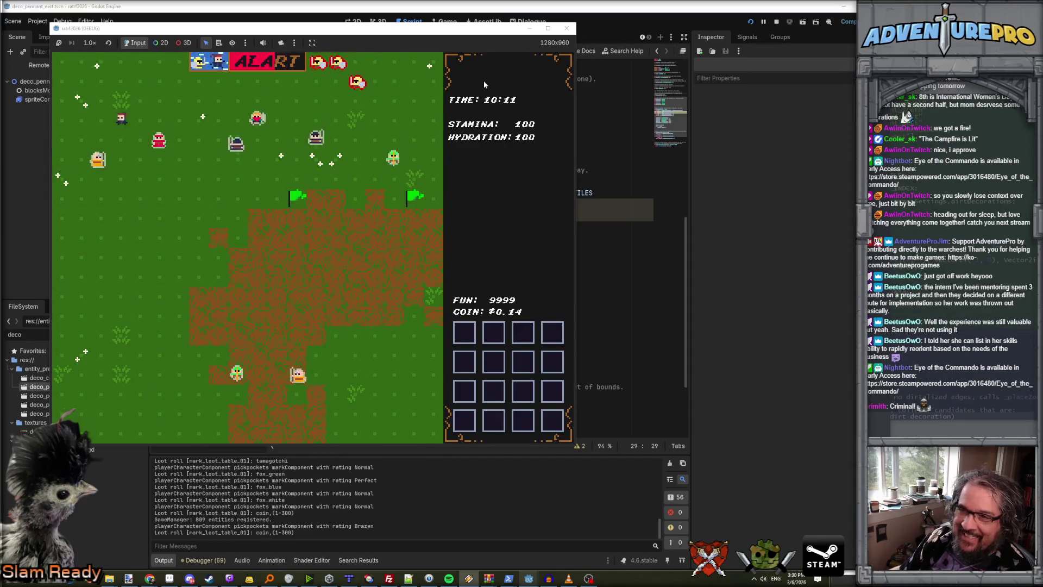
key("Down")
key("Right")
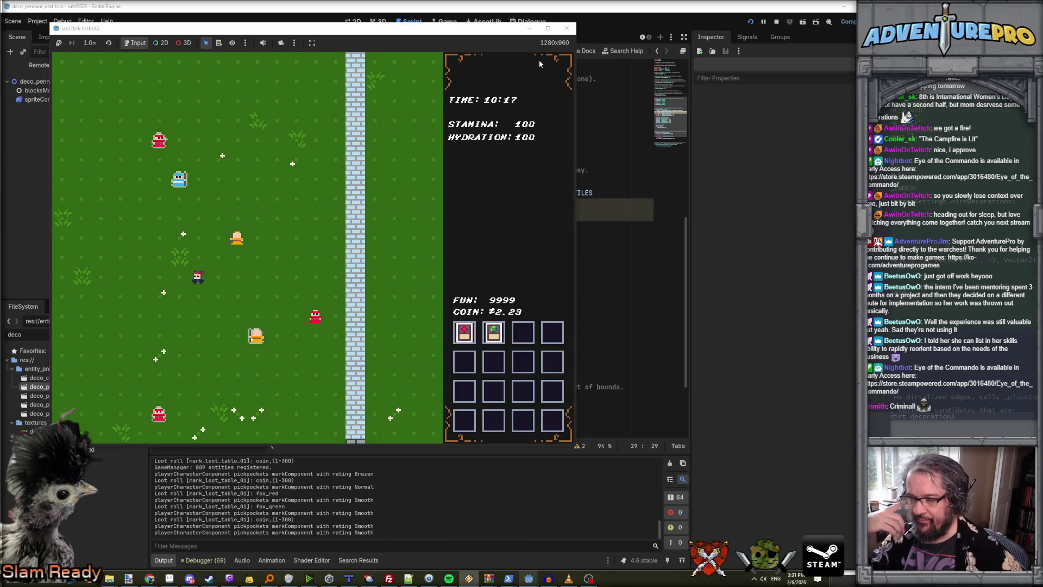
left_click(568, 29)
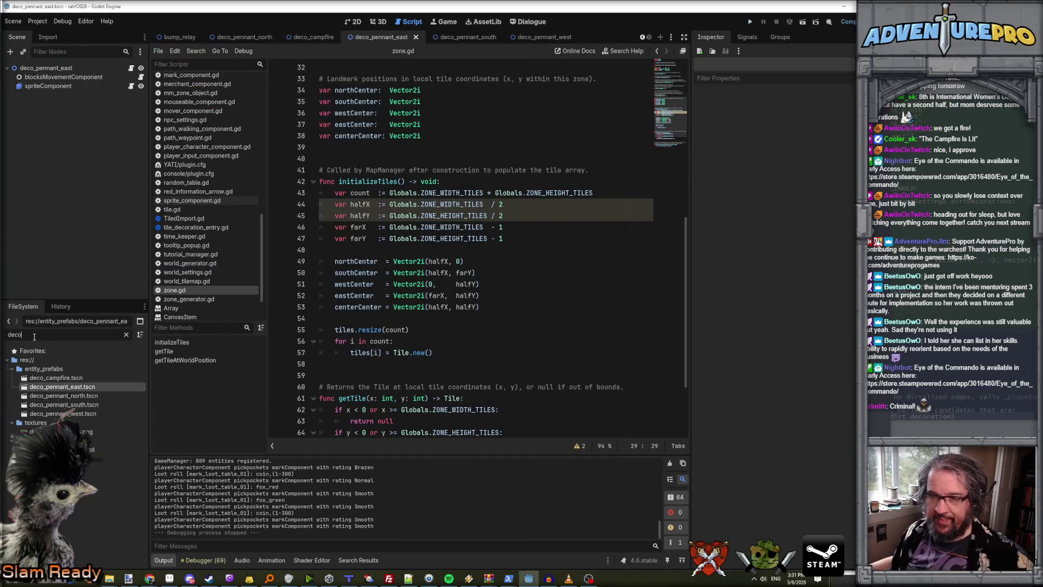
Open grass_settings.tres and collapse its Grass and Dirt Decorations lists.
type("world")
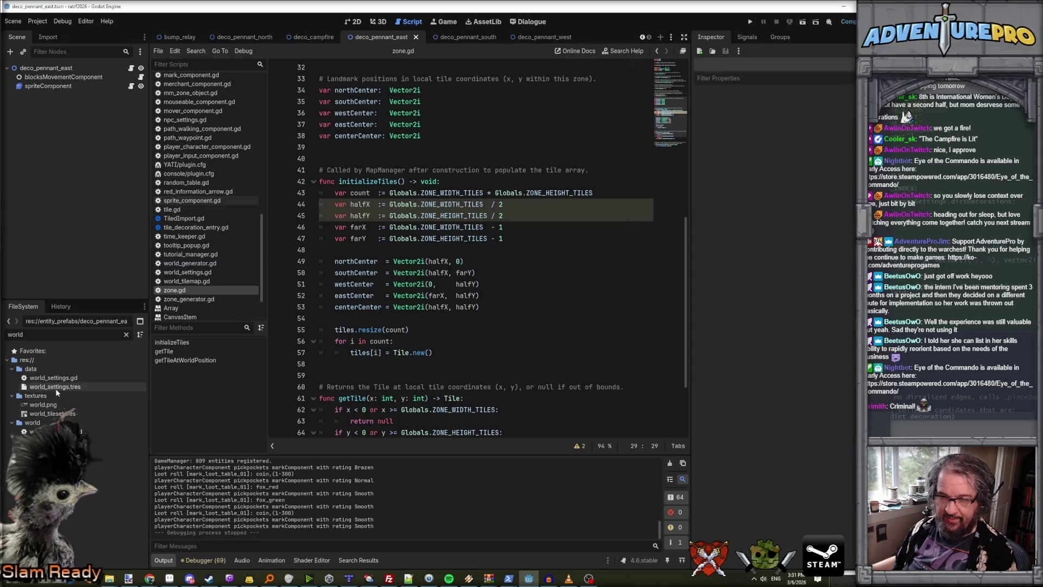
type("grass")
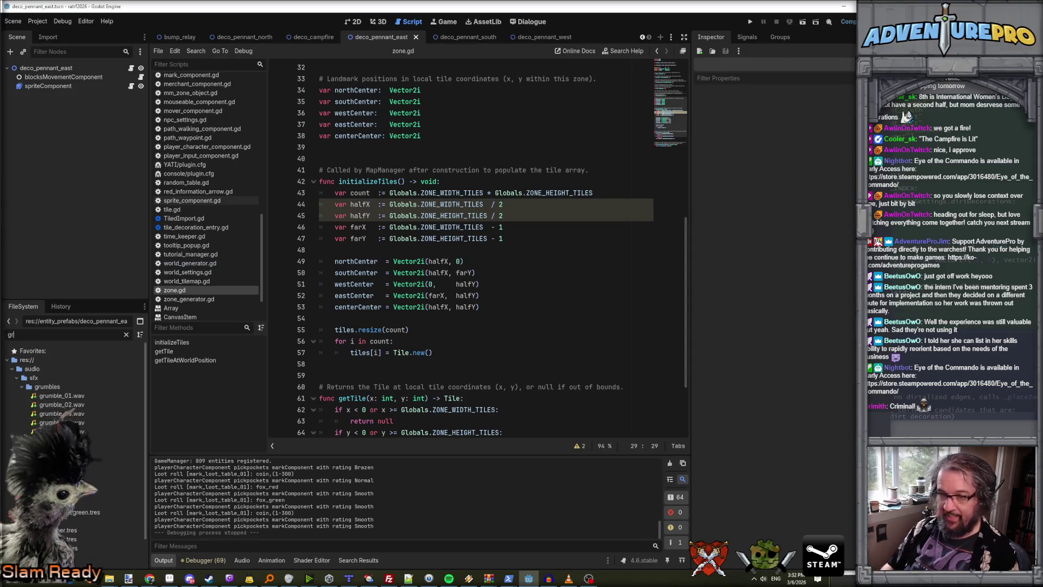
double_click(61, 379)
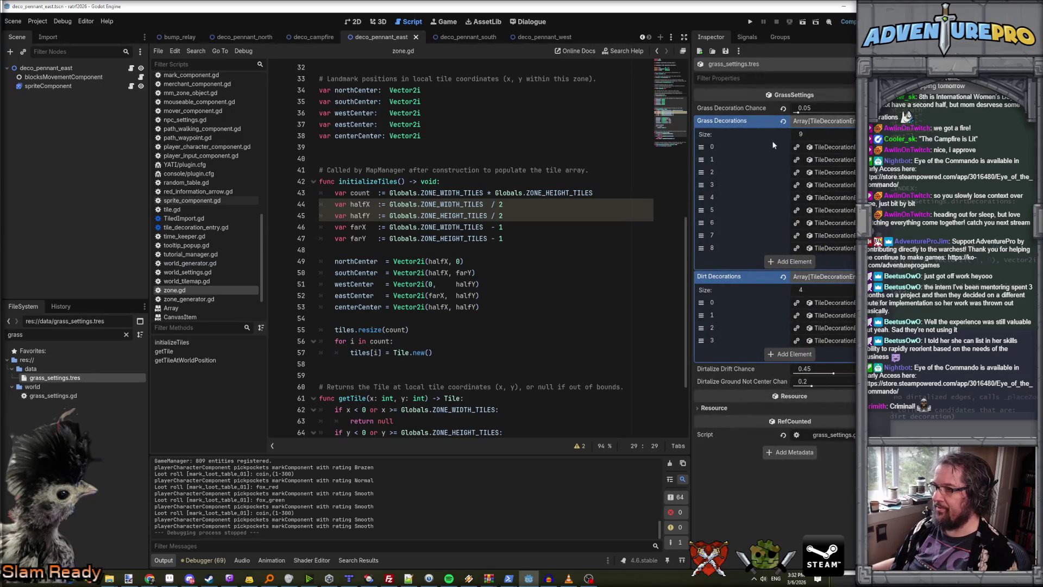
left_click(819, 120)
left_click(826, 136)
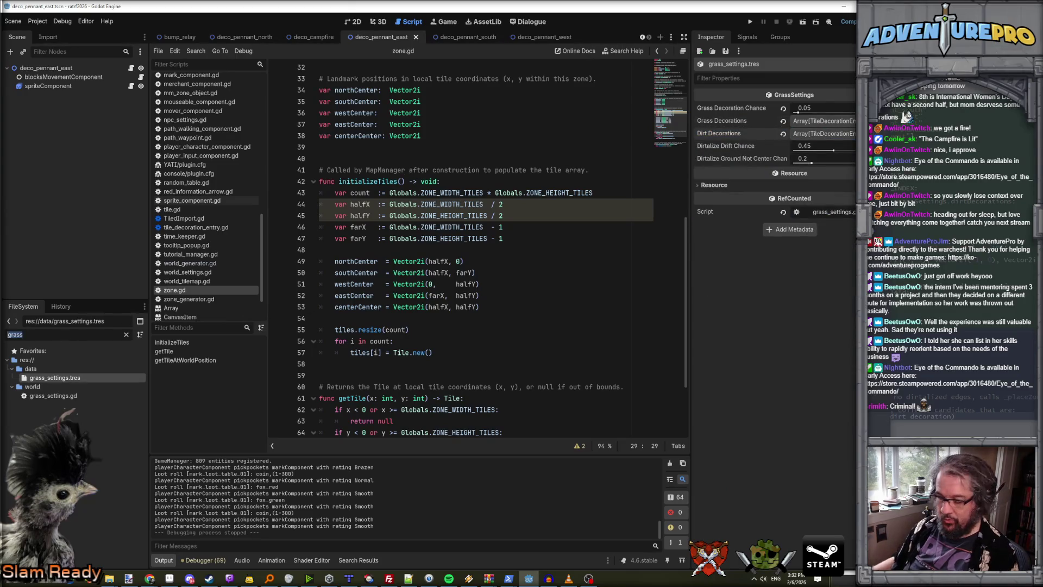
Inspect world_settings.tres, then open world_settings.gd with the caret at its end.
type("world_s")
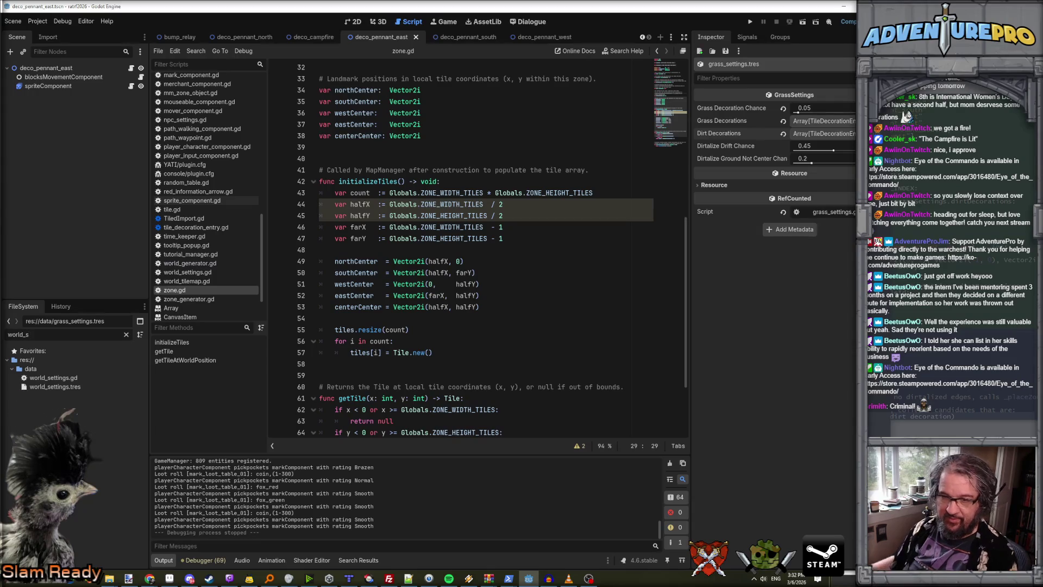
left_click(60, 387)
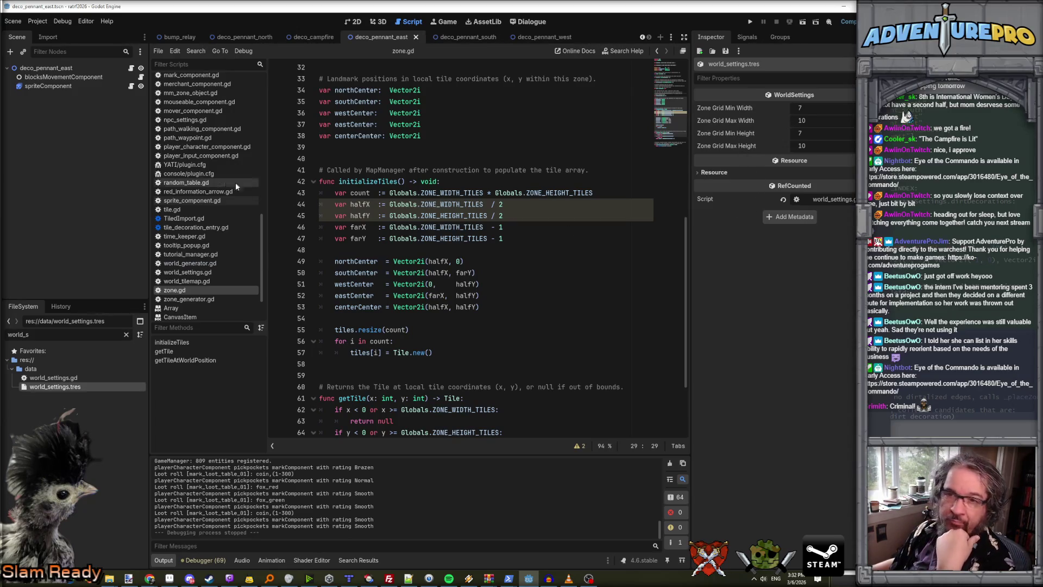
double_click(63, 379)
left_click(576, 175)
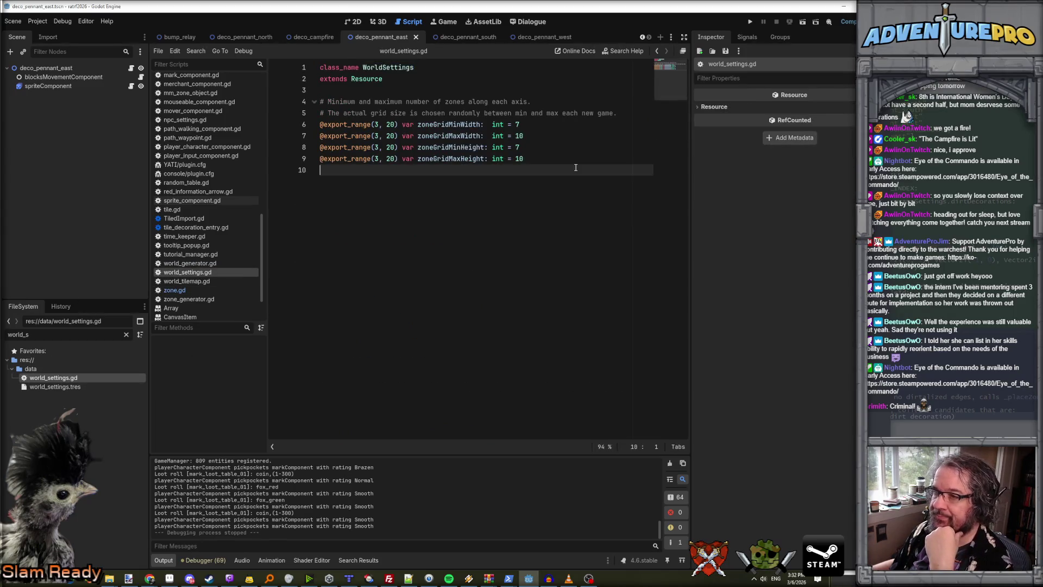
Add an empty line to world_settings.gd and search all project files for 'wallstyle'.
key("Return")
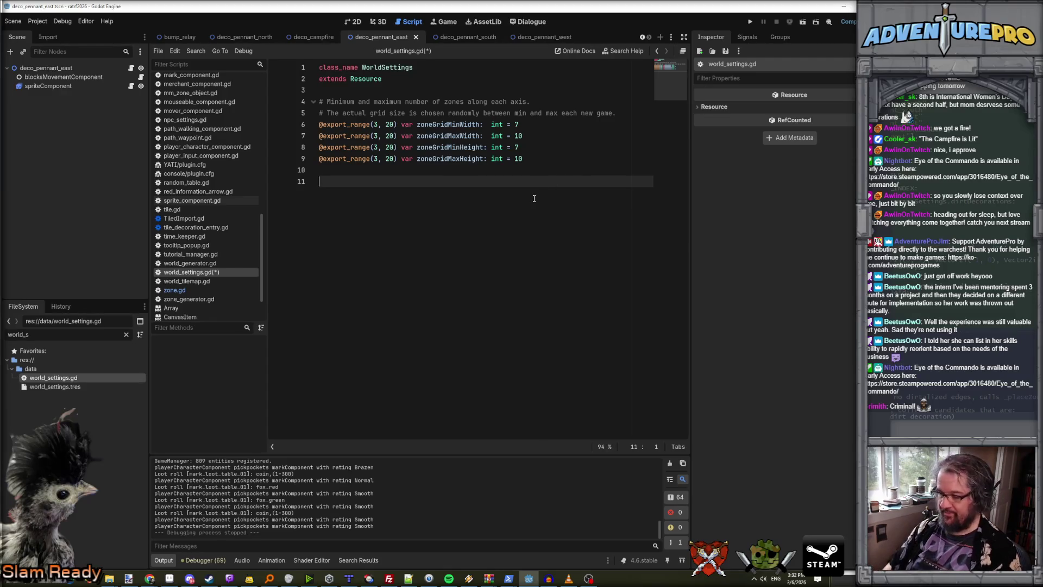
key("ctrl+shift+f")
type("wallstyle")
key("Return")
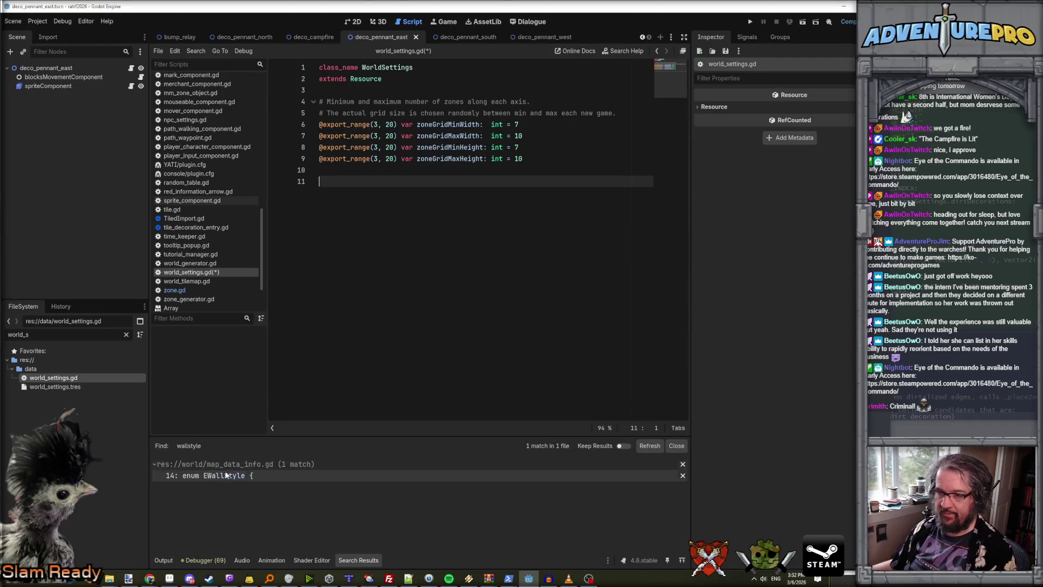
Filter the FileSystem to map_ files and show map_data_info.tres with its Wall Tile Ids.
left_click(58, 334)
left_click_drag(59, 336, 2, 336)
type("map_s")
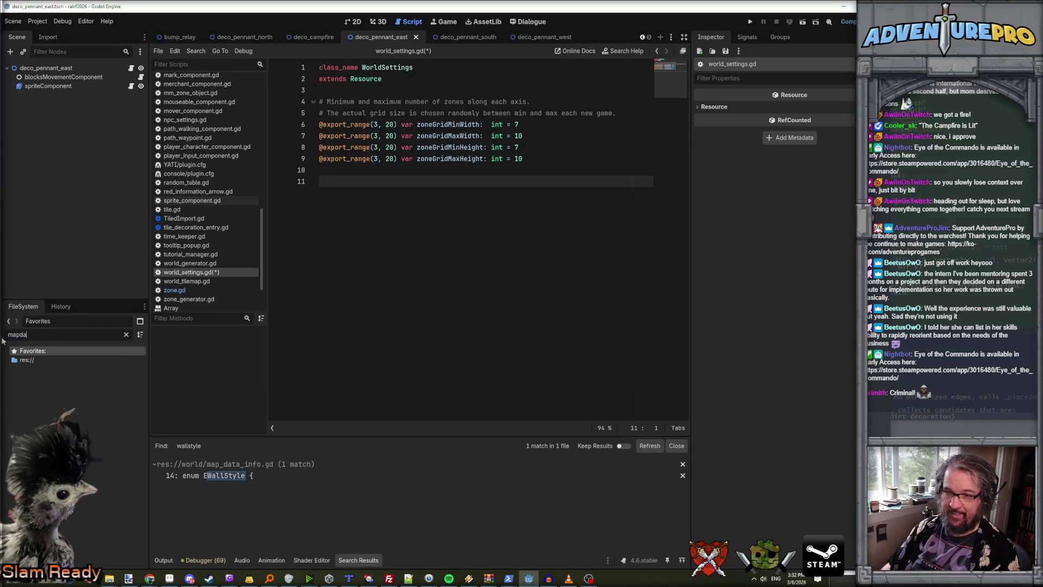
key("BackSpace")
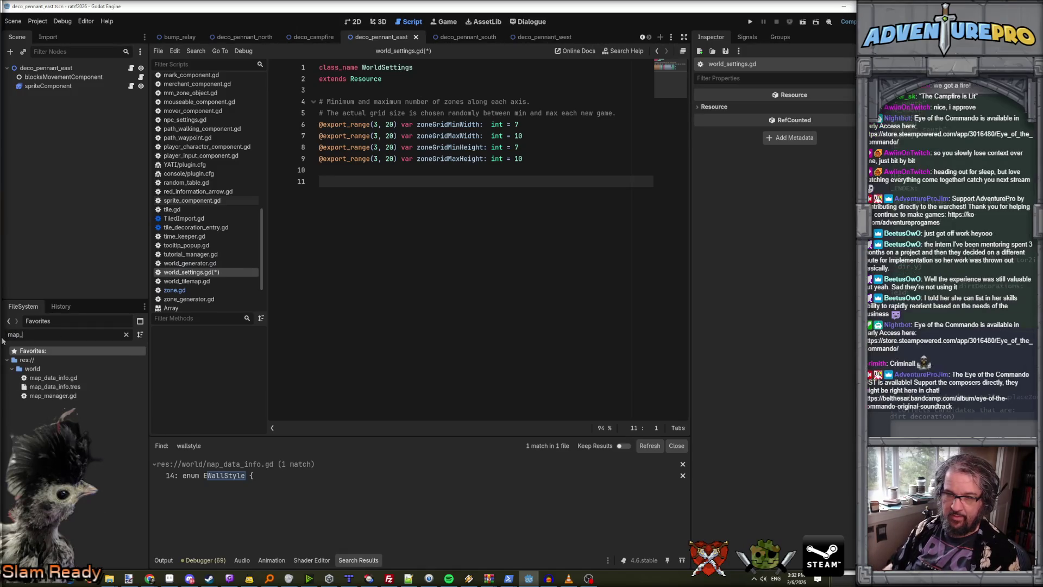
left_click(55, 386)
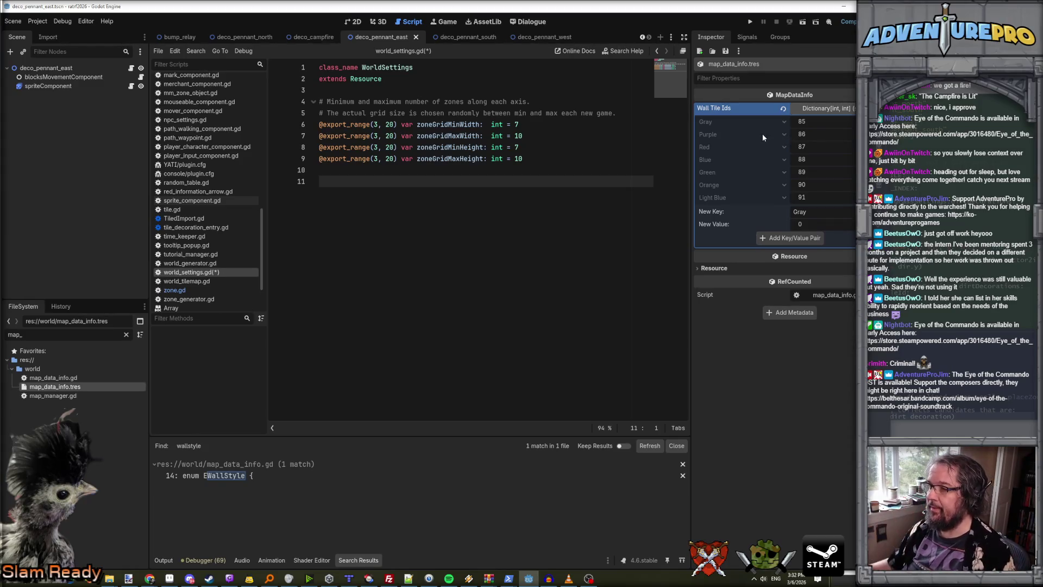
key("alt+Tab")
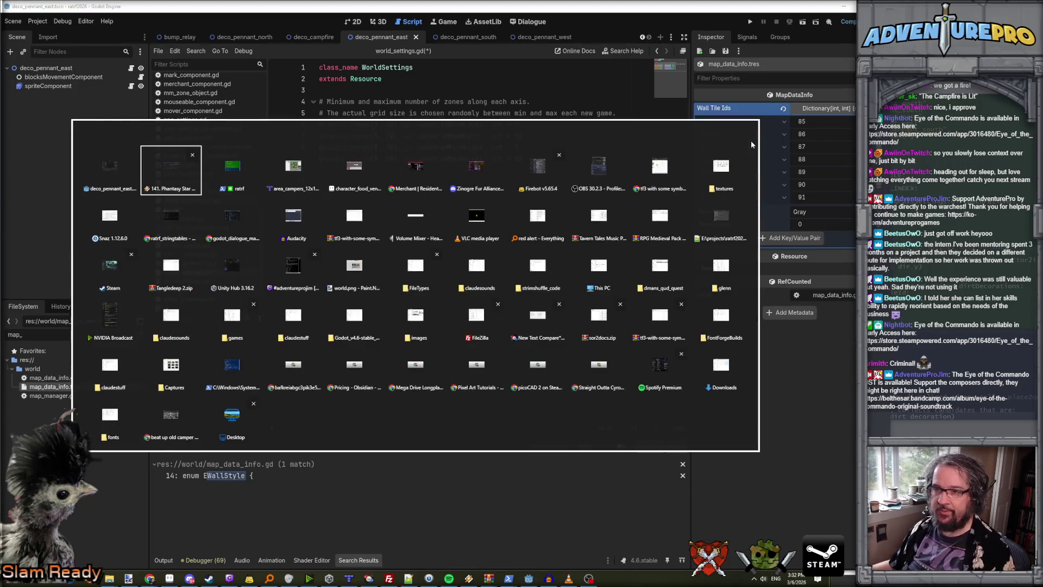
Browse the coloured brick wall tiles in Tiled's world tileset, then return to the Claude Code terminal.
key("Tab")
key("Tab")
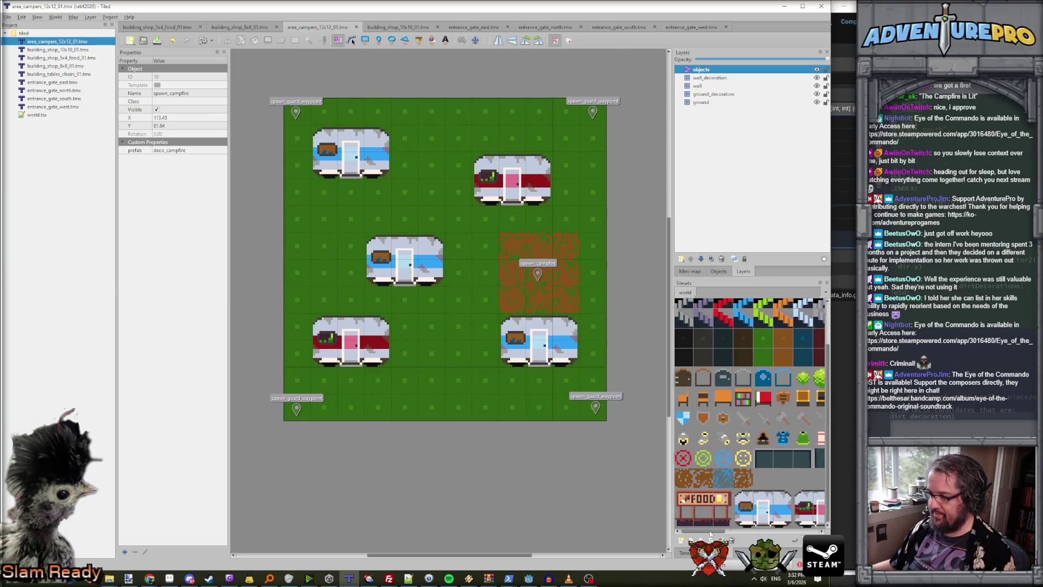
scroll(770, 421, "up", 3)
scroll(770, 421, "right", 3)
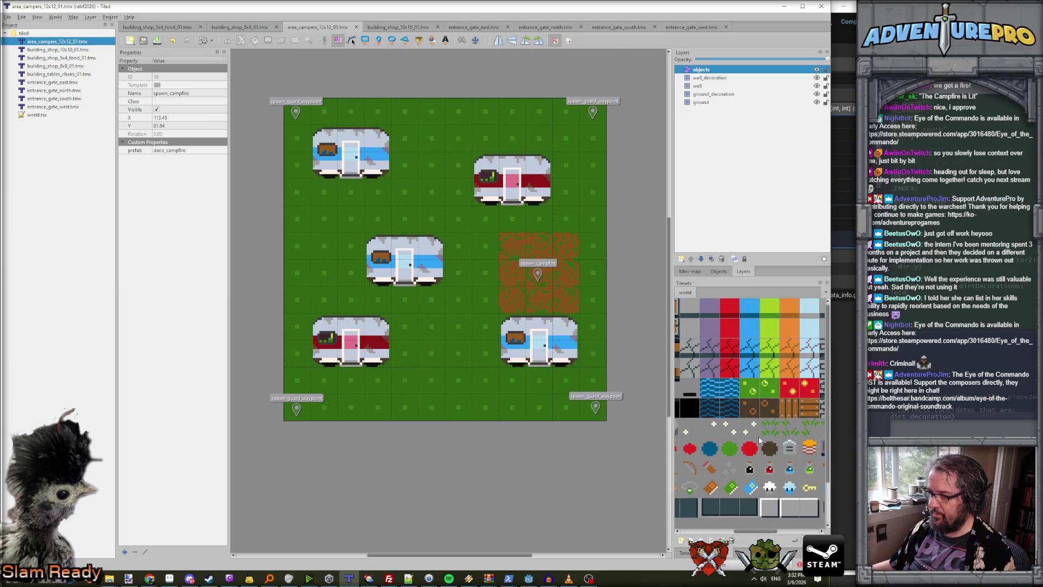
scroll(759, 440, "right", 3)
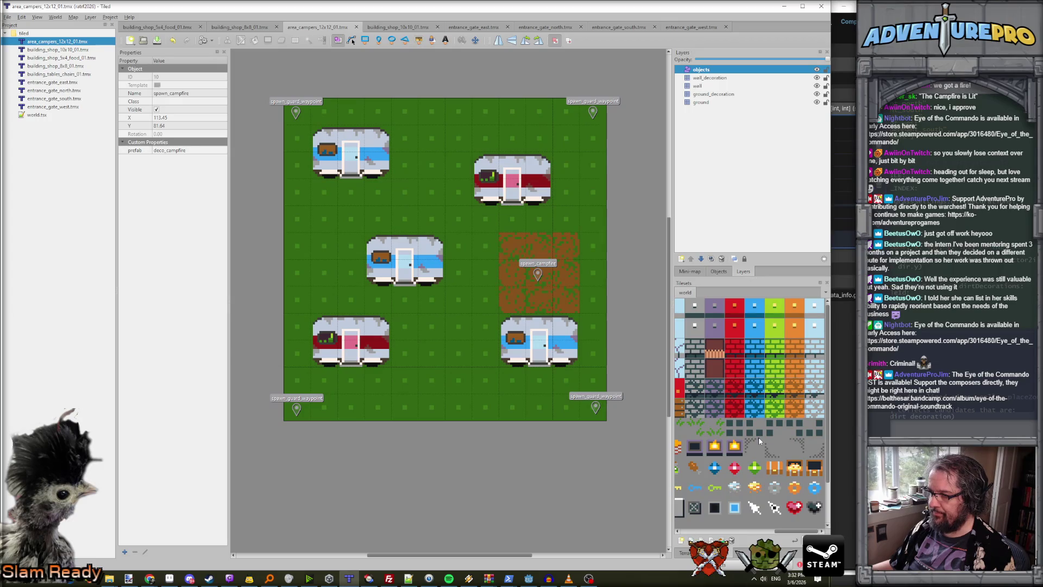
key("alt+Tab")
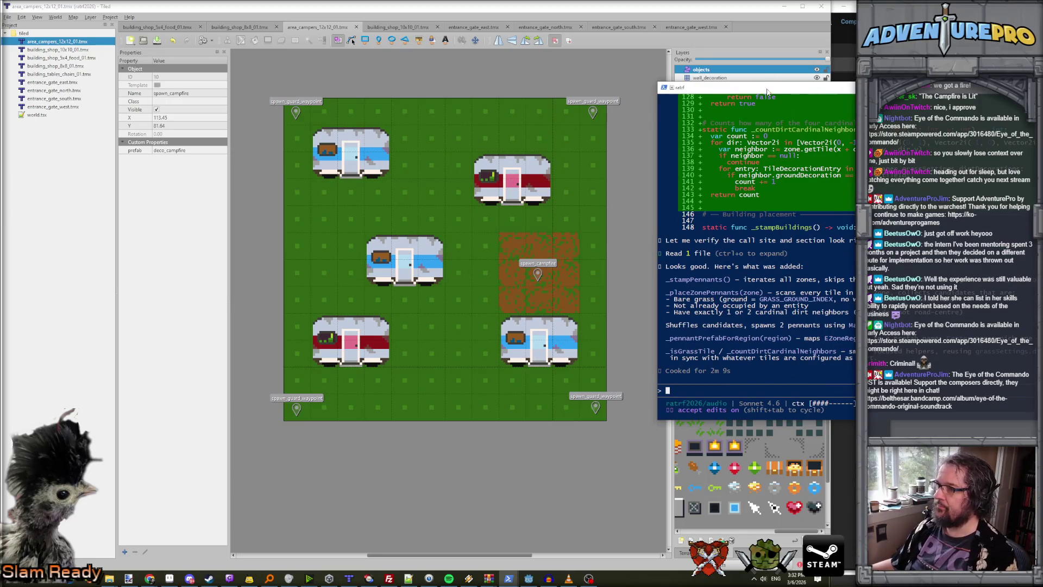
Ask Claude Code to fence the center EZoneRegion with MapDataInfo's Purple wall, 3 tiles from the interior edge.
left_click_drag(769, 89, 619, 90)
type("I")
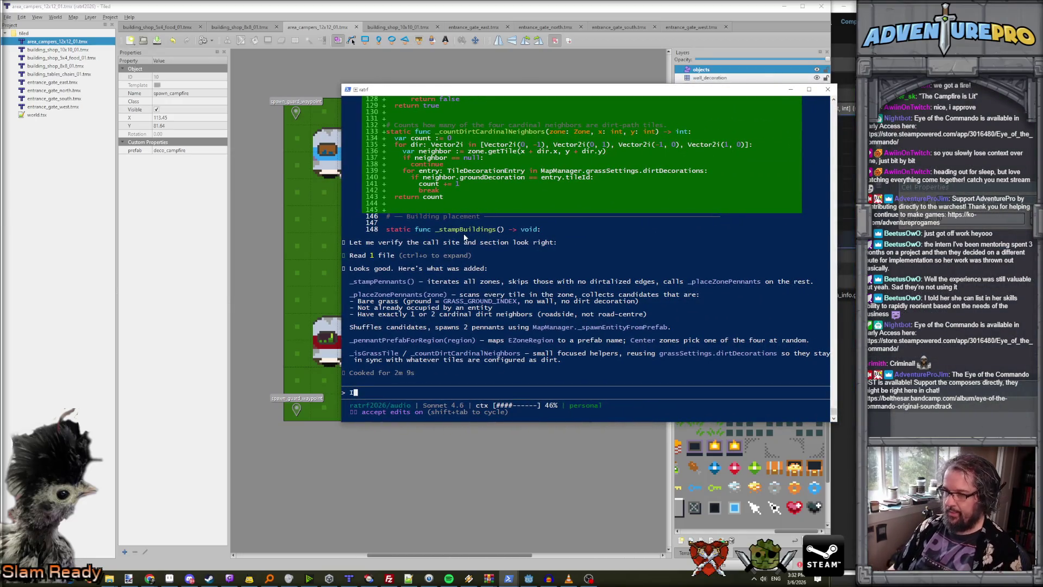
type("'d like to fency")
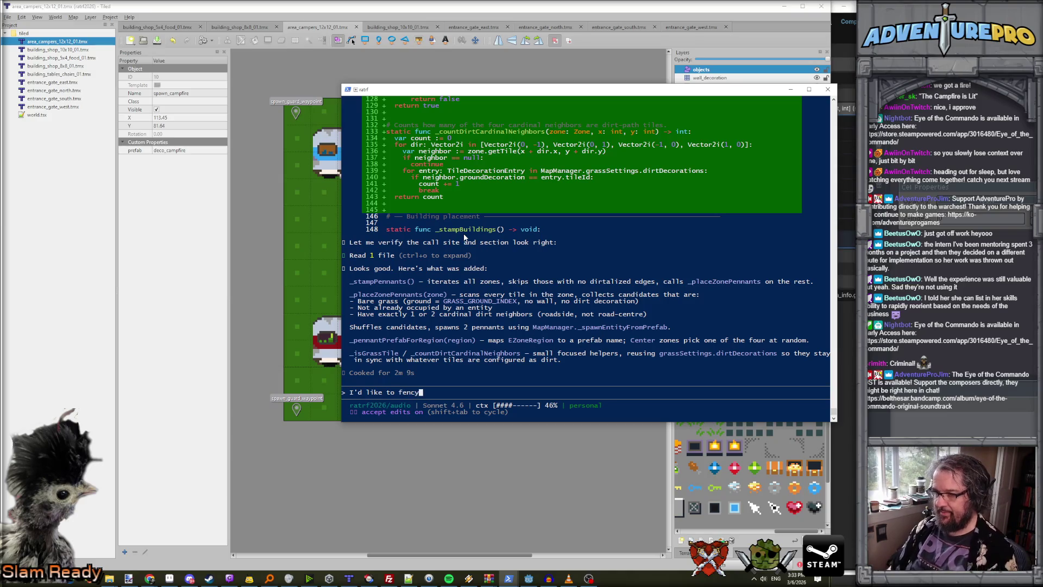
key("BackSpace")
type("e off the interior EC")
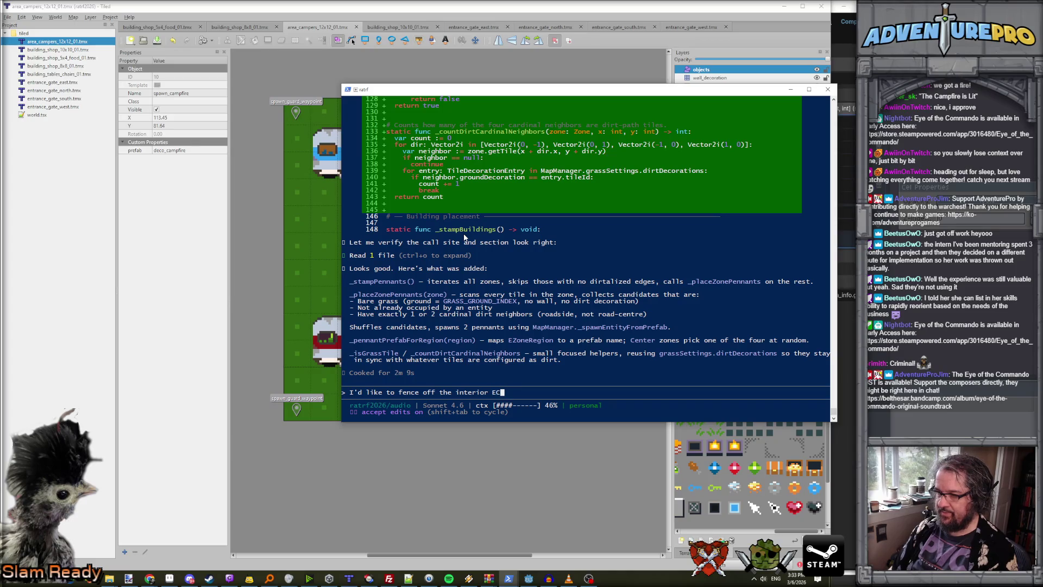
key("BackSpace")
type("Zone")
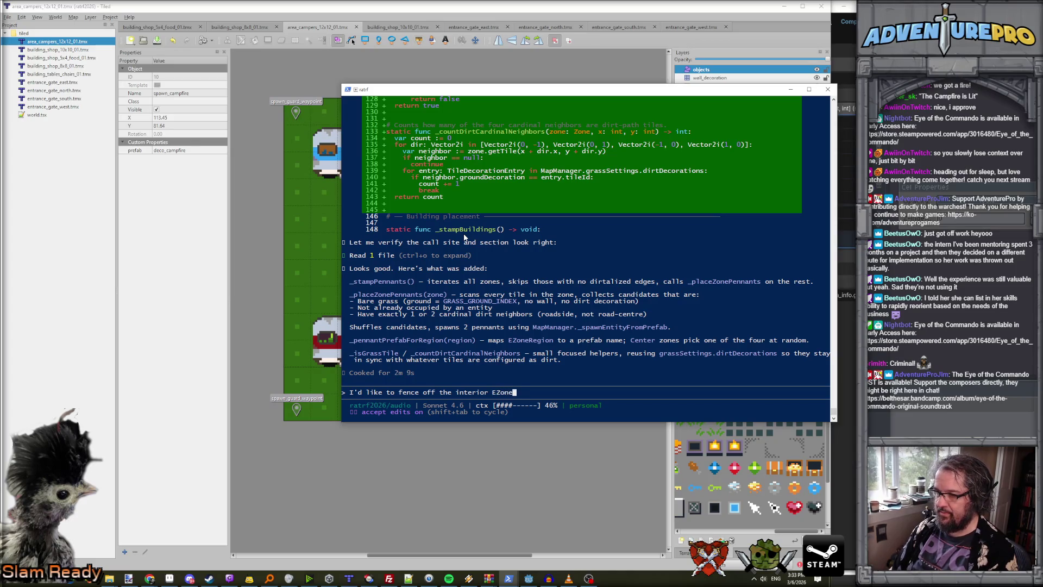
type("Reg")
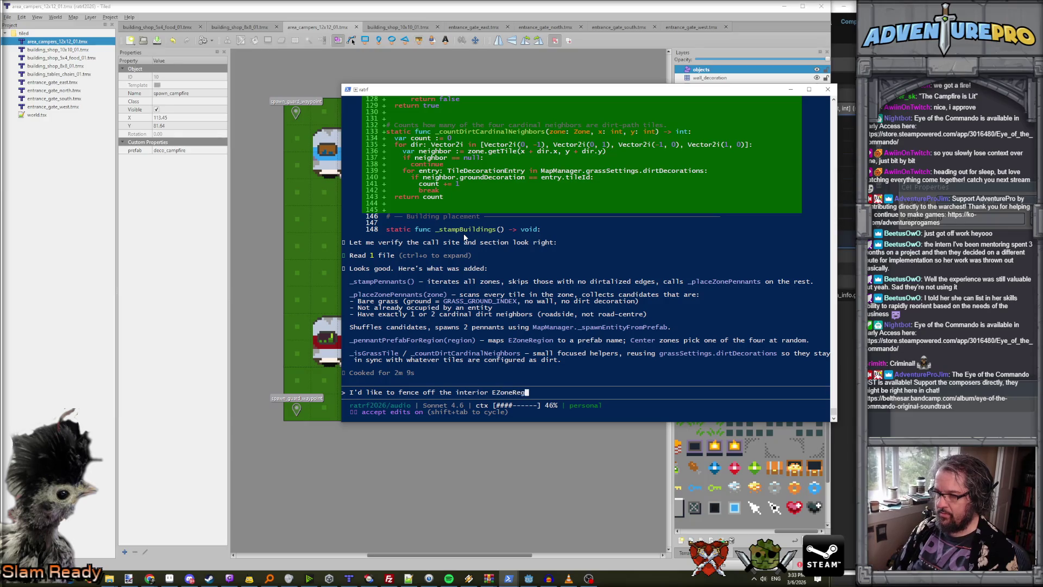
type("ion center as well. B")
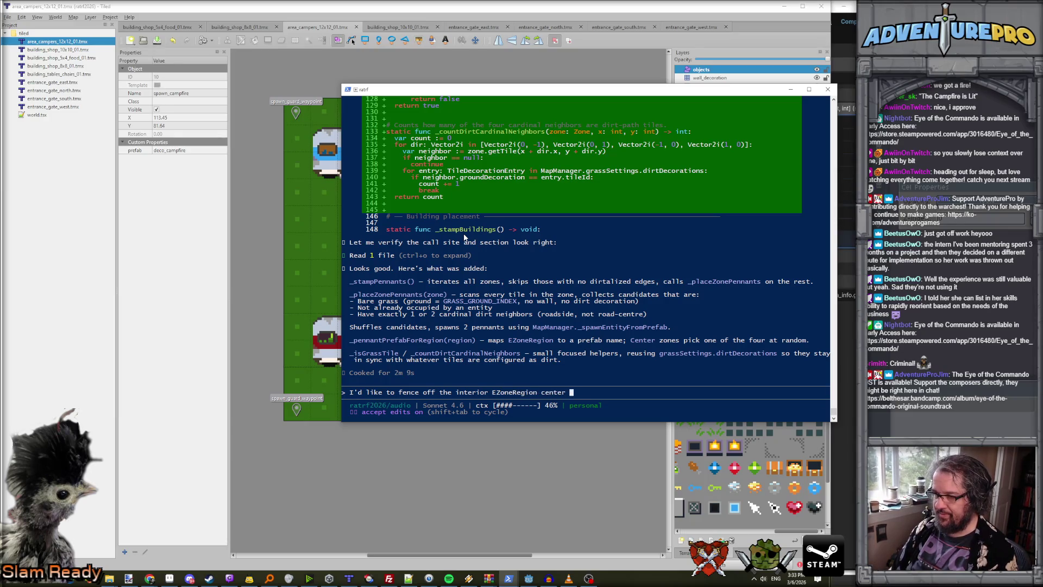
key("BackSpace")
key("BackSpace")
key("BackSpace")
type("This fe")
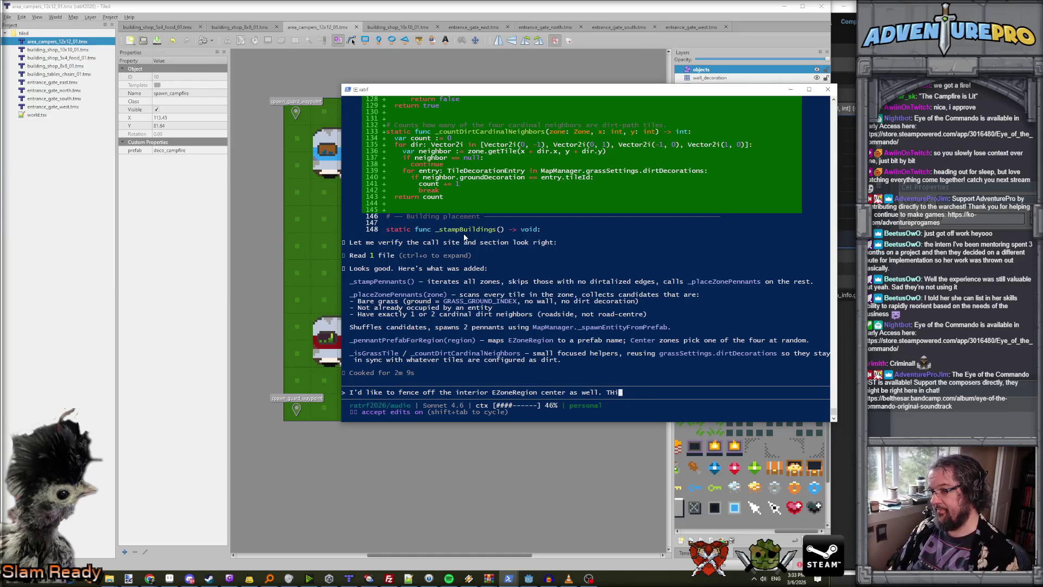
type("nce uses")
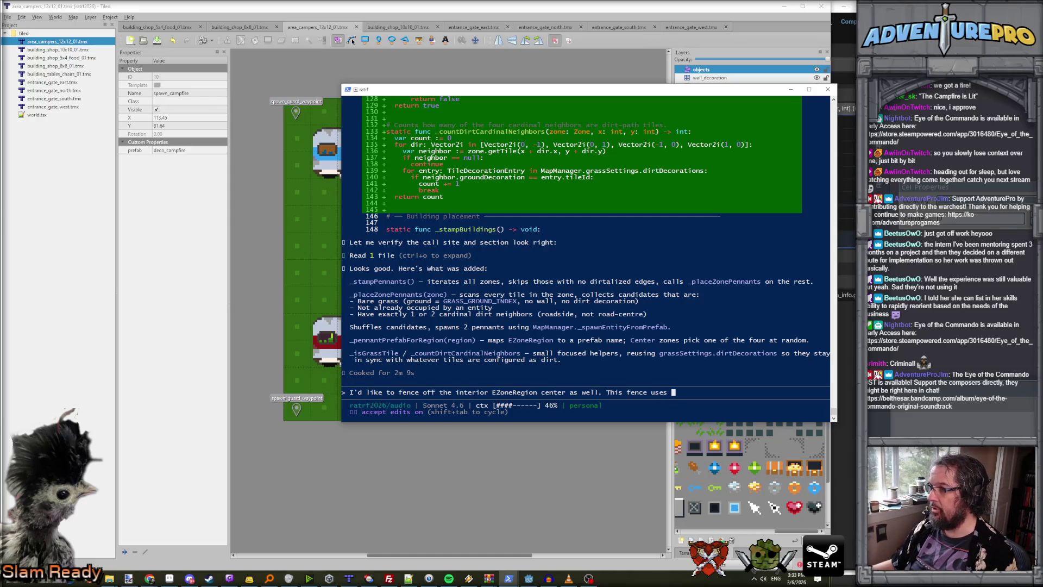
key("alt+Tab")
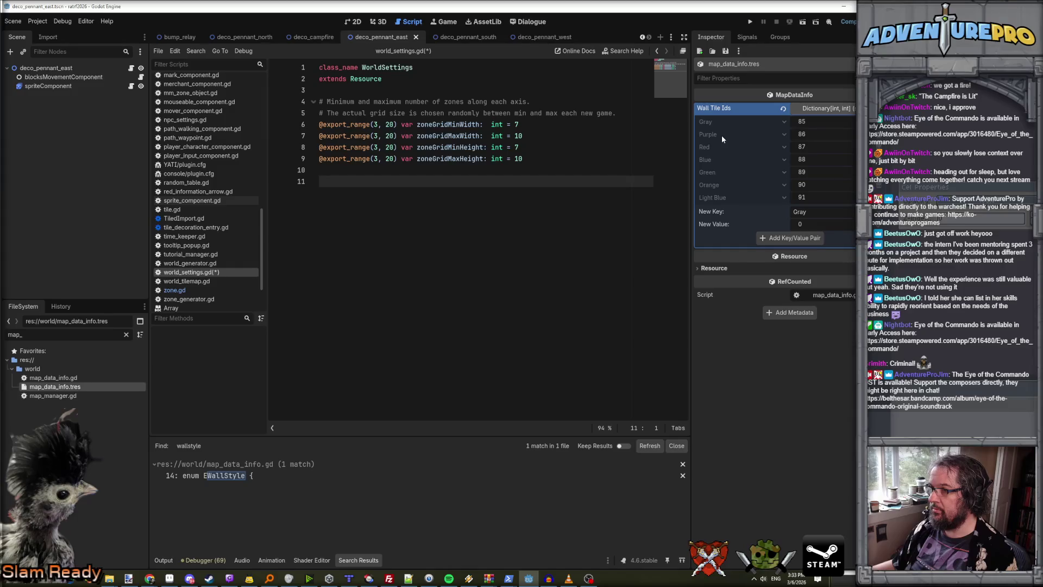
key("alt+Tab")
type("the Purple wall t")
key("BackSpace")
type("from ")
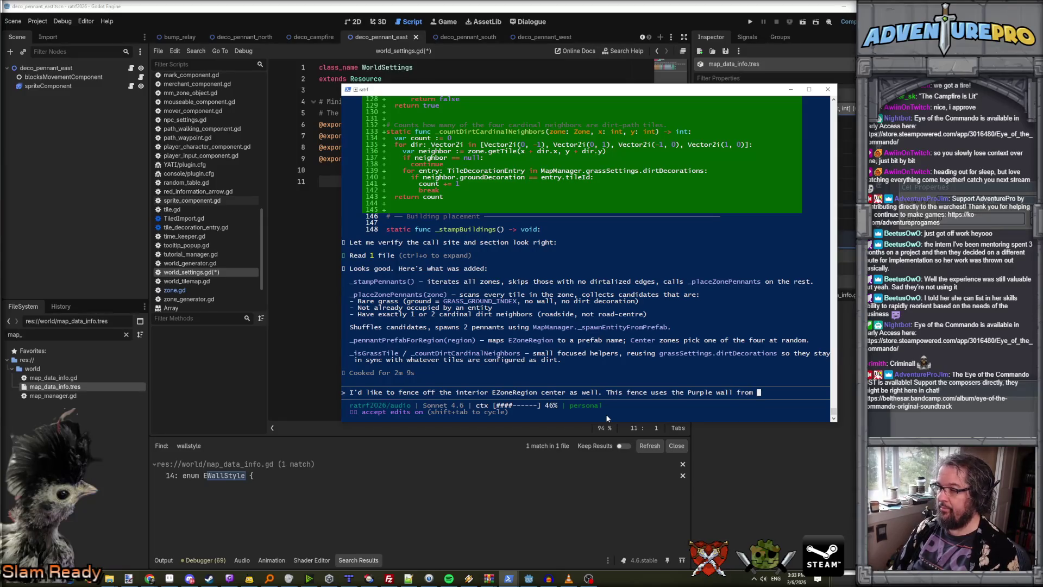
type("MapDataInfo")
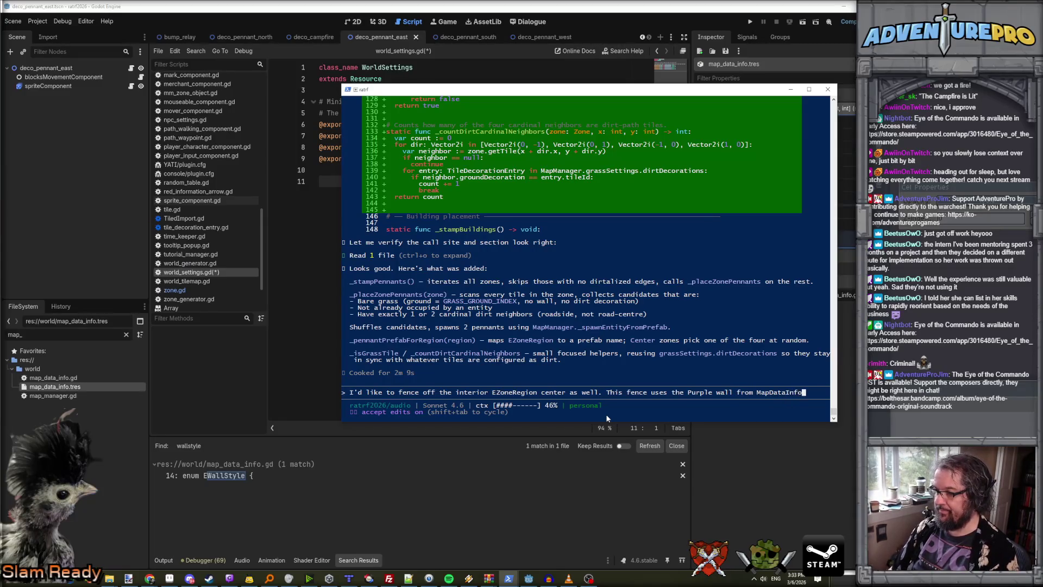
type(".  w")
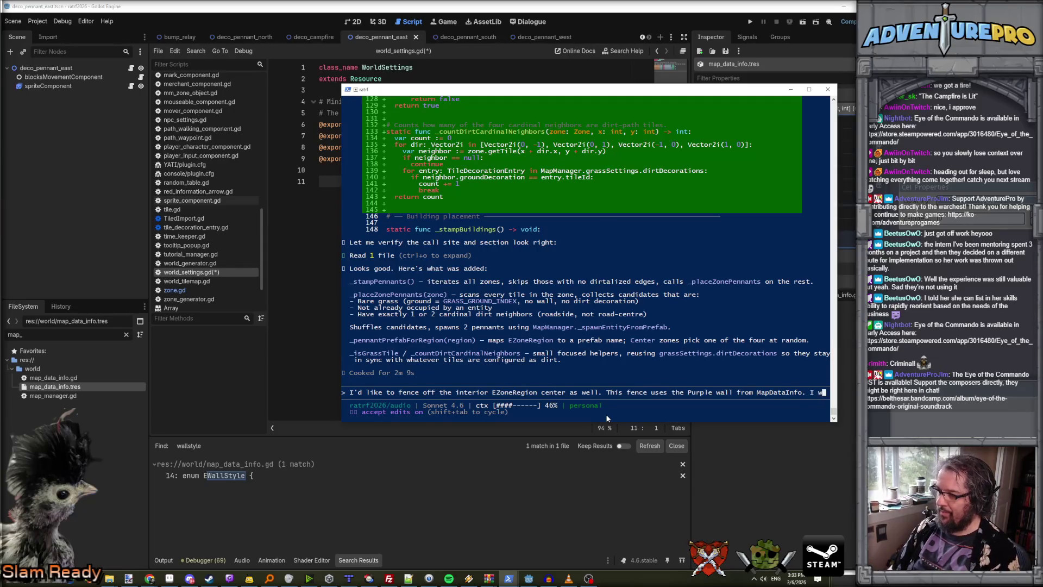
type("ant the fe")
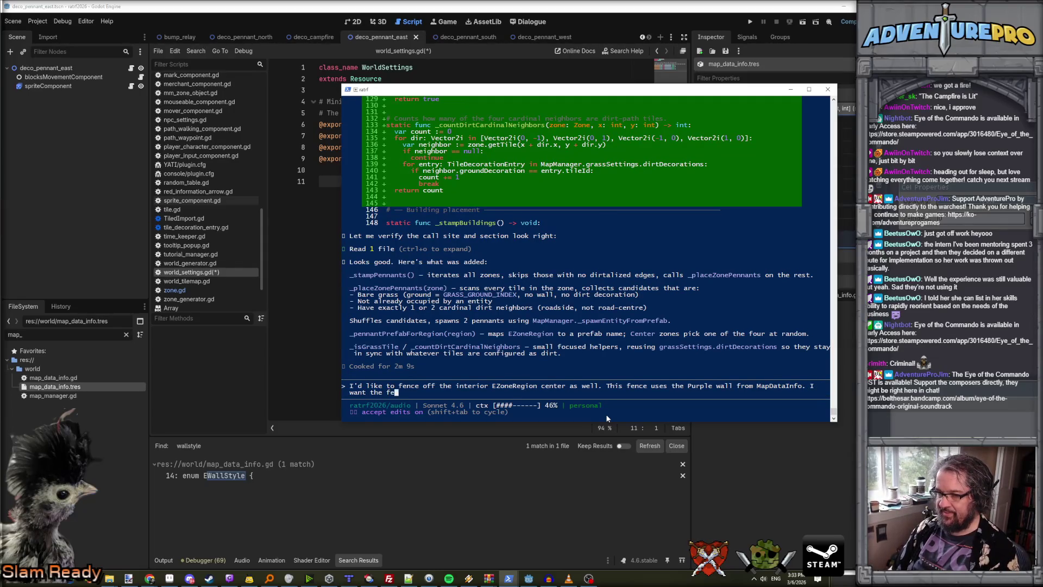
type("nces to be cl")
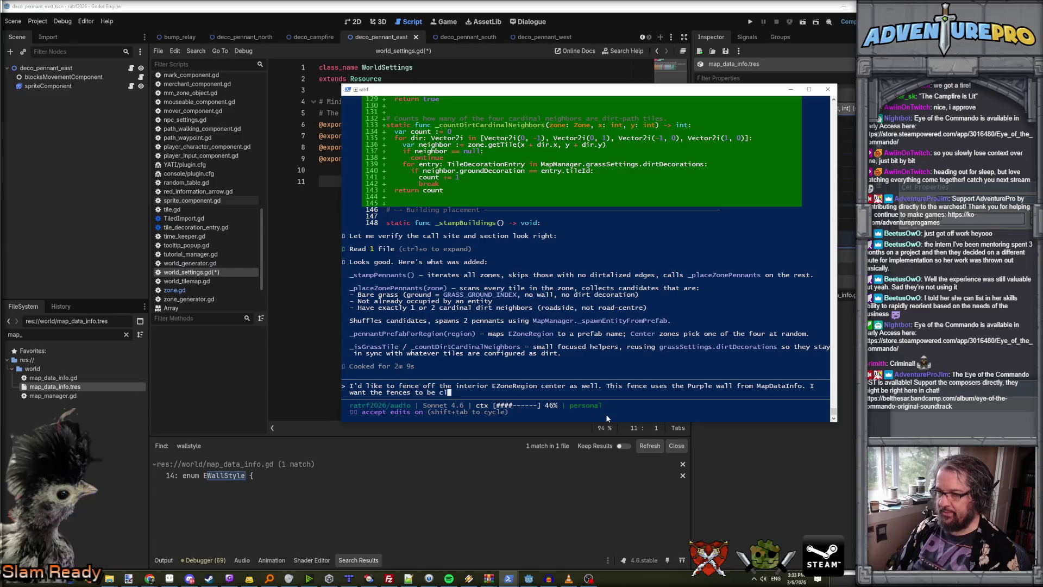
type("ose to the interior")
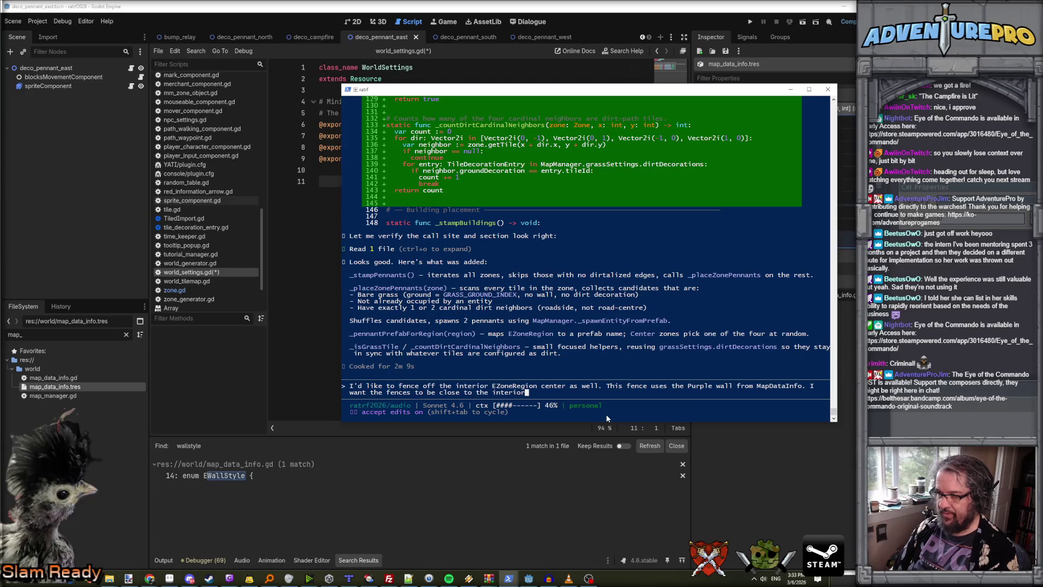
type(", ")
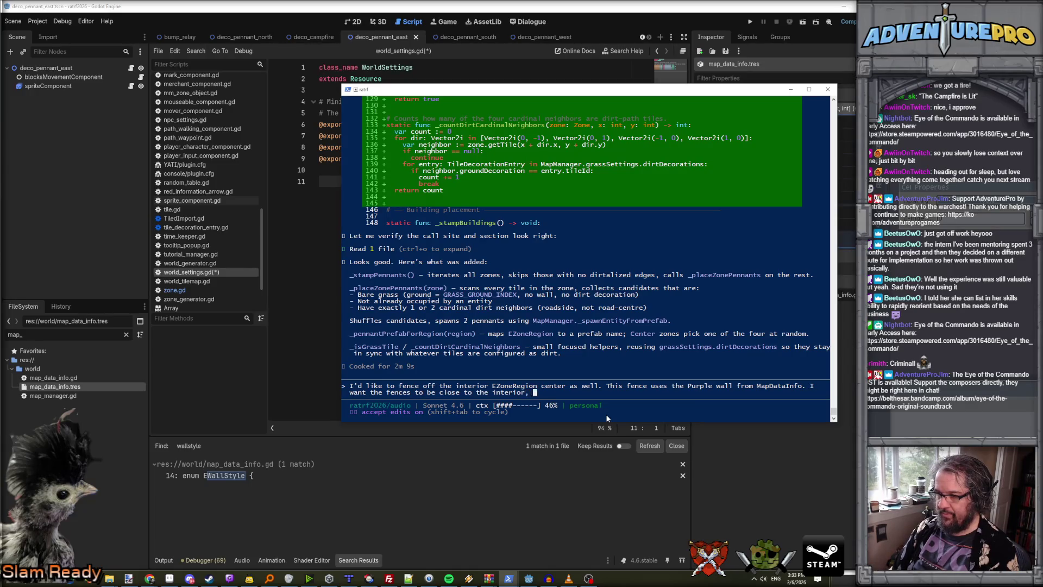
type("so the 3x3 ")
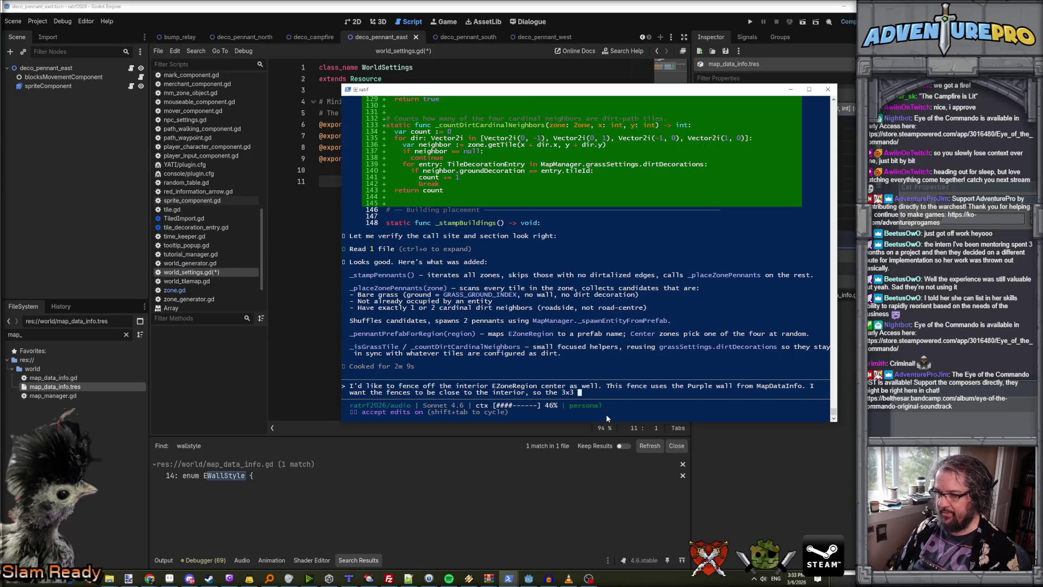
type("wa")
type("rea marked as the center has walls on all the ext")
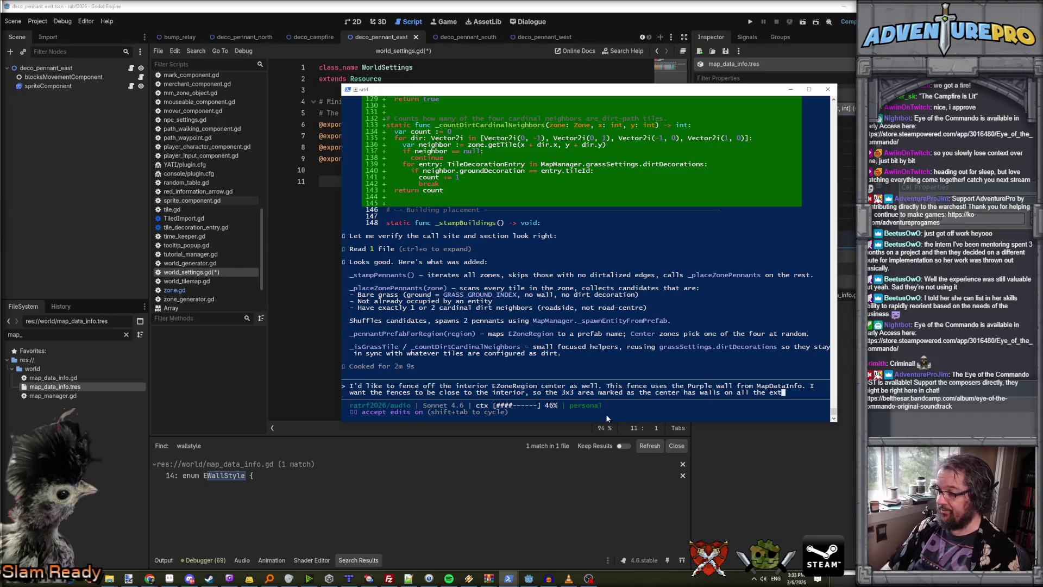
type("ernal zones, but those walls are maybe 3 tiles way from")
key("BackSpace")
key("BackSpace")
key("BackSpace")
type("awa")
type("y from the inter")
type("rom the interi")
type("or edge.")
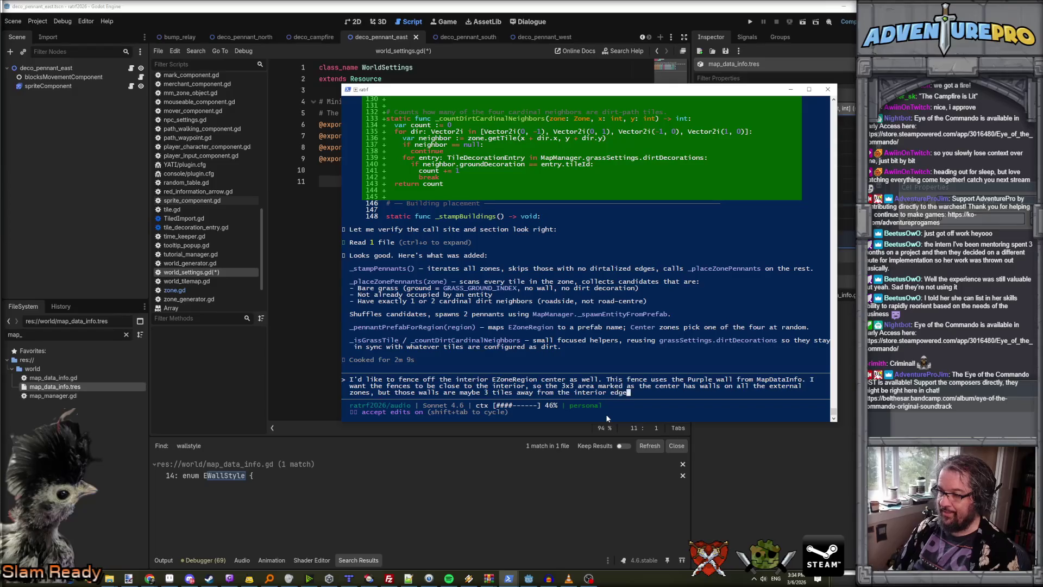
key("Return")
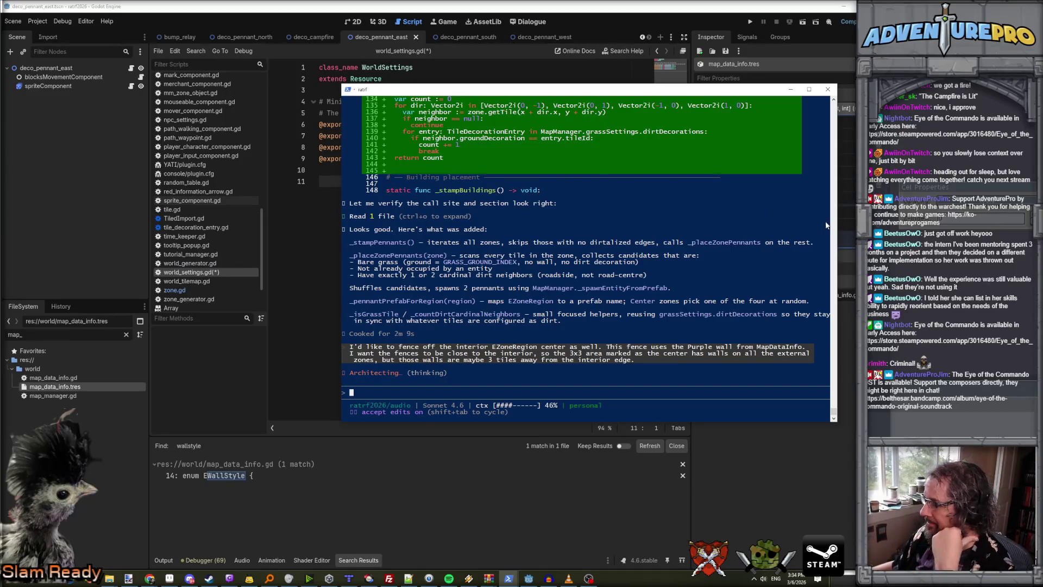
left_click(311, 261)
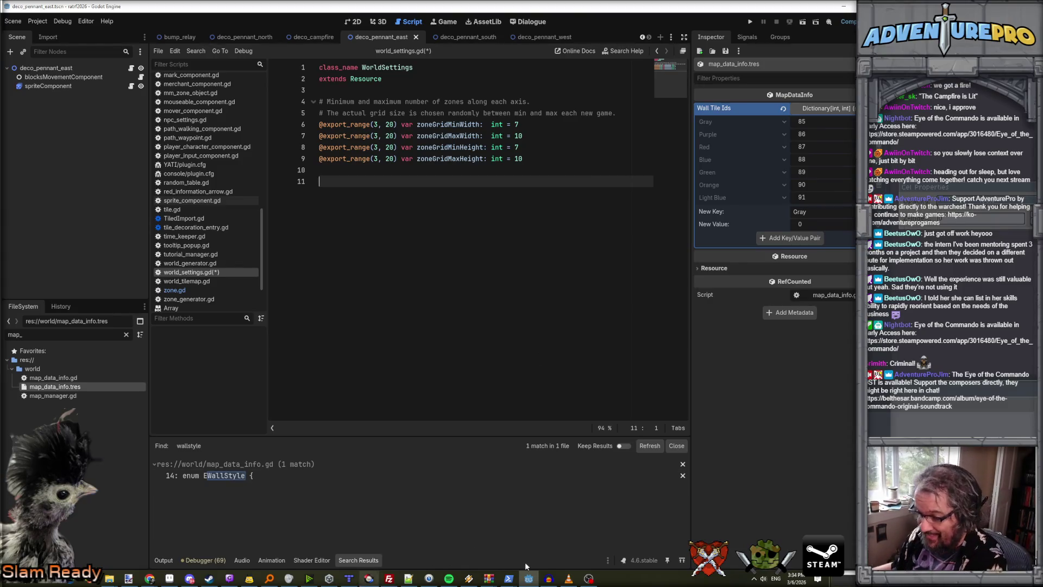
Bring up the food vendor sprite and look it over.
left_click(169, 579)
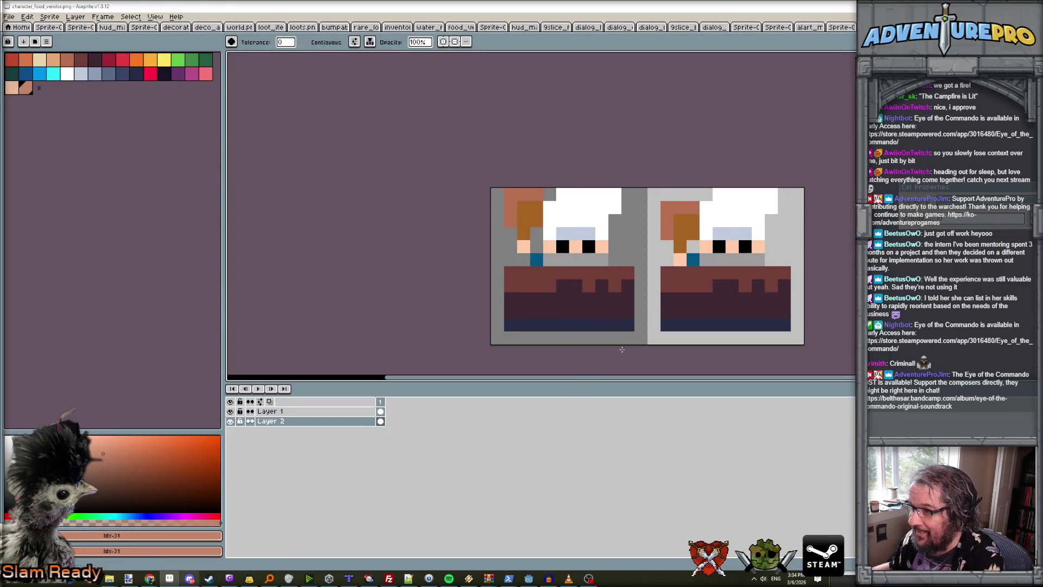
scroll(720, 255, "down", 1)
scroll(652, 266, "up", 3)
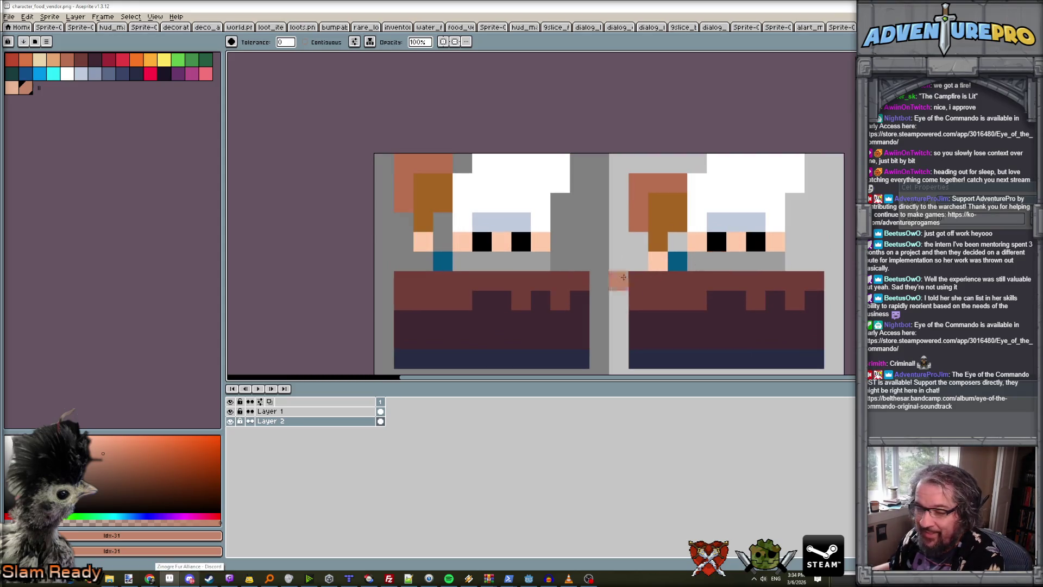
scroll(424, 278, "down", 1)
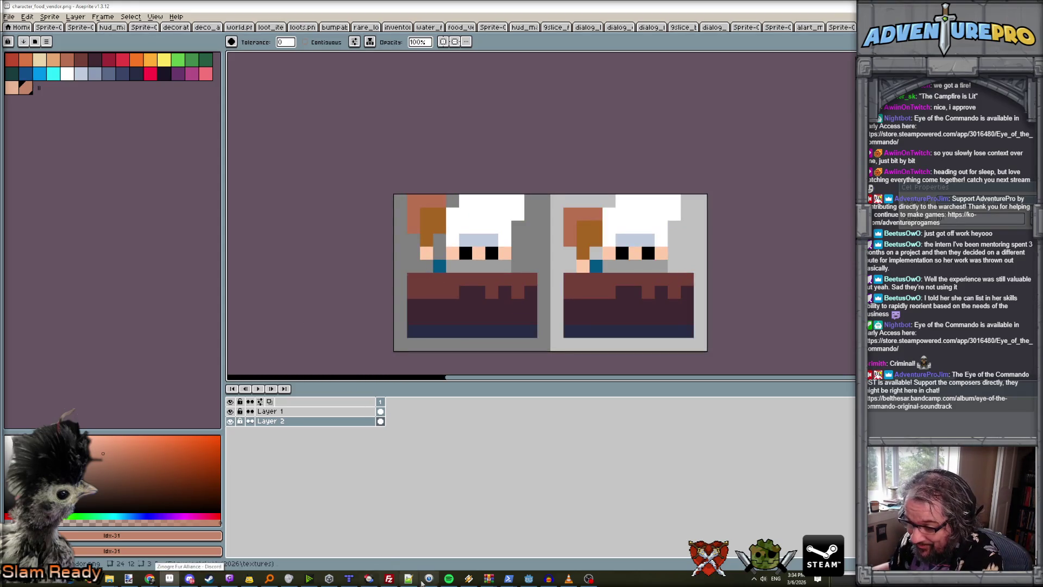
Play the recorded audio clip in Audacity, stop it, and minimise Audacity.
left_click(548, 579)
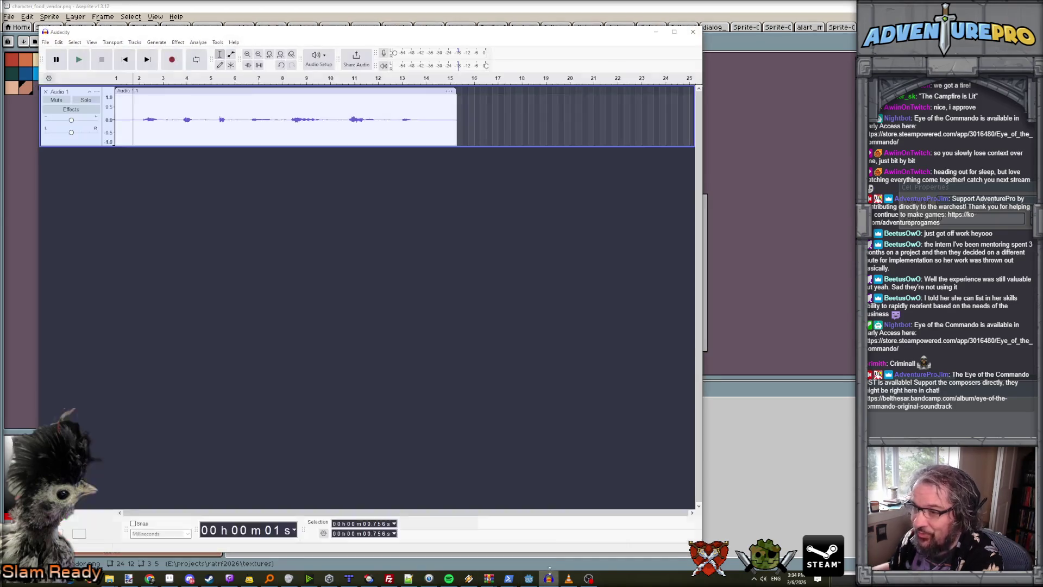
key("space")
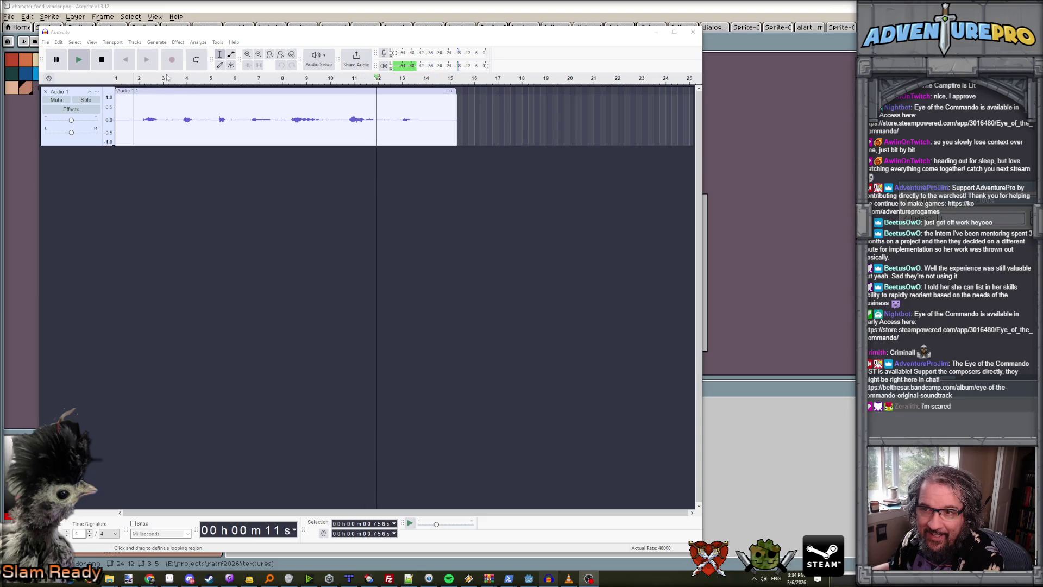
left_click(101, 63)
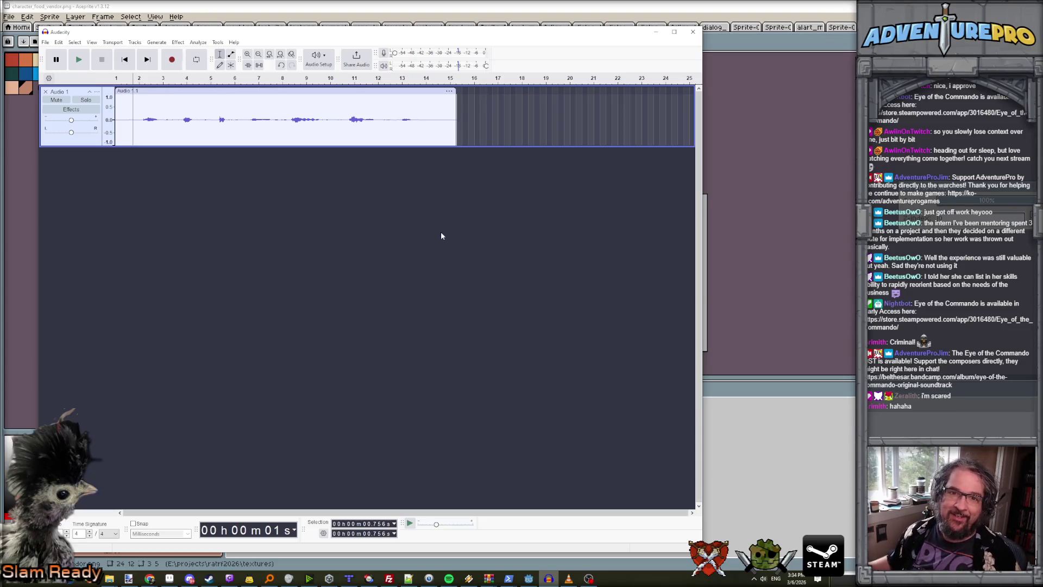
left_click(656, 32)
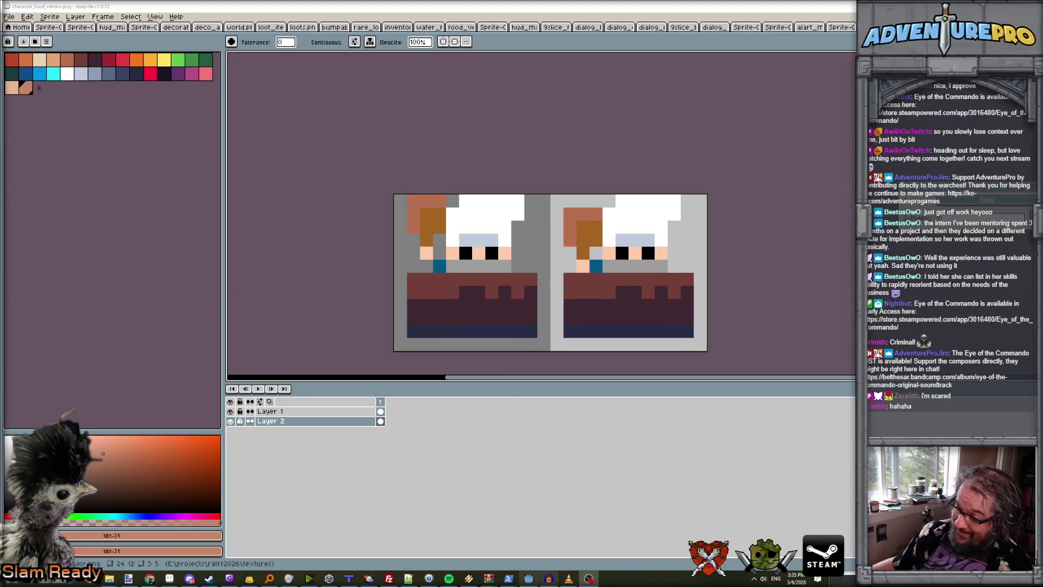
Glance at the Claude terminal, then open the characters.png sprite sheet in Aseprite.
left_click(525, 565)
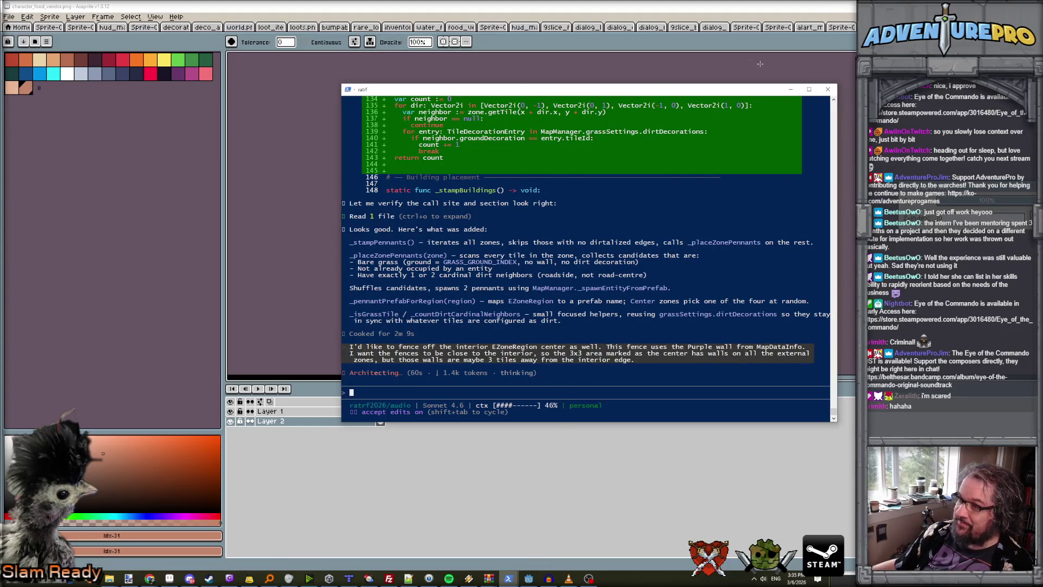
key("alt+Tab")
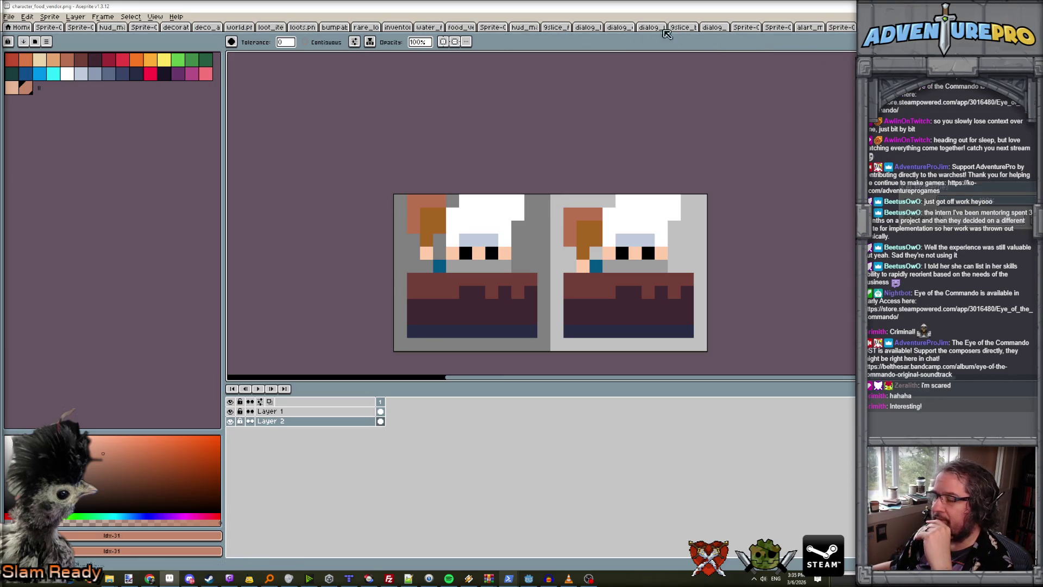
left_click(8, 17)
left_click(16, 39)
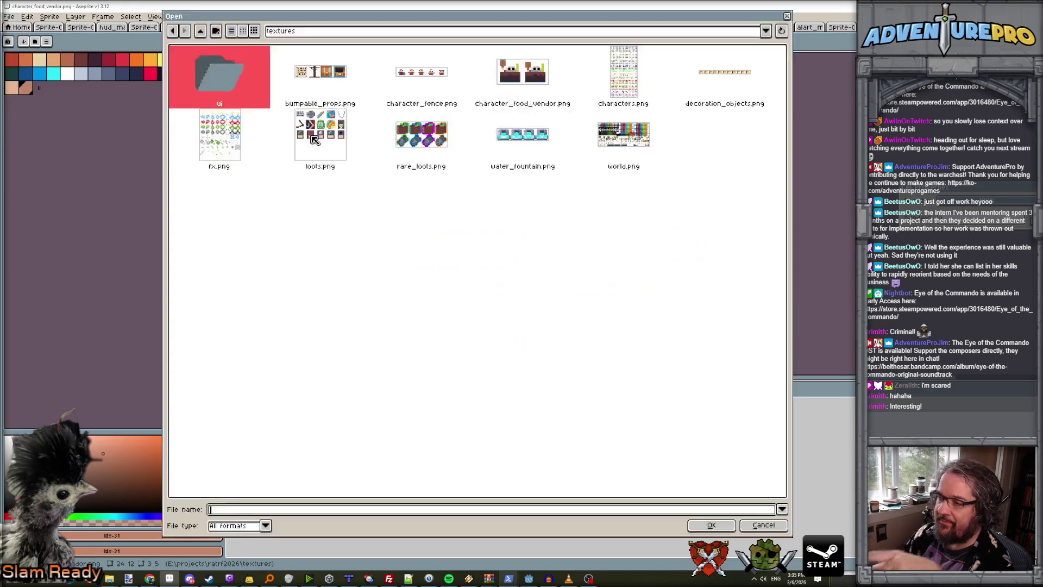
double_click(618, 106)
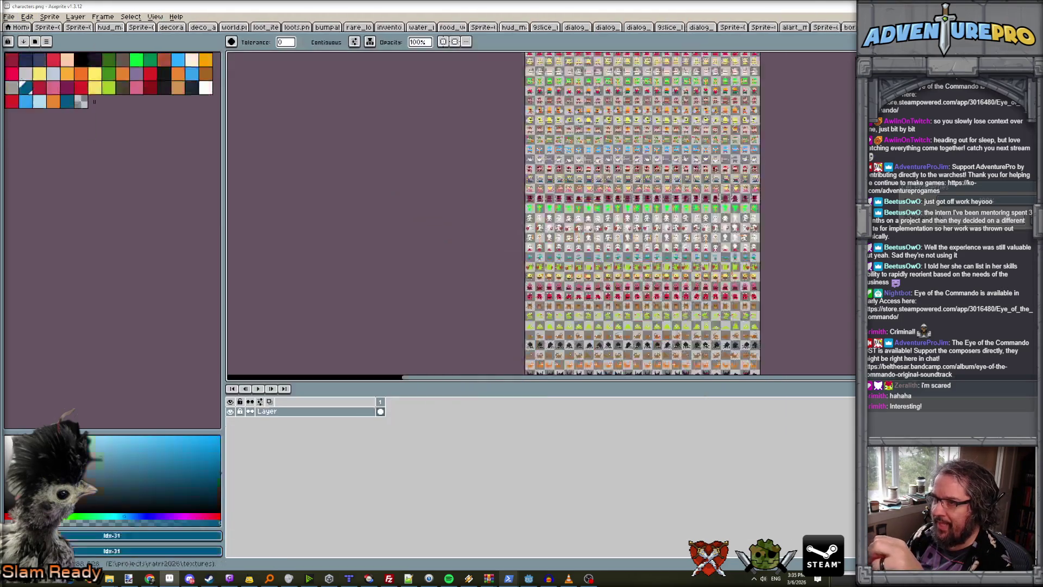
Zoom to the hooded and skeleton rows and marquee-select the first hooded-robe sprite.
scroll(605, 186, "up", 2)
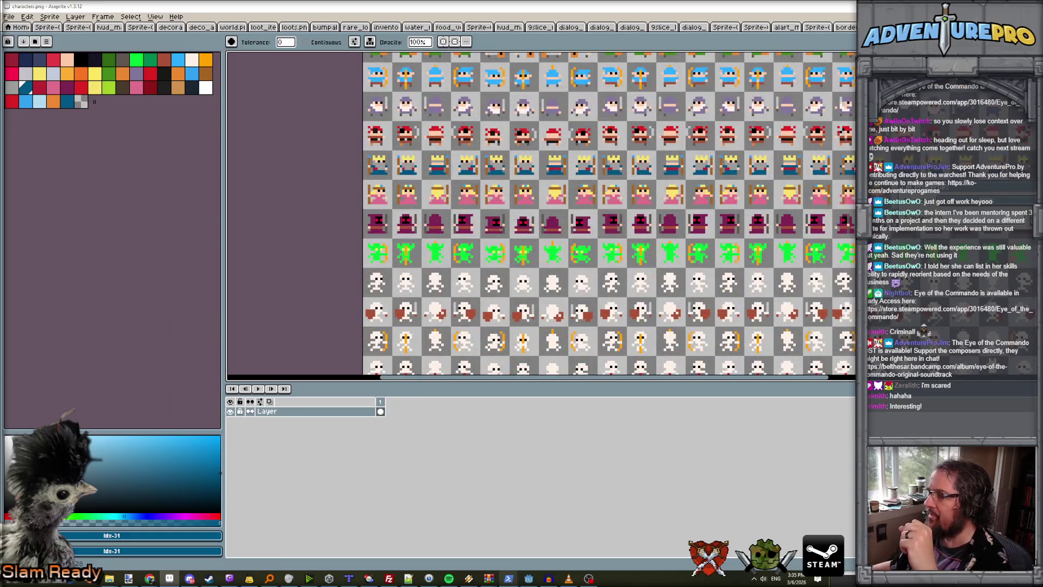
key("m")
scroll(554, 163, "up", 1)
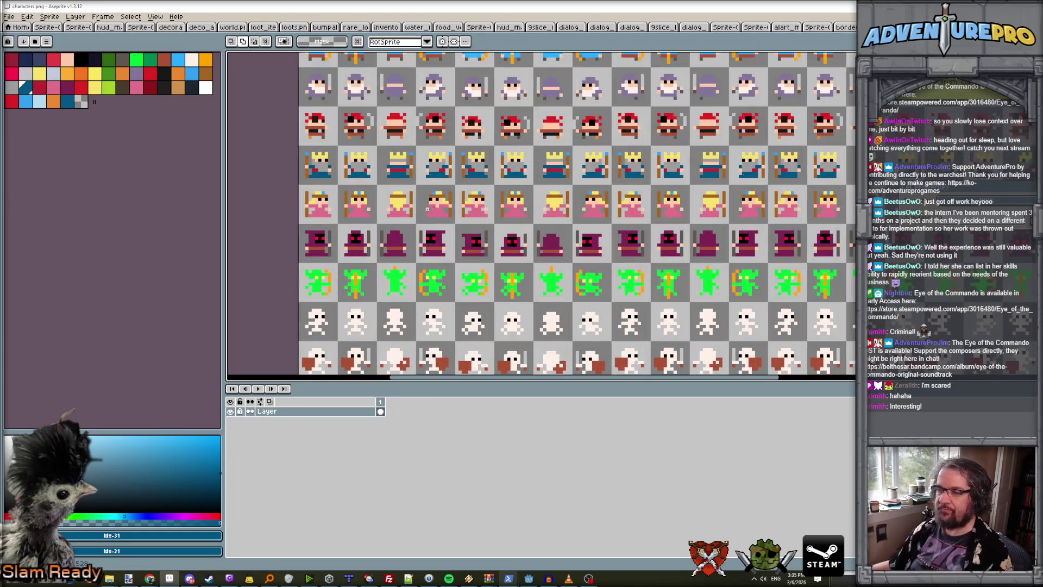
scroll(301, 231, "up", 1)
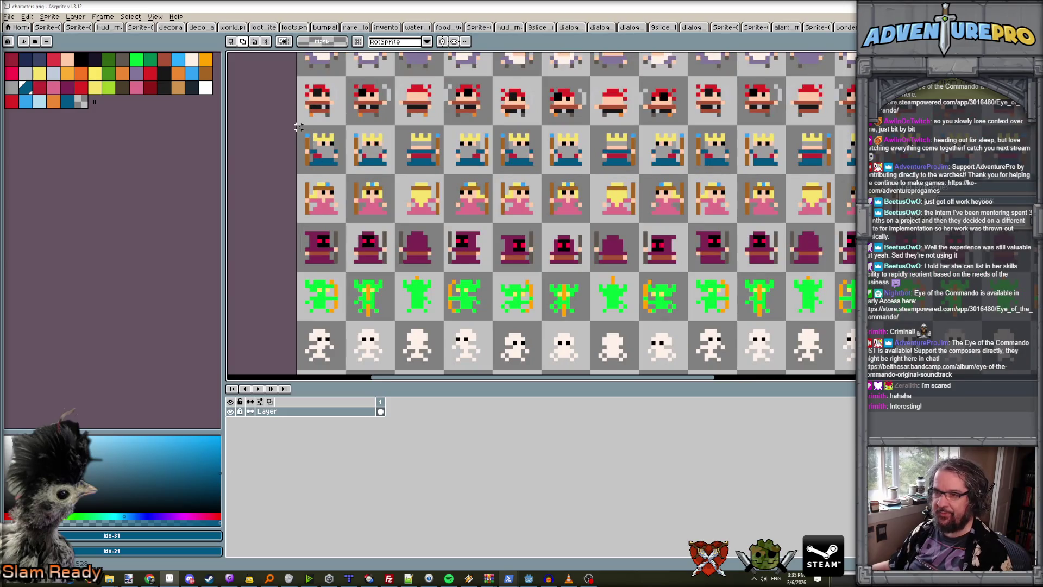
scroll(324, 212, "down", 2)
scroll(341, 125, "up", 5)
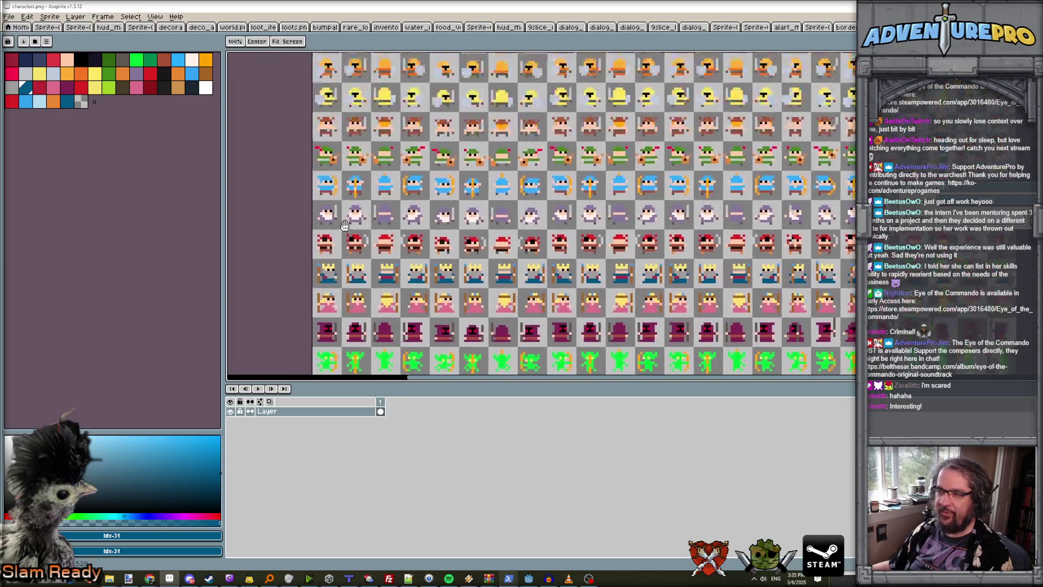
scroll(338, 243, "up", 4)
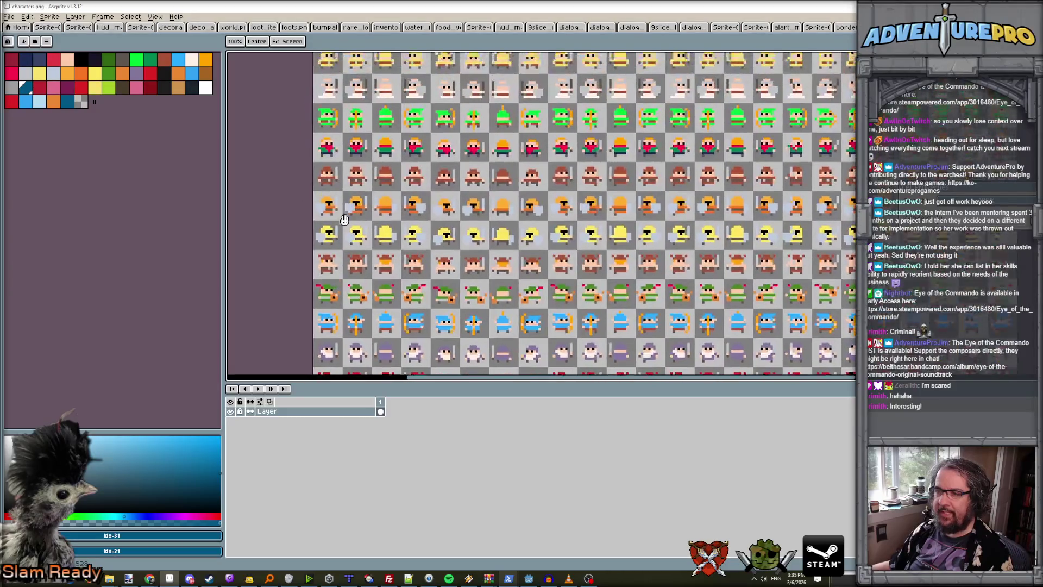
key("m")
scroll(325, 207, "up", 2)
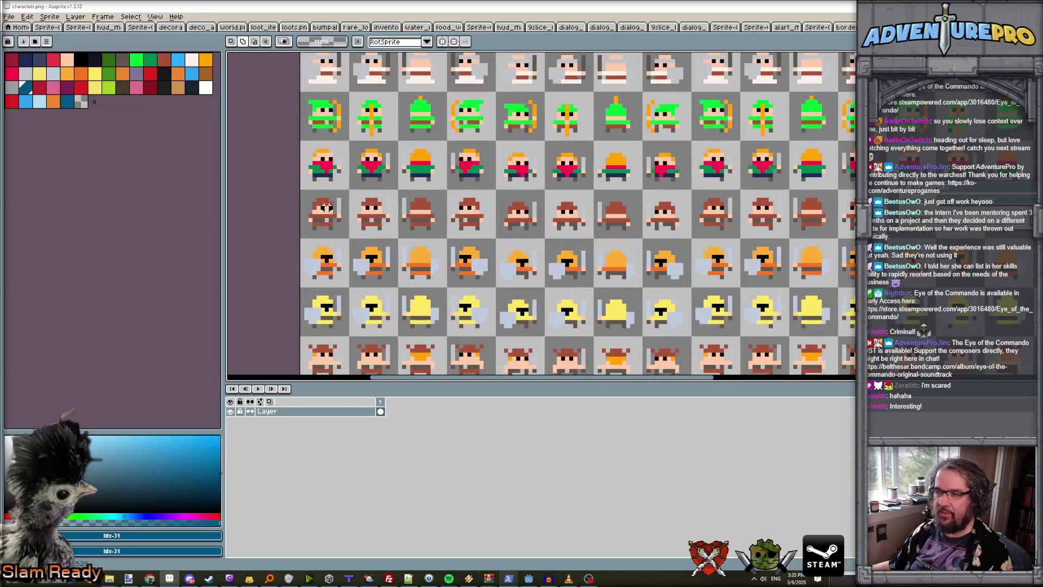
scroll(325, 207, "down", 2)
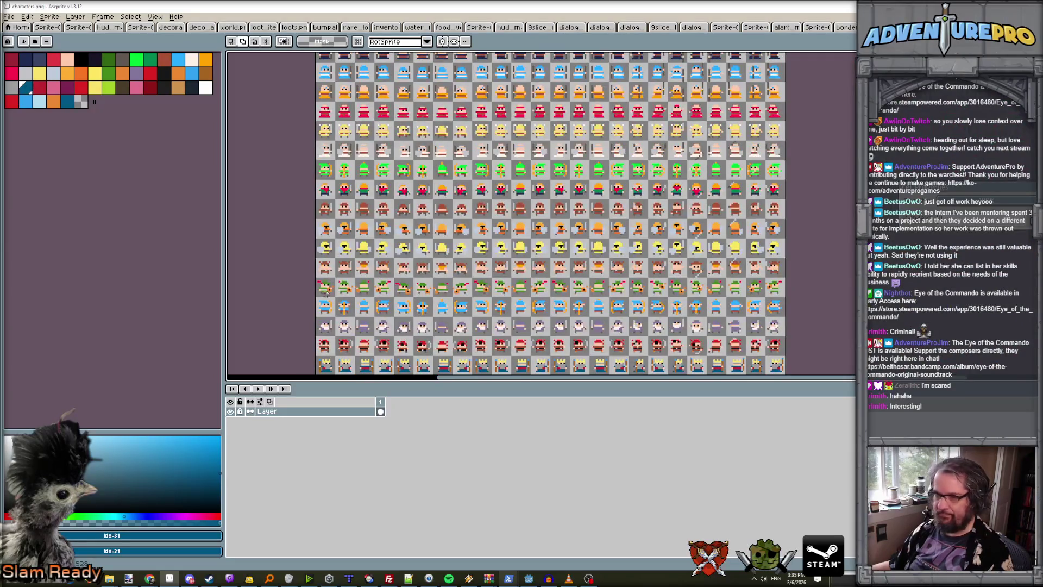
left_click_drag(325, 292, 331, 348)
scroll(339, 178, "up", 2)
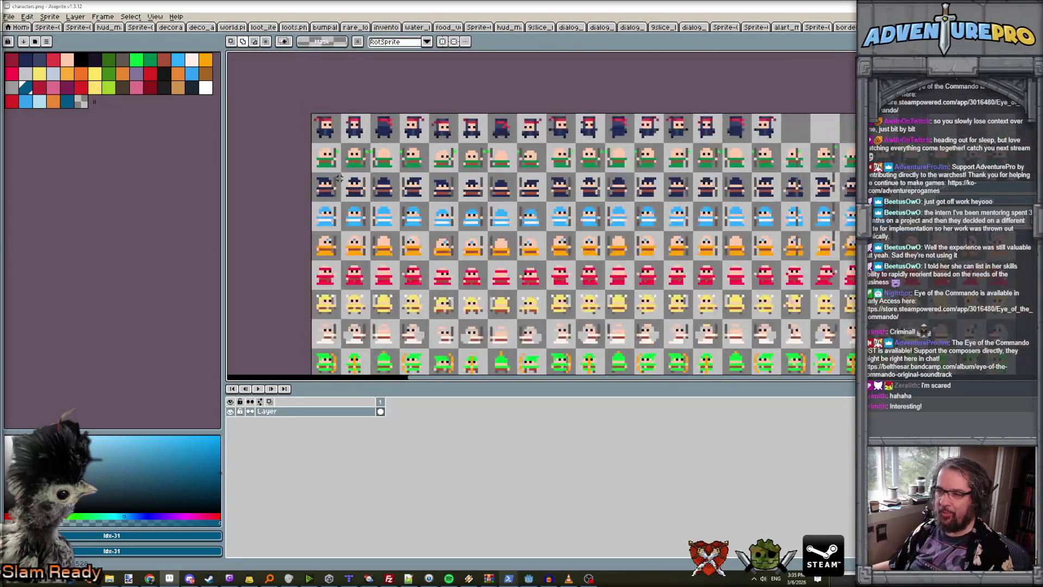
scroll(339, 178, "down", 2)
left_click_drag(339, 178, 353, 77)
scroll(352, 76, "up", 2)
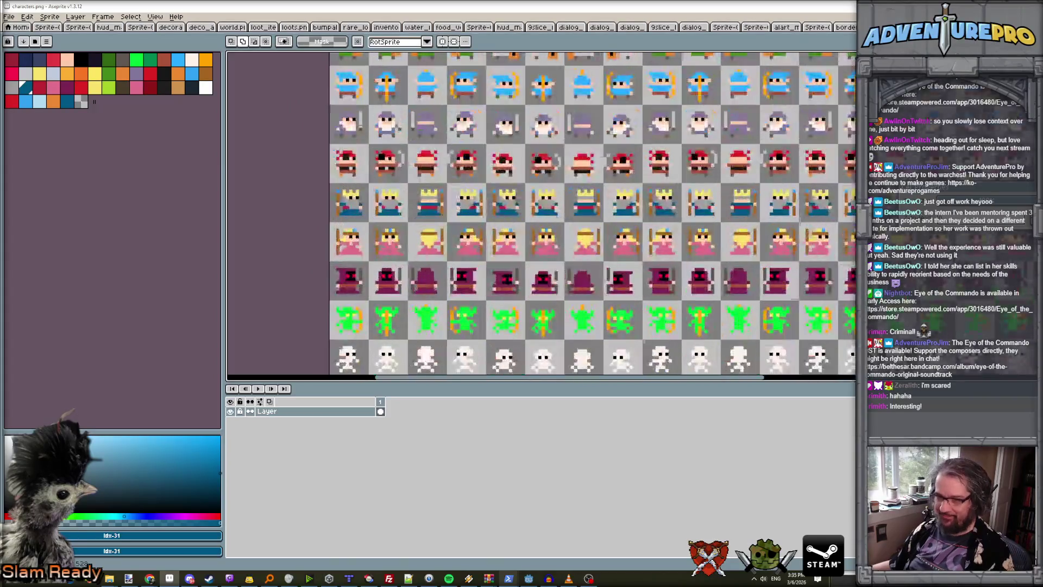
left_click_drag(328, 260, 371, 302)
Create a new 12×12 sprite and paste the hooded-robe character into it.
left_click(8, 16)
left_click(22, 26)
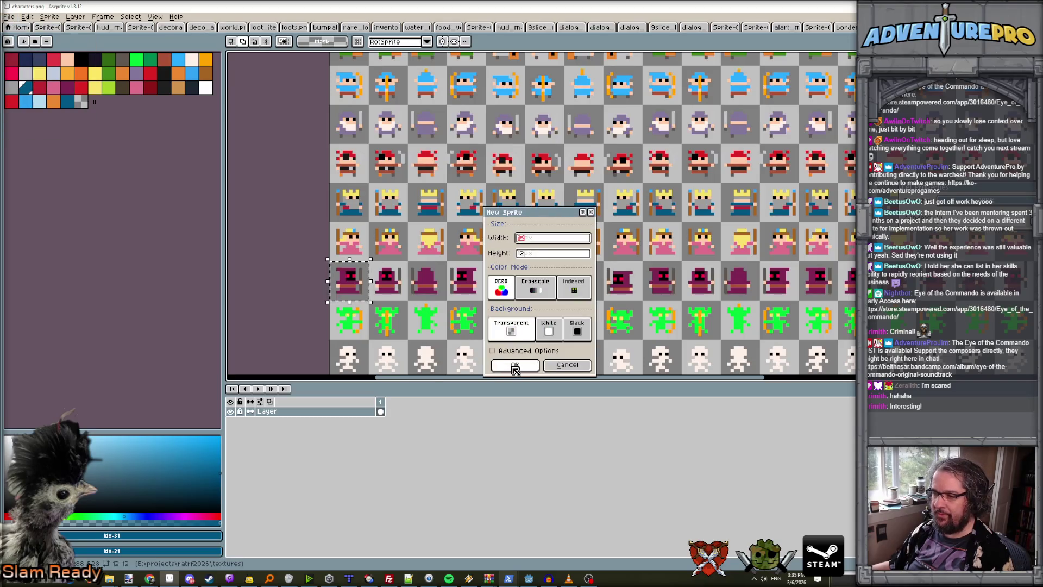
left_click(515, 365)
scroll(646, 220, "up", 5)
key("ctrl+v")
left_click_drag(582, 187, 406, 281)
Load oryx_character_palette from the palettes folder as the sprite's palette.
left_click(46, 42)
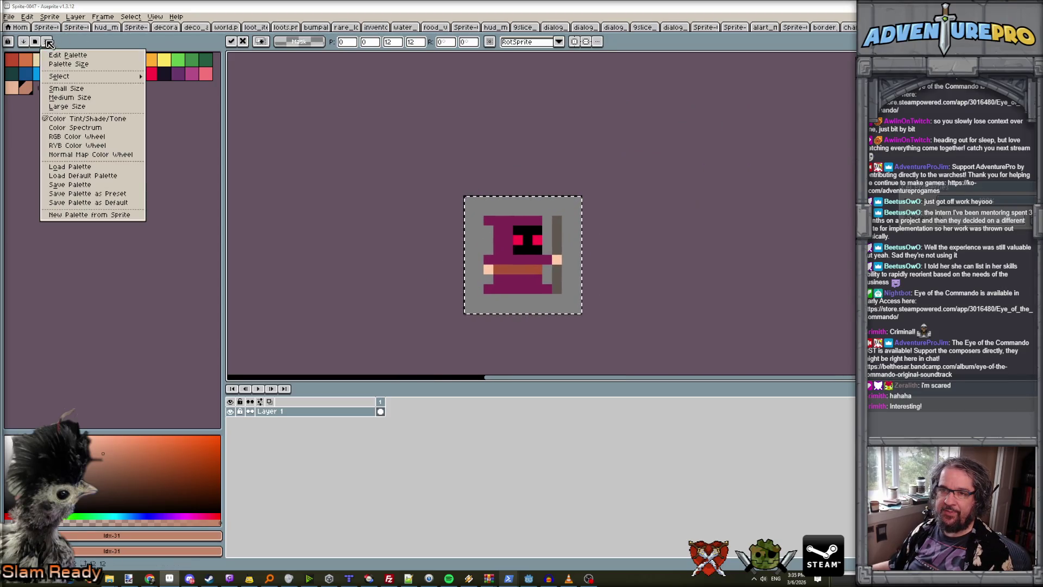
left_click(93, 167)
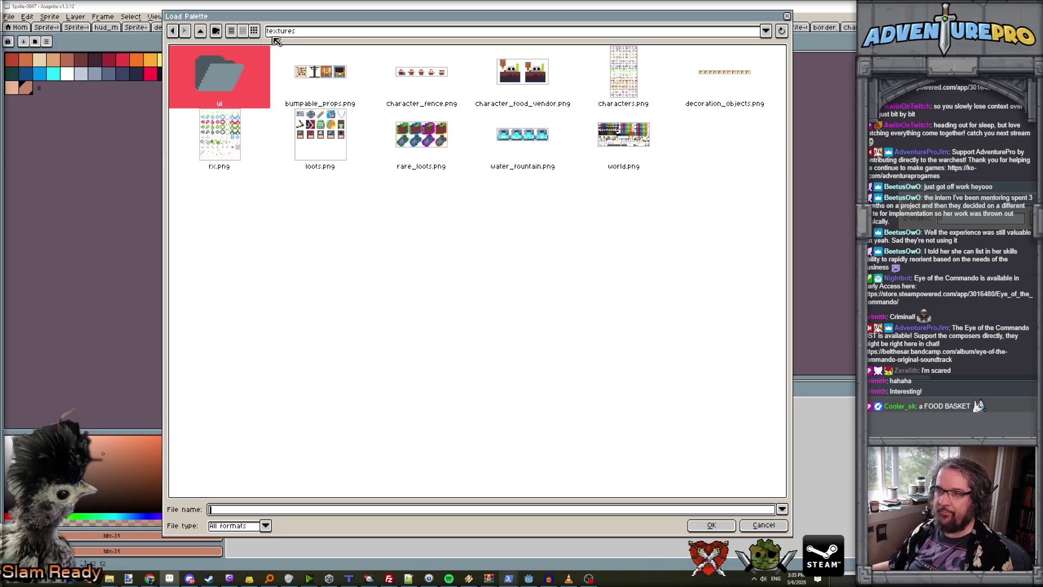
left_click(201, 31)
double_click(429, 149)
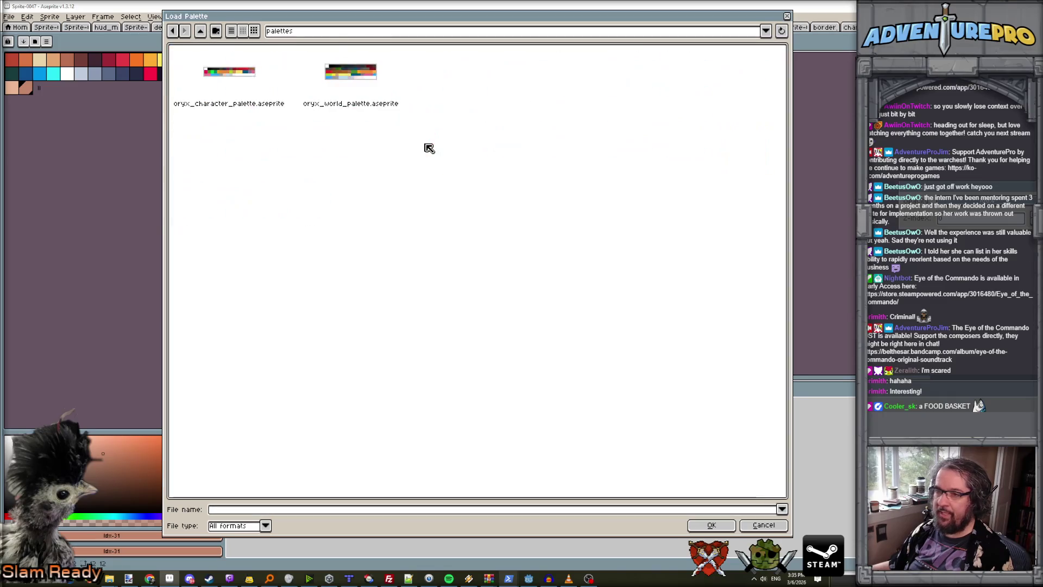
left_click(712, 525)
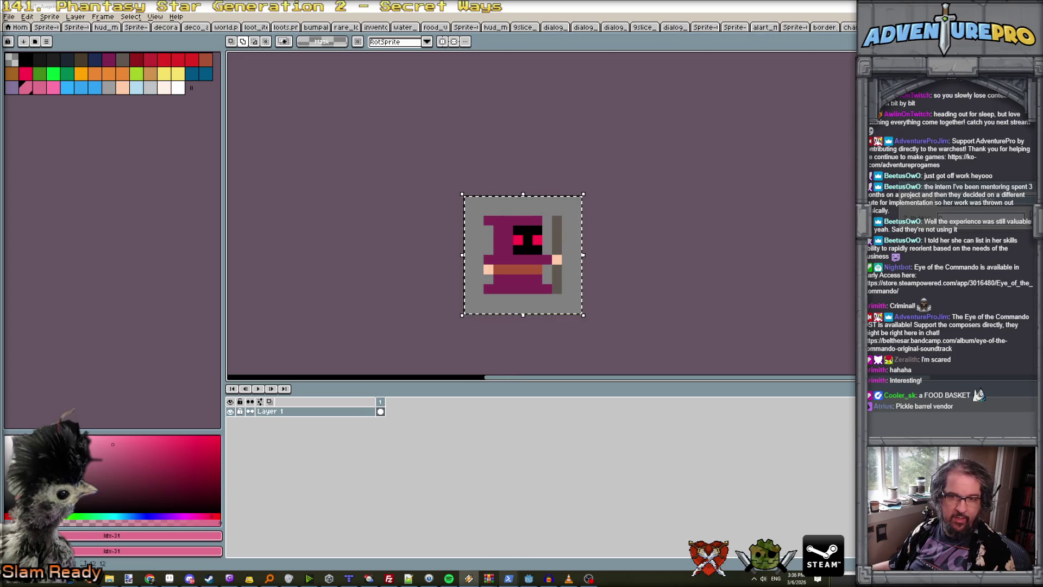
scroll(611, 226, "up", 3)
scroll(611, 226, "down", 1)
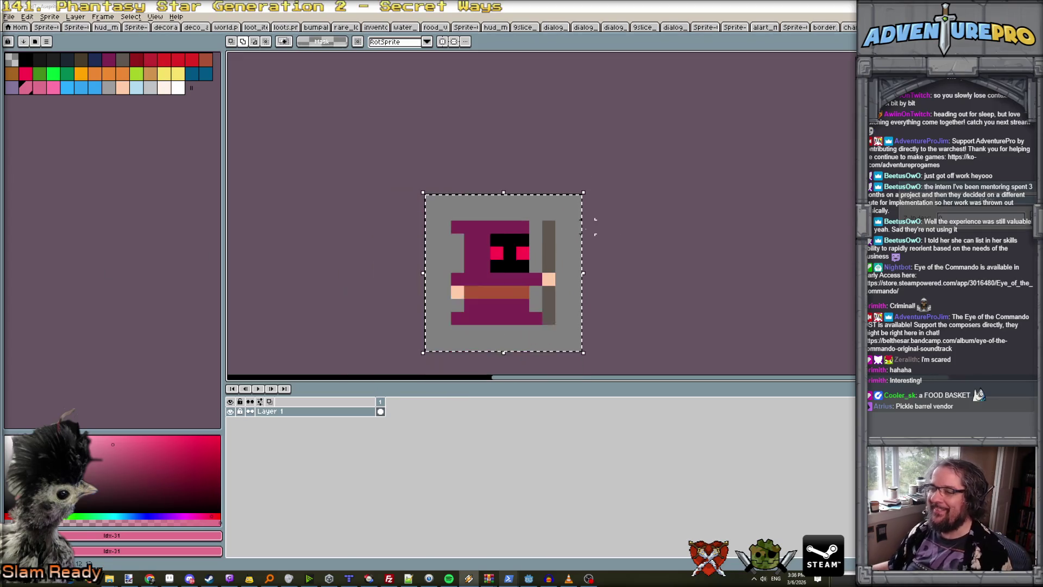
key("ctrl+d")
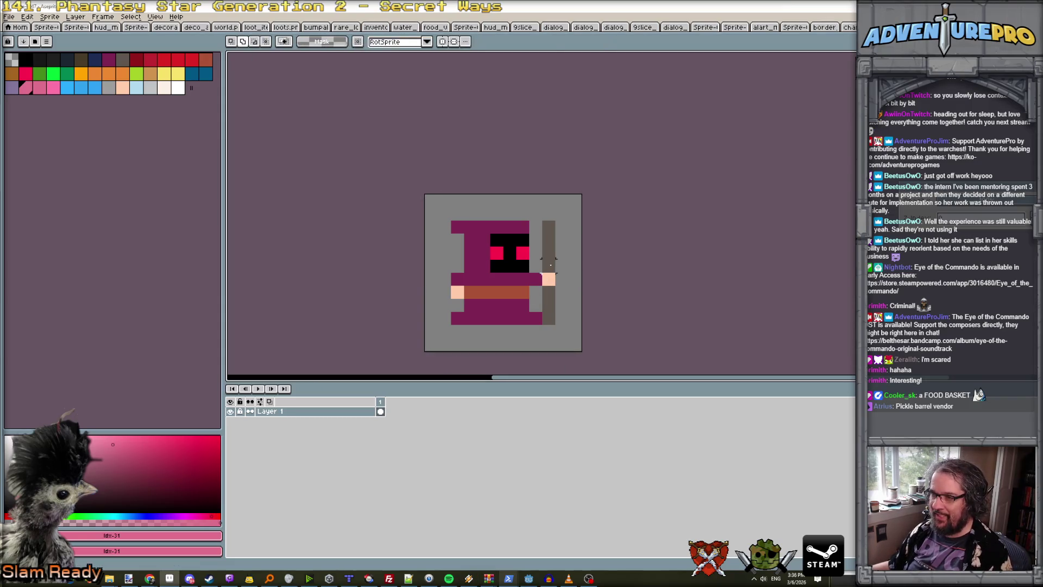
Erase the staff beside the figure and fill the robe's grey gap with purple.
key("e")
left_click_drag(549, 266, 549, 226)
left_click_drag(548, 293, 549, 318)
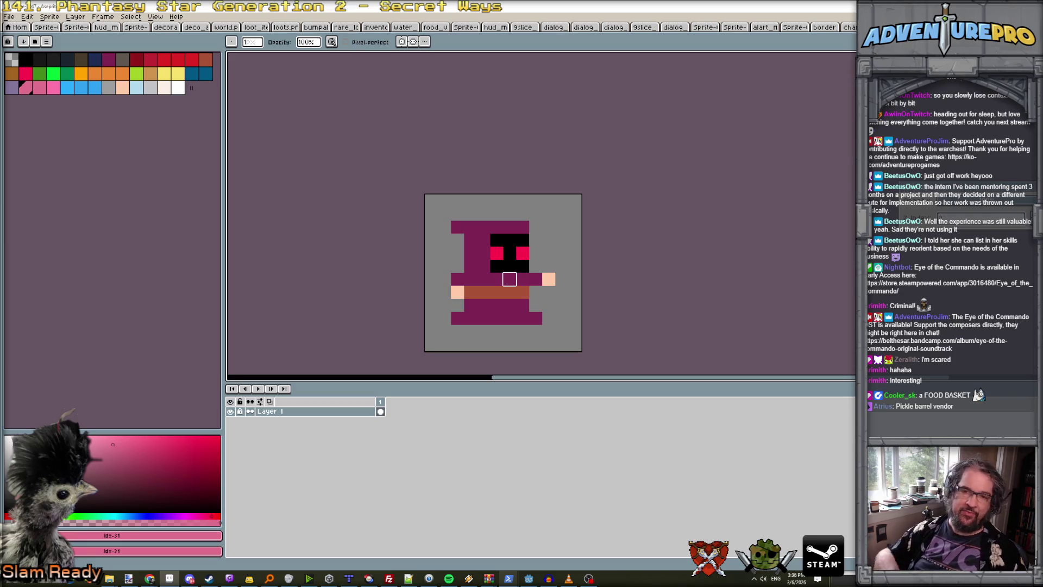
scroll(509, 279, "up", 2)
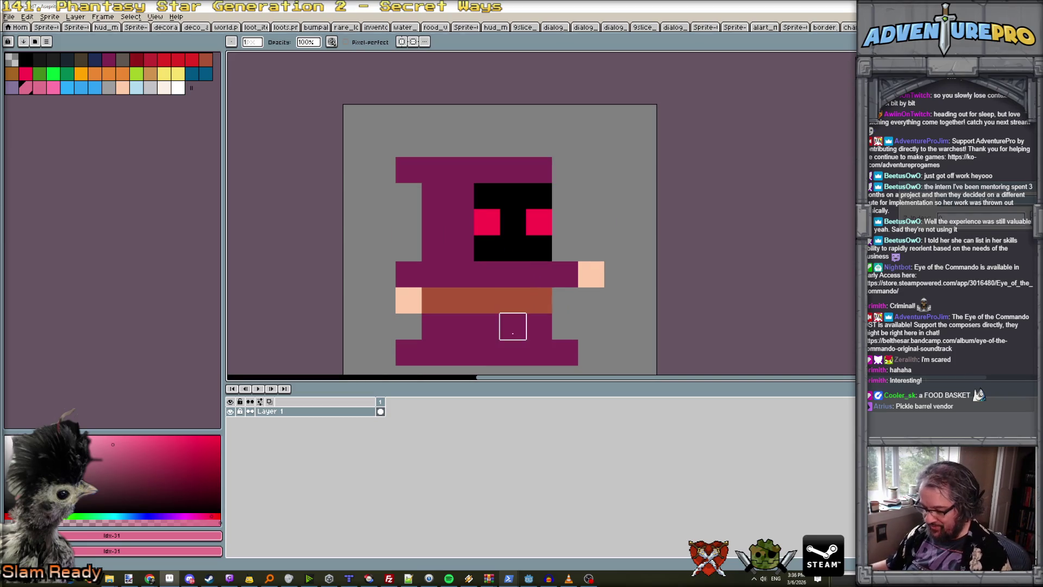
left_click(523, 327, "alt")
left_click(566, 321)
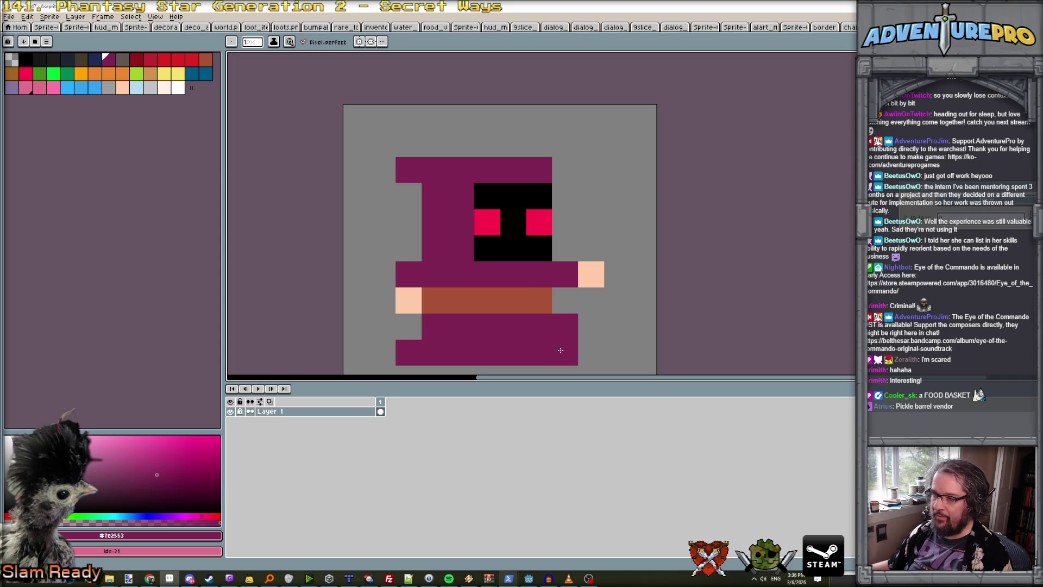
Paint the lower robe with the belt brown.
scroll(561, 350, "down", 3)
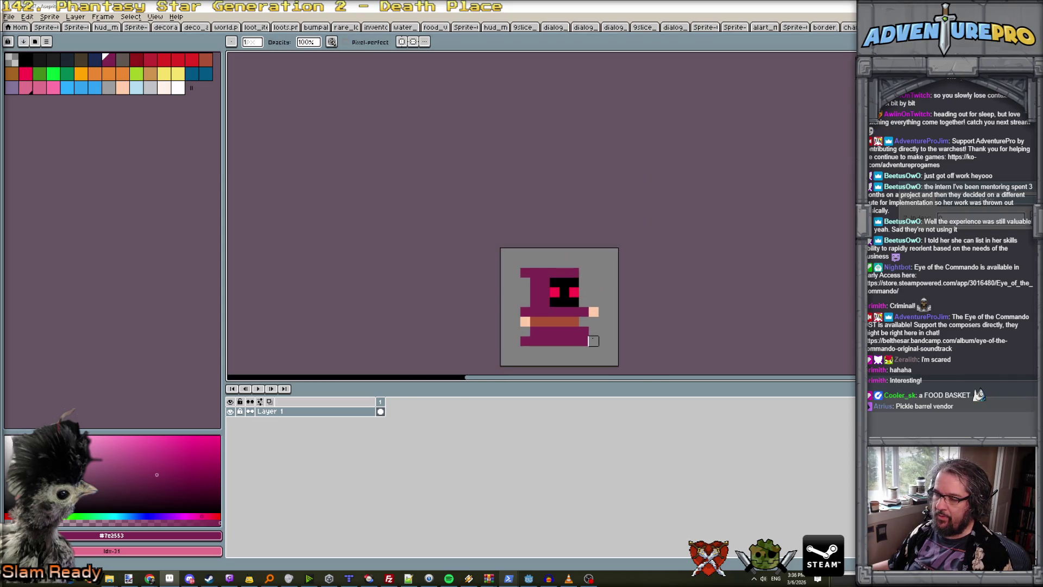
scroll(591, 342, "up", 1)
scroll(581, 332, "up", 1)
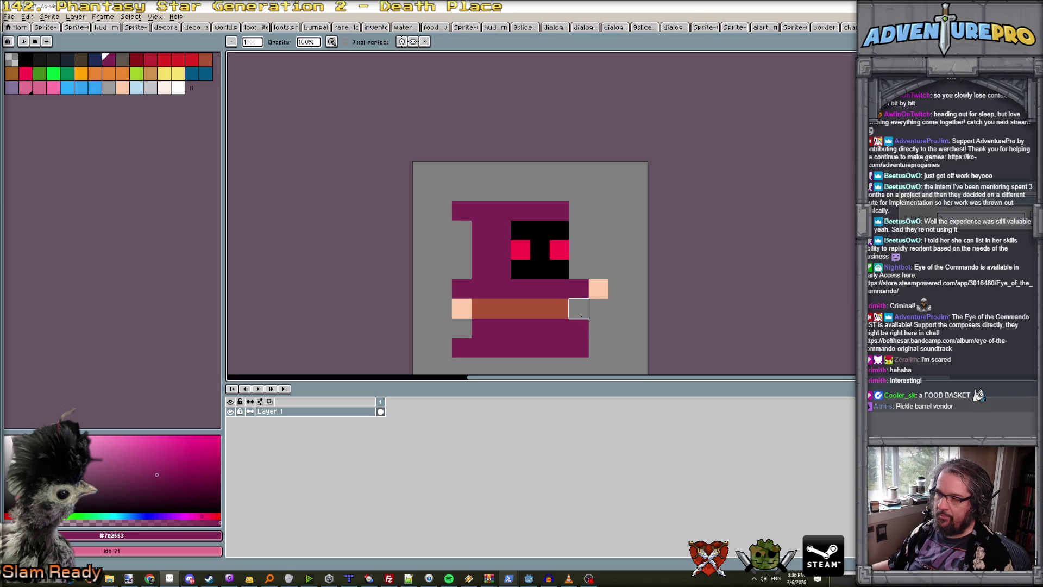
scroll(580, 327, "down", 1)
scroll(592, 340, "up", 1)
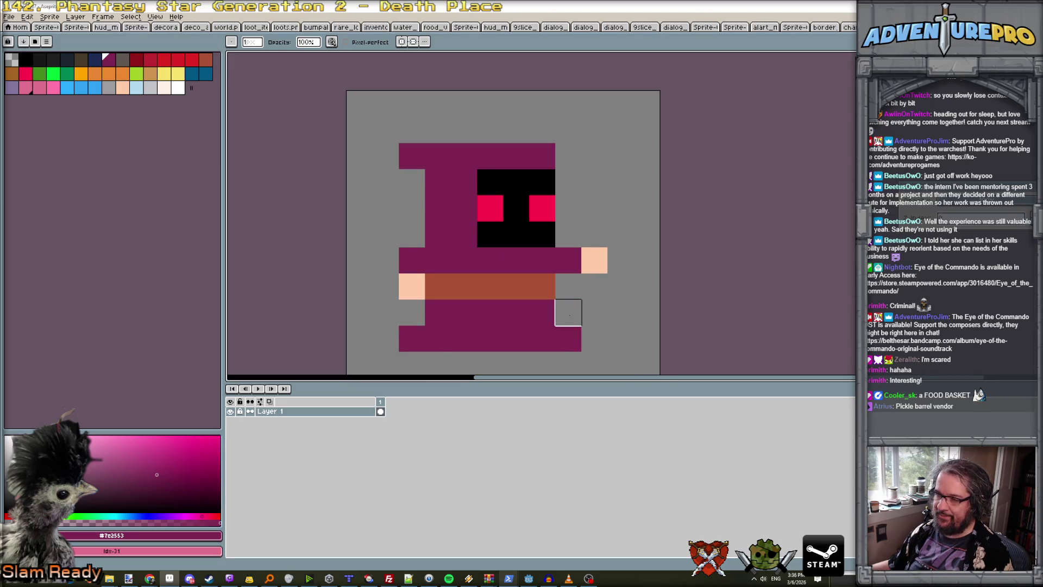
scroll(568, 311, "down", 1)
scroll(571, 312, "up", 1)
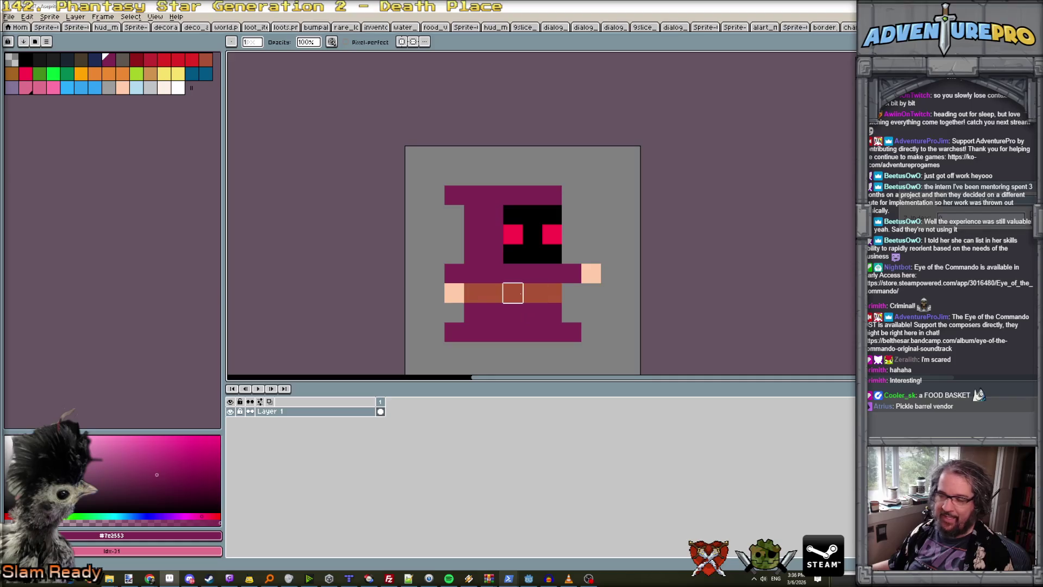
left_click(513, 293, "alt")
left_click_drag(494, 312, 550, 312)
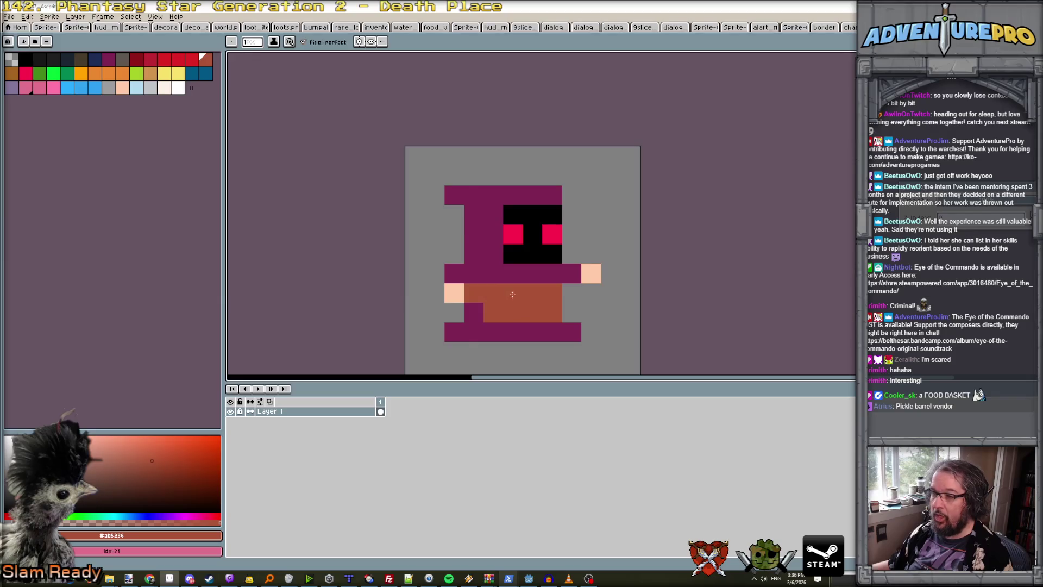
scroll(512, 294, "down", 1)
scroll(524, 303, "up", 1)
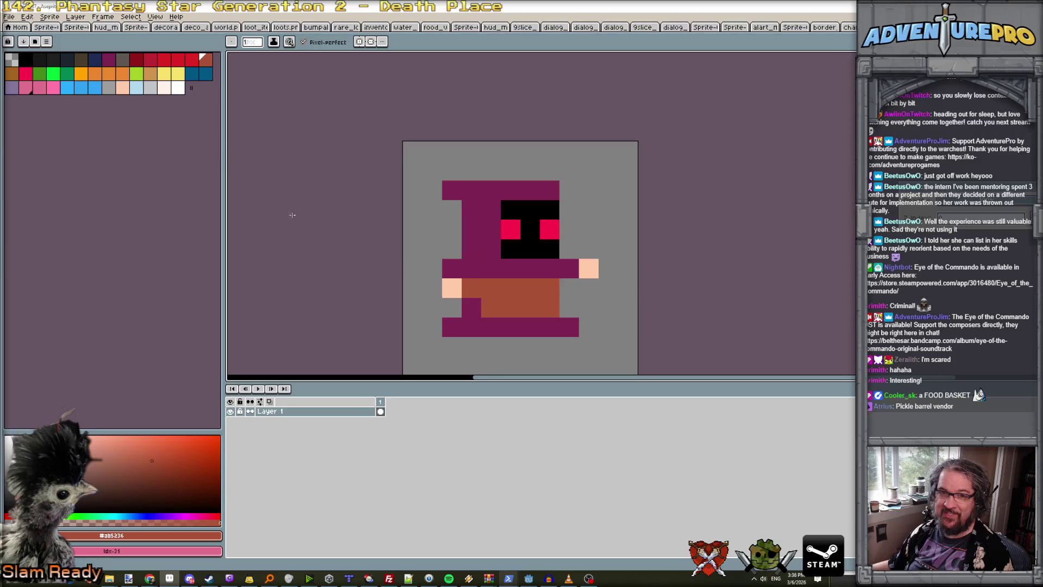
left_click(530, 238)
key("ctrl+z")
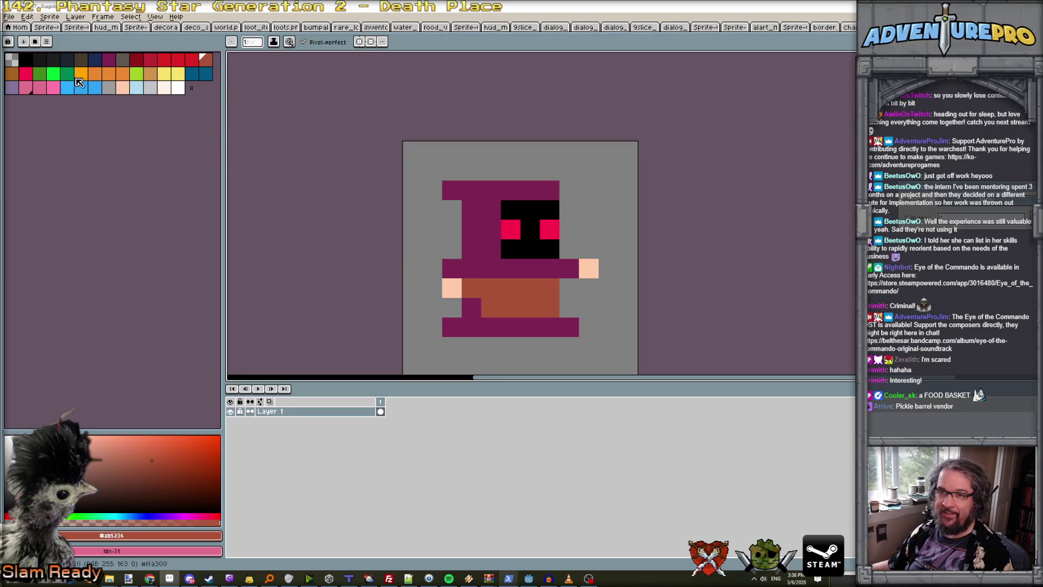
Paint the face peach below, between and above the eyes.
left_click(122, 86)
left_click(530, 249)
left_click(510, 248)
left_click(545, 250)
left_click(530, 229)
left_click(530, 209)
left_click(549, 209)
left_click(510, 209)
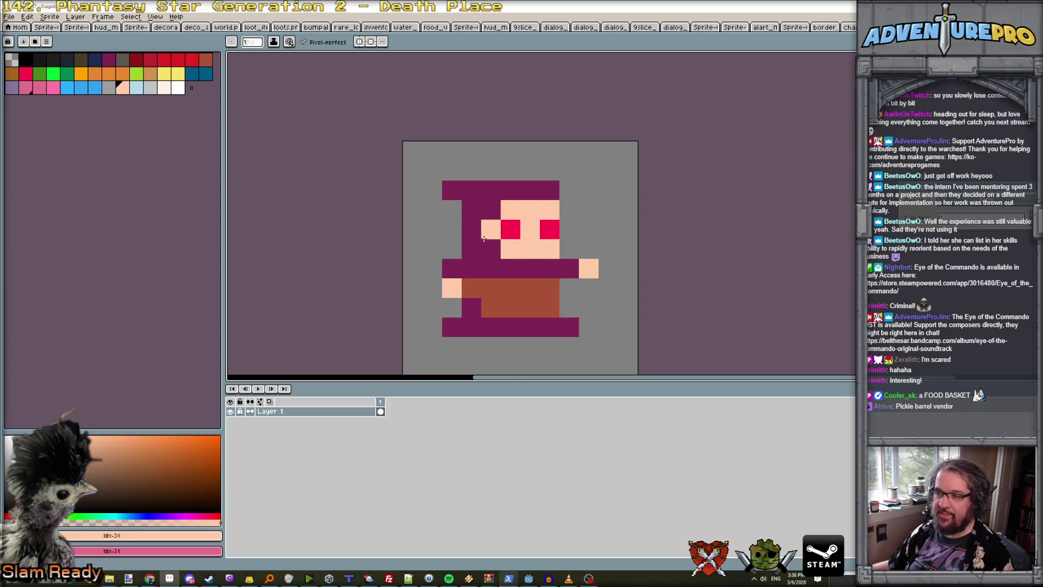
Turn the red eyes black and add a black pixel on the hood.
left_click(26, 58)
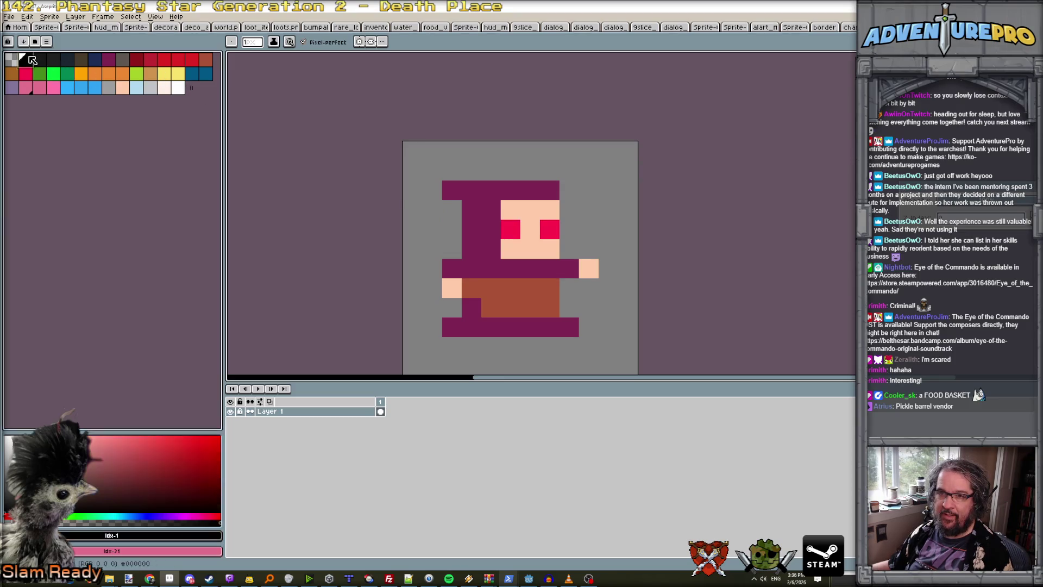
left_click(511, 229)
scroll(582, 229, "down", 5)
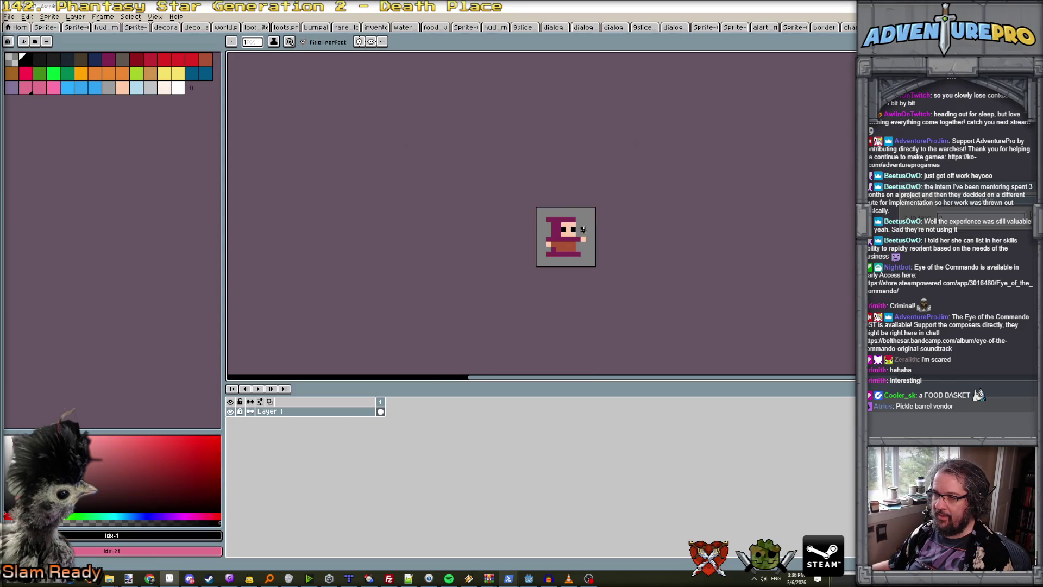
scroll(524, 231, "up", 4)
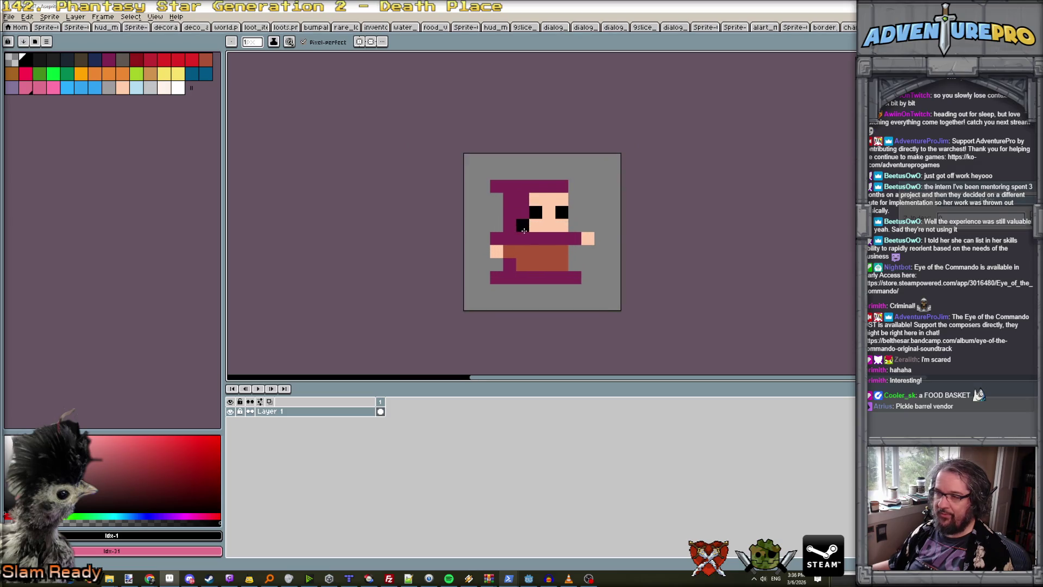
key("ctrl+z")
scroll(514, 223, "down", 2)
scroll(506, 212, "up", 2)
left_click(494, 194)
key("ctrl+z")
left_click(523, 183)
key("ctrl+z")
left_click(486, 180)
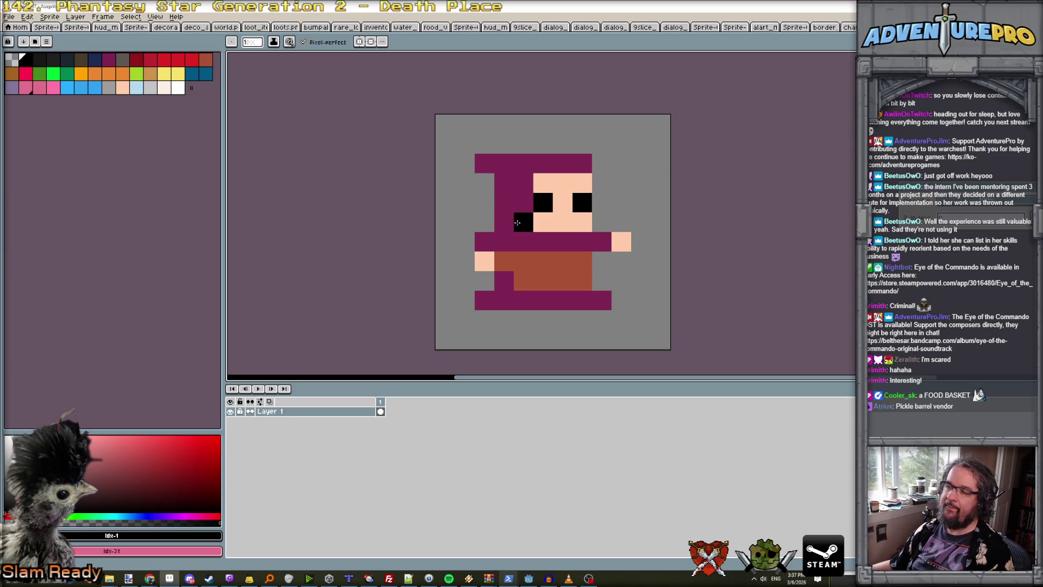
Try shifting the face one pixel left, compare with the character sheet, then undo and deselect.
left_click(515, 258, "alt")
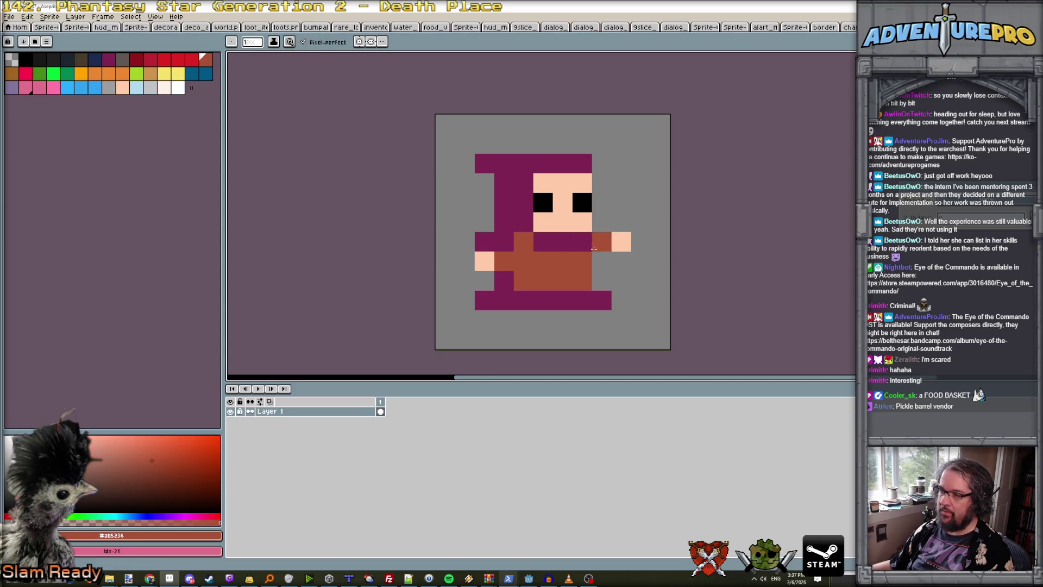
scroll(587, 256, "down", 3)
scroll(588, 255, "down", 2)
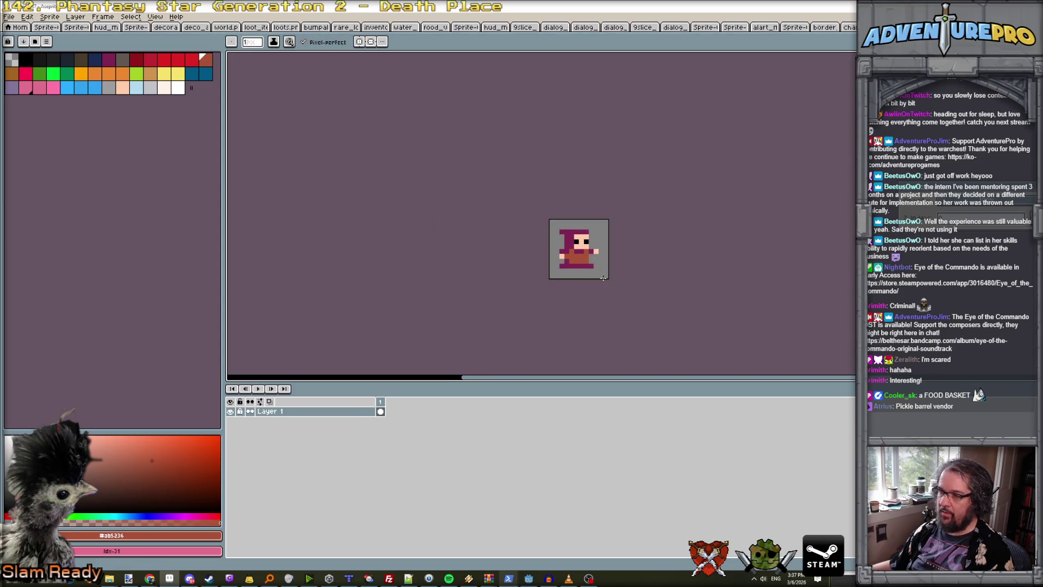
scroll(581, 250, "up", 4)
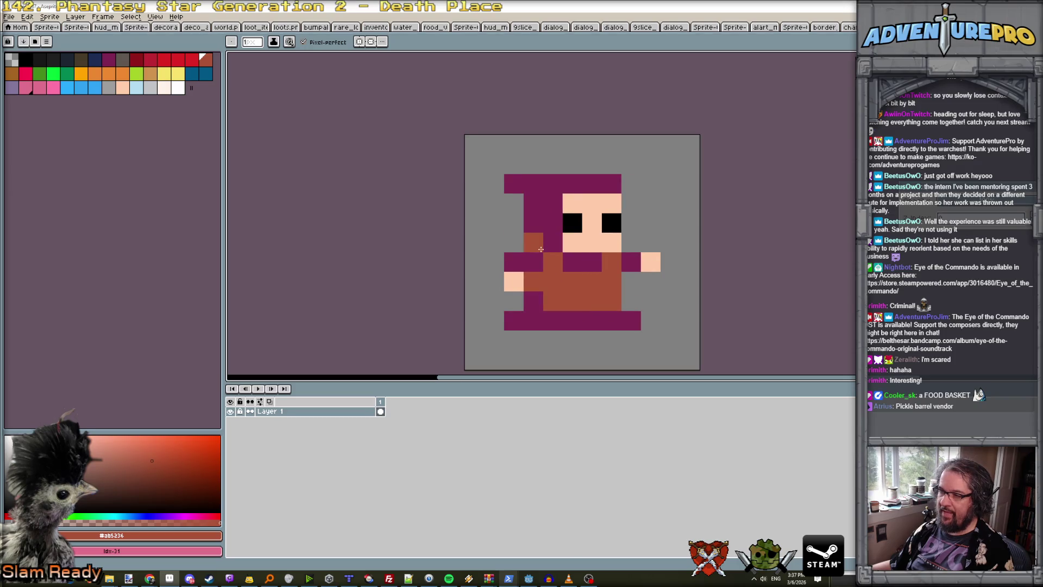
scroll(631, 295, "down", 2)
scroll(644, 299, "down", 2)
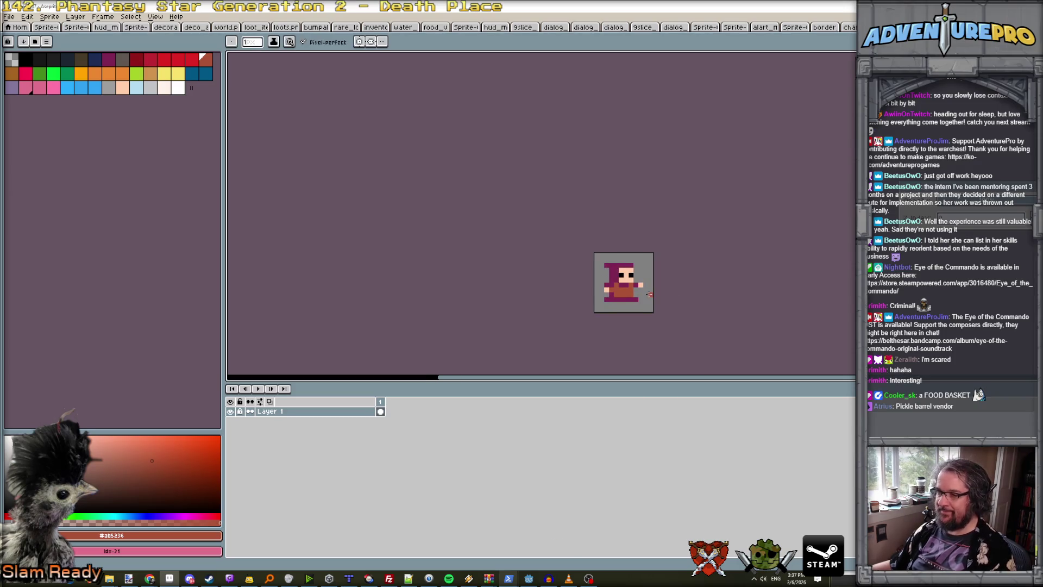
scroll(644, 294, "up", 2)
scroll(595, 245, "up", 2)
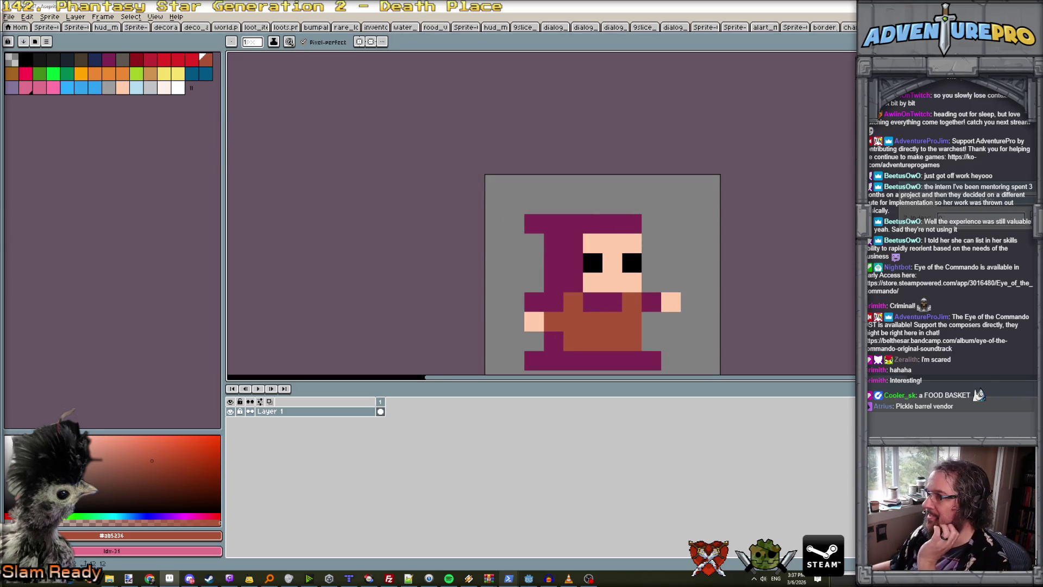
key("m")
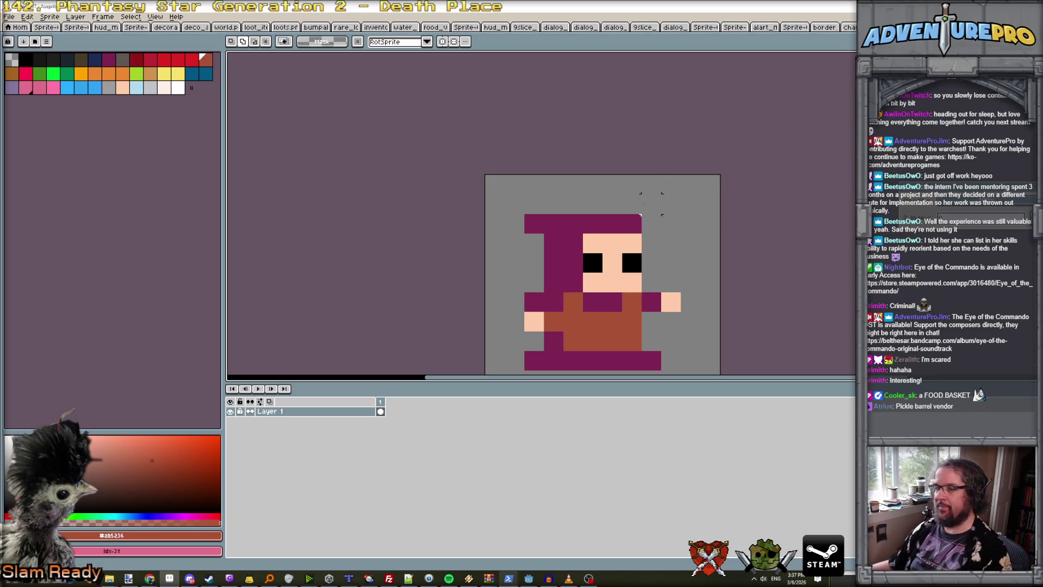
mouse_move(582, 233)
left_mouse_down()
mouse_move(644, 293)
mouse_move(605, 280)
mouse_move(533, 221)
mouse_move(652, 224)
left_mouse_up()
key("b")
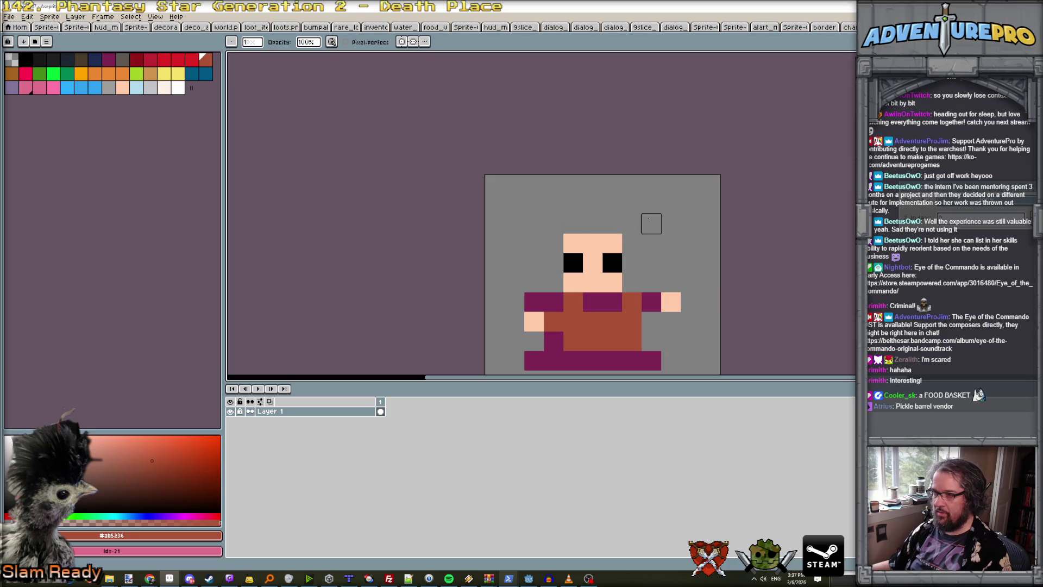
scroll(650, 226, "down", 3)
scroll(645, 255, "up", 2)
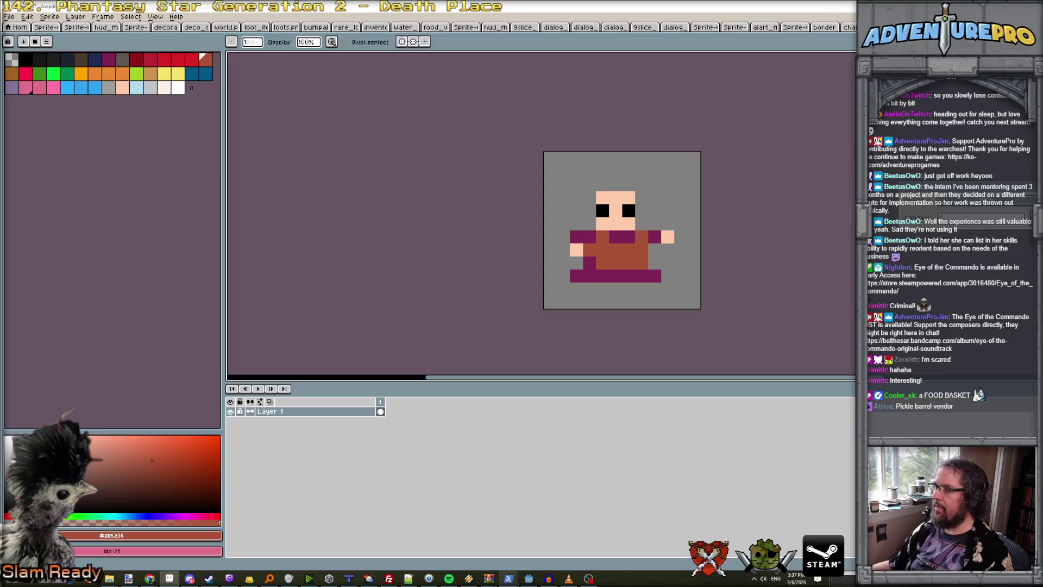
key("ctrl+Tab")
key("ctrl+Tab")
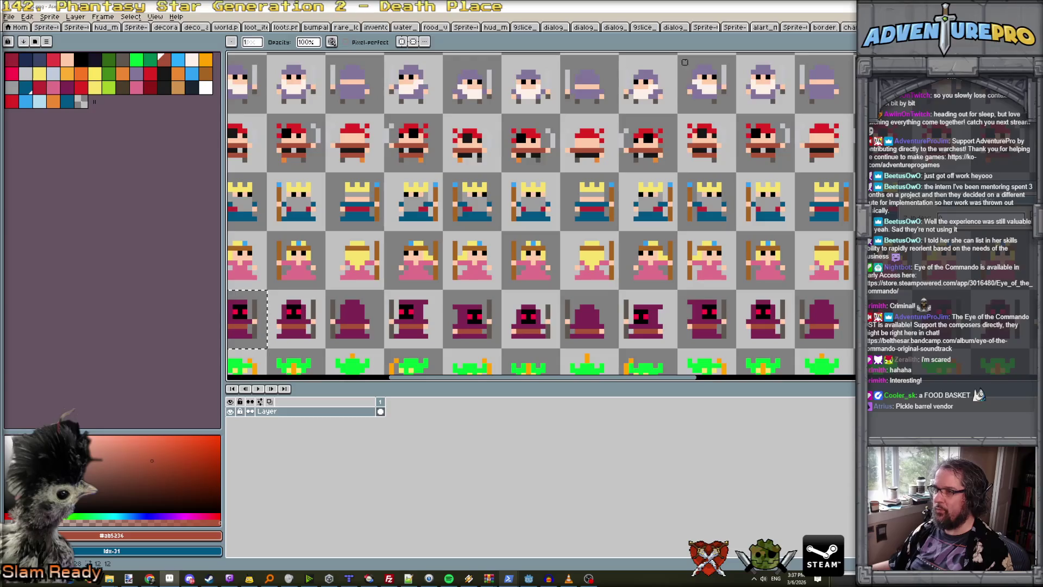
key("ctrl+shift+Tab")
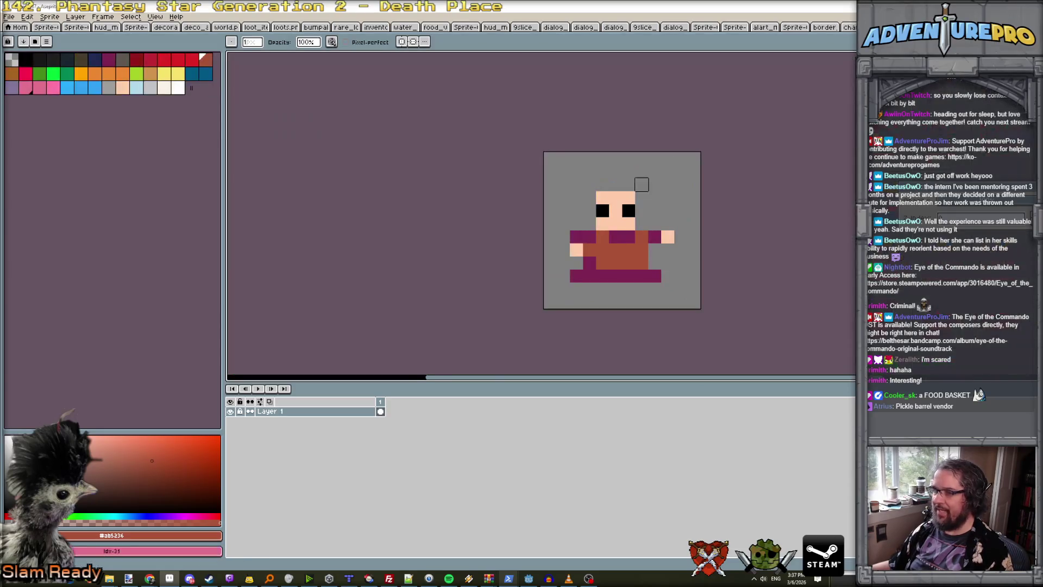
scroll(632, 183, "up", 1)
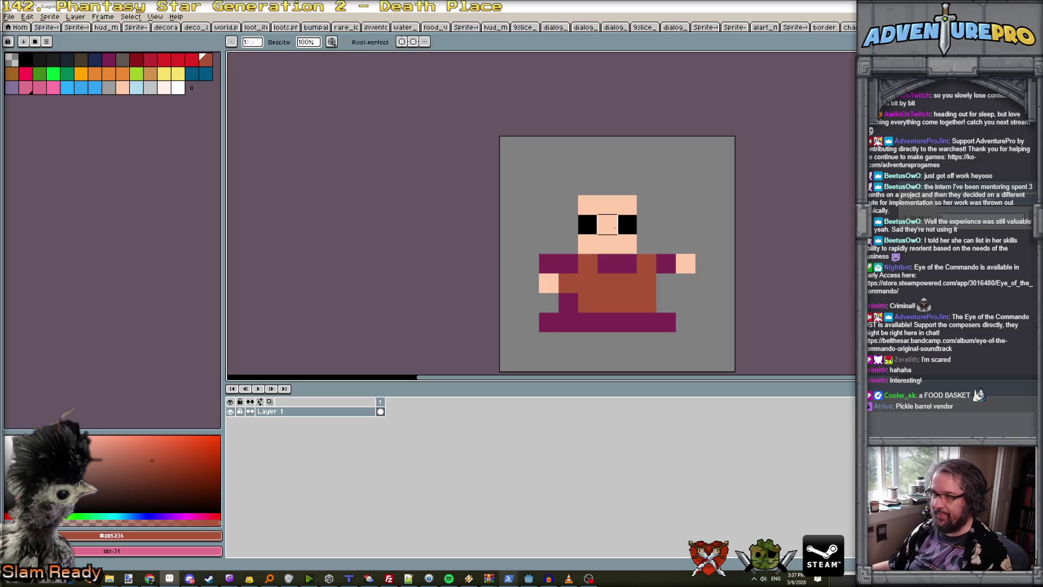
key("ctrl+z")
key("ctrl+d")
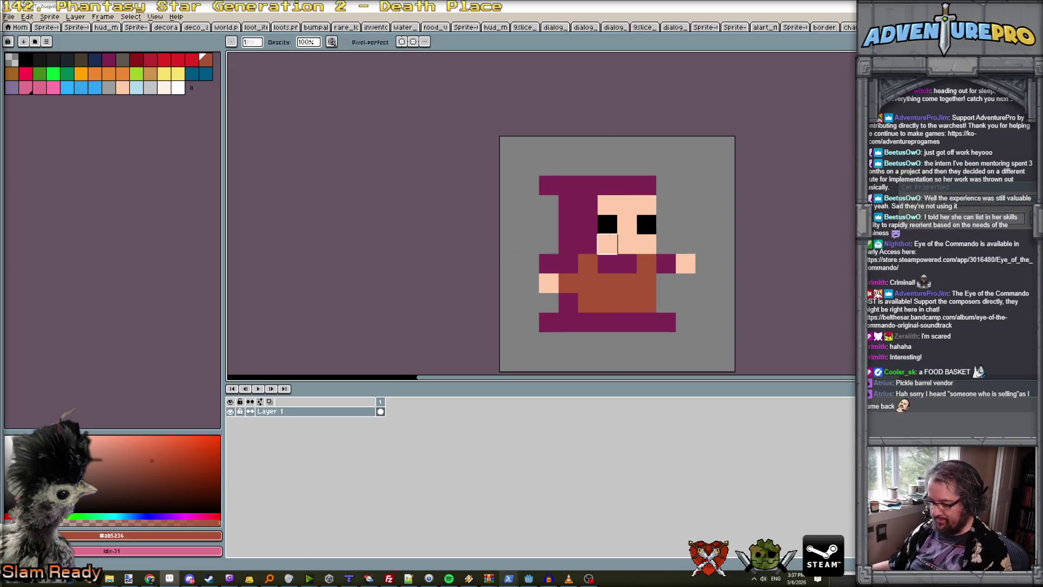
Paint the hood column beside the face peach and the hood's top and left side red.
left_click(608, 244, "alt")
left_click_drag(588, 243, 591, 205)
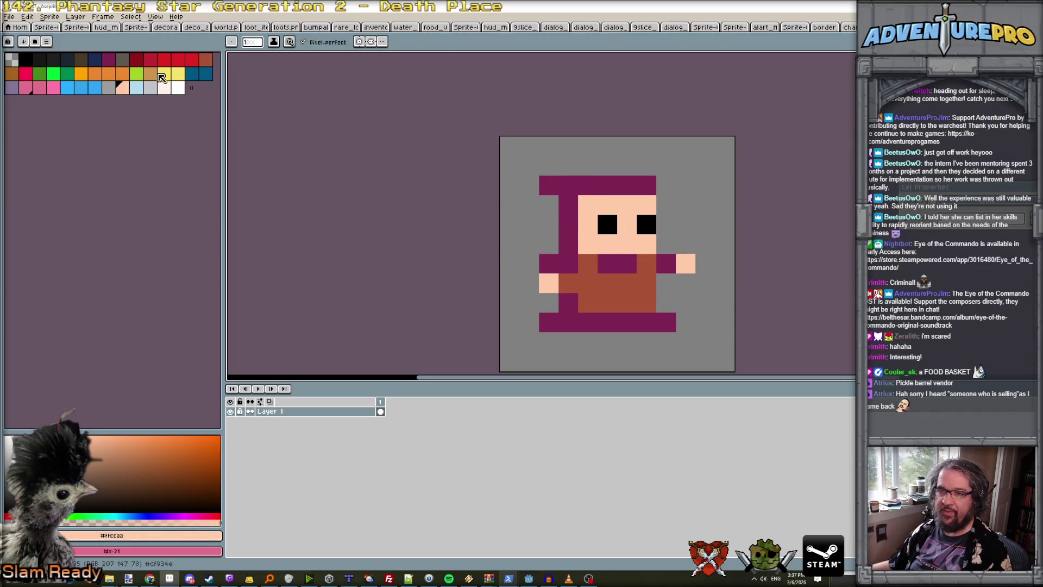
left_click(192, 60)
mouse_move(646, 189)
left_mouse_down()
mouse_move(565, 186)
mouse_move(549, 213)
mouse_move(568, 206)
mouse_move(568, 244)
mouse_move(549, 264)
mouse_move(568, 256)
mouse_move(568, 284)
left_mouse_up()
Try a pink-red pixel at the top-left of the red hair, then undo it.
scroll(636, 288, "down", 1)
scroll(637, 288, "down", 2)
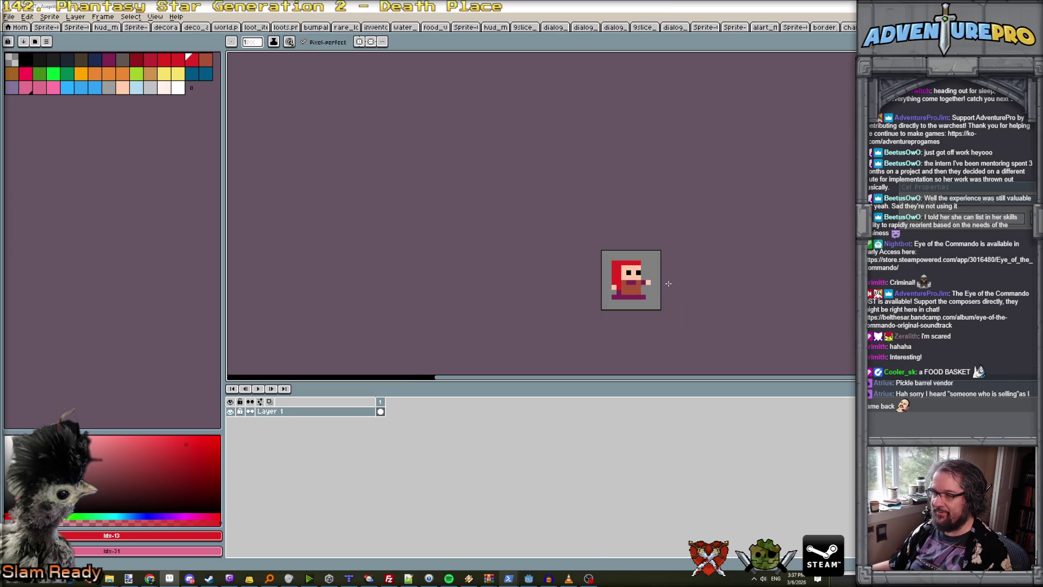
scroll(630, 275, "up", 2)
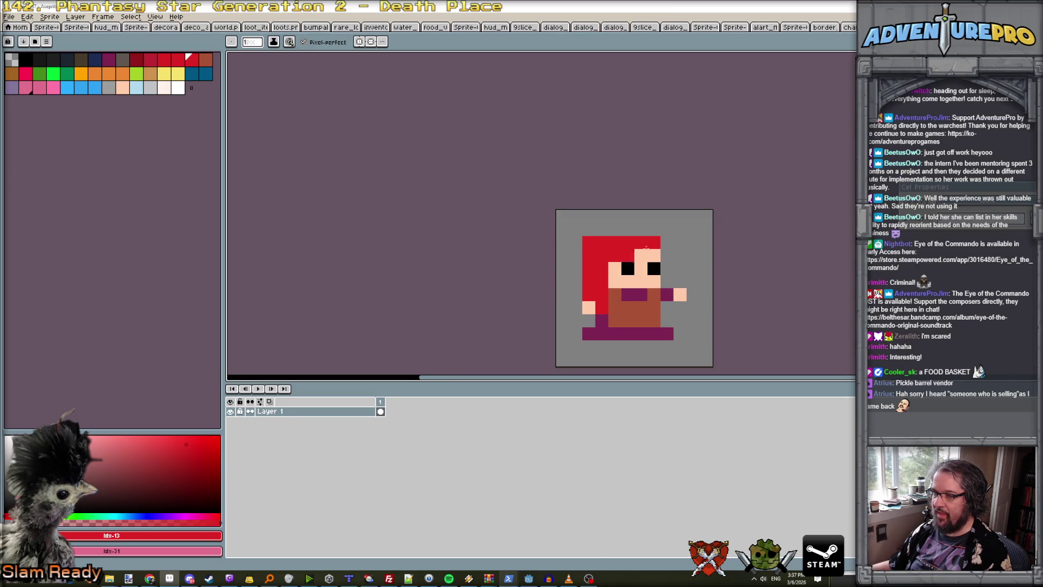
scroll(646, 247, "down", 2)
key("ctrl+z")
scroll(660, 260, "up", 2)
left_click(137, 60)
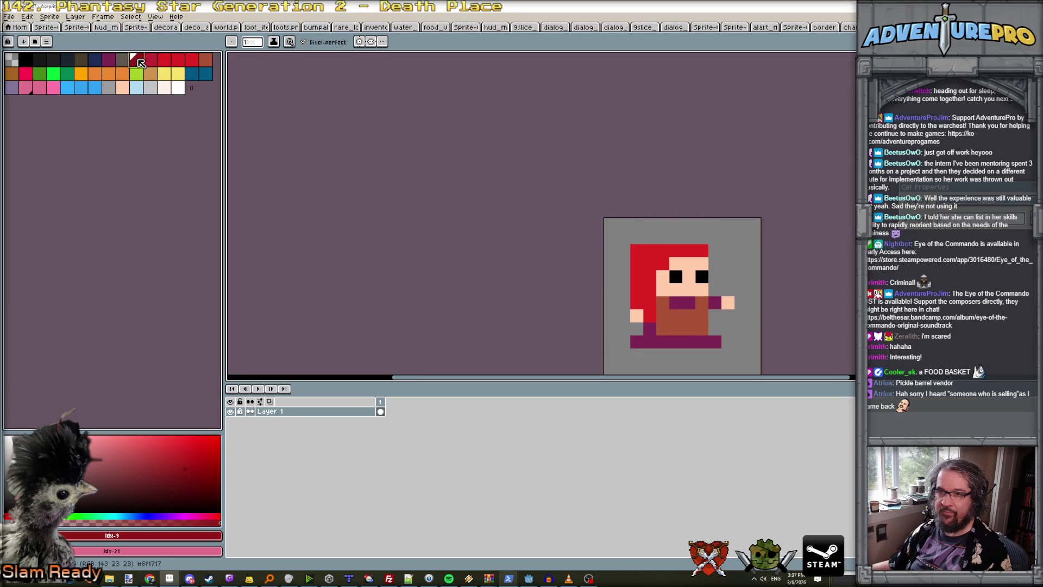
left_click(39, 74)
left_click(25, 73)
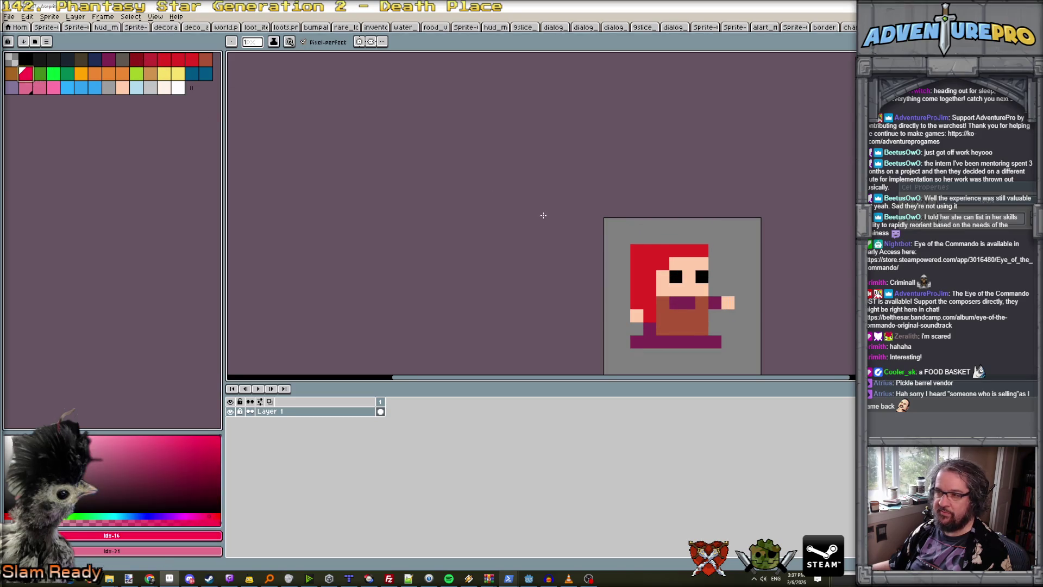
left_click(635, 253)
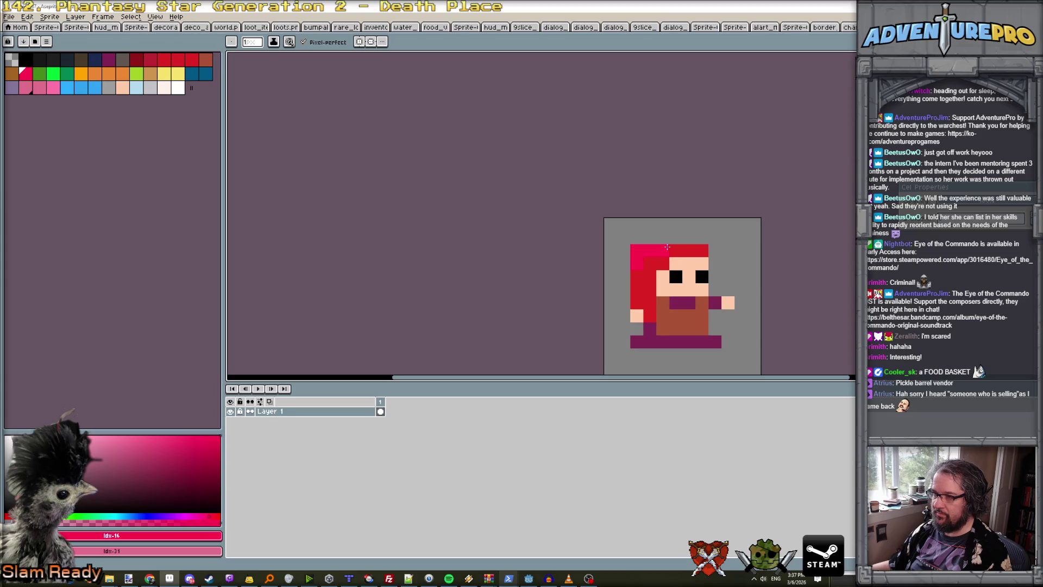
scroll(704, 242, "down", 3)
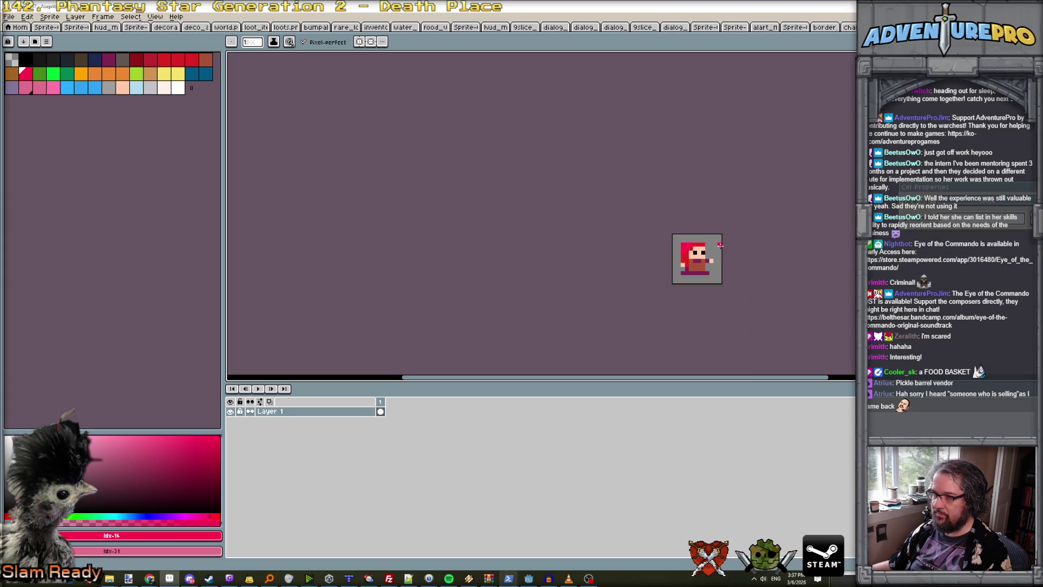
scroll(686, 244, "up", 3)
scroll(662, 251, "up", 2)
key("ctrl+z")
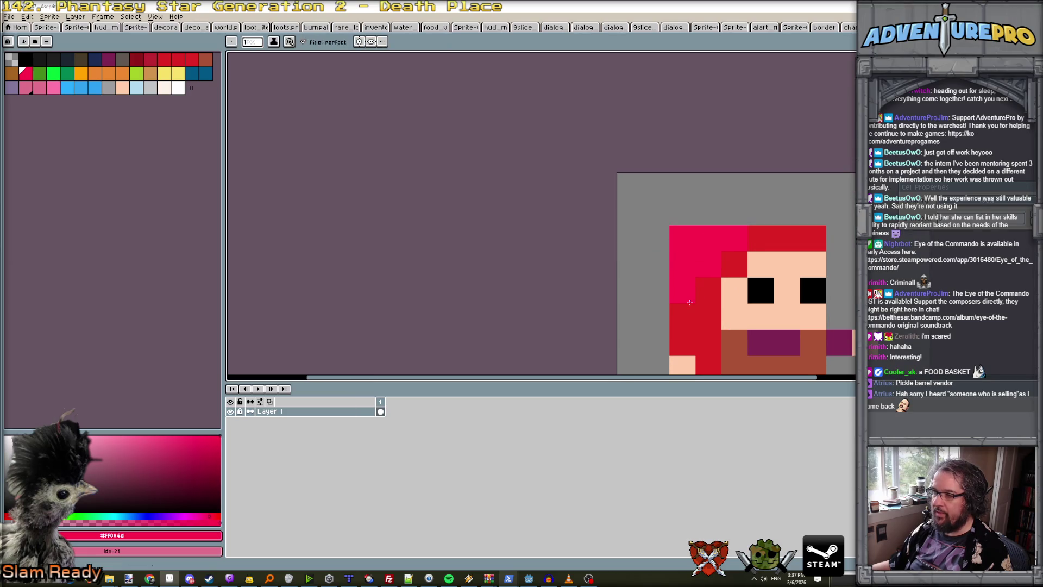
Paint a plus-shaped flower in the hair with pink petals, choosing yellow for its centre.
left_click(682, 316, "alt")
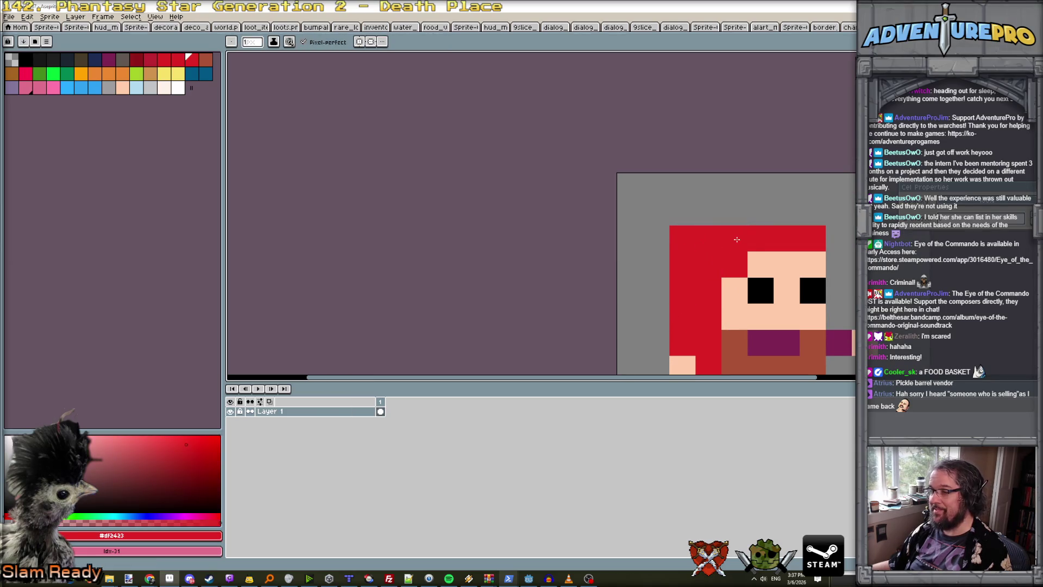
left_click(67, 87)
left_click(706, 244)
left_click(682, 212)
left_click(656, 238)
left_click(682, 264)
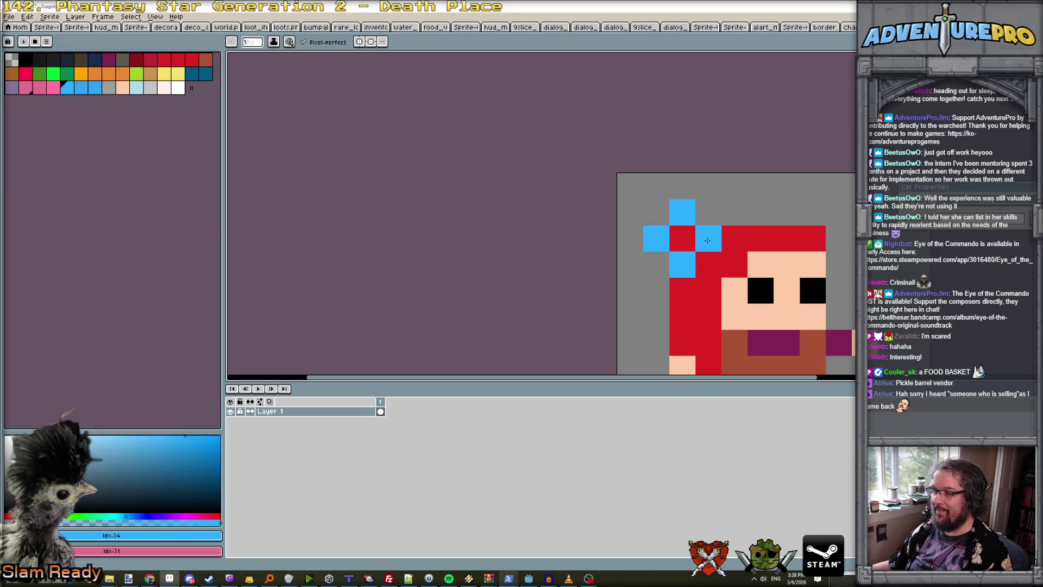
left_click(52, 88)
left_click(660, 233)
left_click(681, 214)
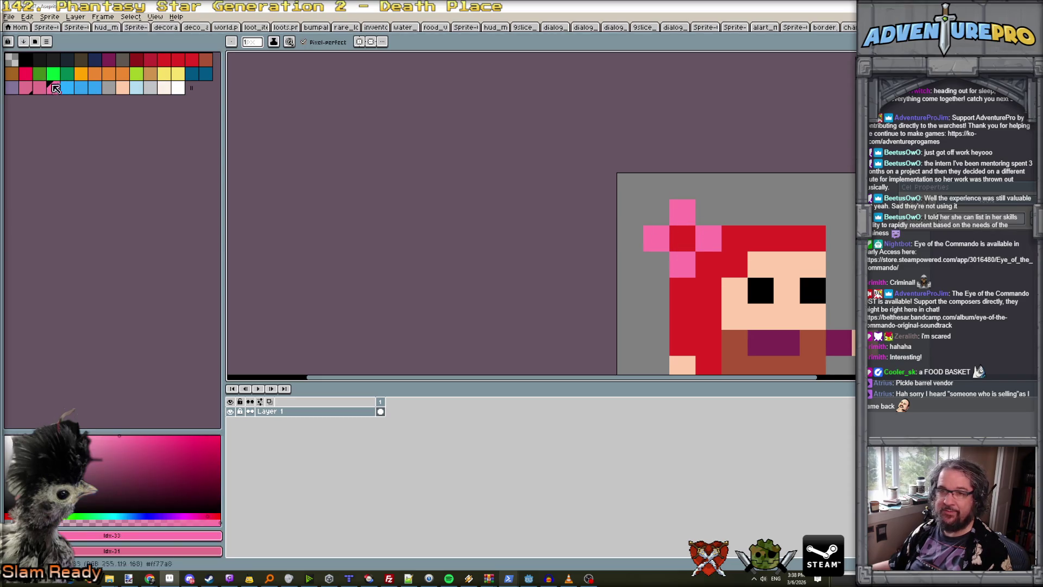
left_click(178, 74)
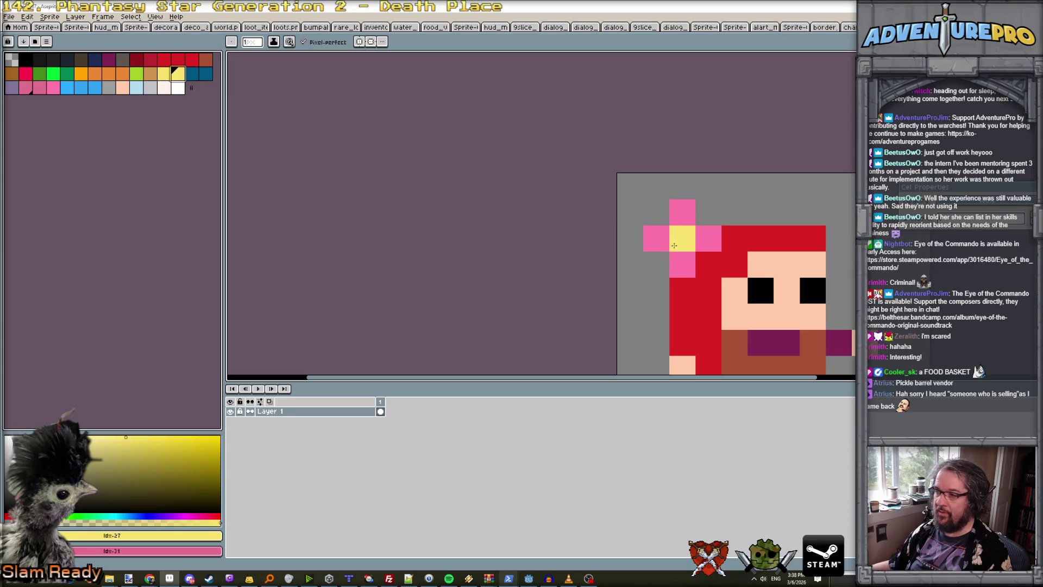
Recentre the sprite and sample the skirt's purple, undoing a trial pixel beside the leg.
scroll(744, 288, "down", 5)
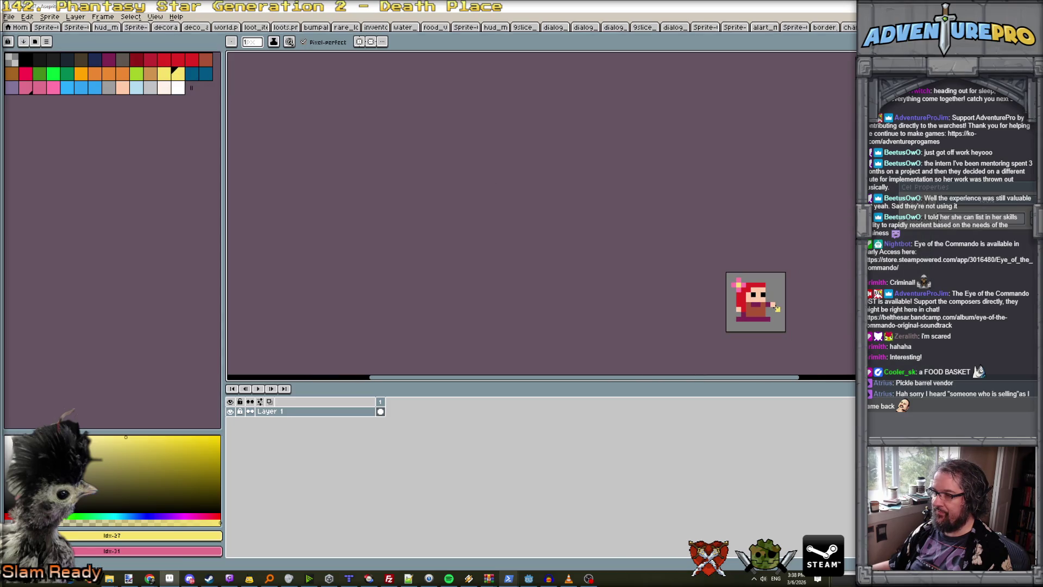
scroll(785, 323, "up", 2)
left_click_drag(783, 314, 526, 253)
scroll(478, 225, "up", 1)
scroll(481, 225, "up", 1)
scroll(481, 225, "down", 1)
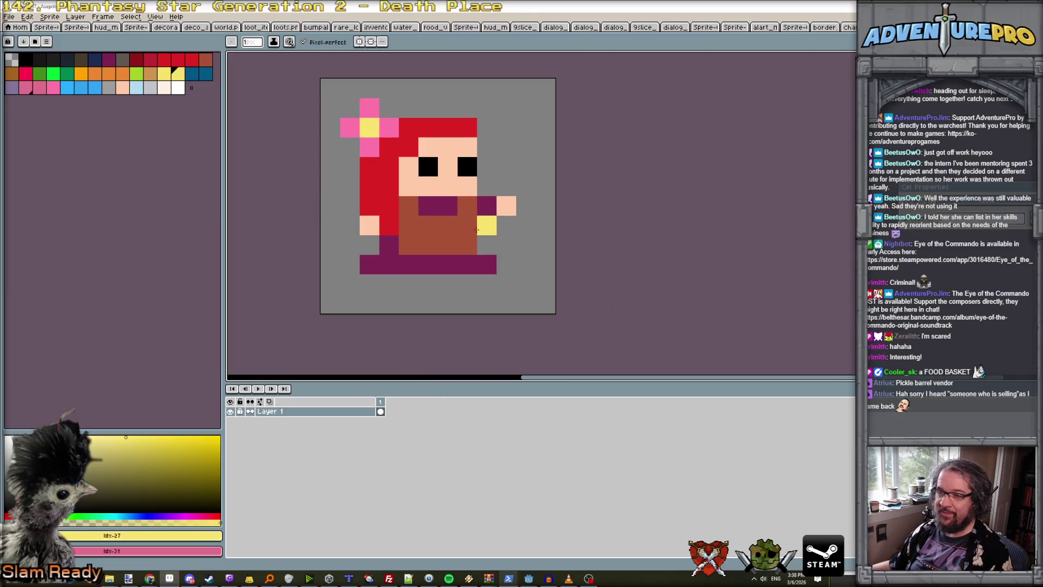
left_click(394, 264, "alt")
left_click(375, 253)
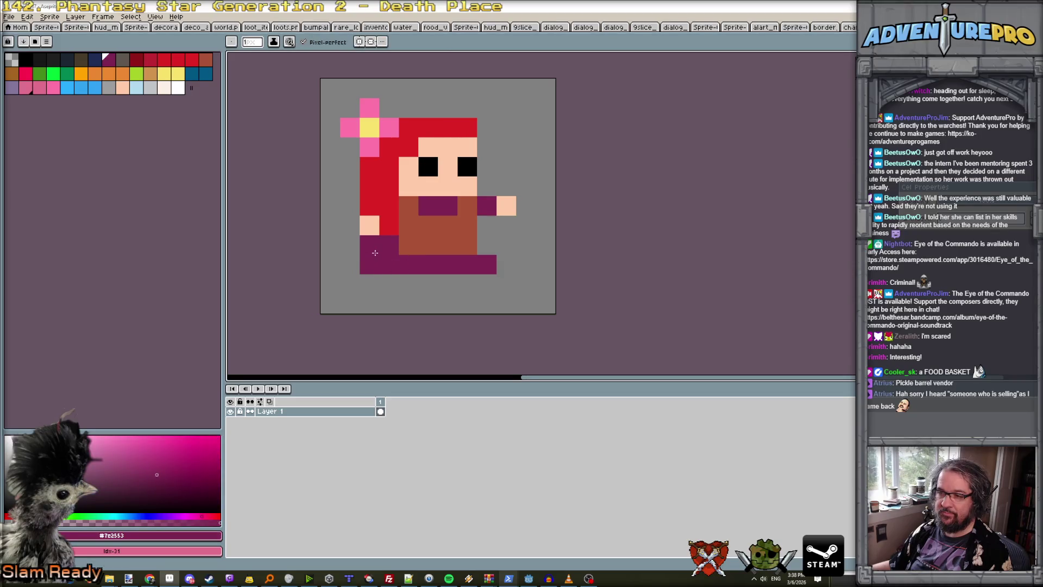
key("ctrl+z")
Erase stray purple pixels at the feet and extend the bottom purple row wider.
key("e")
left_click(487, 264)
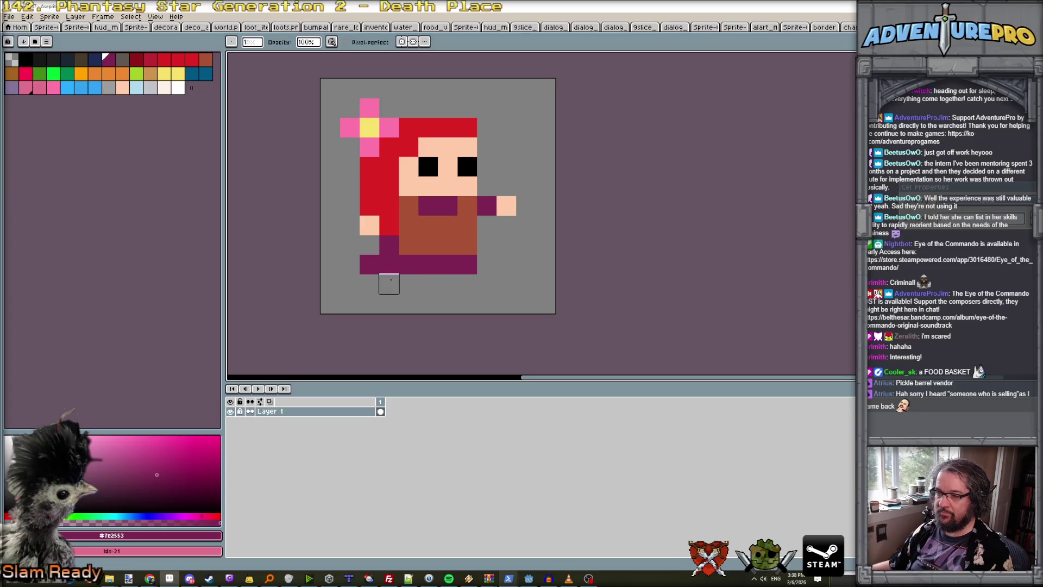
left_click(370, 265)
scroll(459, 292, "down", 2)
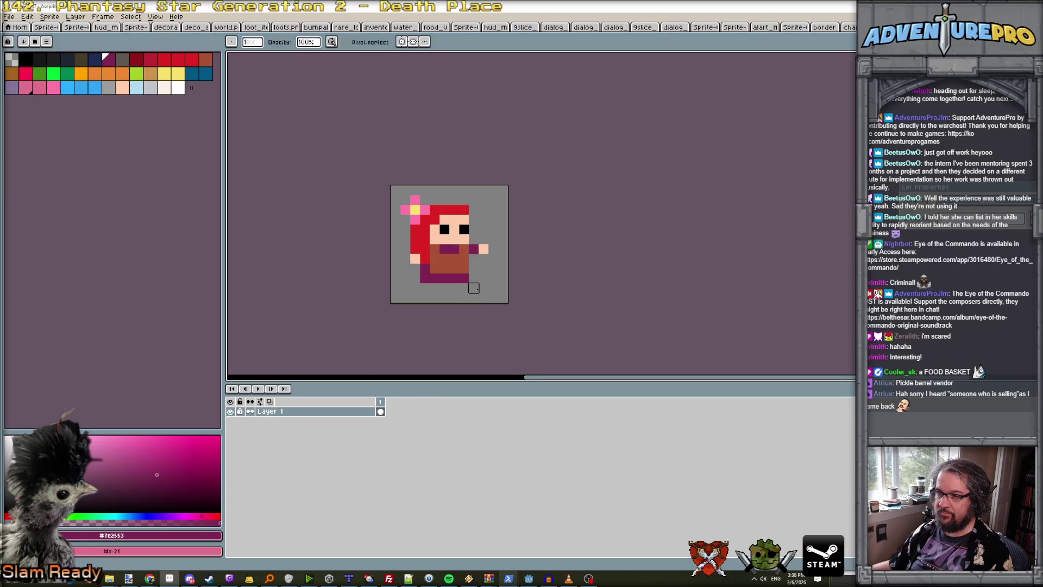
scroll(474, 288, "up", 2)
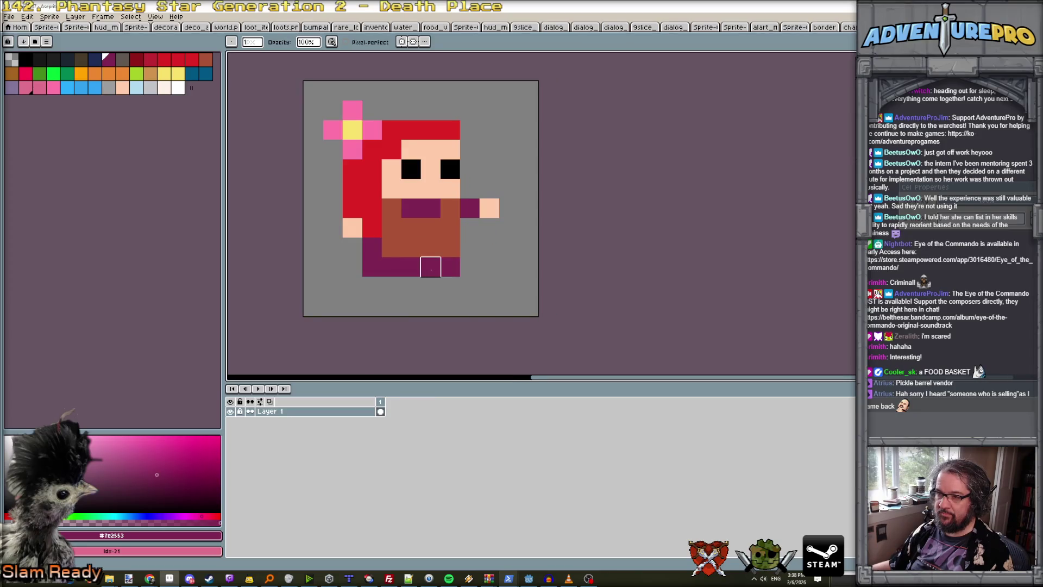
key("b")
left_click(470, 267)
left_click(352, 266)
left_click(333, 266)
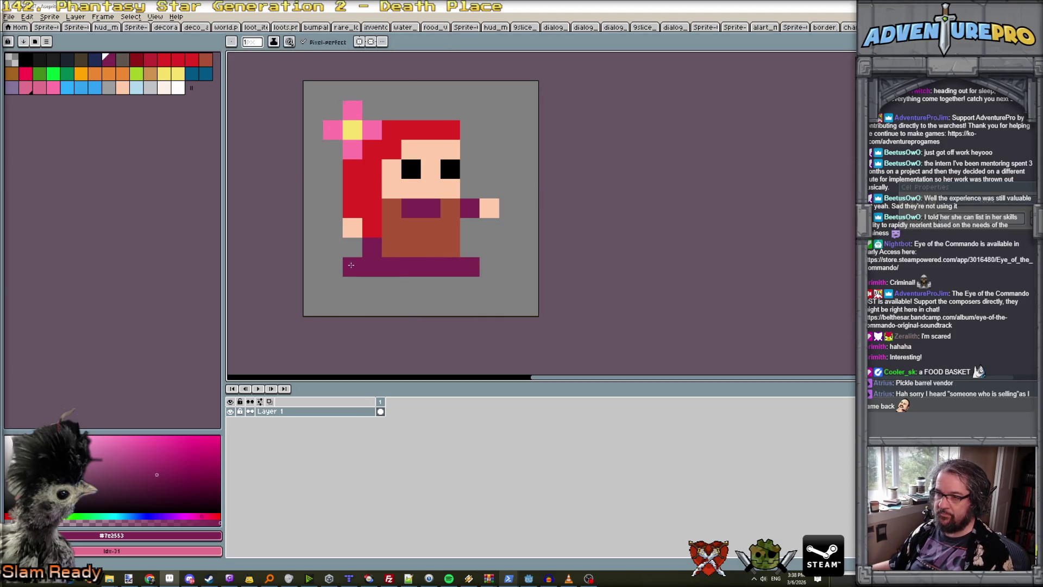
scroll(429, 276, "down", 2)
scroll(445, 284, "up", 1)
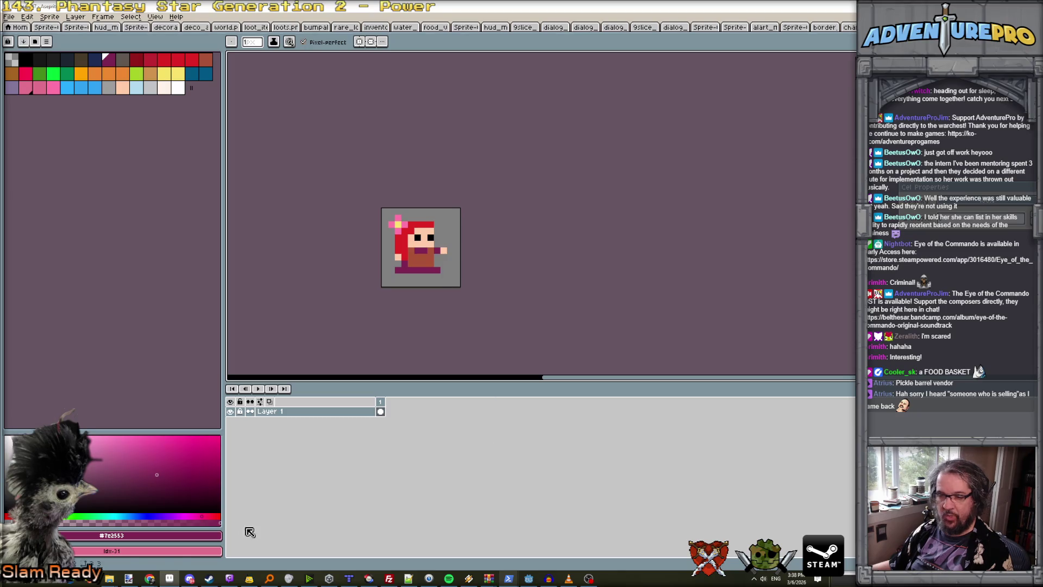
Read Claude Code's summary of the Purple center-zone fence changes, then return to Godot.
mouse_move(198, 580)
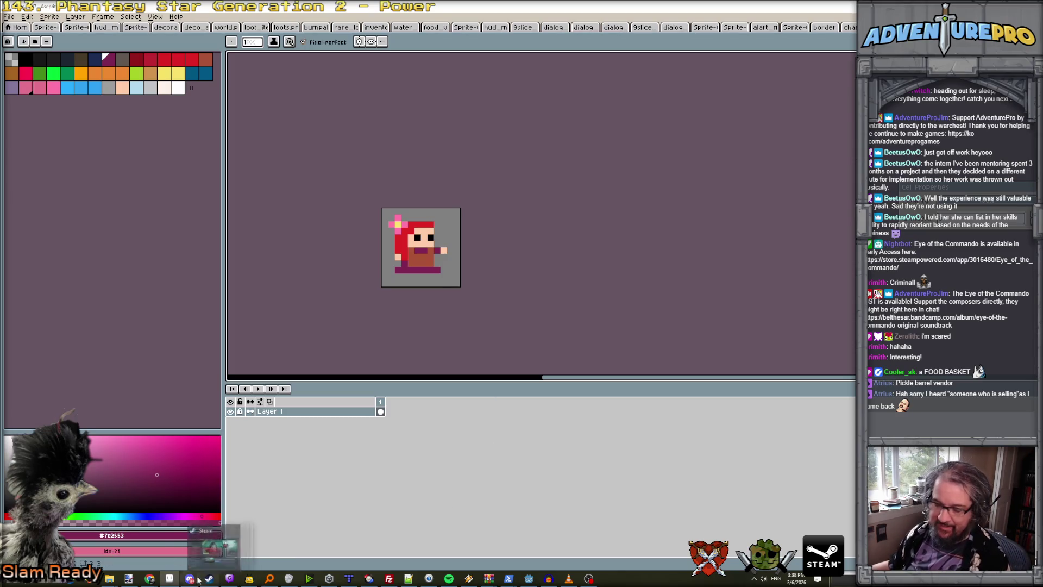
mouse_move(512, 580)
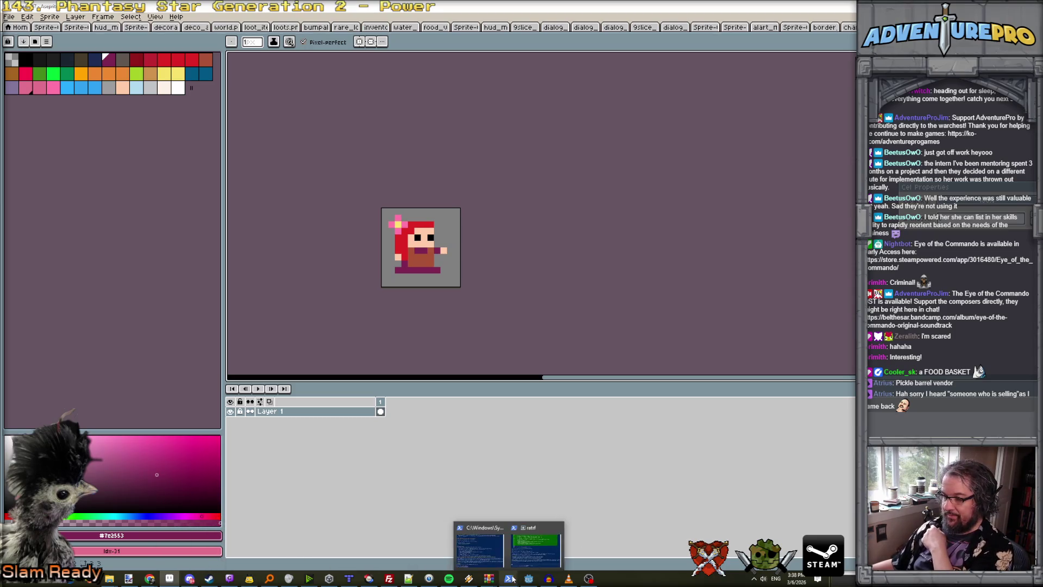
left_click(537, 546)
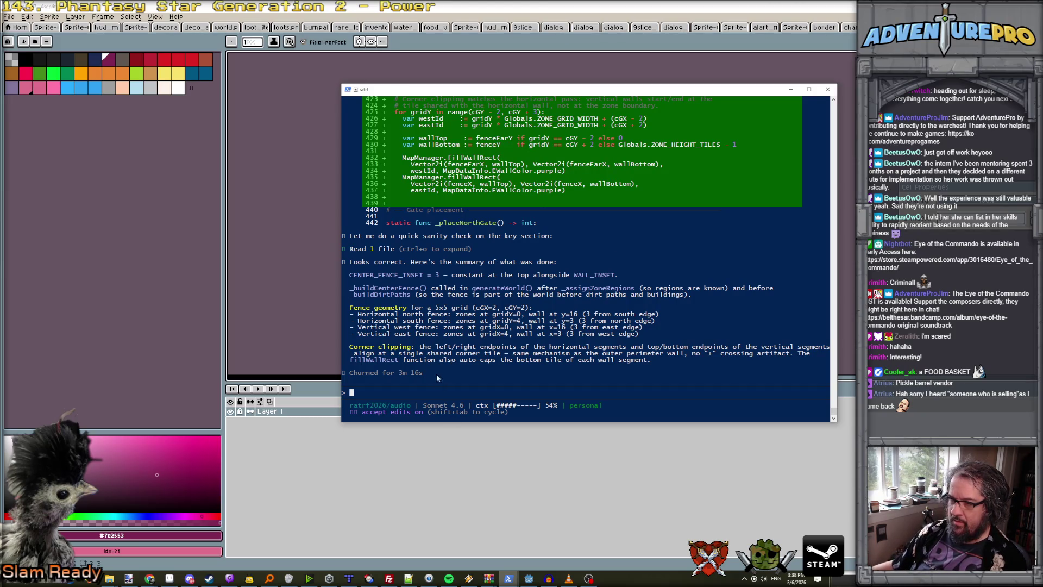
left_click(529, 578)
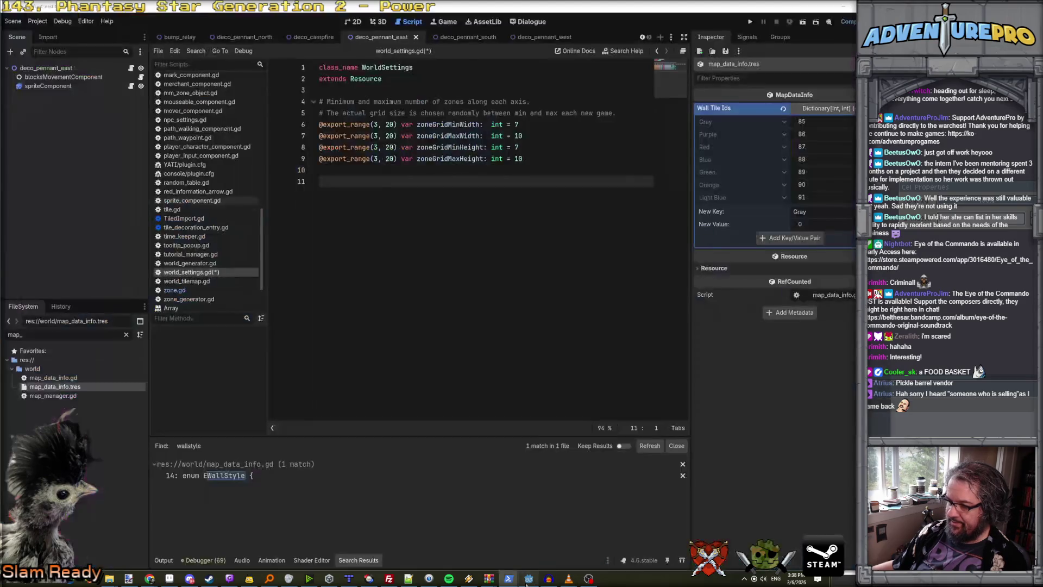
Run the game and hit START on the title screen to test the centre fence.
left_click(748, 24)
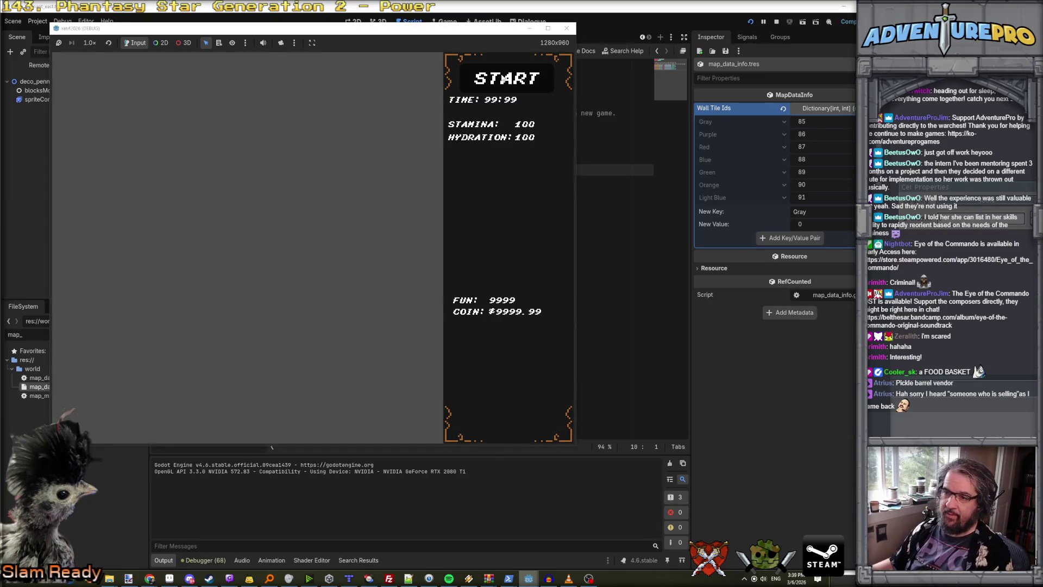
left_click(502, 76)
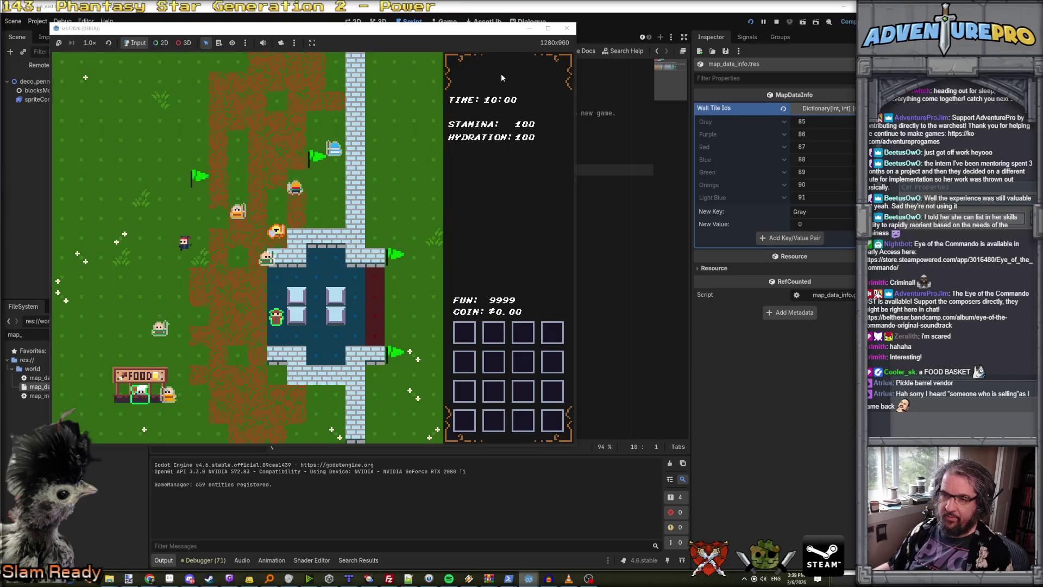
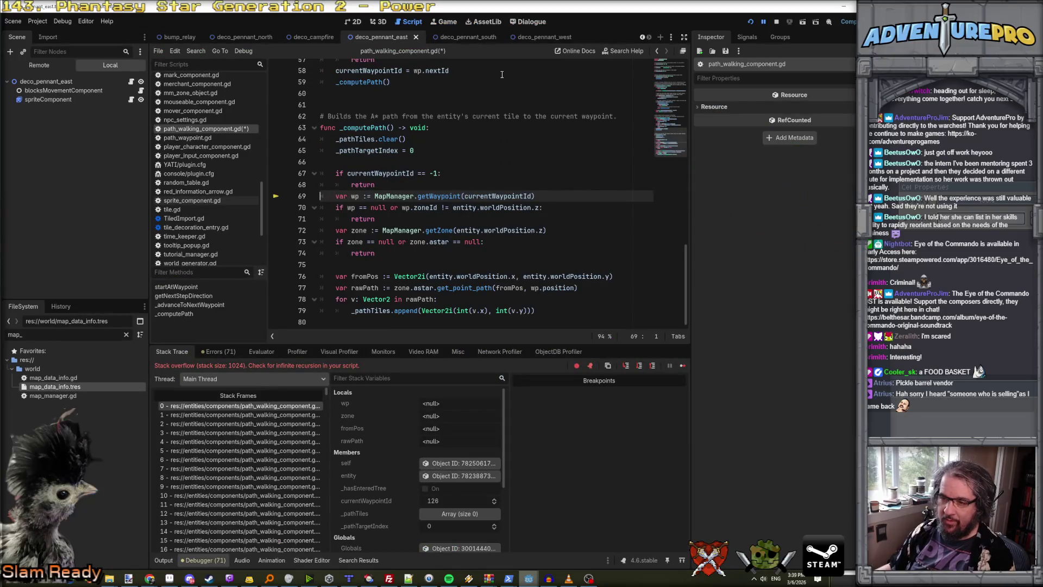
Save the path walking script and open frame 1019's call in guard_component.gd at line 154.
key("ctrl+s")
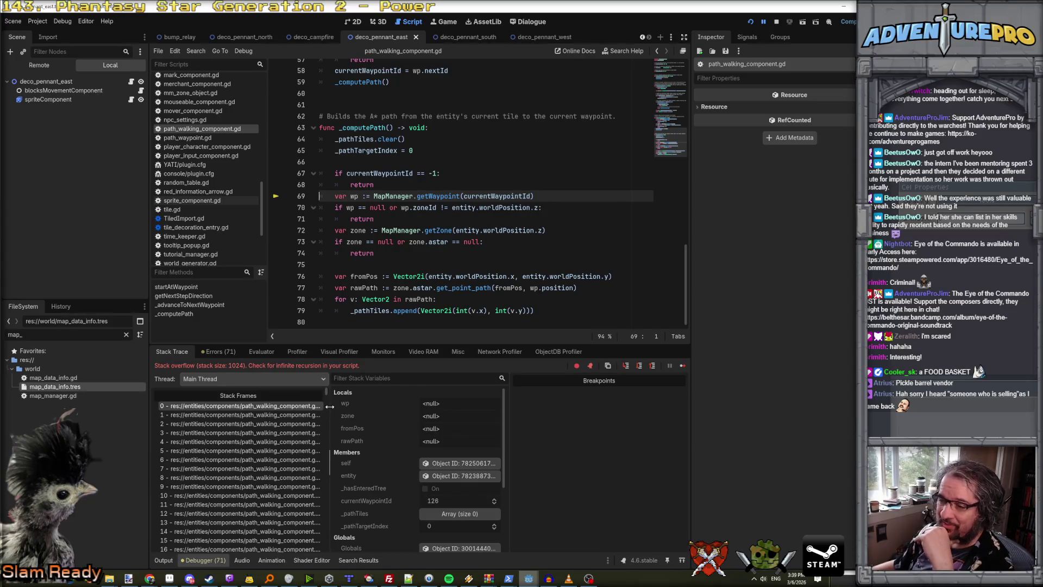
mouse_move(330, 407)
left_mouse_down()
mouse_move(446, 407)
mouse_move(446, 384)
mouse_move(452, 553)
left_mouse_up()
scroll(432, 427, "down", 3)
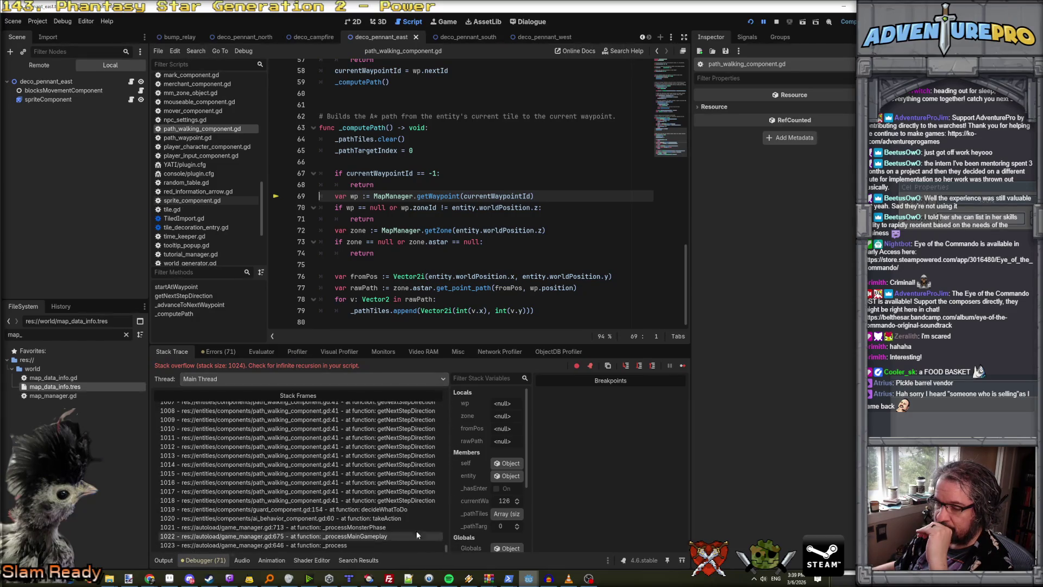
left_click(391, 511)
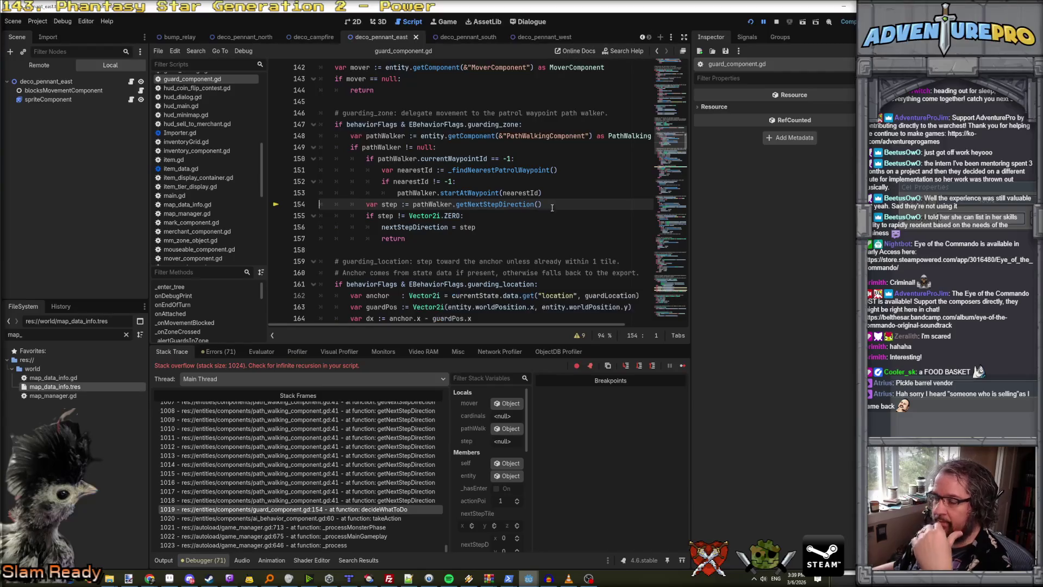
Return to frame 1018's recursive call at line 41 and check _pathTiles and currentWaypointId.
left_click(388, 501)
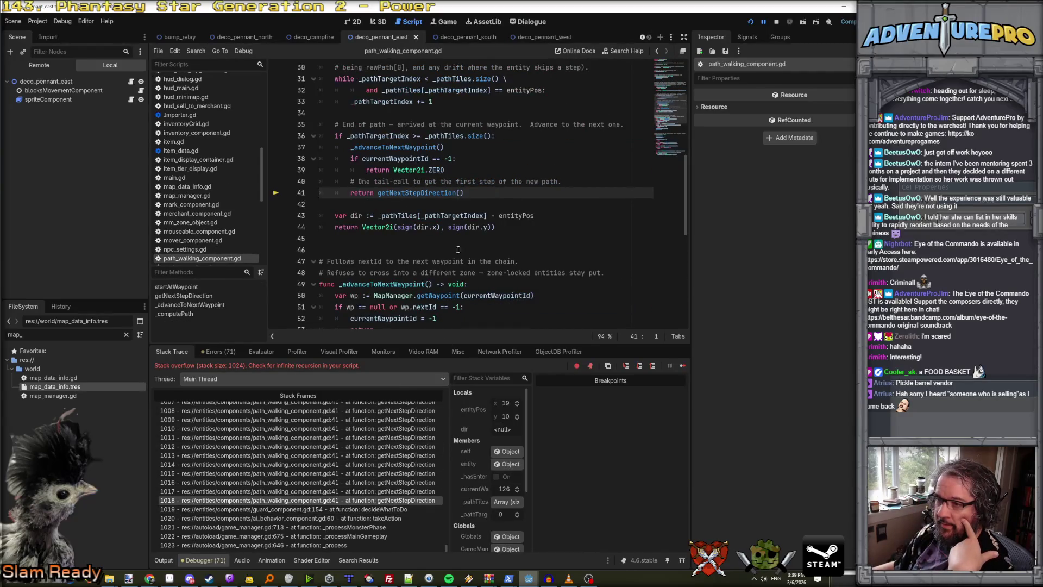
scroll(427, 193, "up", 2)
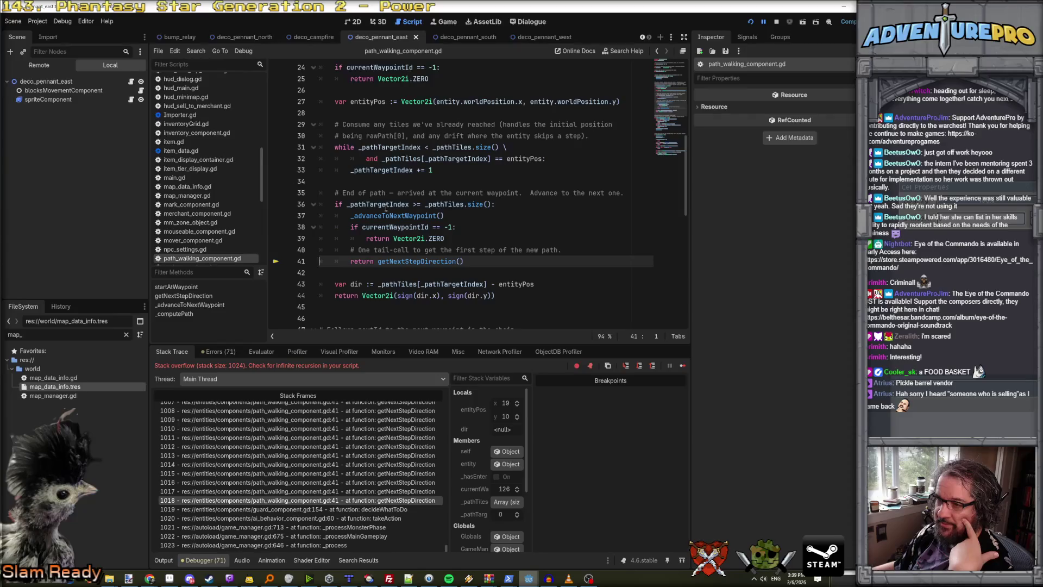
mouse_move(454, 202)
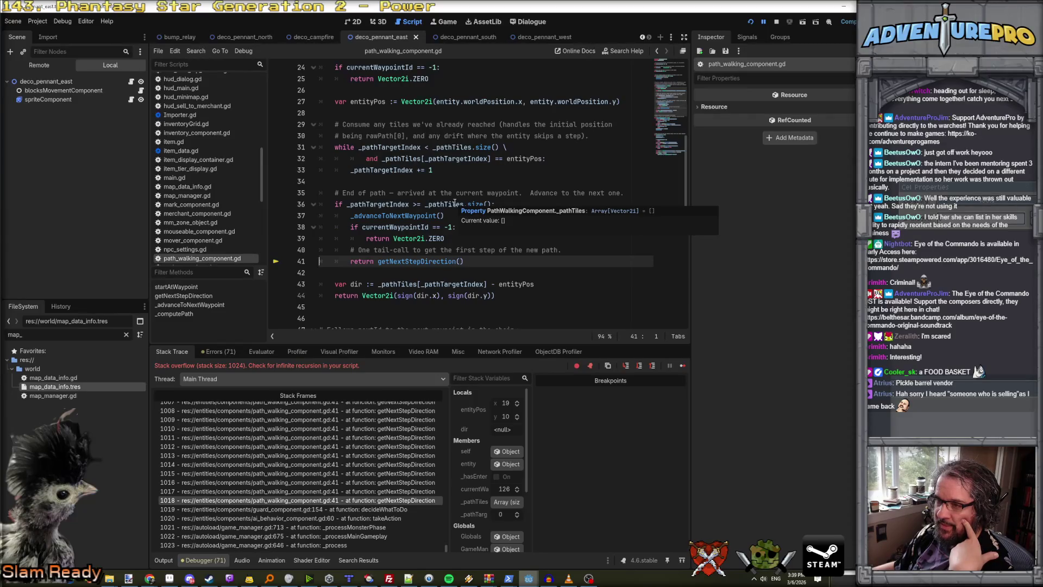
mouse_move(385, 229)
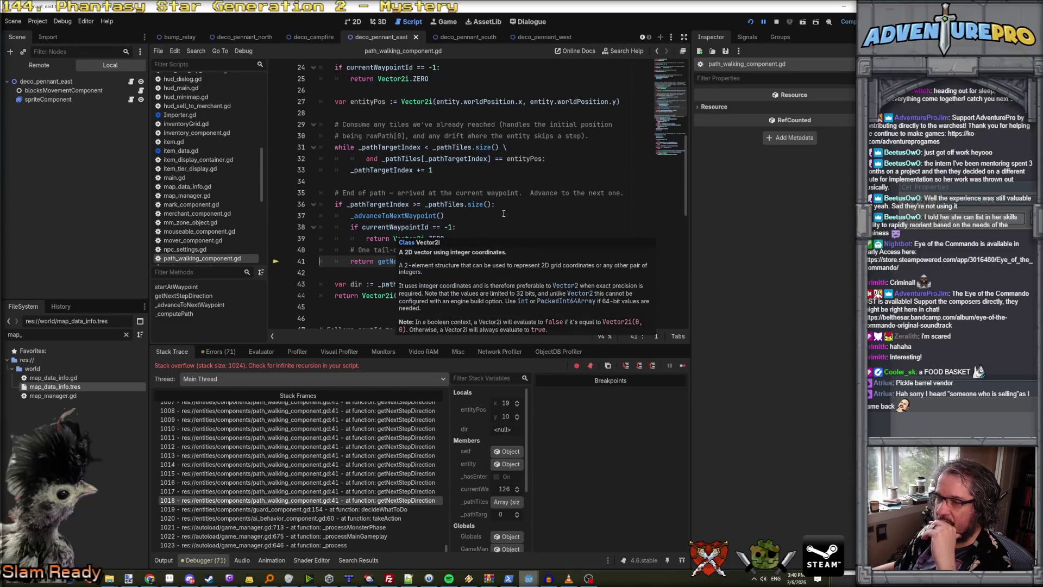
Inspect earlier recursive getNextStepDirection frames, down to frame 1009.
left_click(357, 492)
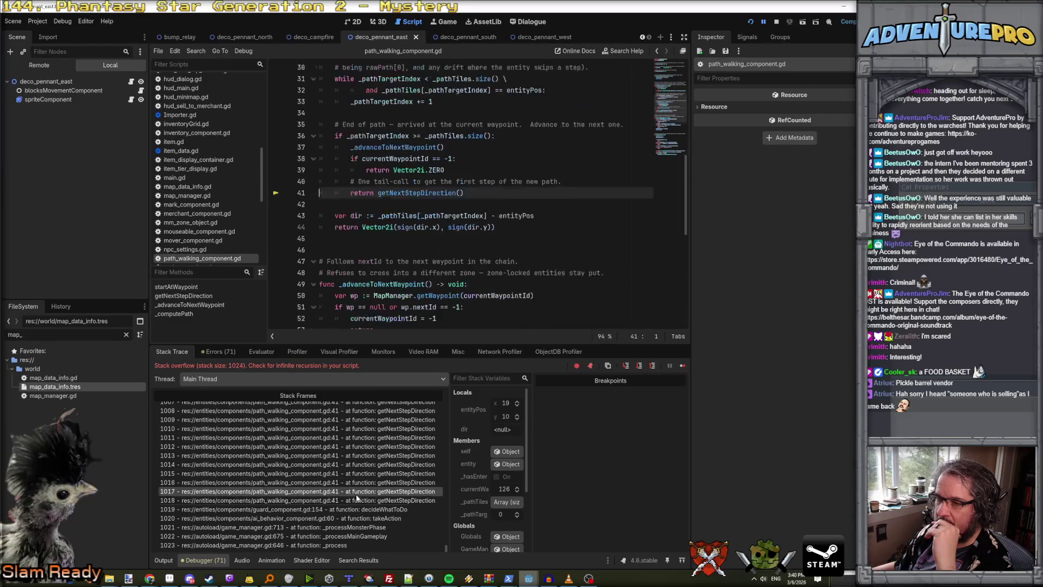
left_click(372, 438)
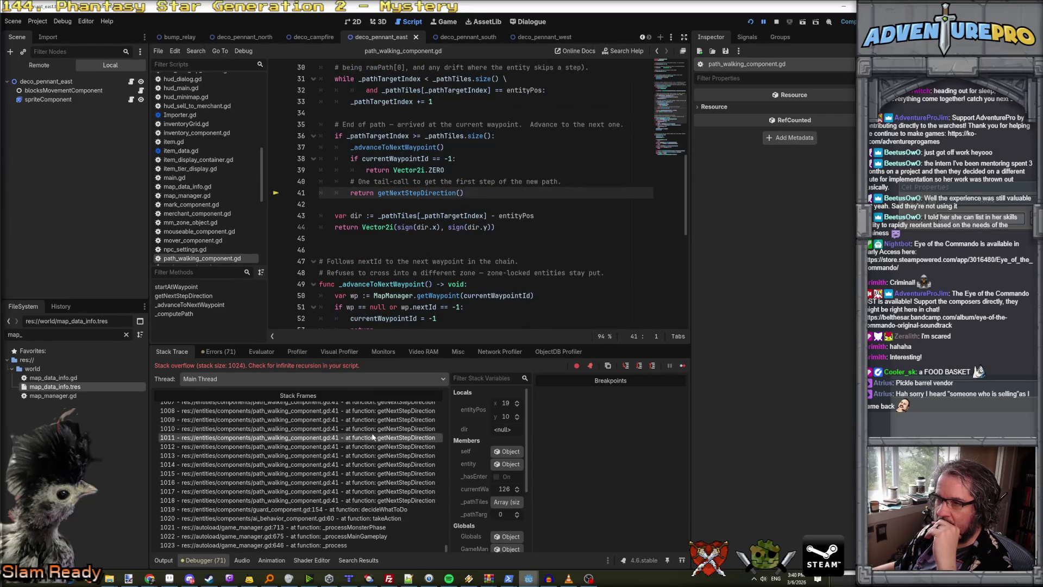
left_click(372, 419)
scroll(431, 210, "up", 3)
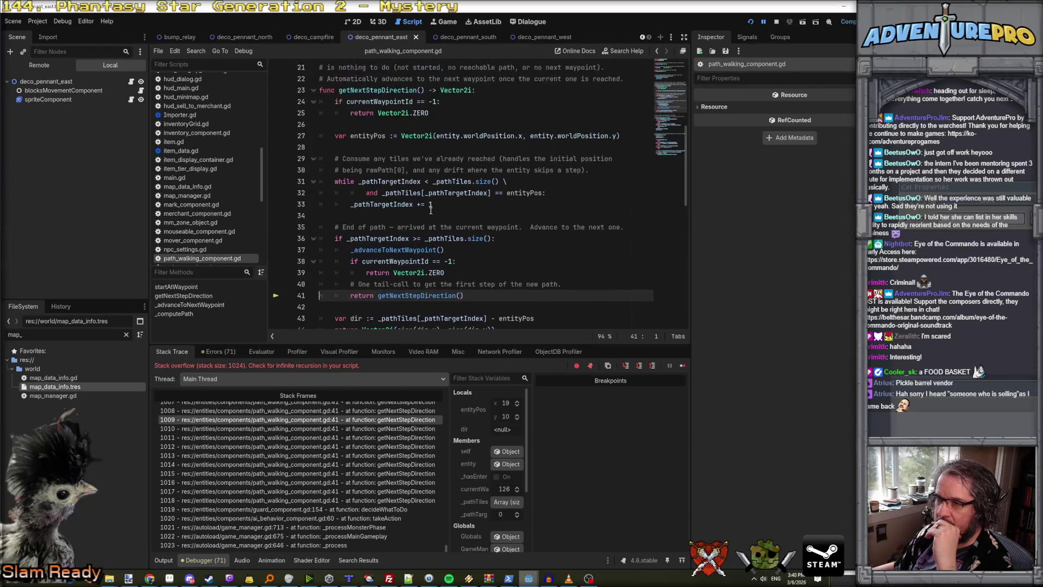
scroll(431, 210, "up", 1)
scroll(431, 211, "down", 1)
mouse_move(394, 175)
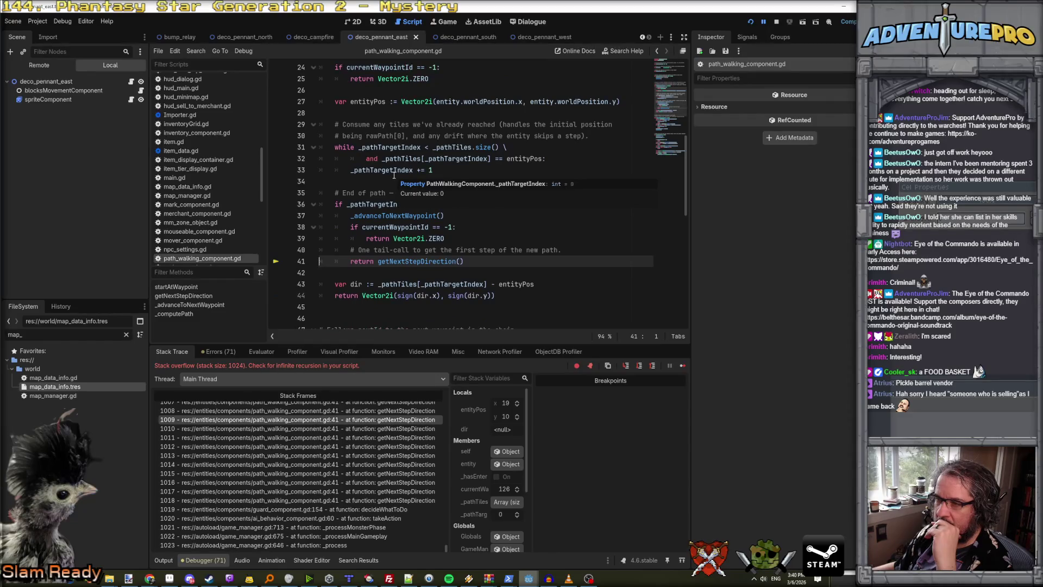
Widen the Stack Variables panel in the debugger.
left_click_drag(530, 434, 619, 434)
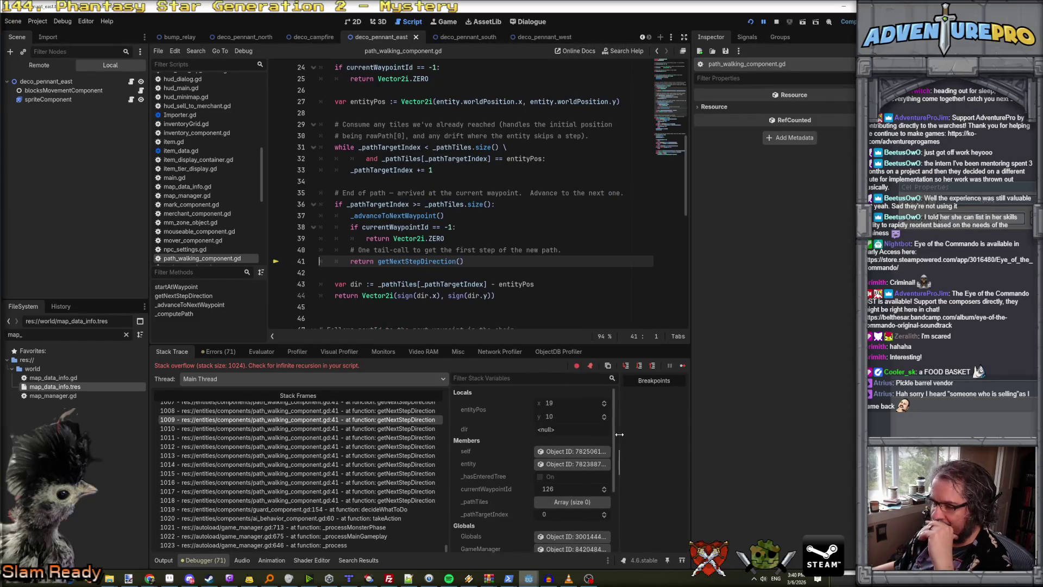
scroll(542, 434, "down", 3)
scroll(519, 441, "up", 3)
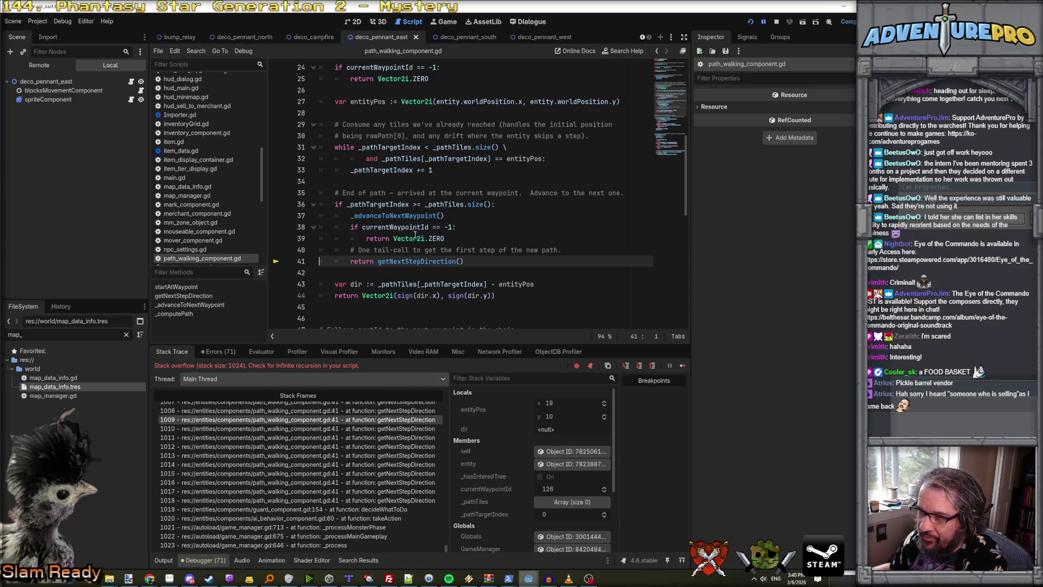
scroll(390, 429, "up", 10)
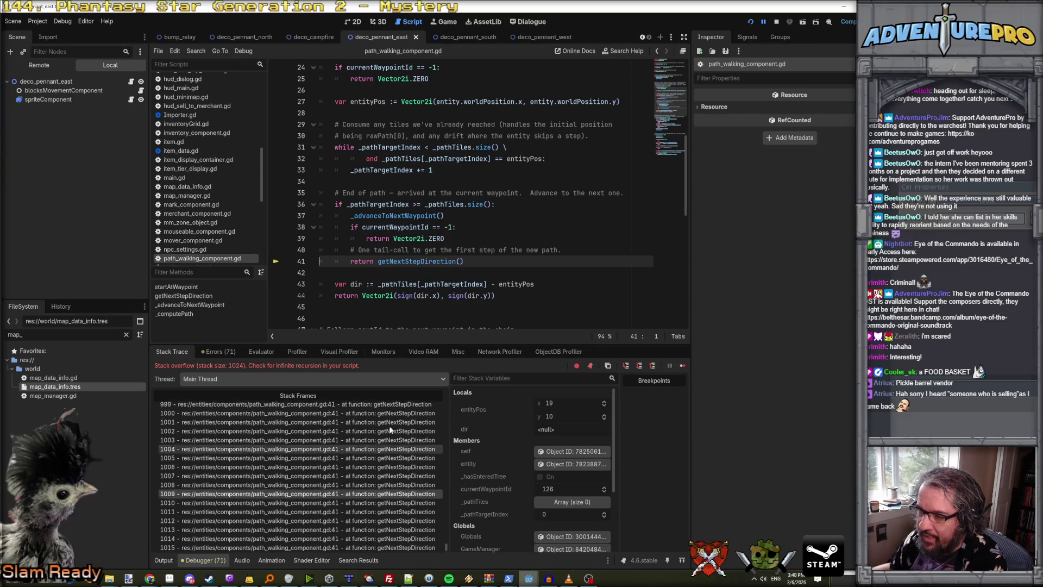
Inspect stack frames 918, 911 and 1000 deep in the recursion.
scroll(390, 430, "up", 10)
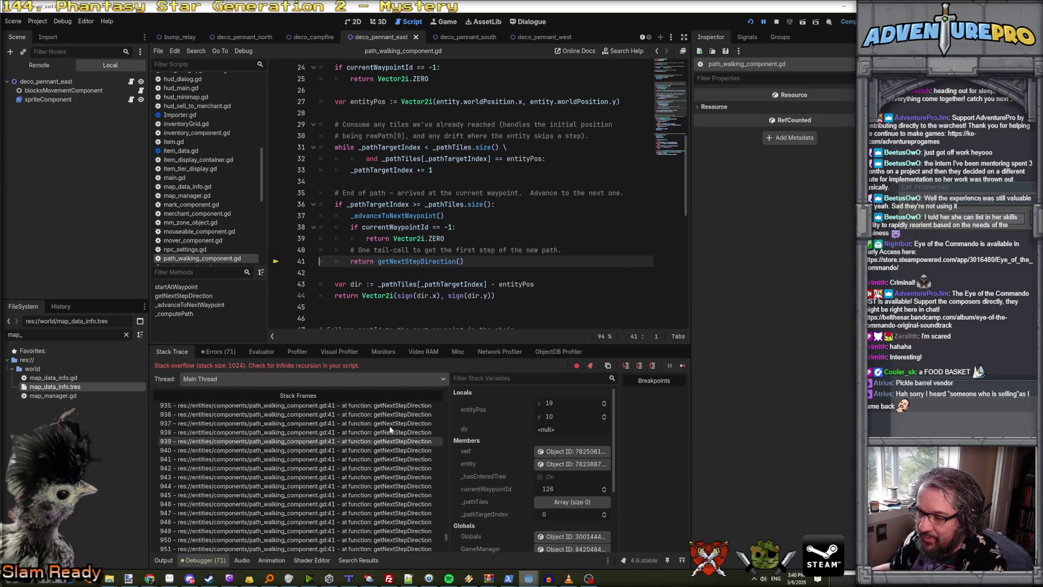
left_click(416, 477)
left_click(371, 413)
scroll(371, 414, "up", 2)
scroll(372, 414, "down", 14)
scroll(371, 415, "down", 8)
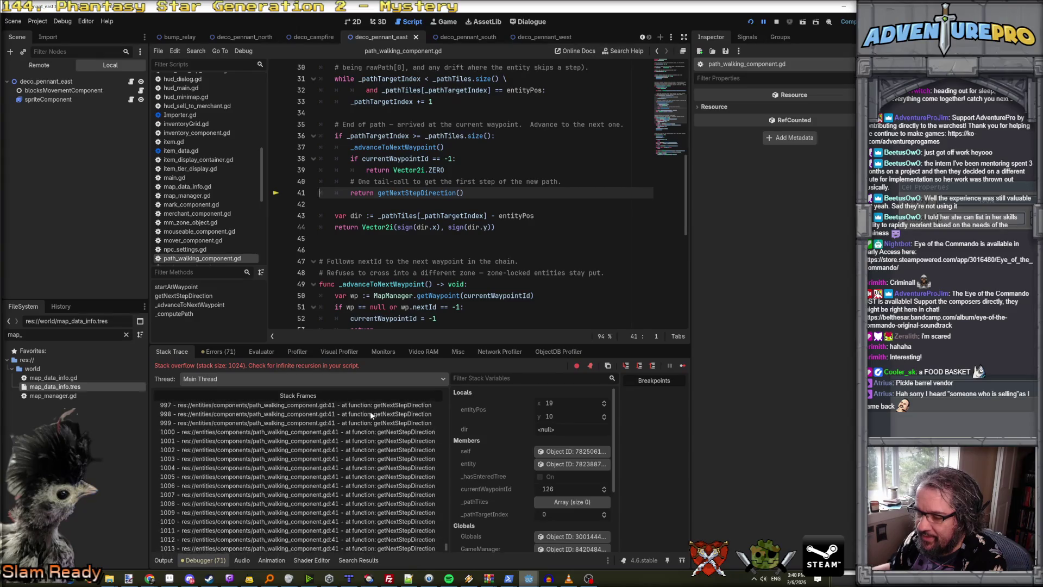
left_click(380, 469)
scroll(381, 470, "down", 2)
scroll(380, 470, "up", 1)
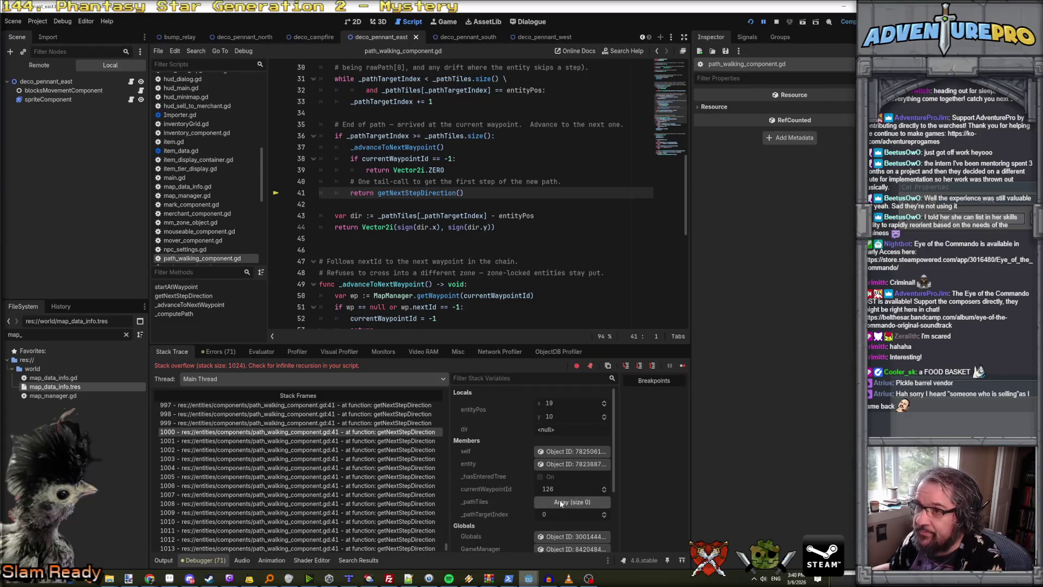
Review lines 36, 37 and 41, then select getNextStepDirection's name at line 23.
left_click(367, 136)
left_click(408, 147)
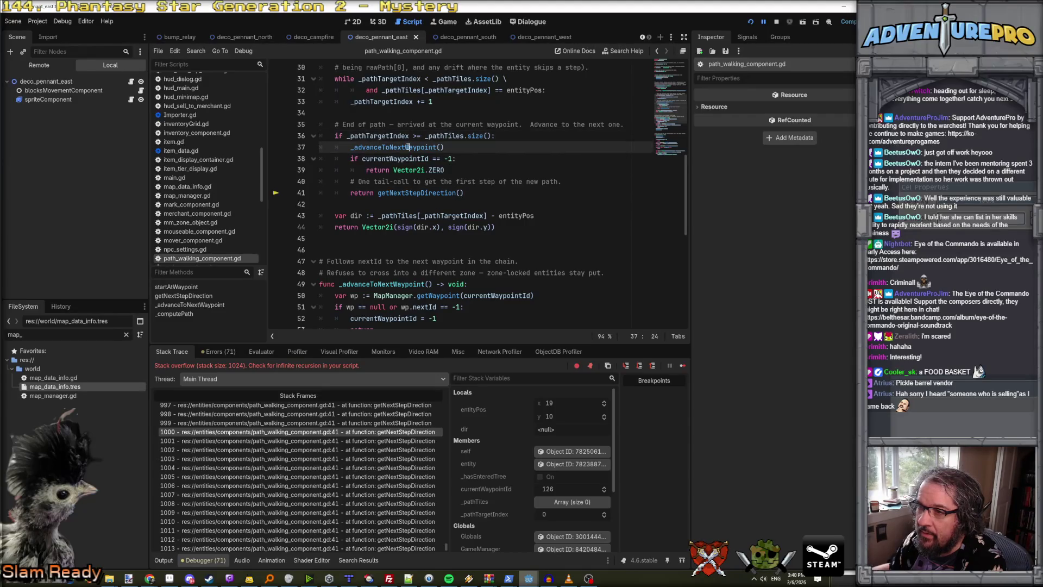
scroll(391, 155, "up", 1)
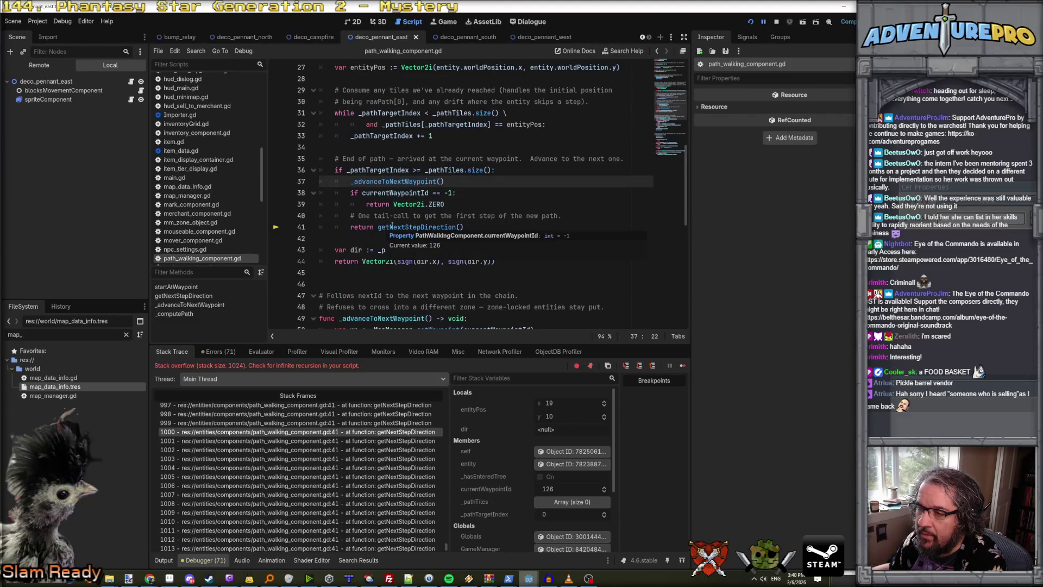
left_click(392, 227)
scroll(392, 225, "up", 2)
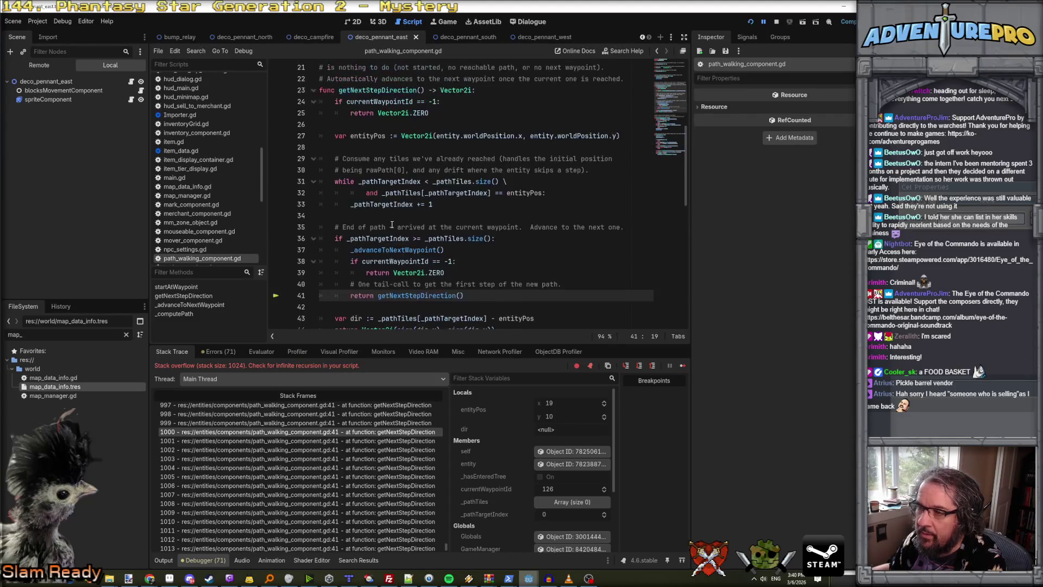
scroll(391, 225, "down", 3)
scroll(397, 217, "up", 4)
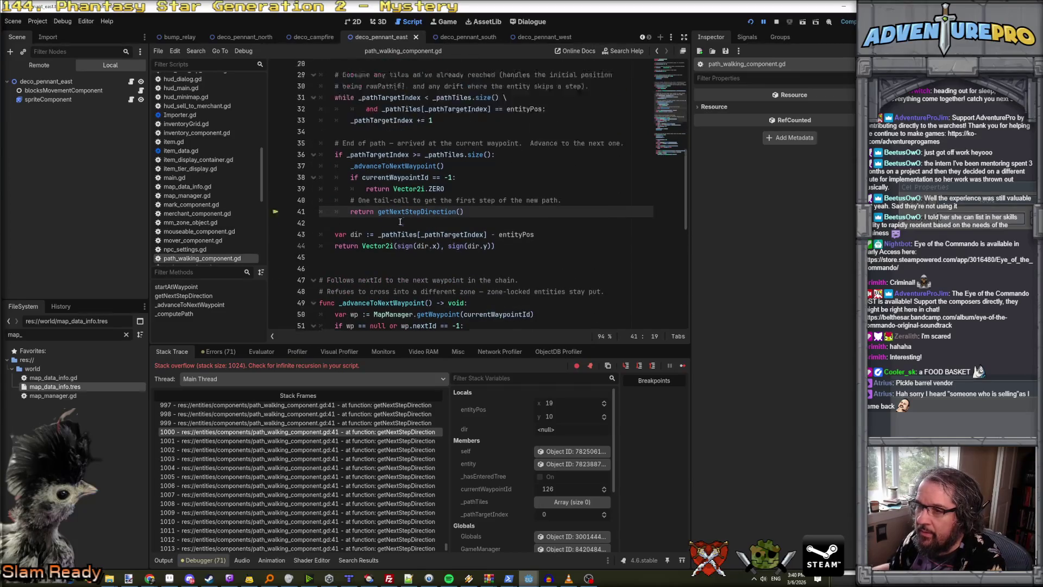
double_click(395, 123)
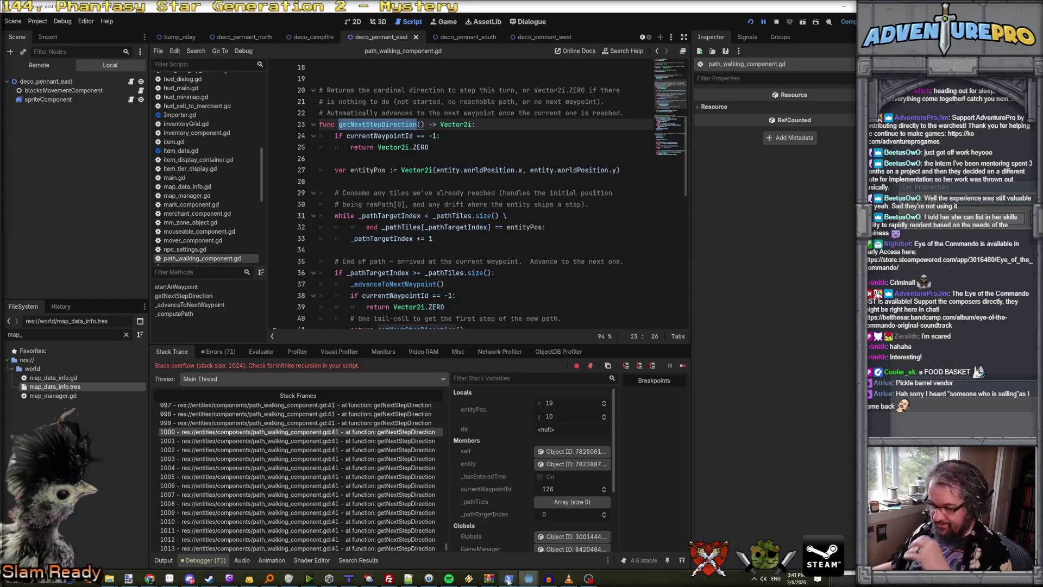
Switch to the Claude Code terminal and focus its prompt.
mouse_move(508, 580)
left_click(538, 529)
left_click(368, 392)
Ask Claude Code to make getNextStepDirection fail cleanly when the next waypoint is unreachable.
key("Escape")
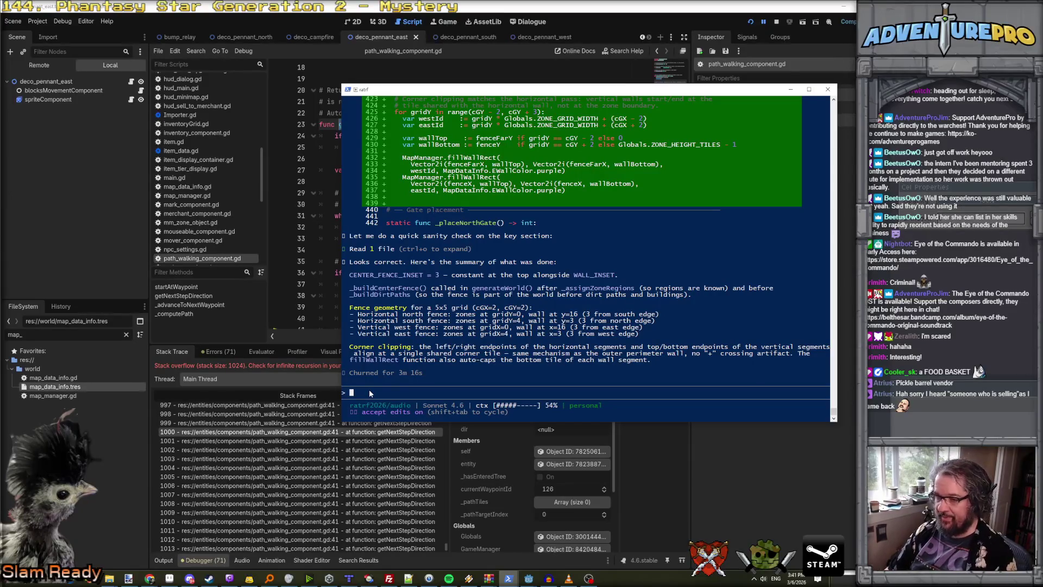
type("getNextSte")
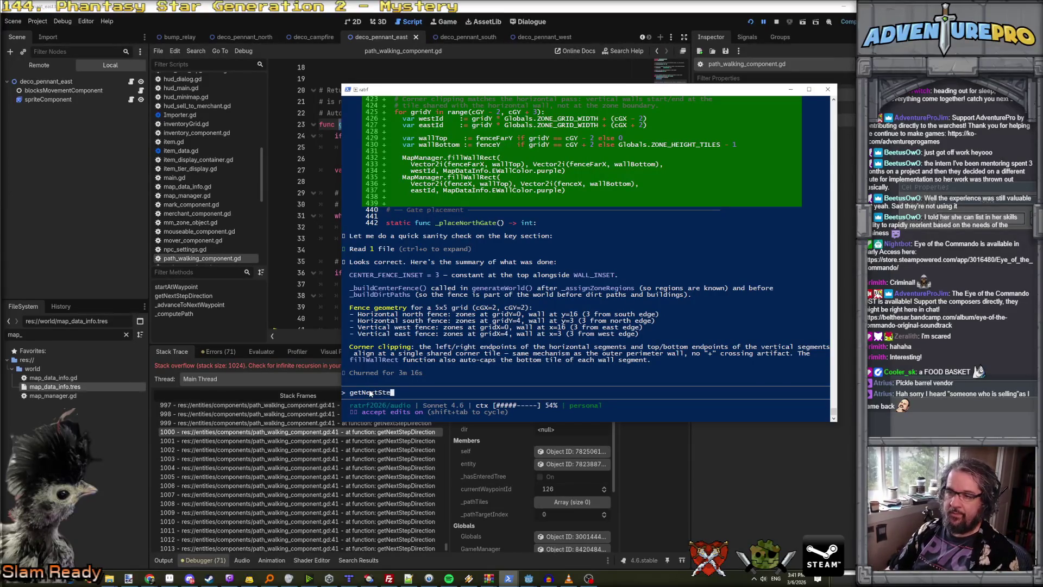
type("pDirection ")
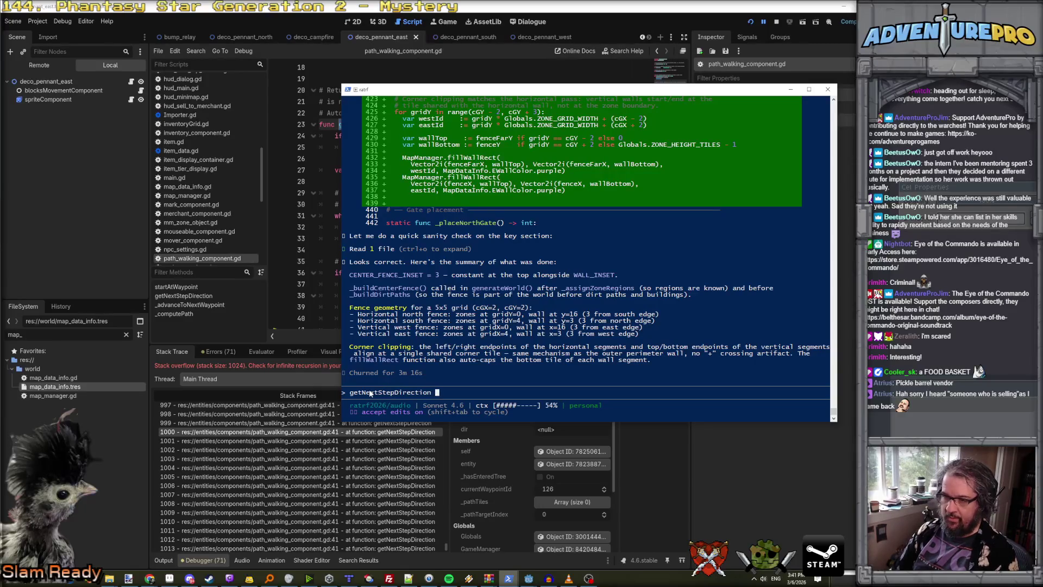
type("in the p")
key("BackSpace")
type("th_walking_component needs to account for some paths being unreachable.")
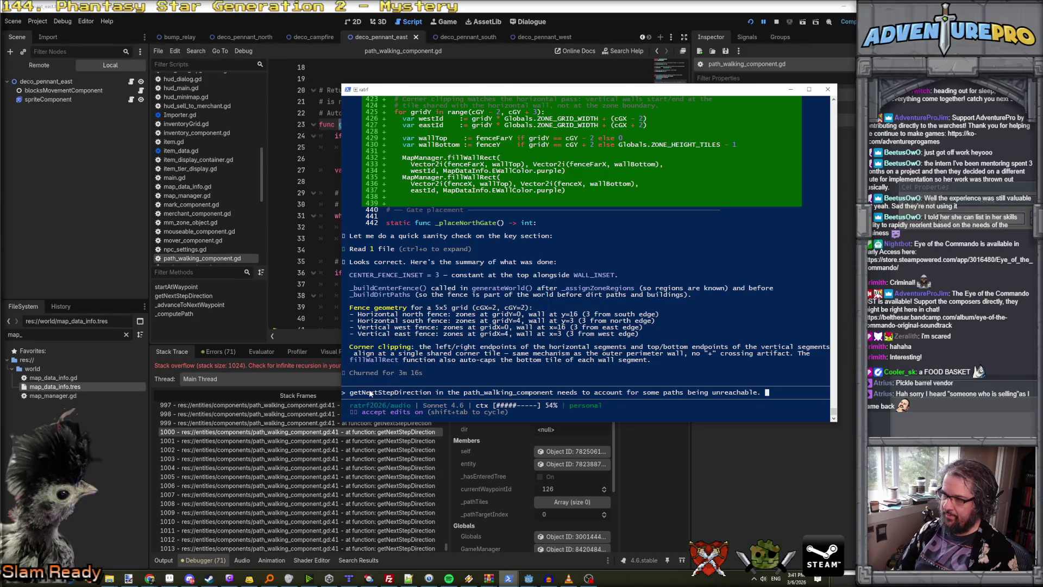
type("needs to fail cleanly if we can't get from one waypoint toi t the next")
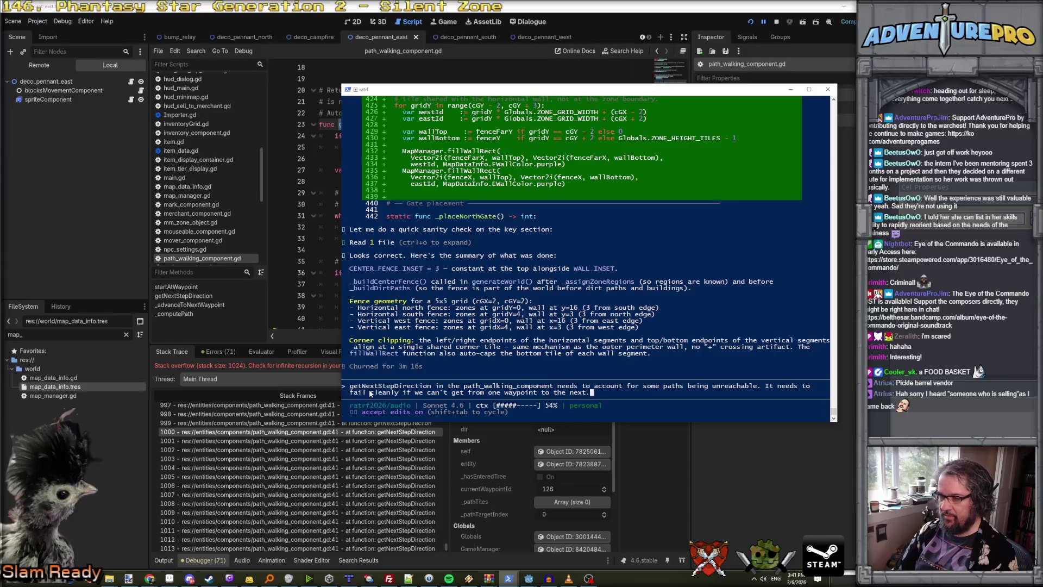
key("Return")
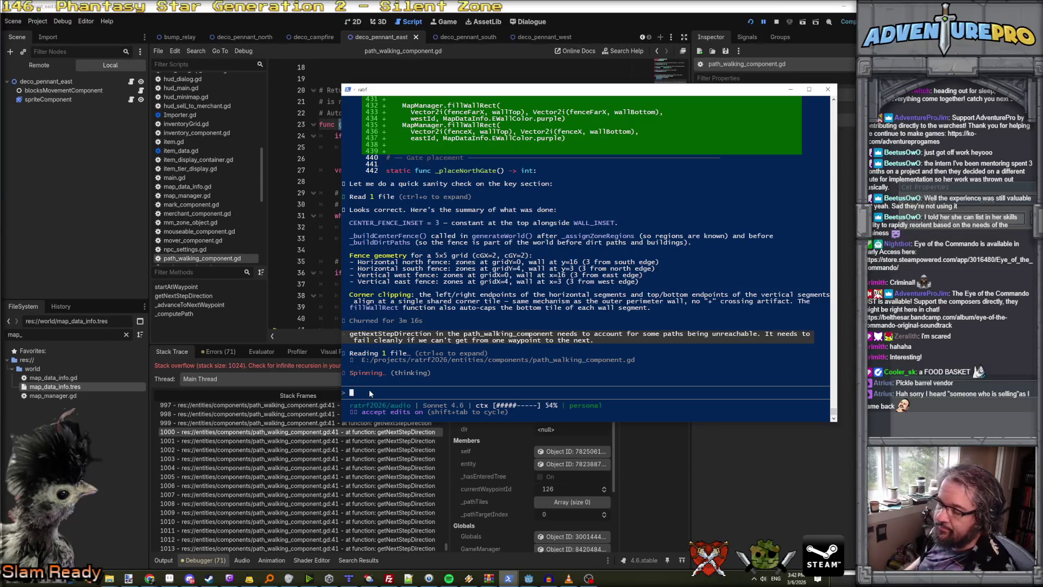
left_click(529, 578)
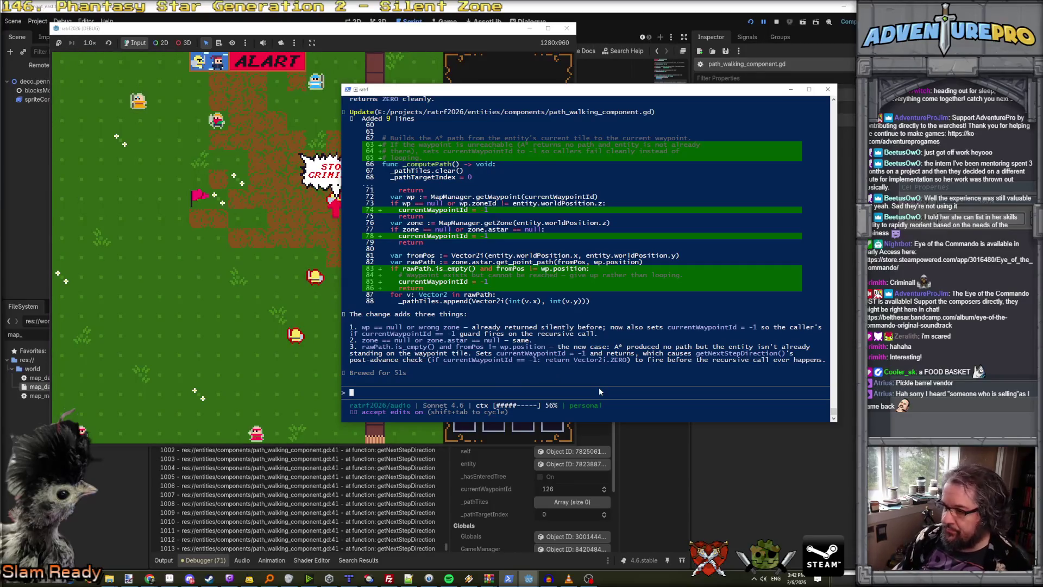
Ask Claude Code to route paths between the four gates around the interior fenced area, never through walls.
left_click(405, 393)
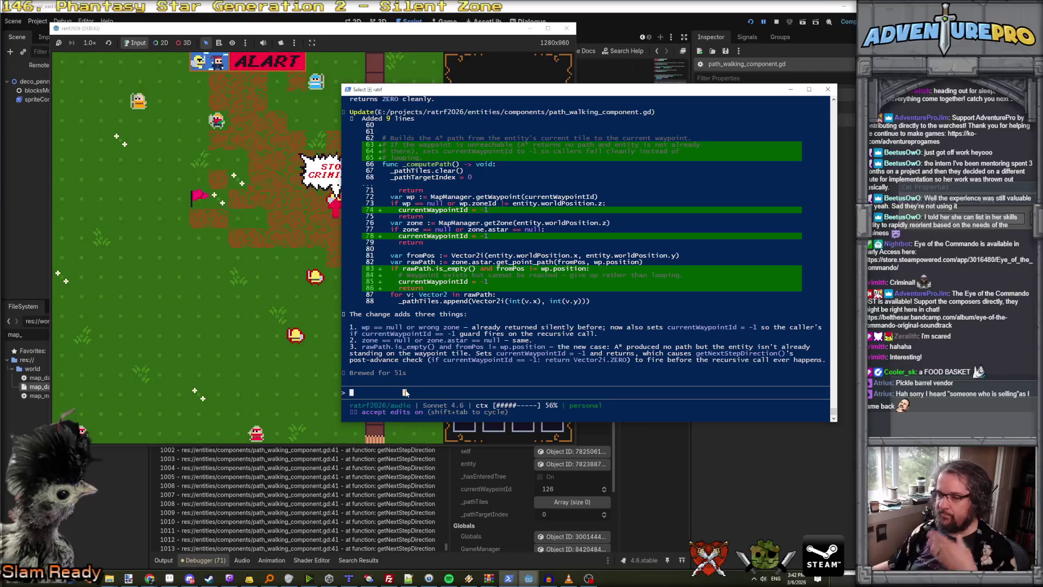
left_click(392, 392)
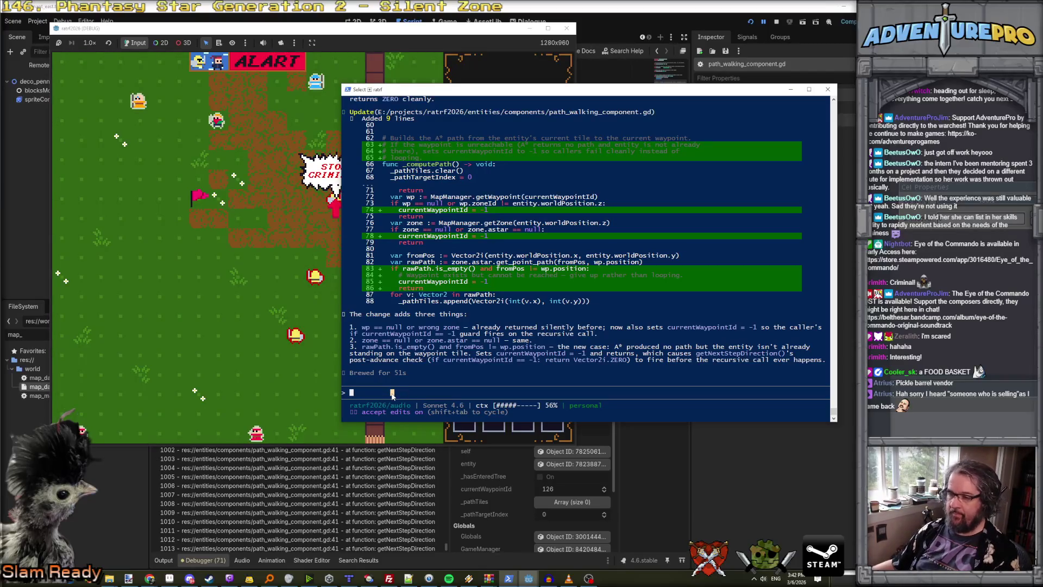
key("Escape")
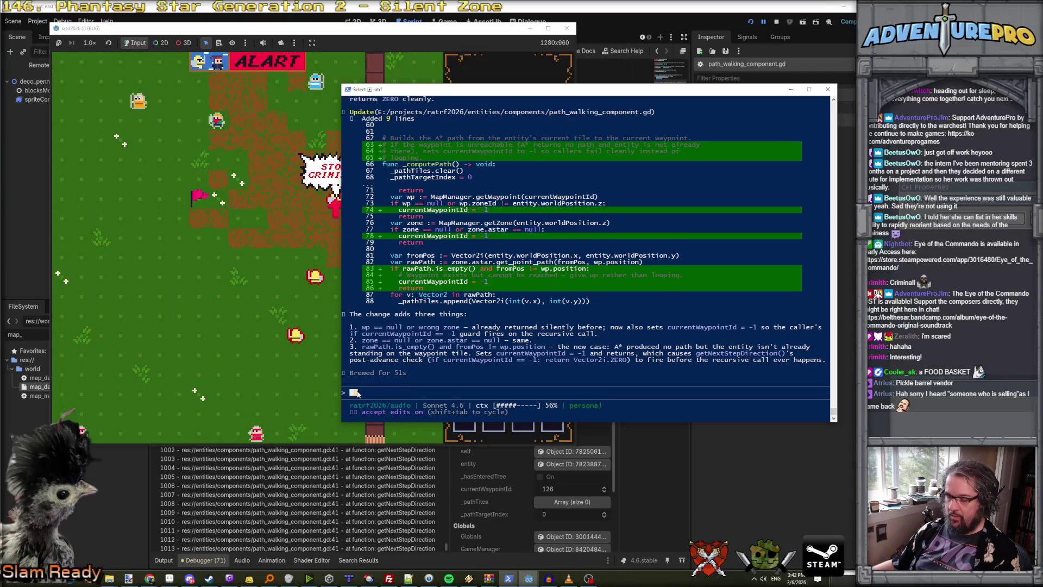
type("when creati")
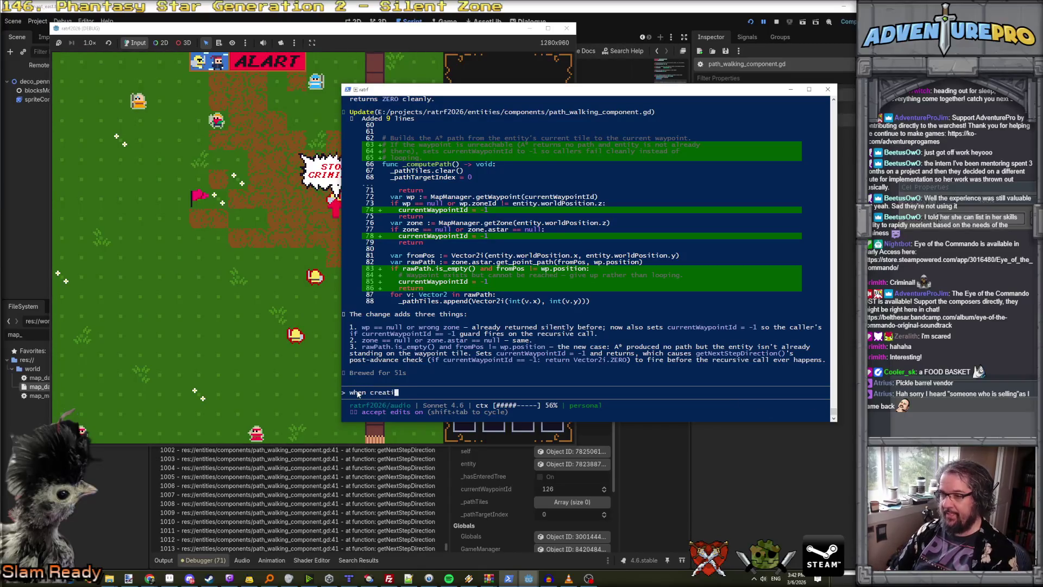
type("ng the paths betwe")
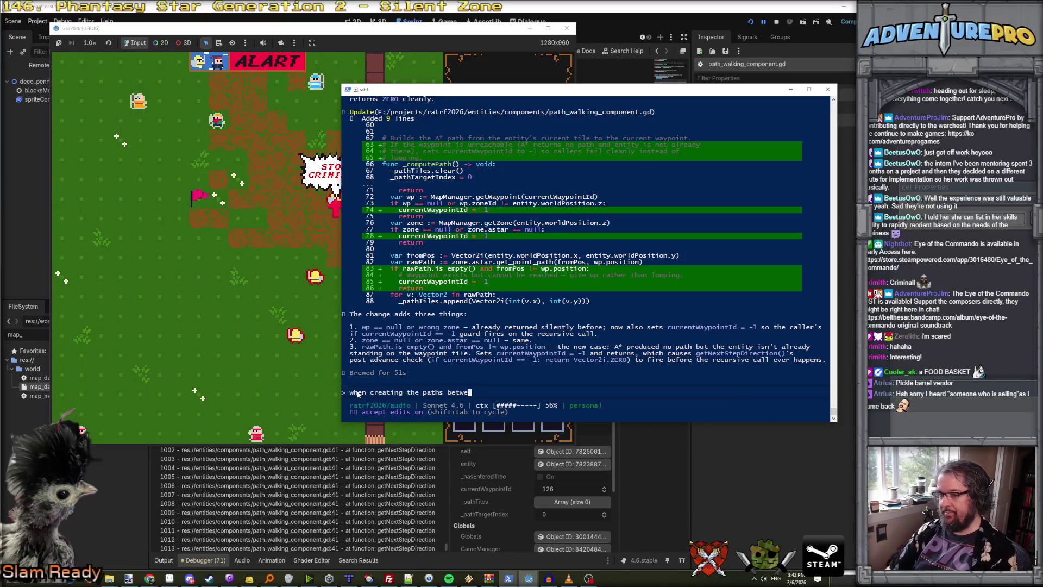
type("en the four g")
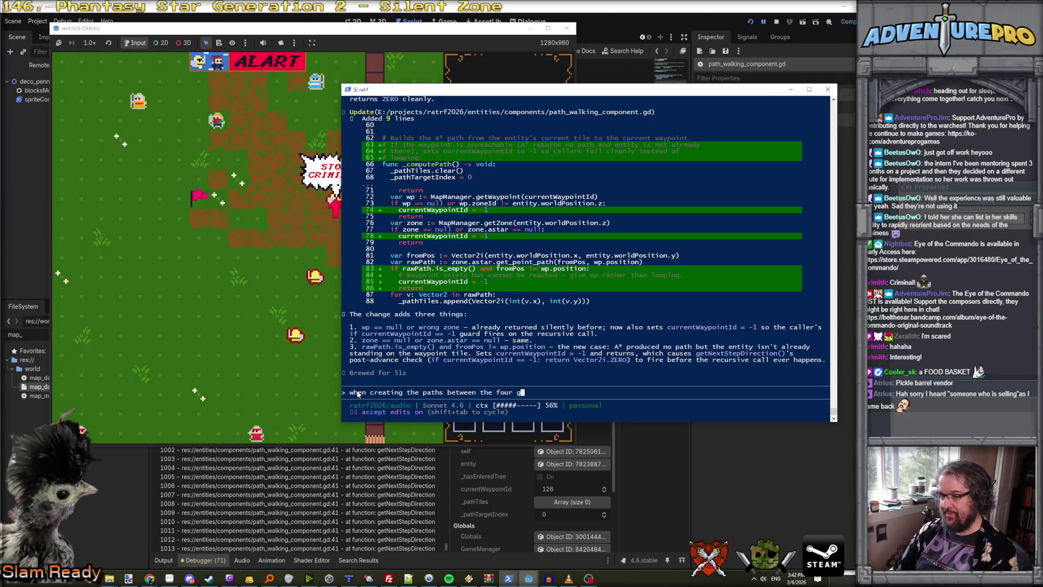
type("ates,.")
type(" I'd like to a")
type("void going into ")
type("the iu")
key("BackSpace")
type("nterior fenced area. The path can ")
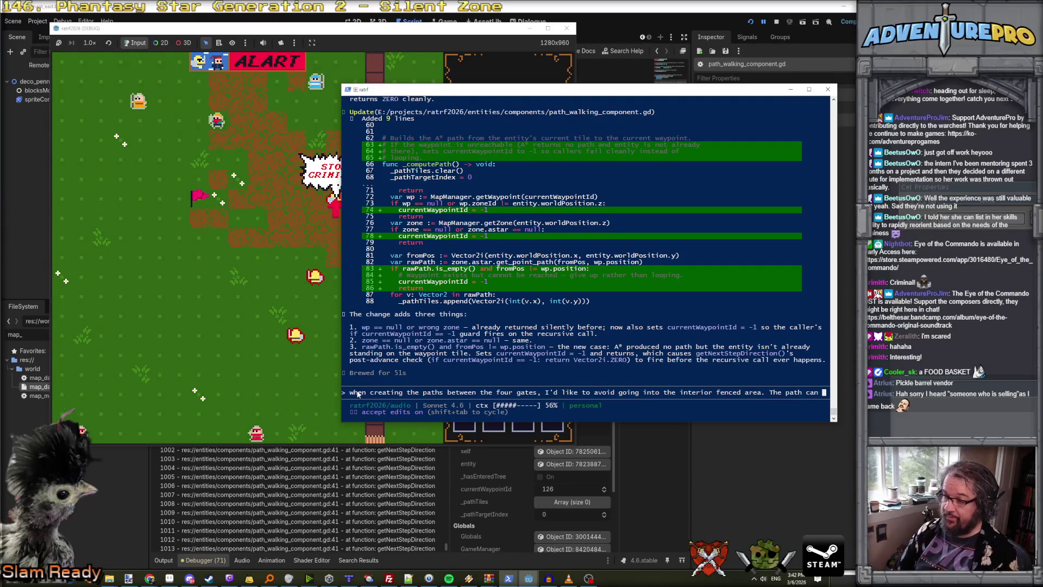
type("still go through a center region zone, but I don't want to use")
key("BackSpace")
key("BackSpace")
key("BackSpace")
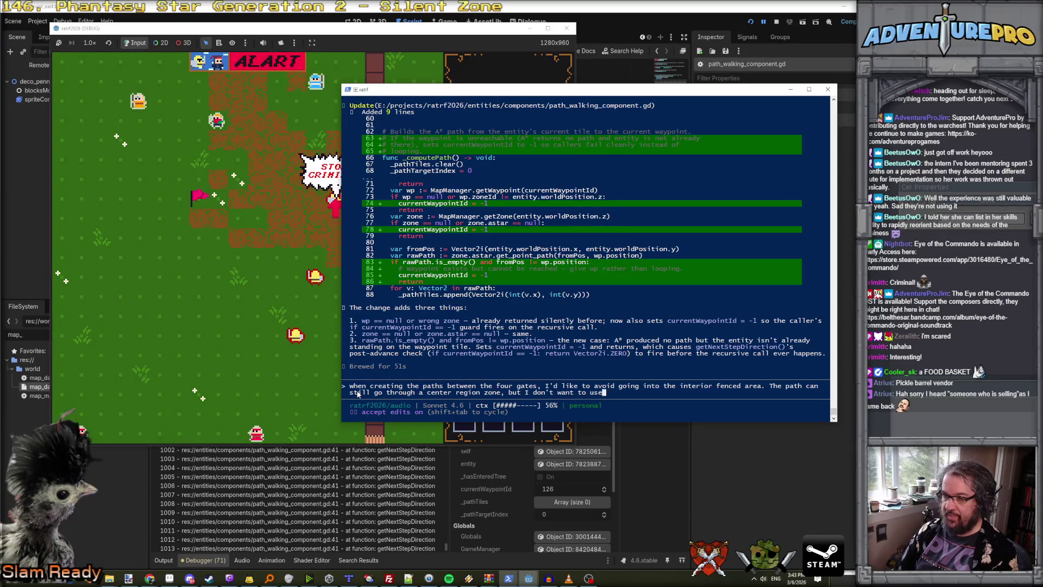
type("the pa")
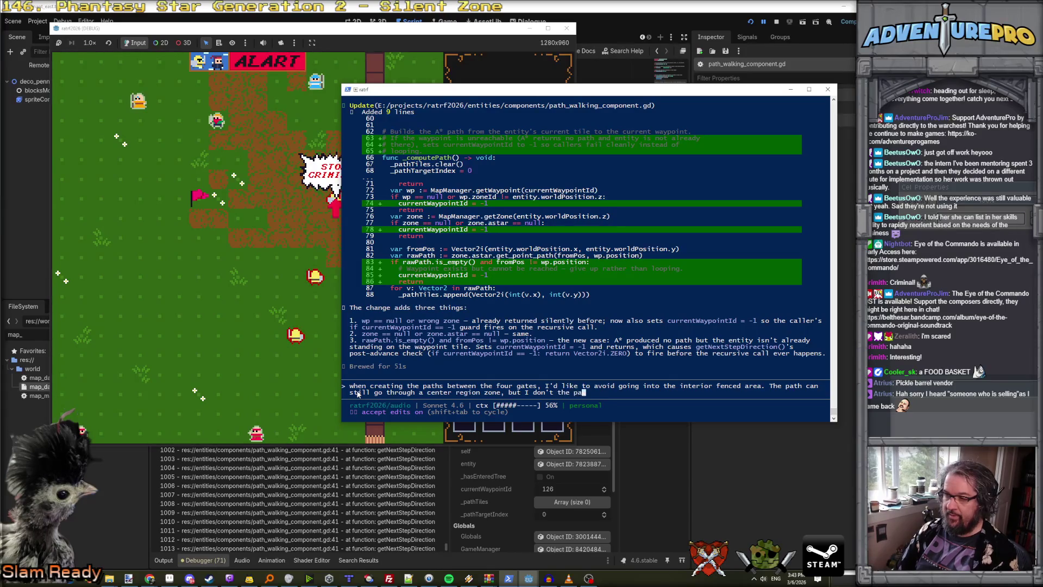
type("th to cut ri")
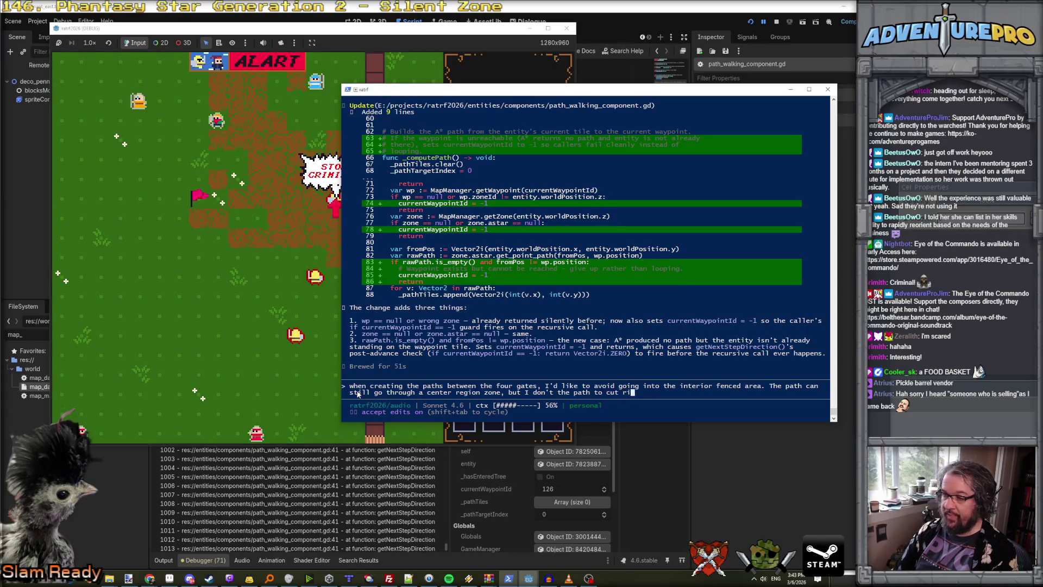
type("ght through a wall")
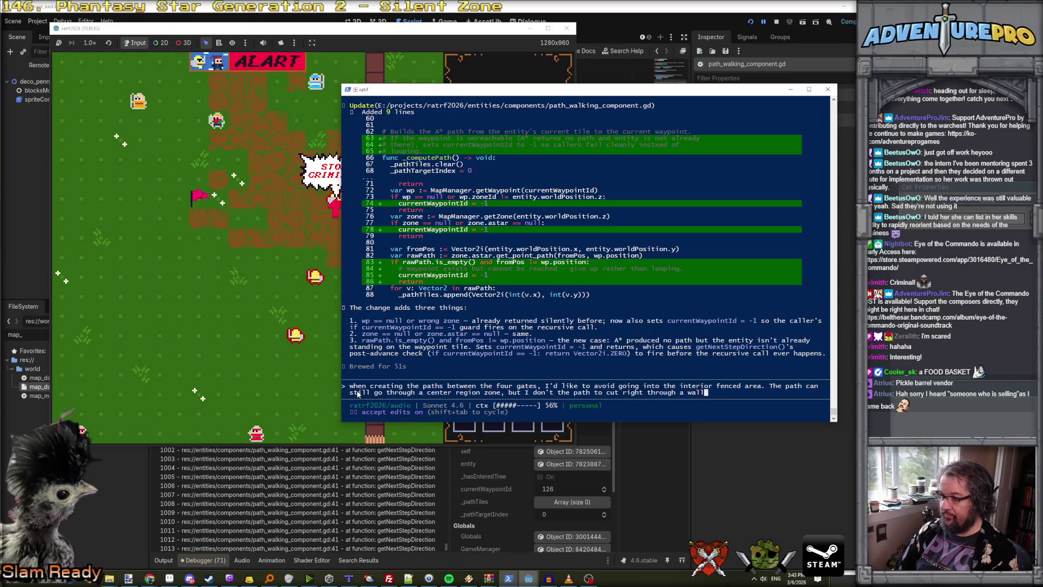
type(". T")
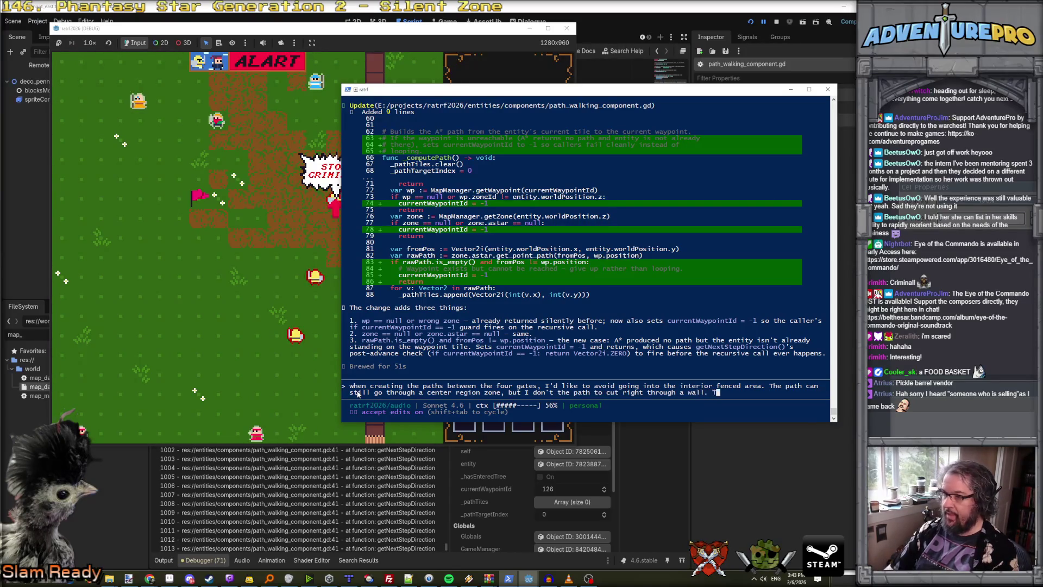
type("hat probably mean")
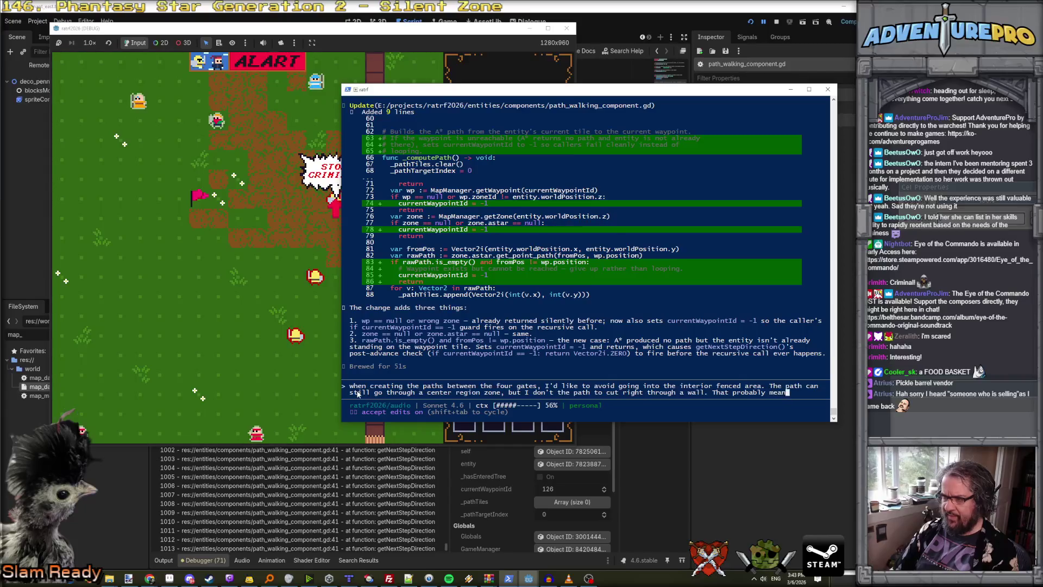
type("s that the very ")
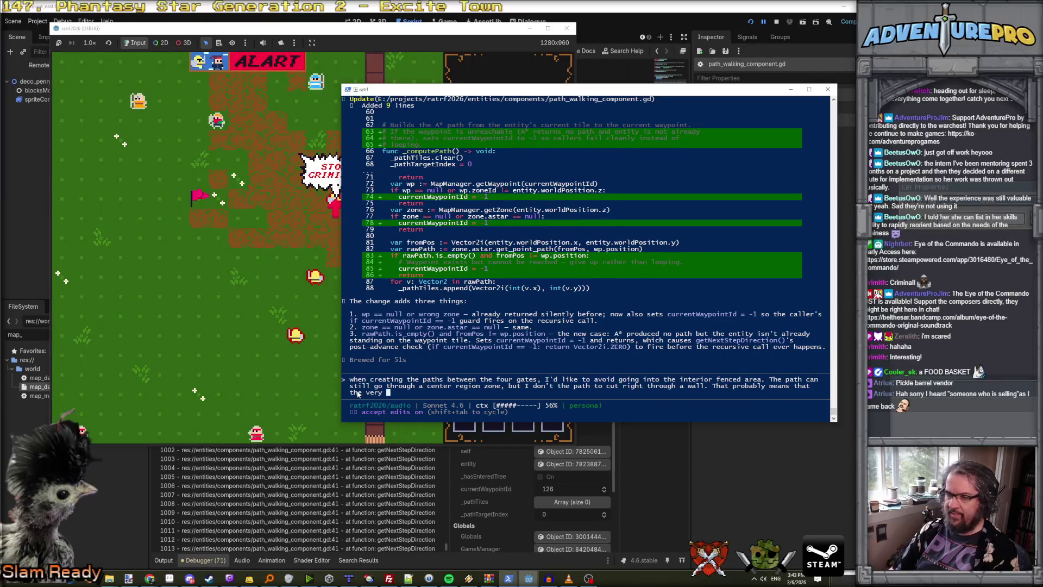
type("center zone")
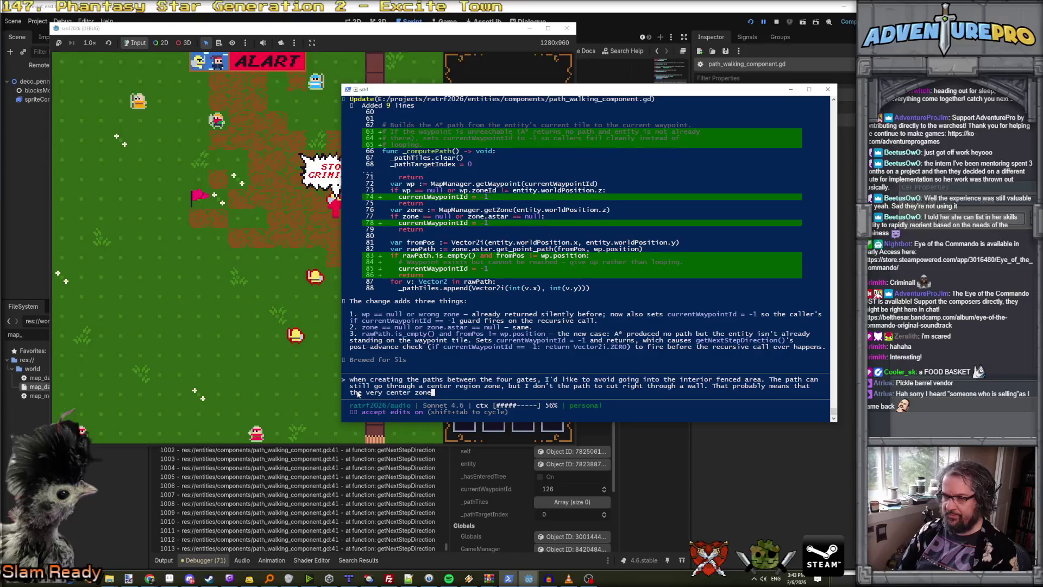
type(", inside the internal fence, i")
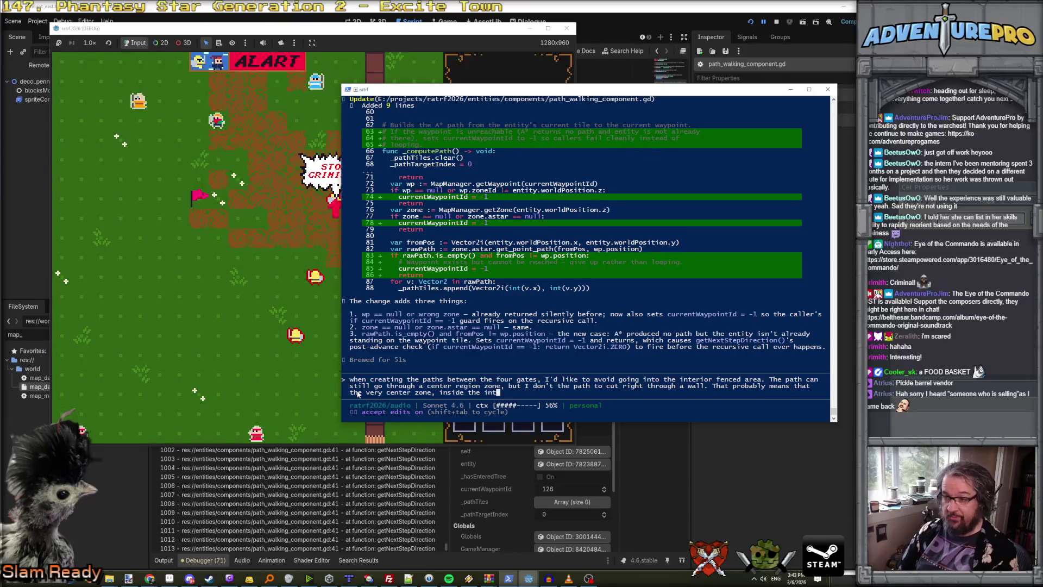
type("s off limits.")
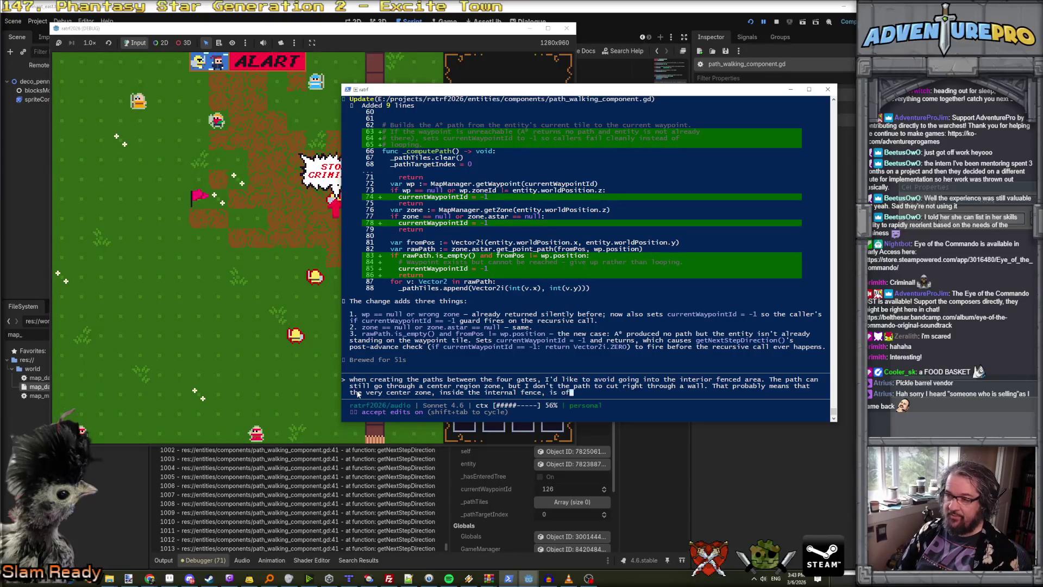
key("Return")
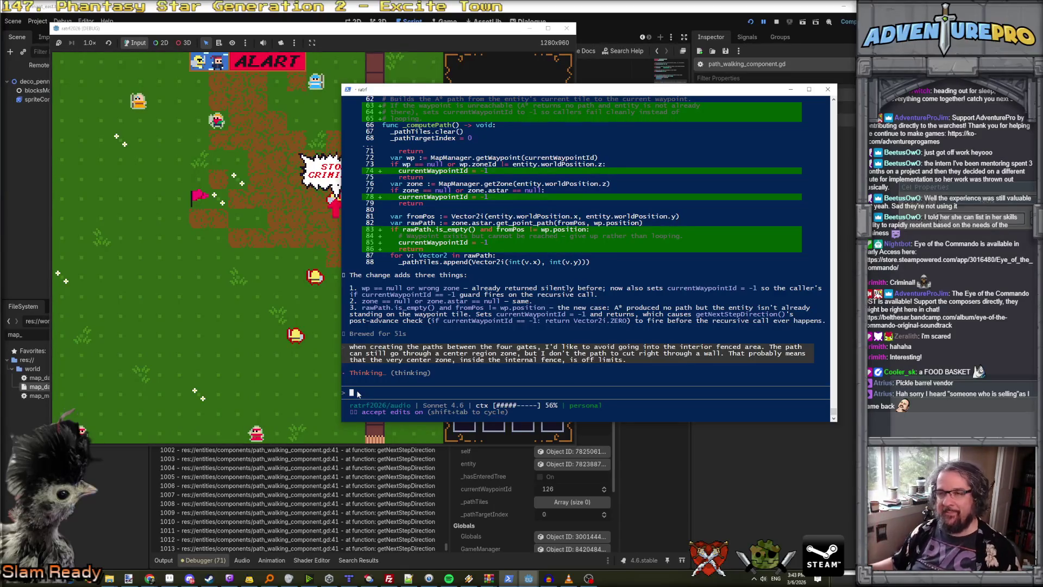
Close the running game window and return to Godot's script editor showing getNextStepDirection.
left_click(215, 268)
left_click(567, 28)
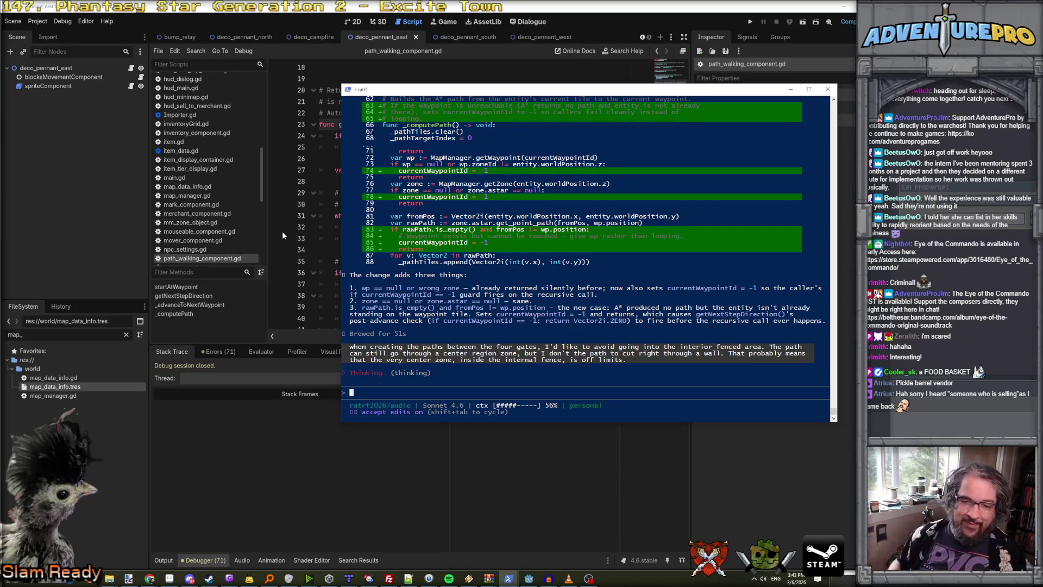
left_click(250, 579)
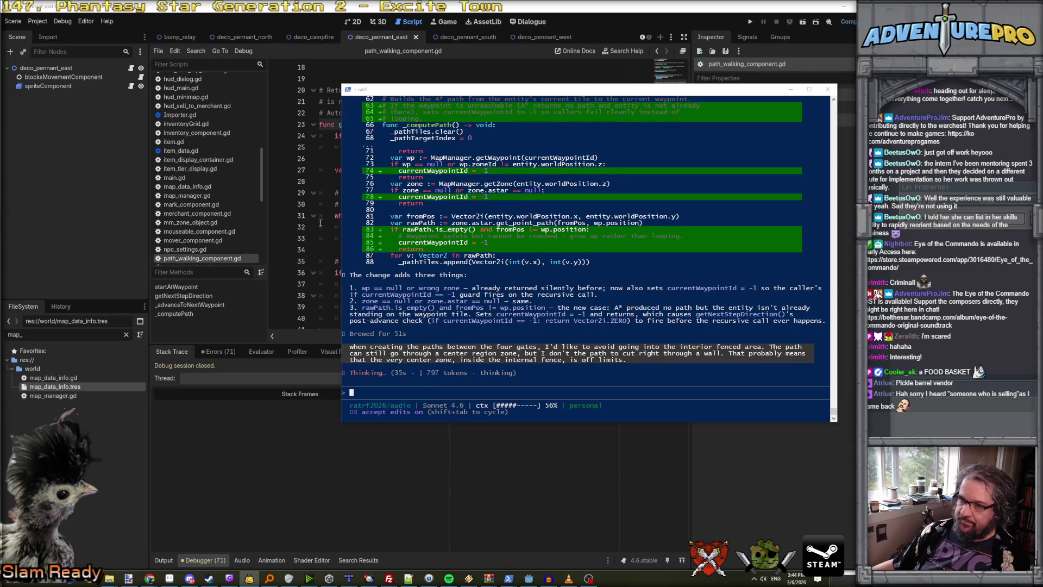
mouse_move(527, 579)
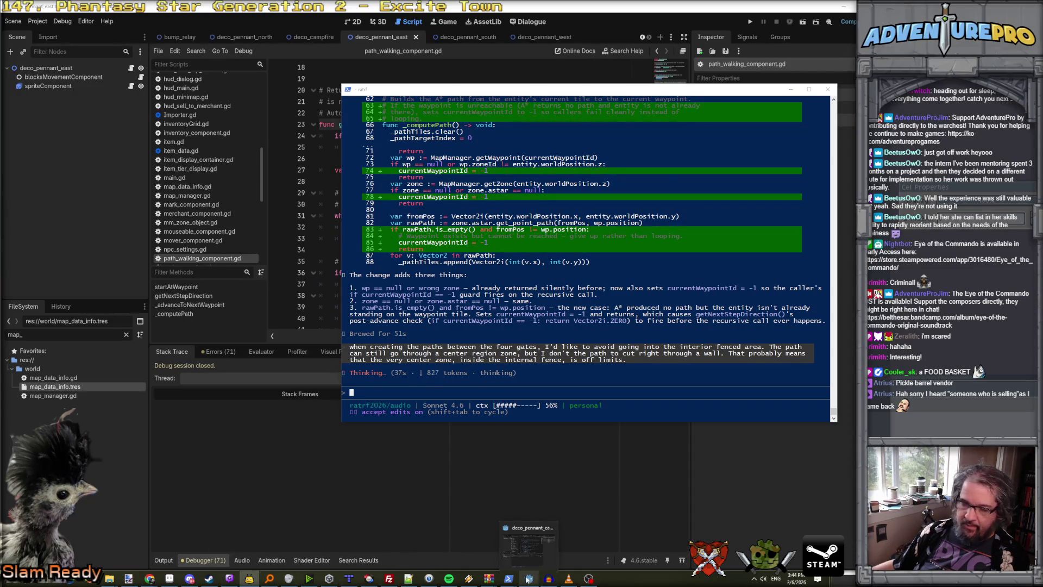
mouse_move(525, 554)
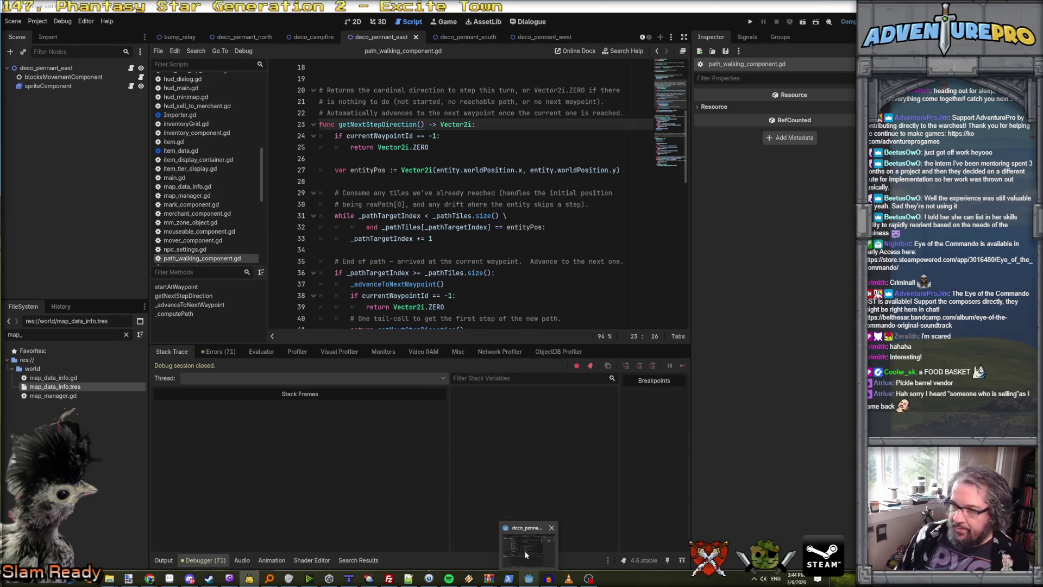
left_click(525, 554)
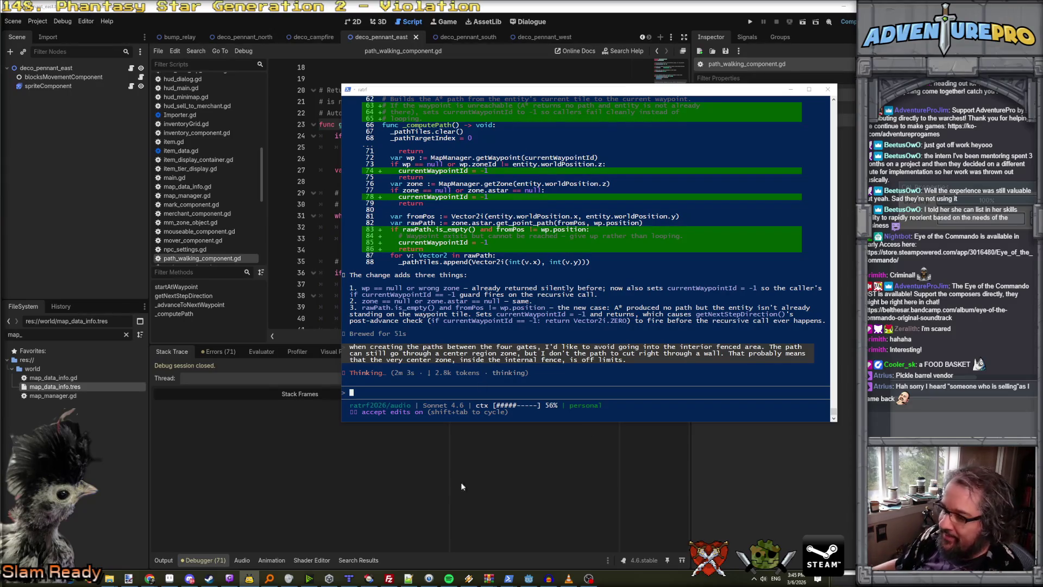
left_click(296, 334)
left_click(313, 296)
mouse_move(169, 579)
left_click(402, 546)
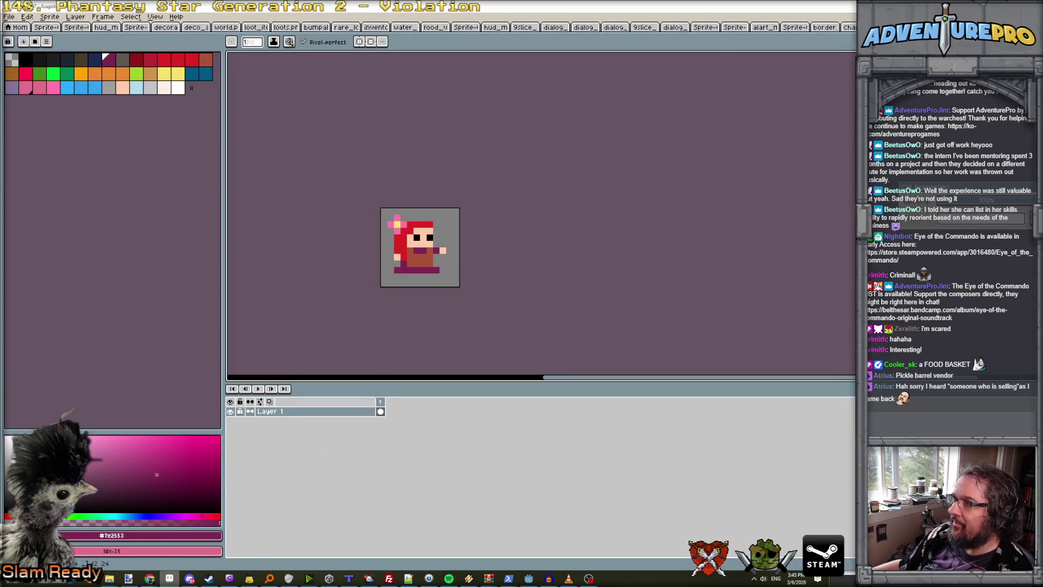
On the character sheet, try a rectangular selection of the purple robed cell, then clear it.
key("ctrl+Tab")
key("m")
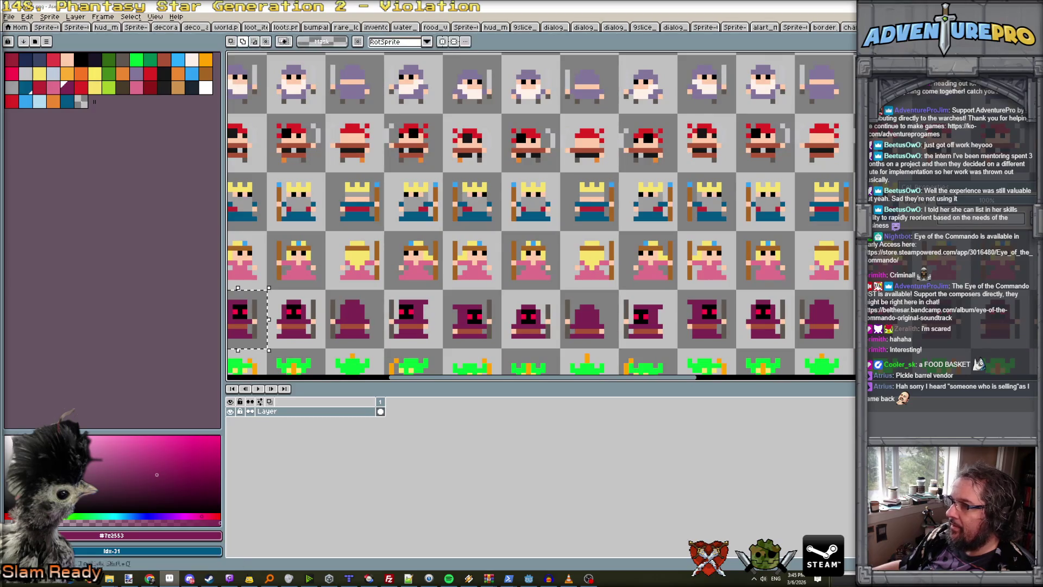
scroll(529, 148, "up", 4)
scroll(529, 148, "down", 4)
left_click_drag(485, 268, 527, 310)
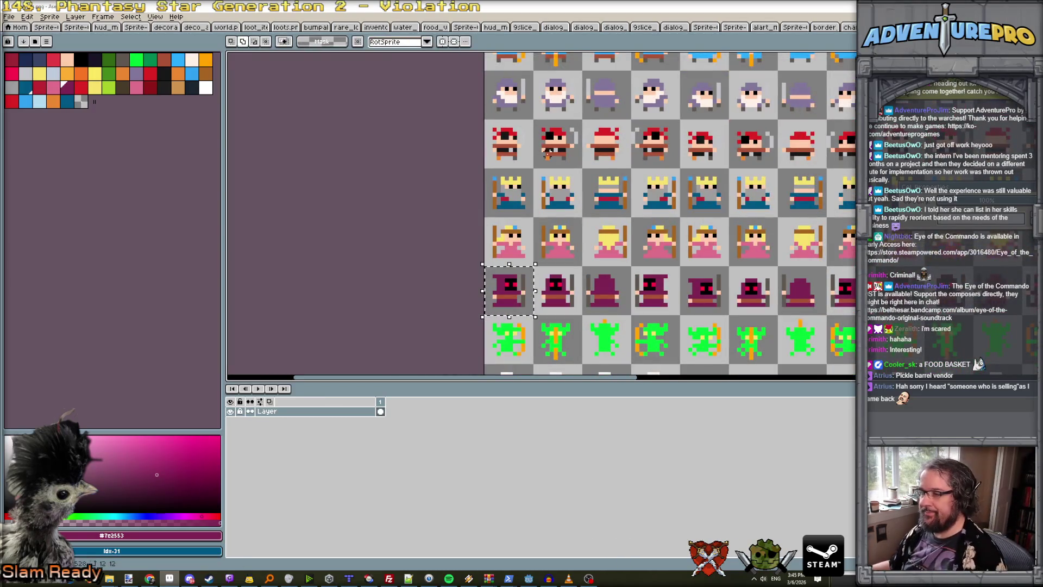
left_click(597, 200)
scroll(592, 211, "down", 3)
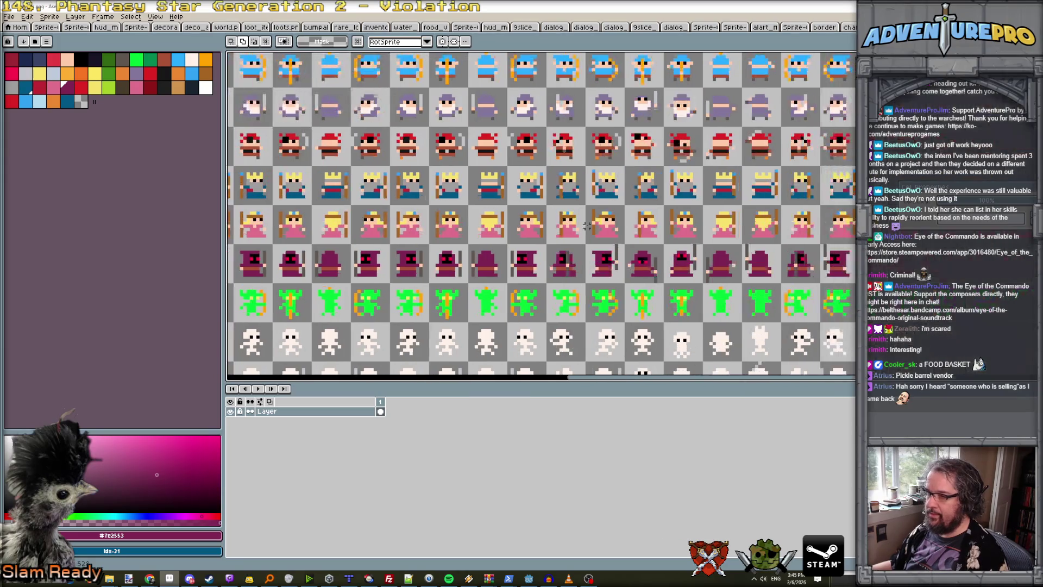
scroll(689, 256, "up", 2)
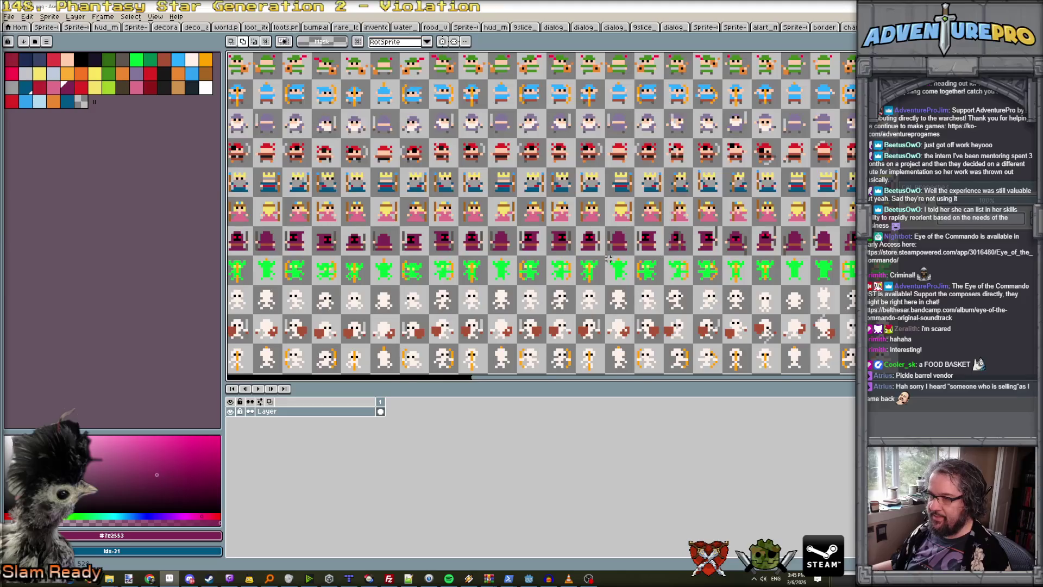
scroll(608, 259, "down", 1)
Set the sheet's grid to 12×12 and save.
left_click(155, 16)
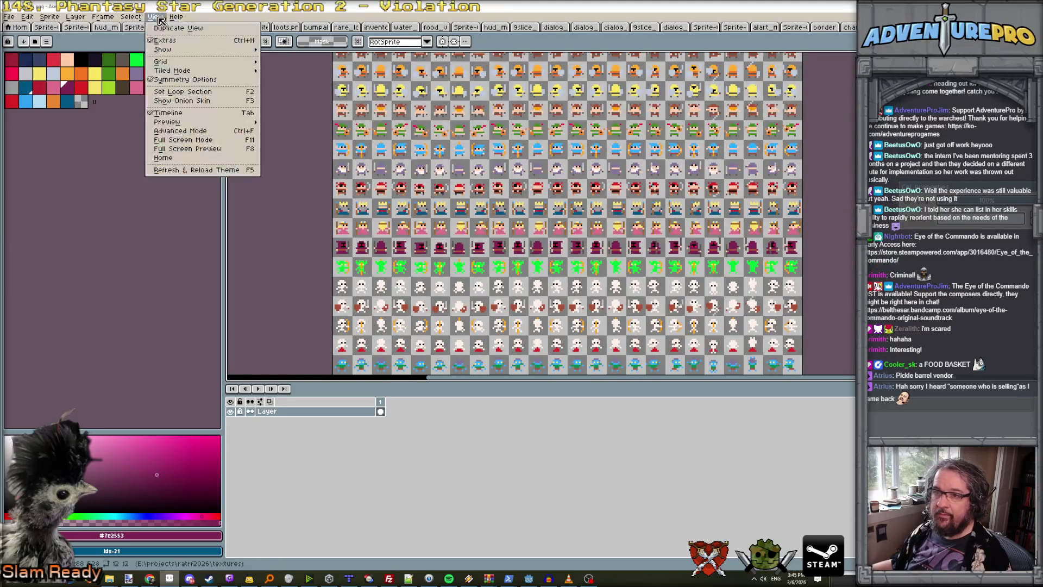
mouse_move(239, 61)
left_click(303, 62)
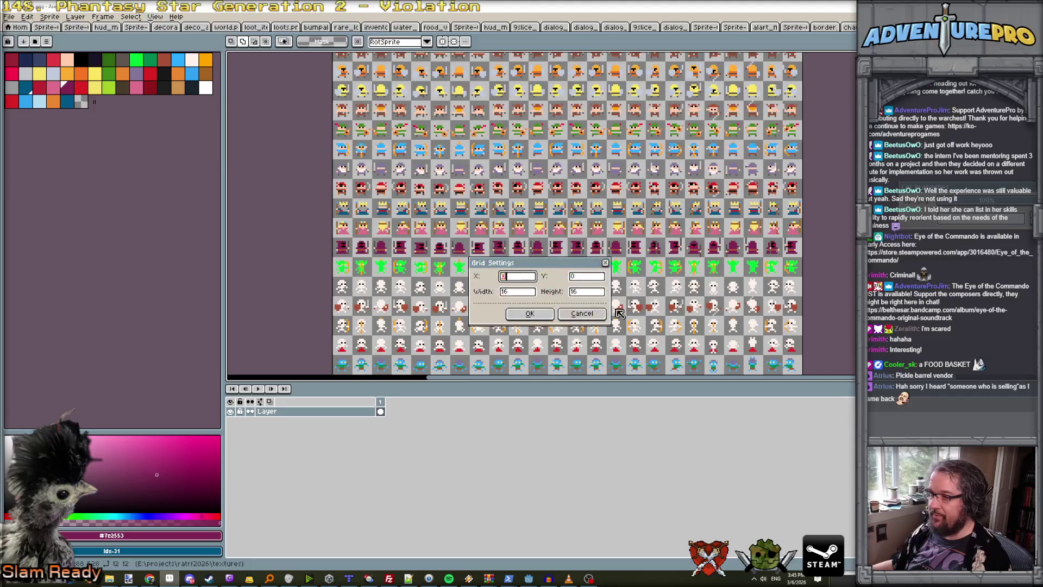
double_click(519, 292)
type("12")
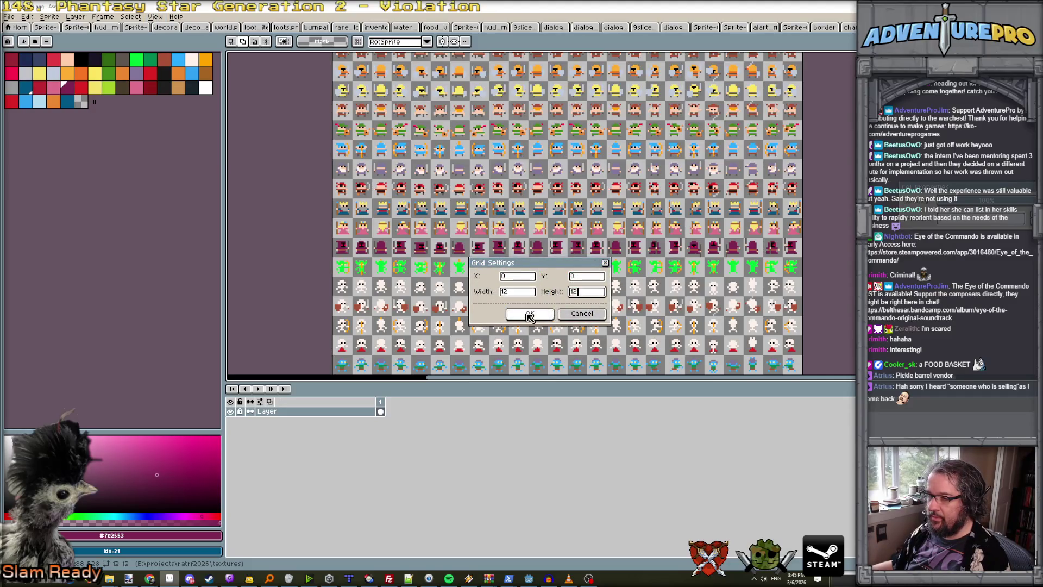
left_click(526, 313)
key("ctrl+s")
key("Escape")
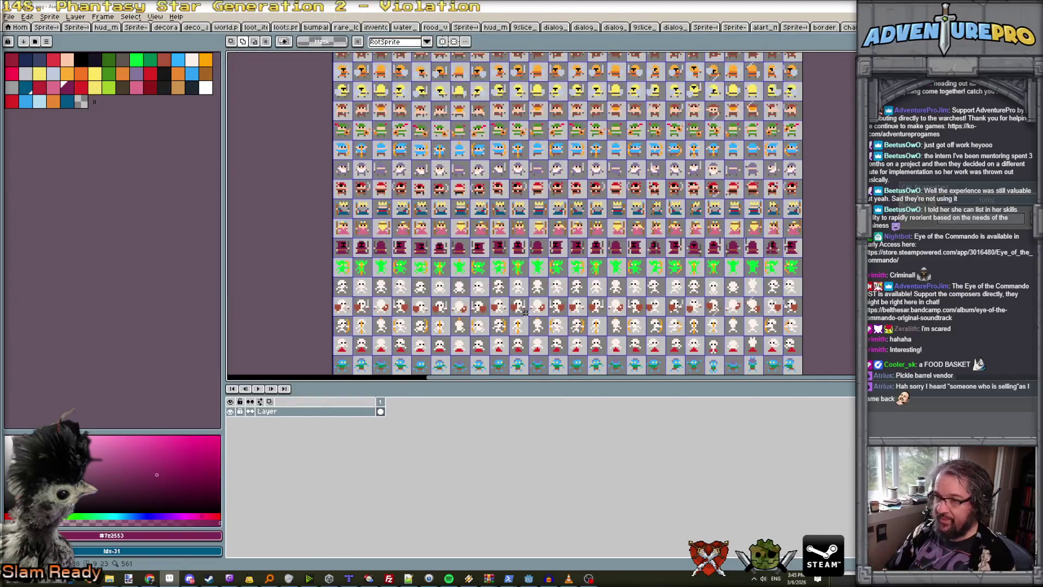
Select the purple robed sprite row across the sheet and go to the red-haired sprite document.
mouse_move(334, 239)
left_mouse_down()
mouse_move(350, 253)
mouse_move(824, 259)
left_mouse_up()
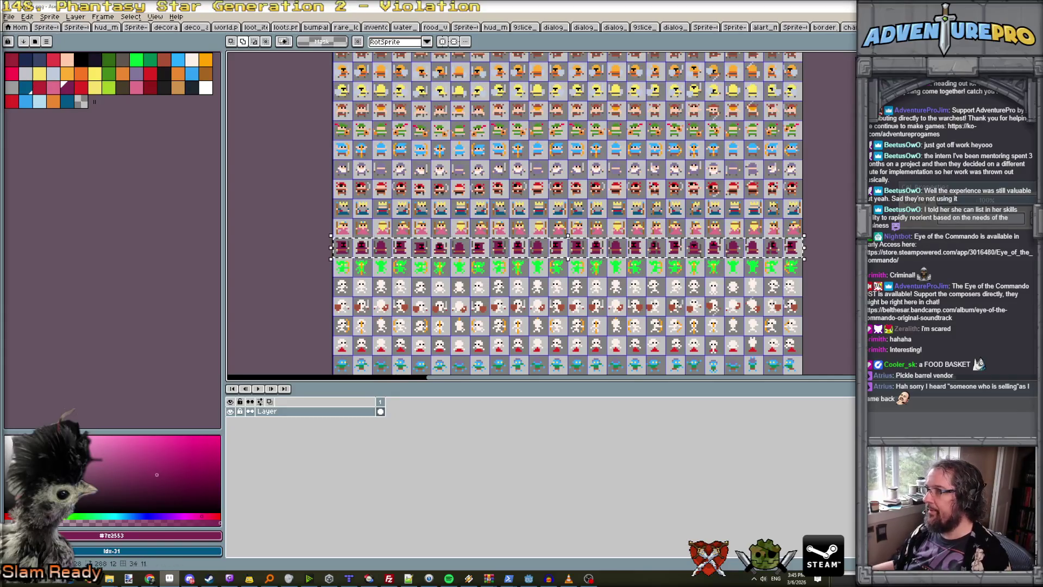
key("ctrl+Tab")
left_click(49, 16)
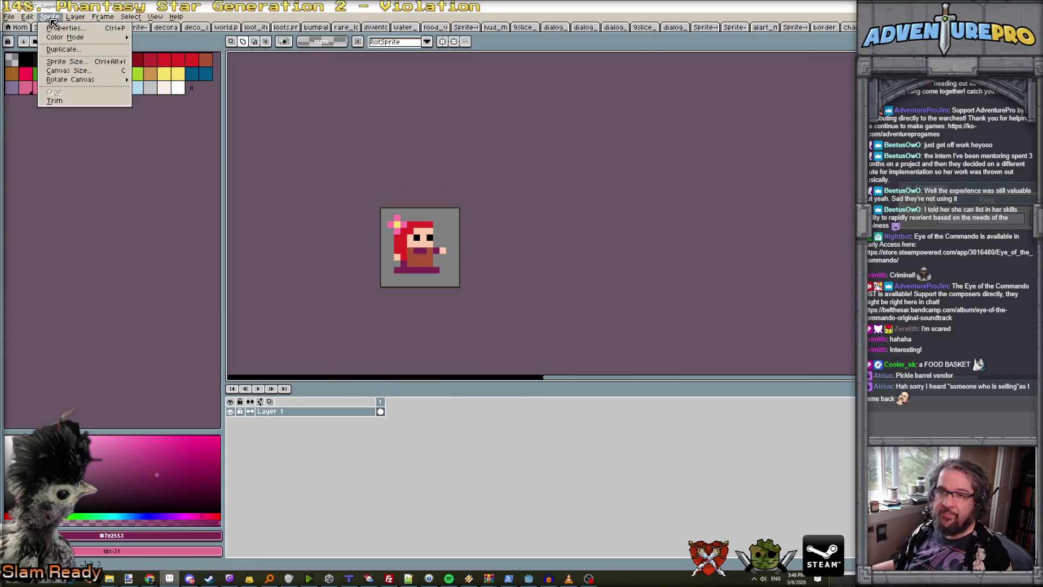
Set the red-haired sprite's canvas height to 24 pixels, anchored top-left.
left_click(60, 69)
left_click(626, 154)
left_click(596, 167)
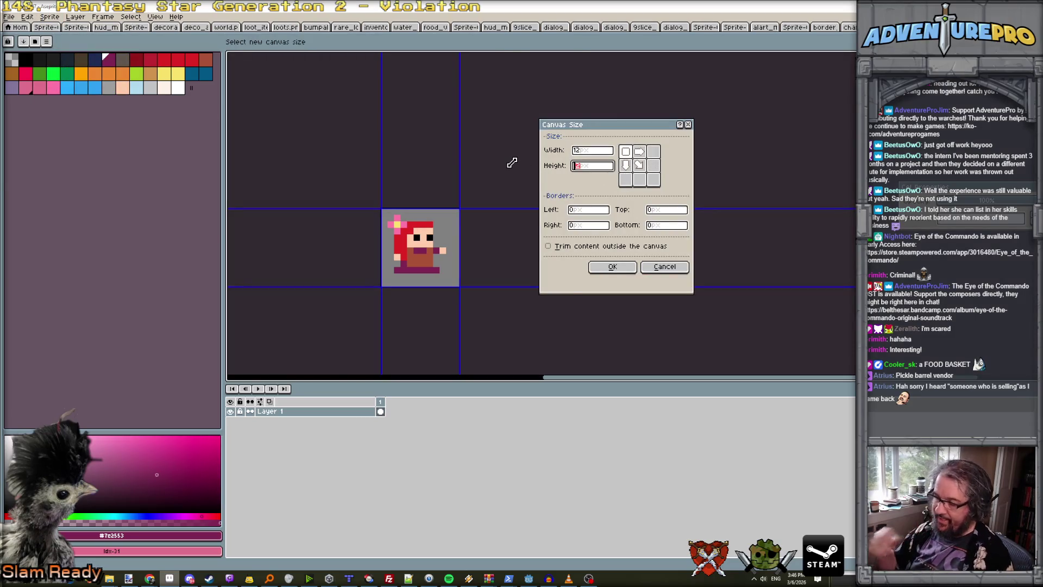
type("24")
key("Return")
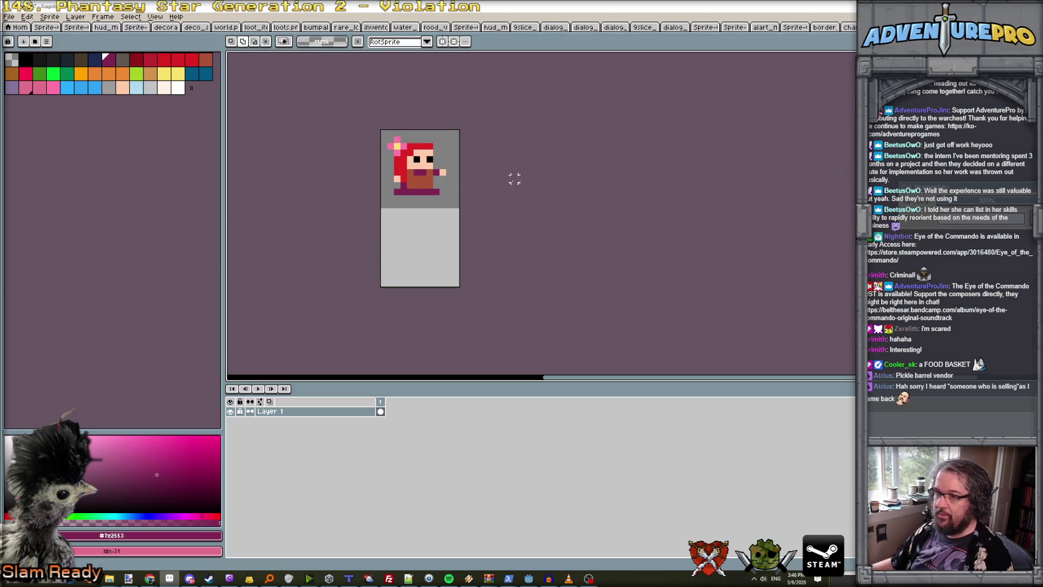
Widen the canvas to 144 pixels, then cancel a trial paste of the strip.
left_click(49, 16)
left_click(59, 69)
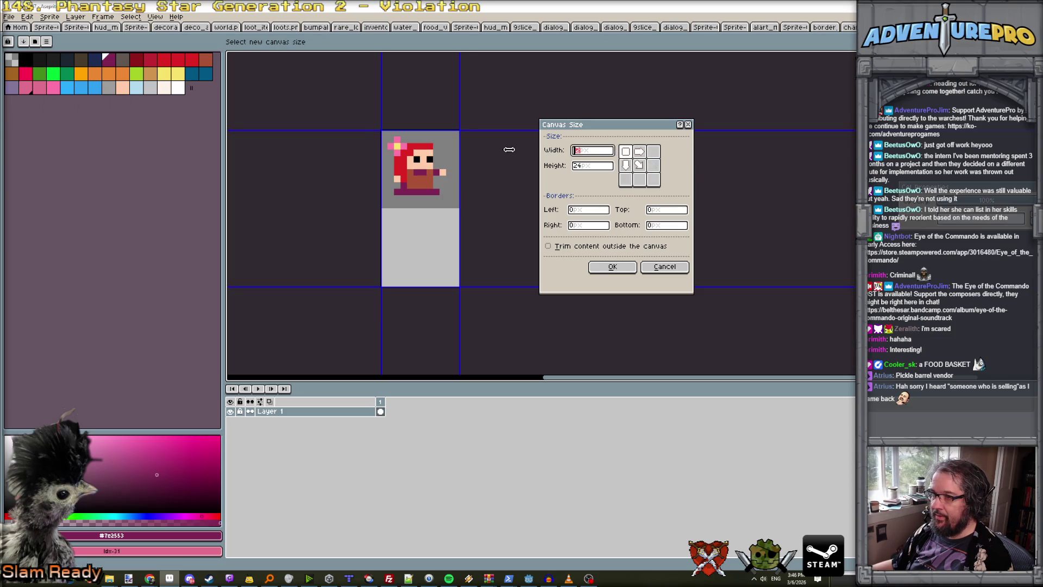
type("144")
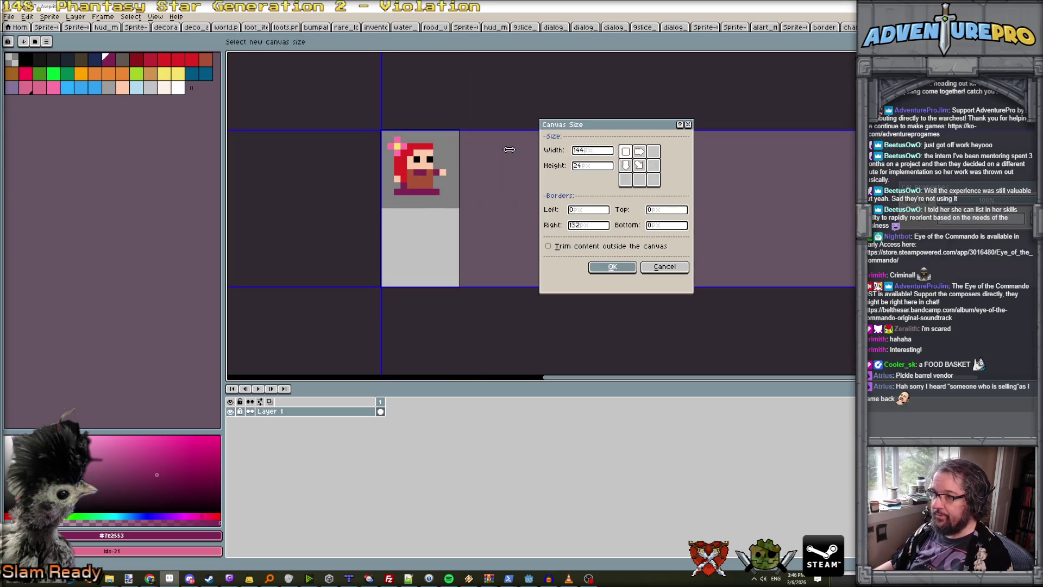
key("Return")
scroll(516, 159, "down", 3)
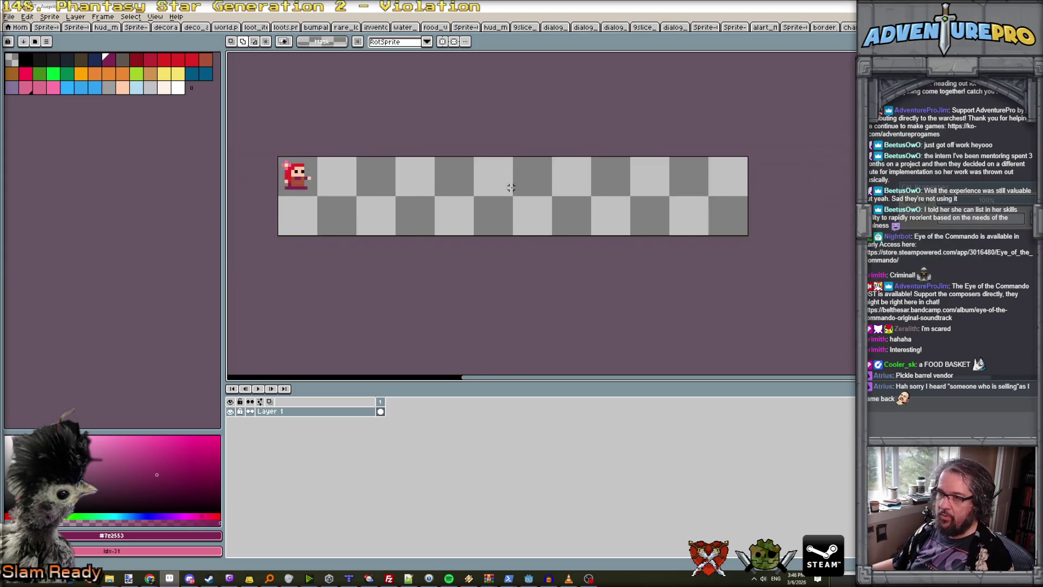
key("ctrl+v")
key("Escape")
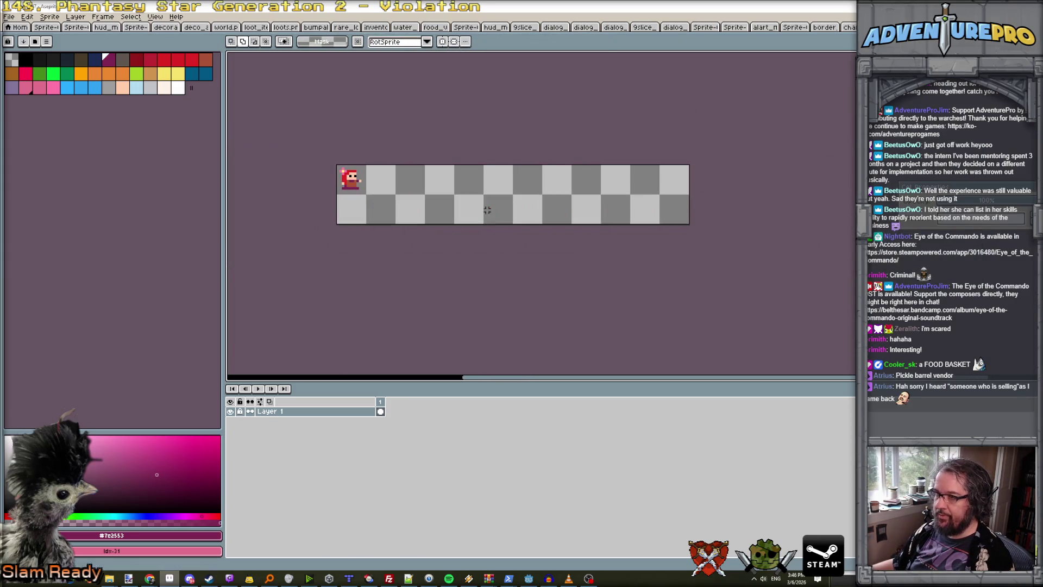
key("ctrl+Tab")
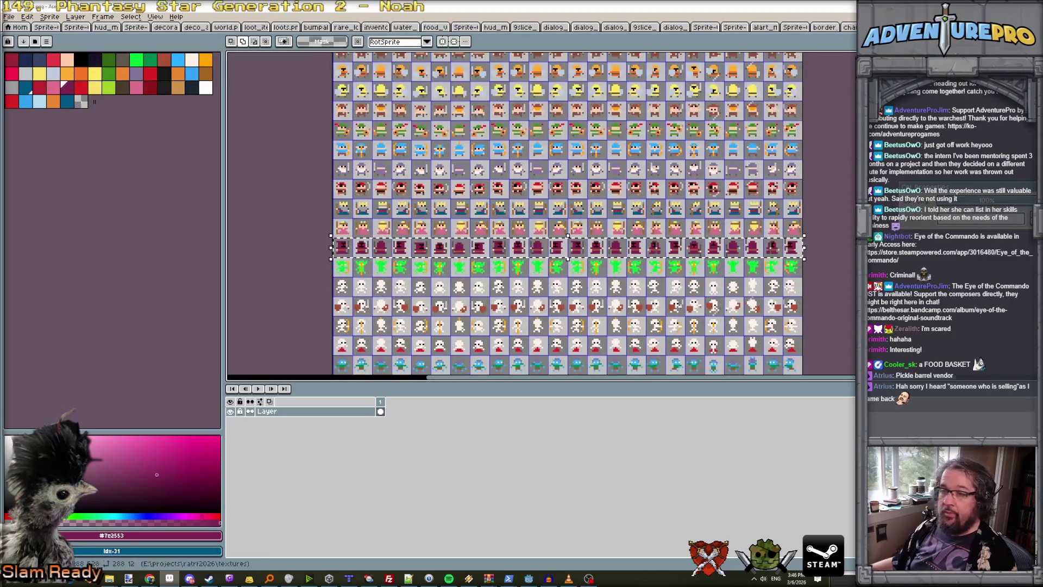
Set the strip document's canvas width to 288 pixels.
left_click(50, 17)
left_click(78, 72)
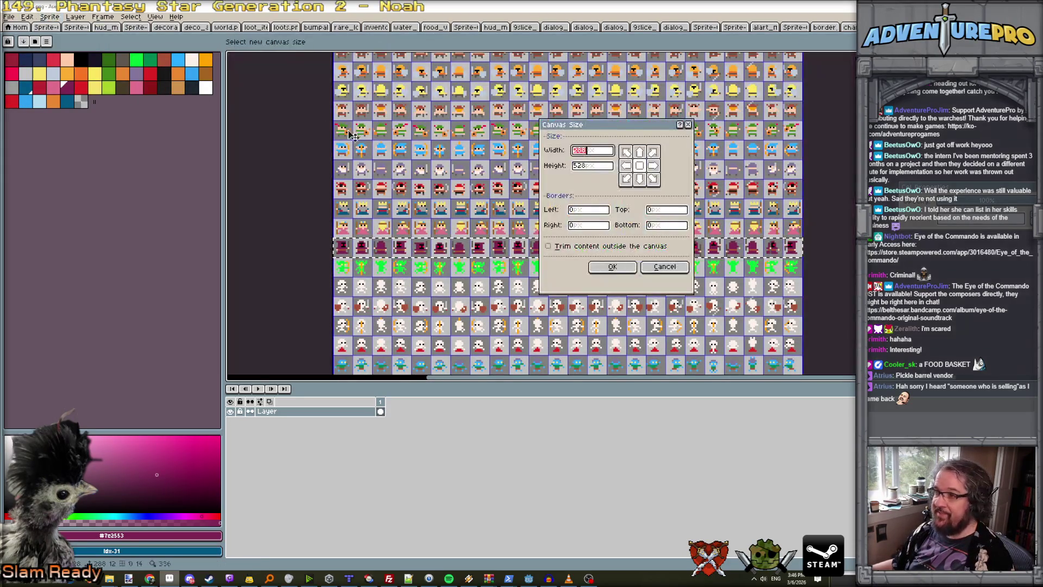
left_click(668, 268)
key("ctrl+Tab")
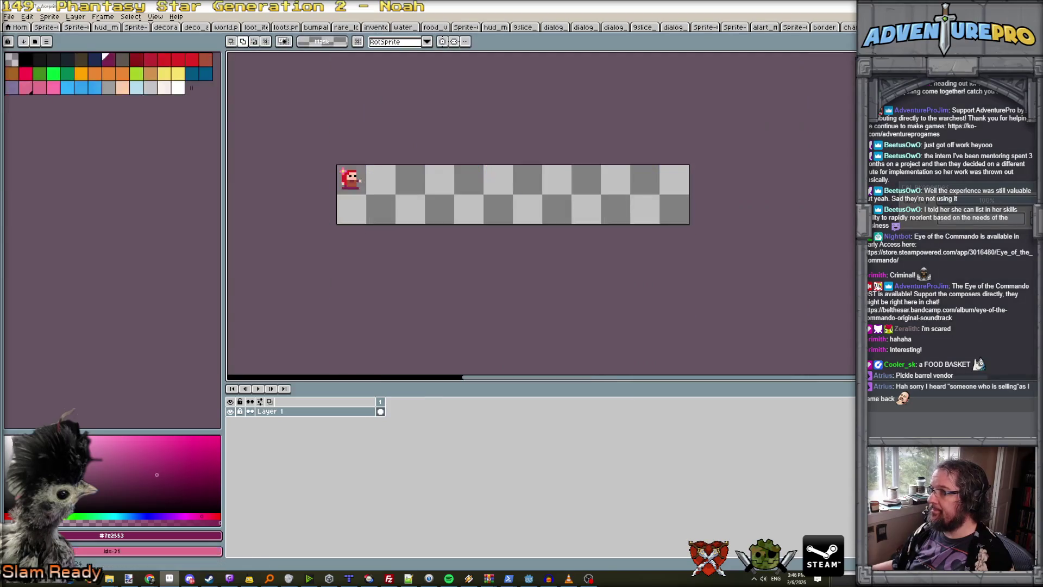
left_click(49, 16)
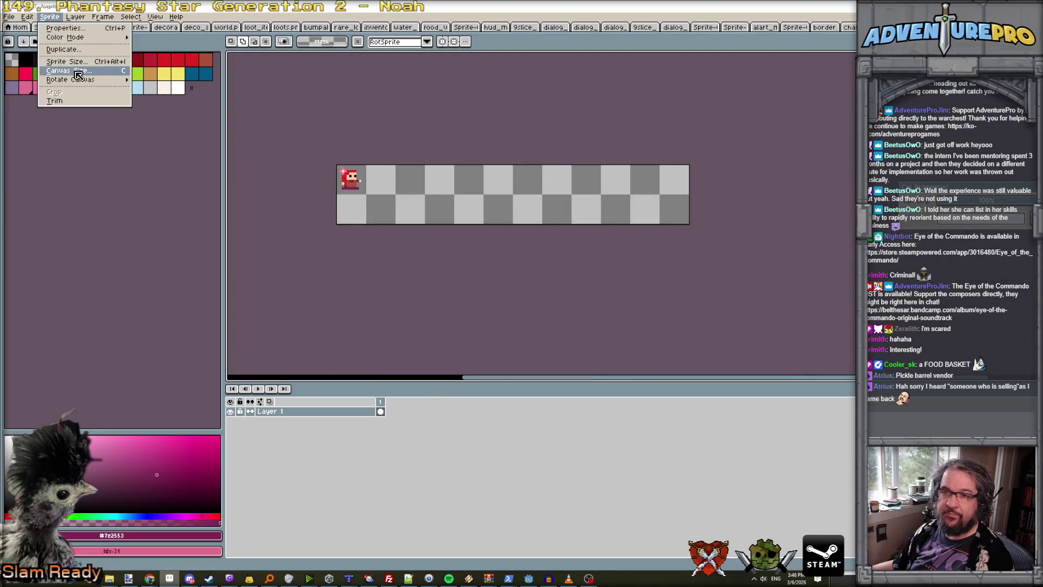
left_click(69, 71)
double_click(601, 150)
type("288")
key("Return")
Paste the purple robed sprite row into the lower row, then select the first top-row cell.
key("ctrl+v")
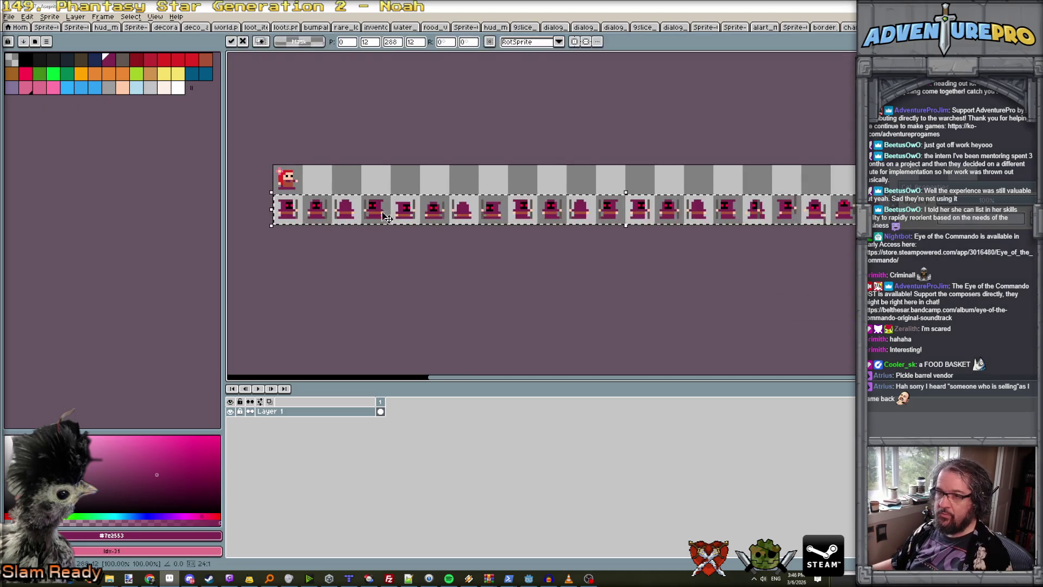
scroll(328, 213, "up", 1)
key("Return")
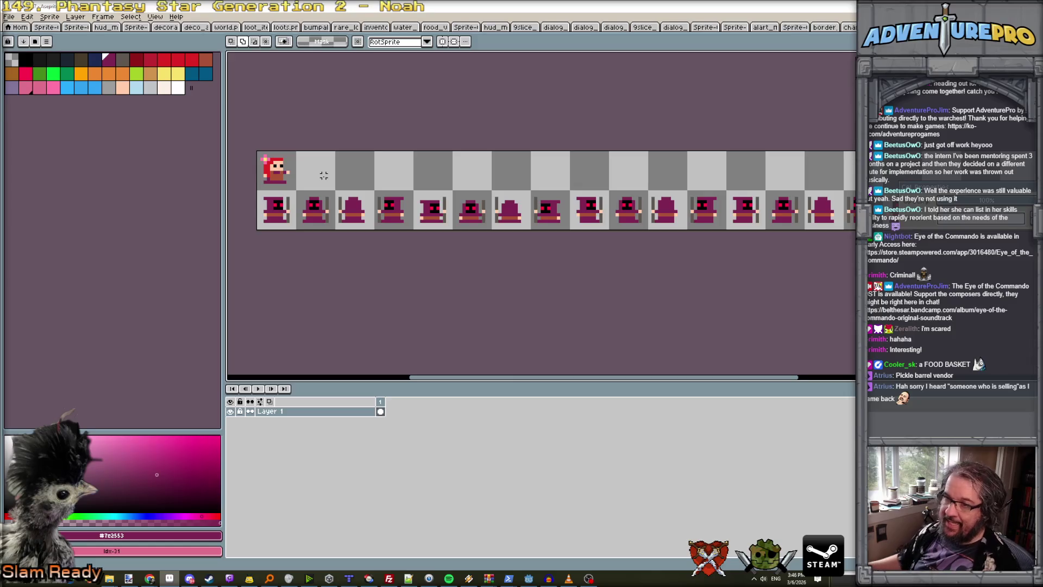
scroll(317, 172, "up", 2)
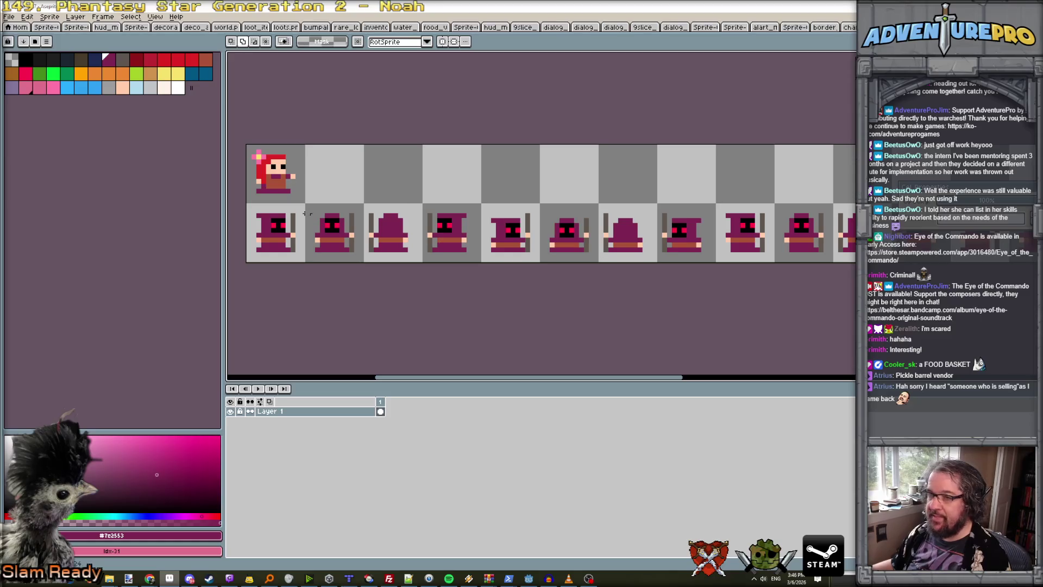
left_click_drag(249, 146, 305, 203)
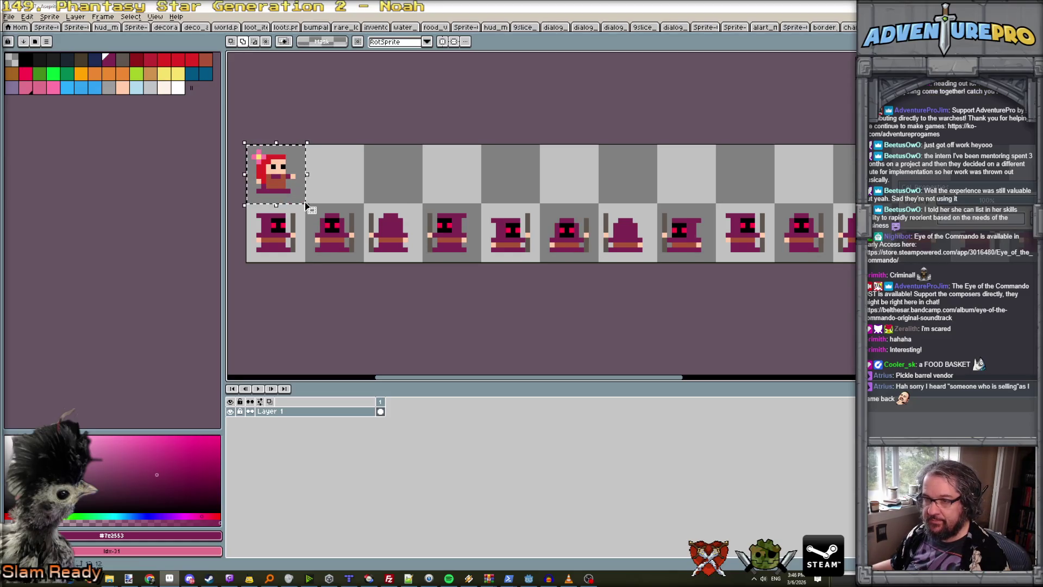
Clear the cell, add a new layer above Layer 1 and paste the red character into the first cell.
key("Delete")
left_click(76, 16)
mouse_move(105, 68)
left_click(170, 72)
key("ctrl+v")
Duplicate the red character from the first cell into the second top-row cell.
scroll(293, 174, "up", 1)
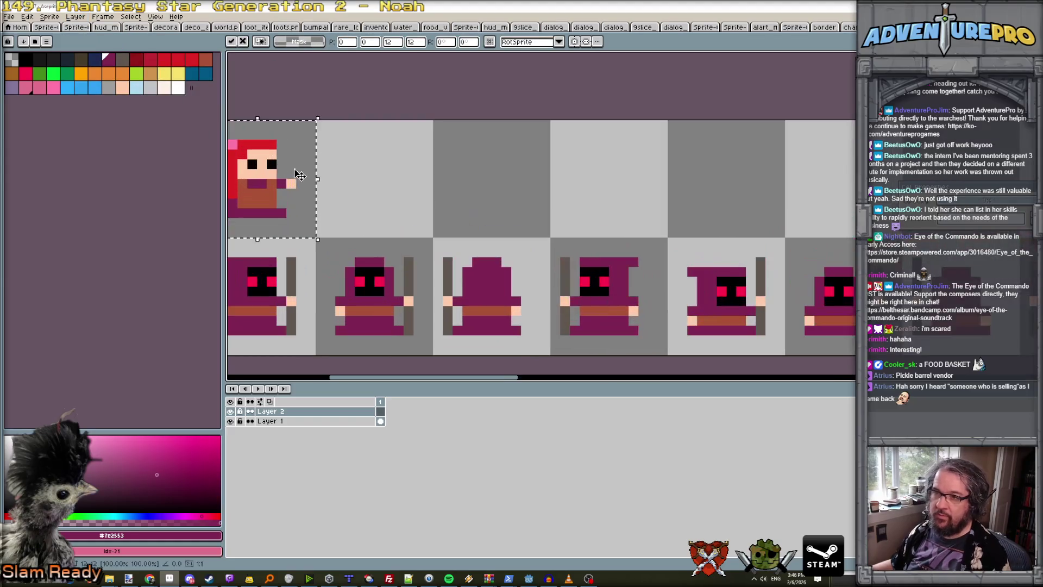
left_click_drag(319, 186, 394, 186)
mouse_move(272, 120)
left_mouse_down()
mouse_move(390, 239)
mouse_move(467, 216)
left_mouse_up()
key("ctrl+c")
key("ctrl+v")
key("Return")
Erase the second sprite's hand pixel and the skin pixel left of her eye.
scroll(454, 182, "up", 1)
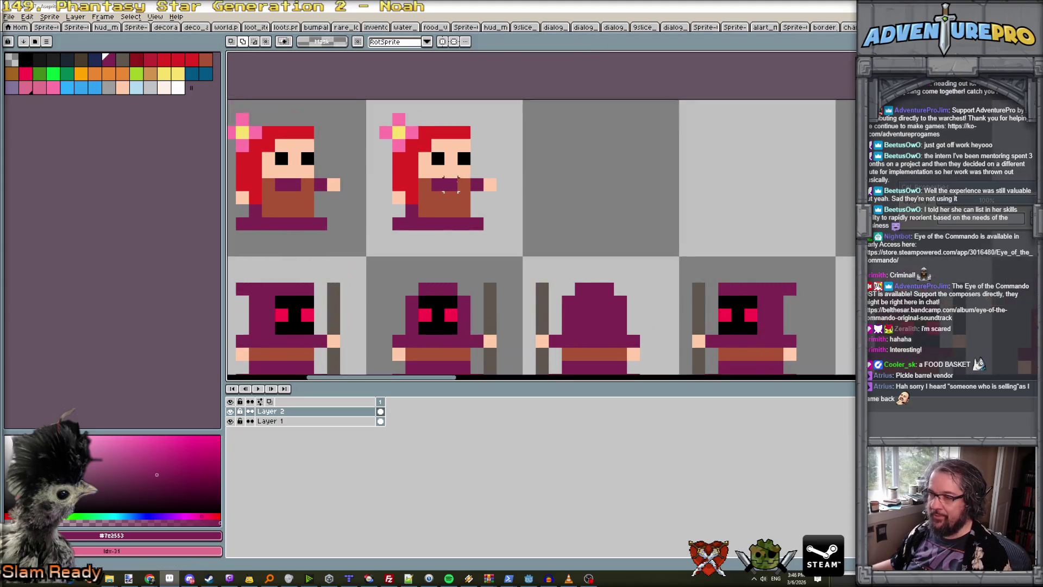
scroll(425, 187, "down", 1)
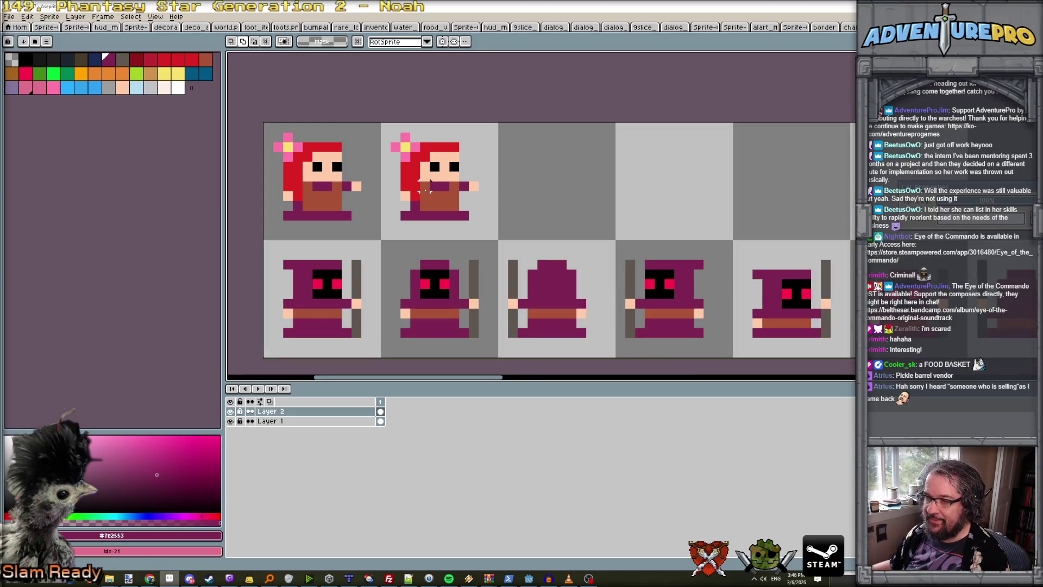
scroll(424, 195, "up", 1)
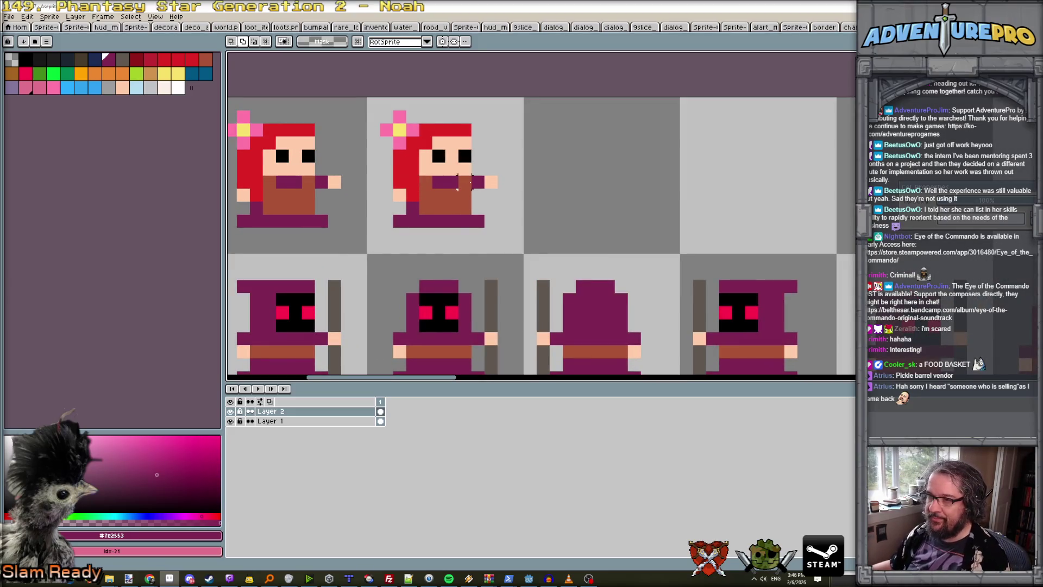
key("b")
left_click(488, 184, "alt")
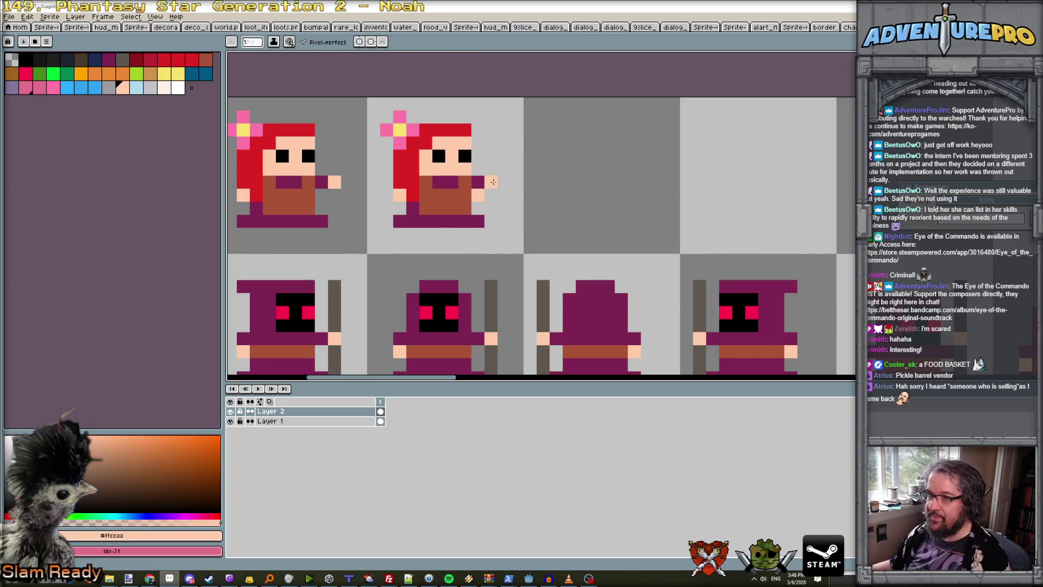
key("e")
left_click(490, 182)
left_click(426, 155)
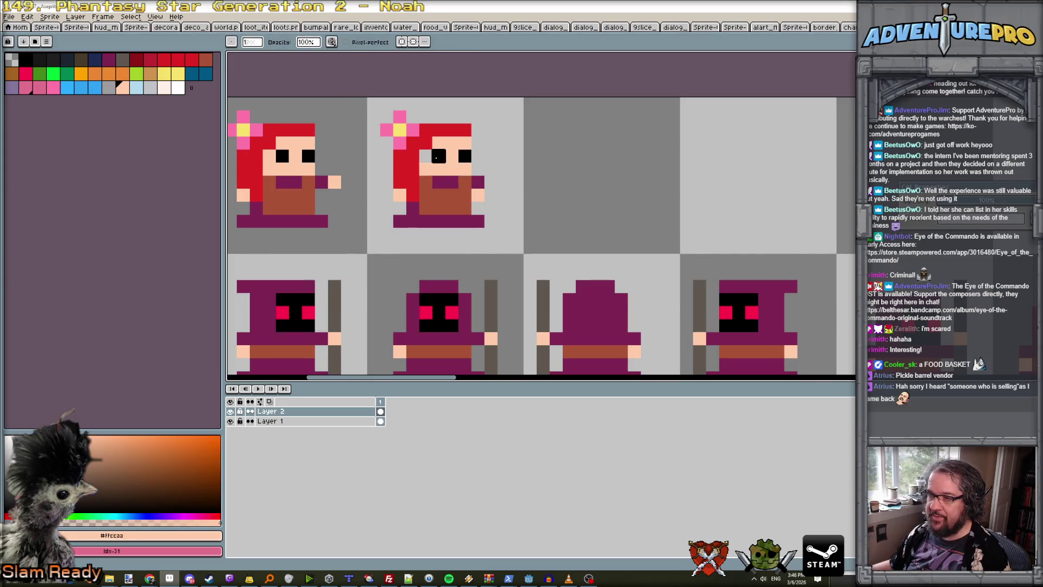
Rework the second sprite's eyes, repainting the eye pixels in black and restoring skin.
left_click(439, 156, "alt")
key("b")
left_click(428, 156)
key("e")
left_click(439, 157)
key("b")
left_click(452, 156)
left_click(466, 142)
Paint over the old flower and the pixels beside the eye in red, and trim the left hair column.
left_click(466, 130, "alt")
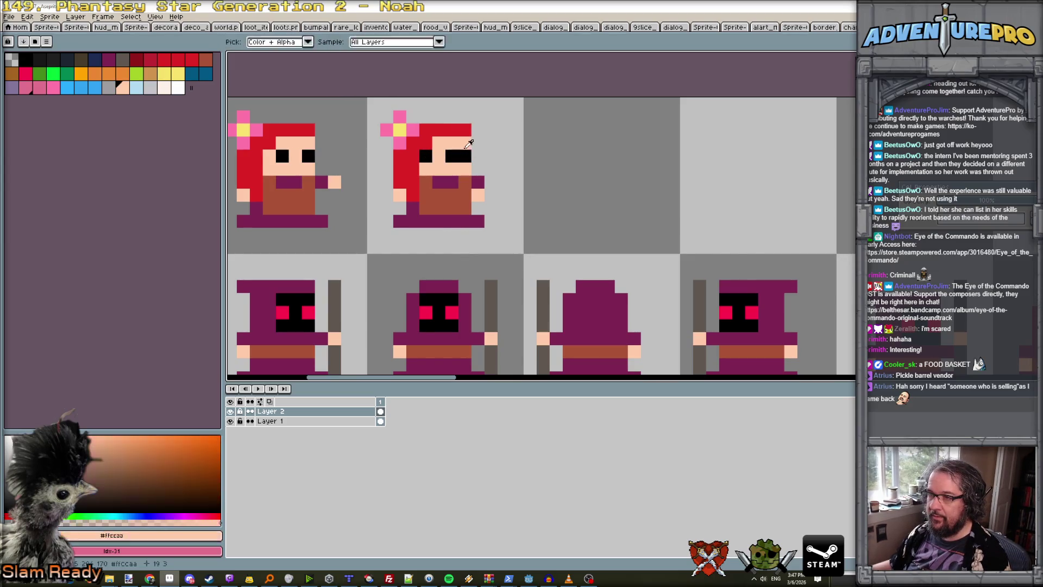
left_click(465, 143)
left_click(460, 152)
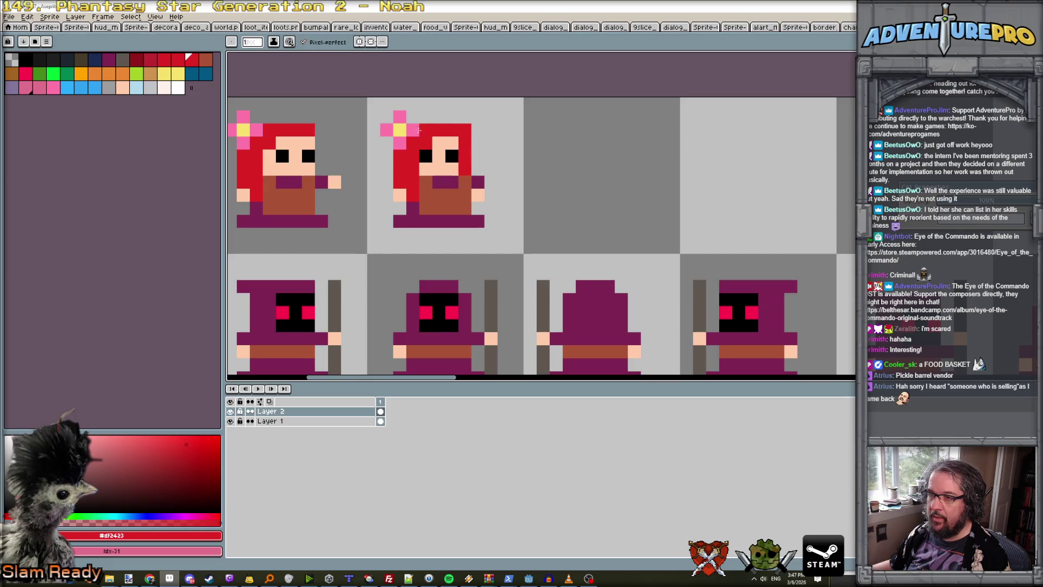
left_click(399, 118, "alt")
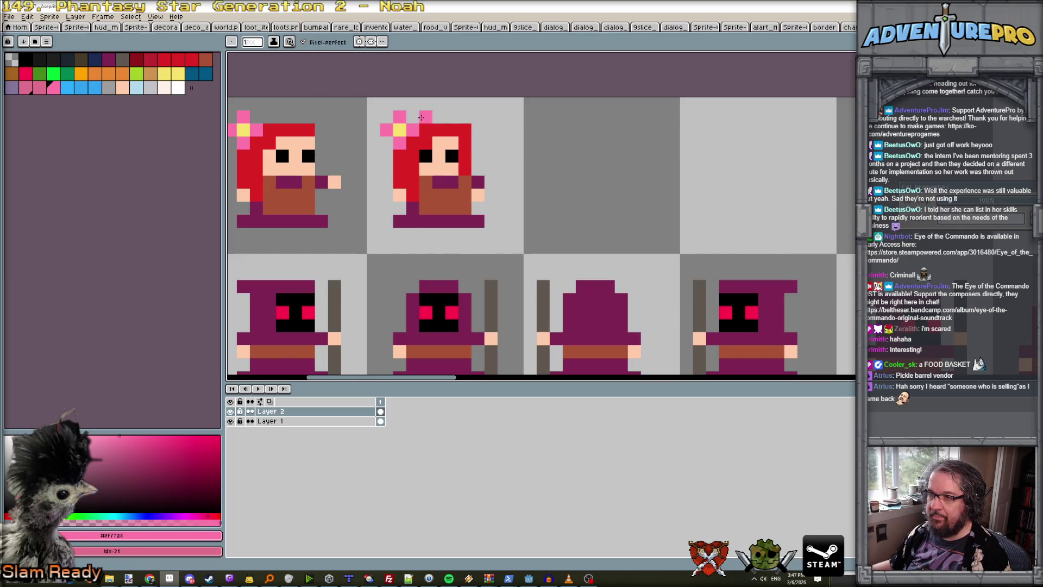
left_click(403, 155, "alt")
mouse_move(401, 134)
left_mouse_down()
mouse_move(413, 130)
mouse_move(386, 129)
mouse_move(400, 182)
left_mouse_up()
key("e")
left_click(399, 130)
left_click(400, 182)
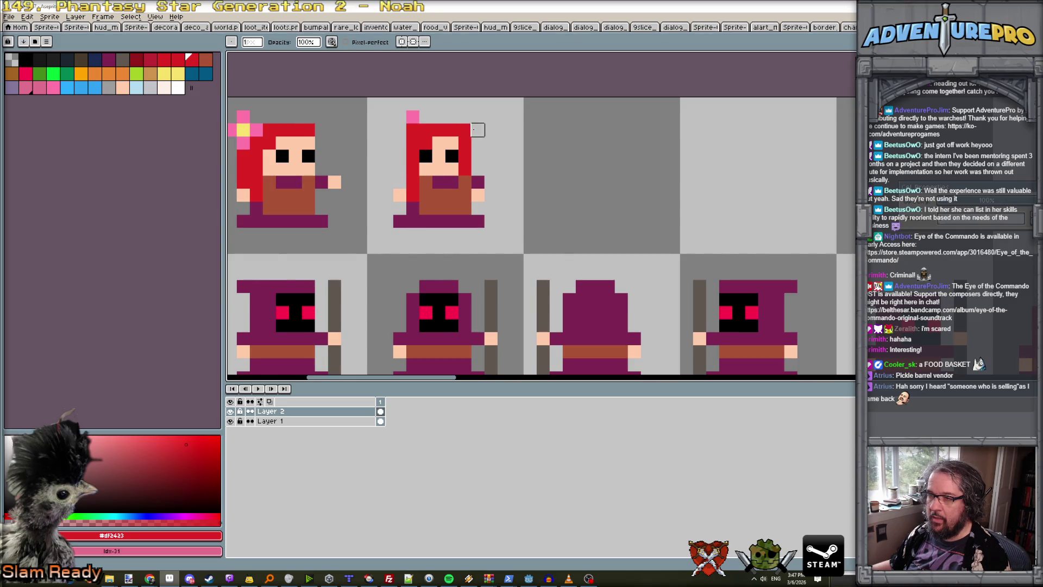
Paint a new pink flower with a yellow centre on the second girl's hair.
scroll(477, 130, "down", 3)
scroll(467, 130, "up", 2)
scroll(435, 130, "up", 1)
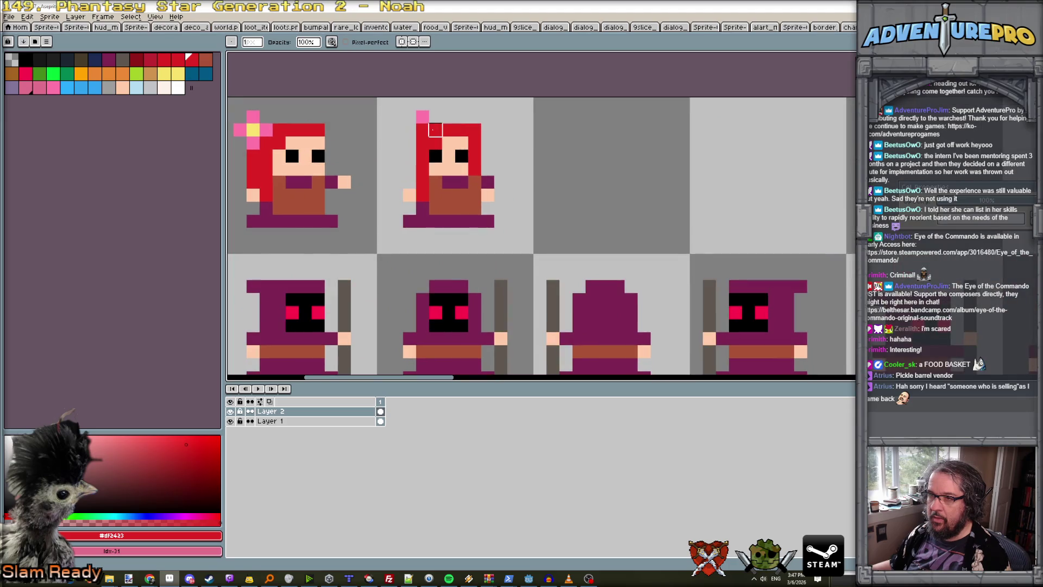
key("b")
left_click(423, 117, "alt")
left_click(409, 131)
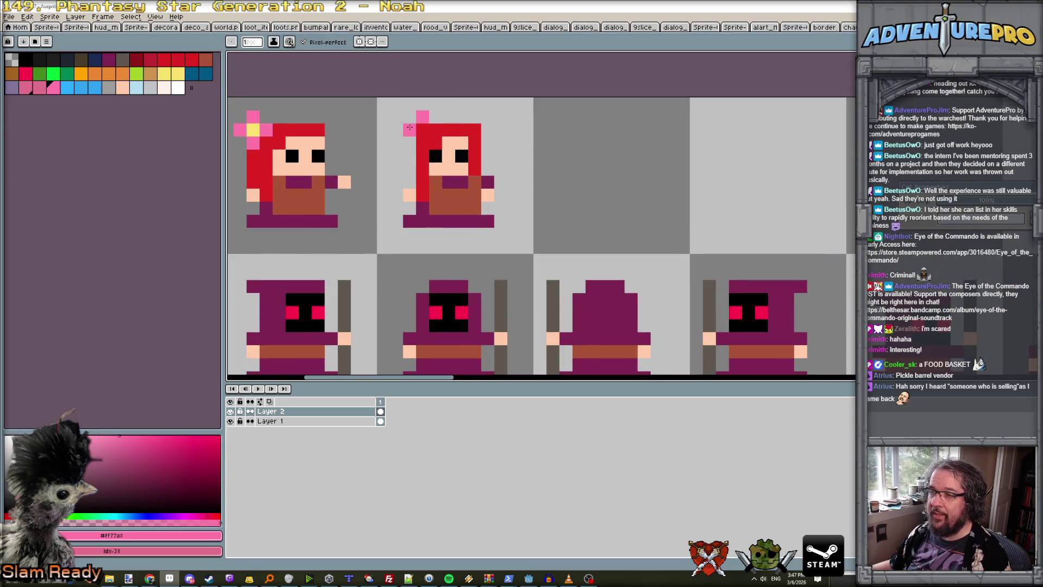
left_click(436, 130)
left_click(253, 129, "alt")
left_click(418, 132)
Add a dark purple #7e2553 pixel just below the second girl's sash.
scroll(418, 131, "down", 3)
scroll(480, 141, "up", 2)
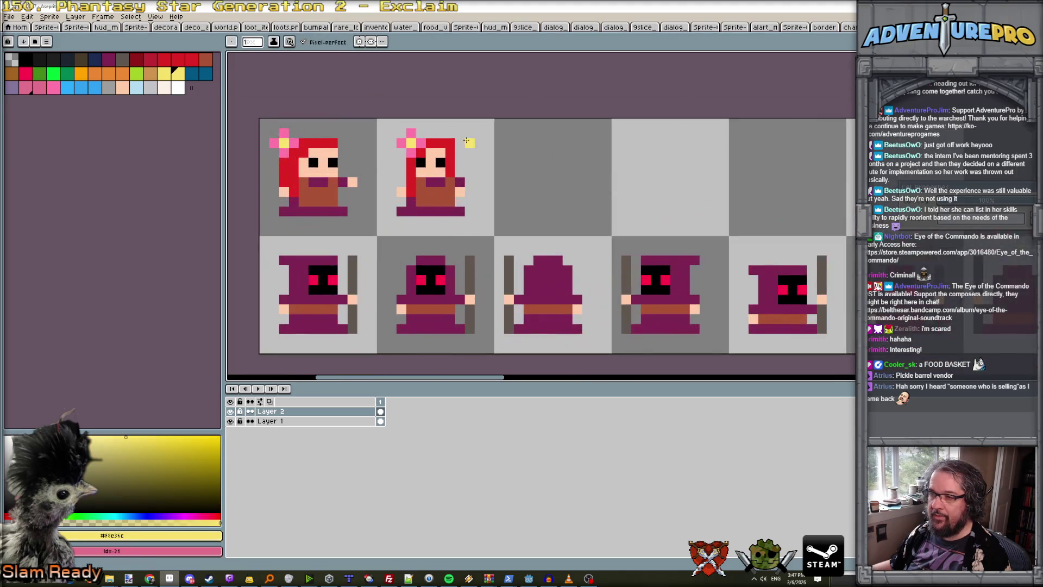
scroll(470, 163, "up", 1)
scroll(467, 163, "down", 1)
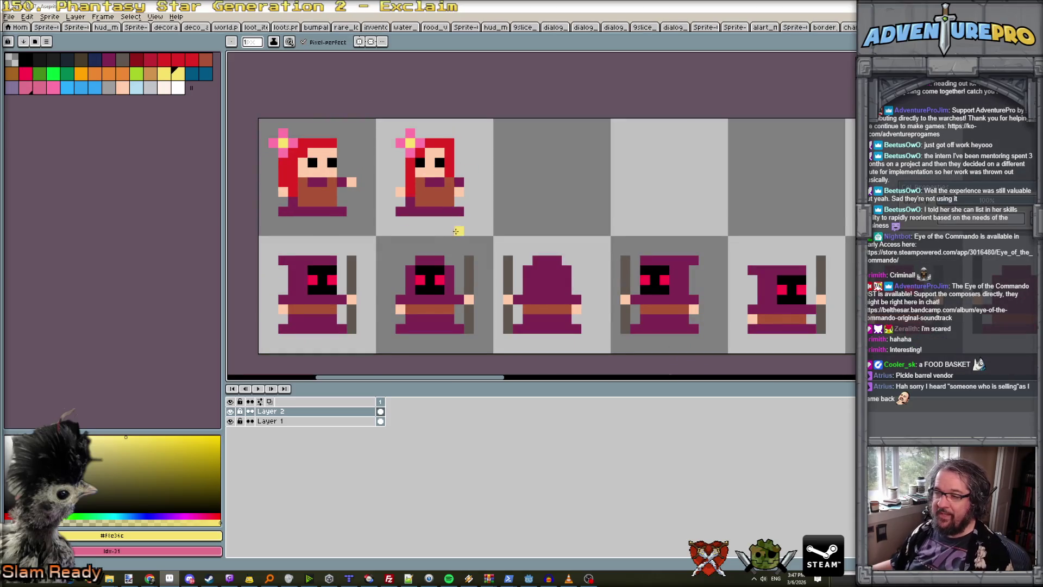
scroll(387, 222, "up", 1)
scroll(391, 222, "down", 1)
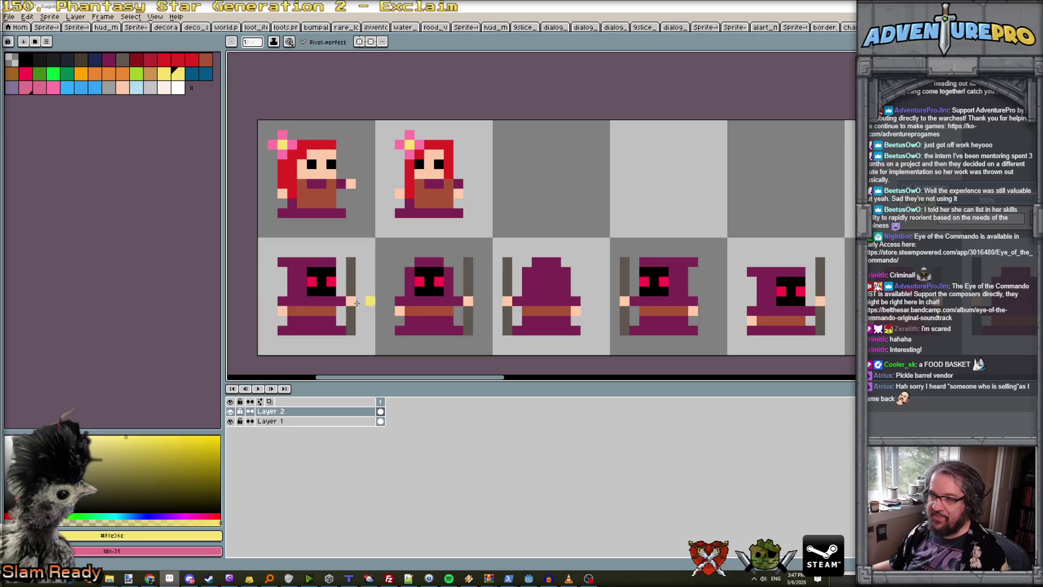
scroll(435, 174, "up", 1)
scroll(434, 176, "down", 1)
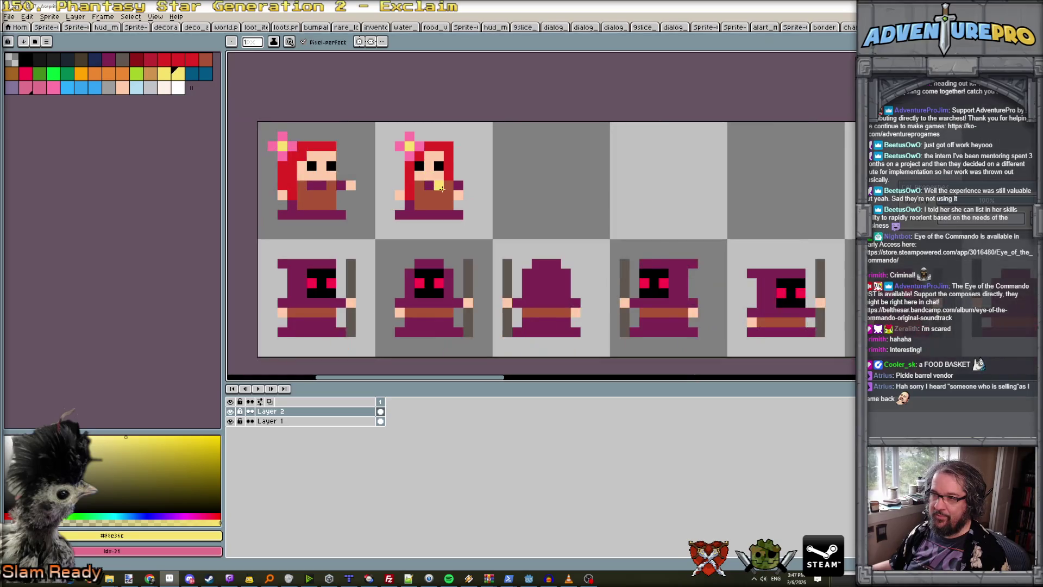
left_click(445, 181, "alt")
left_click(450, 174, "alt")
scroll(449, 192, "down", 2)
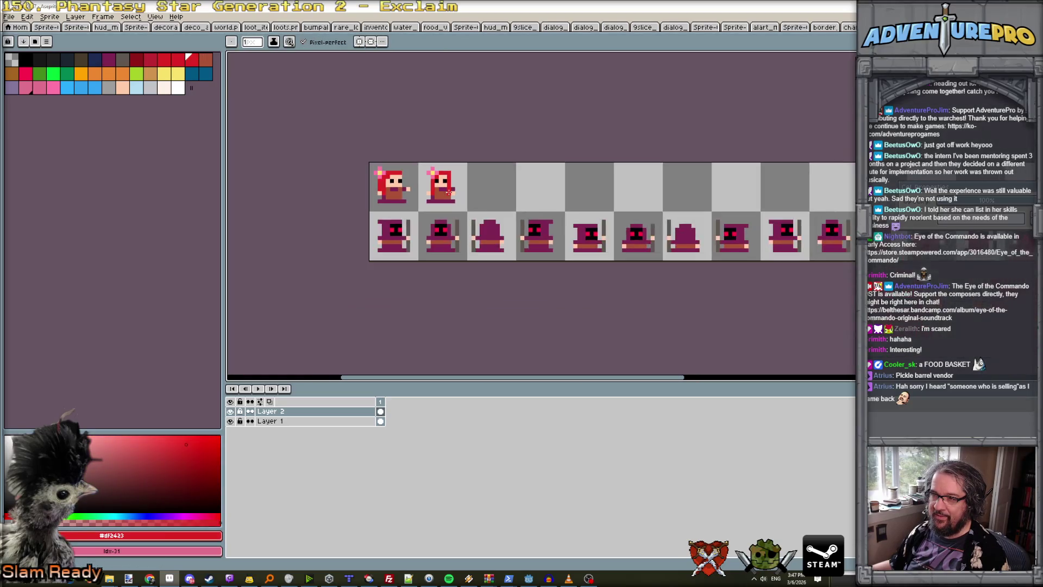
scroll(447, 207, "up", 2)
left_click(454, 186, "alt")
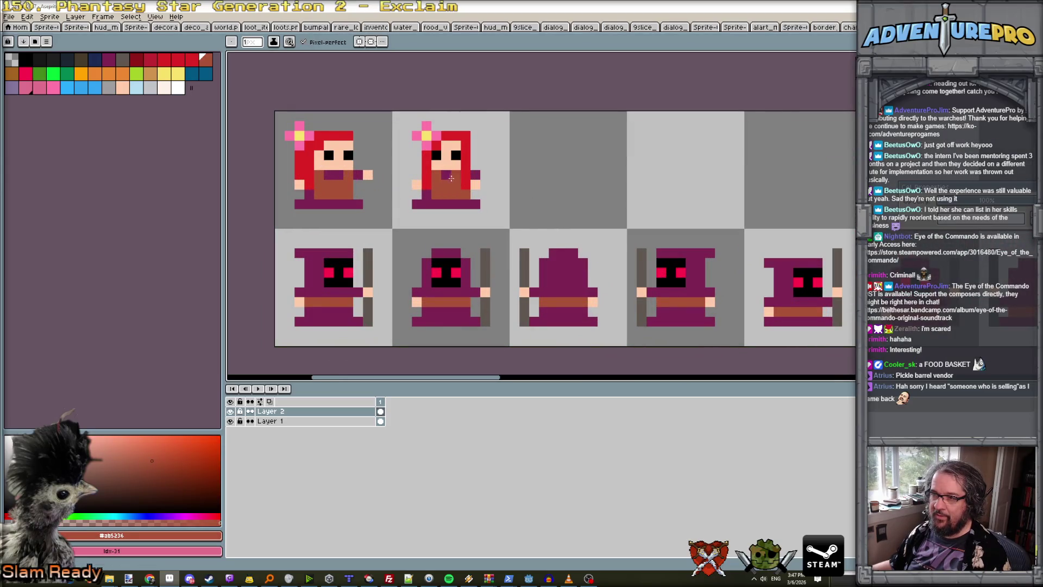
left_click(439, 172, "alt")
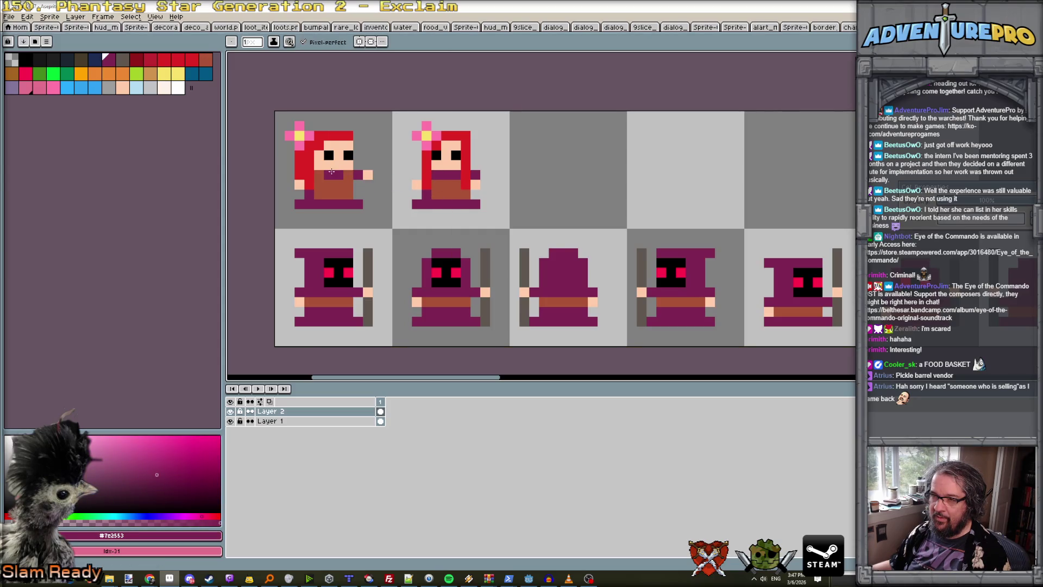
left_click(443, 180)
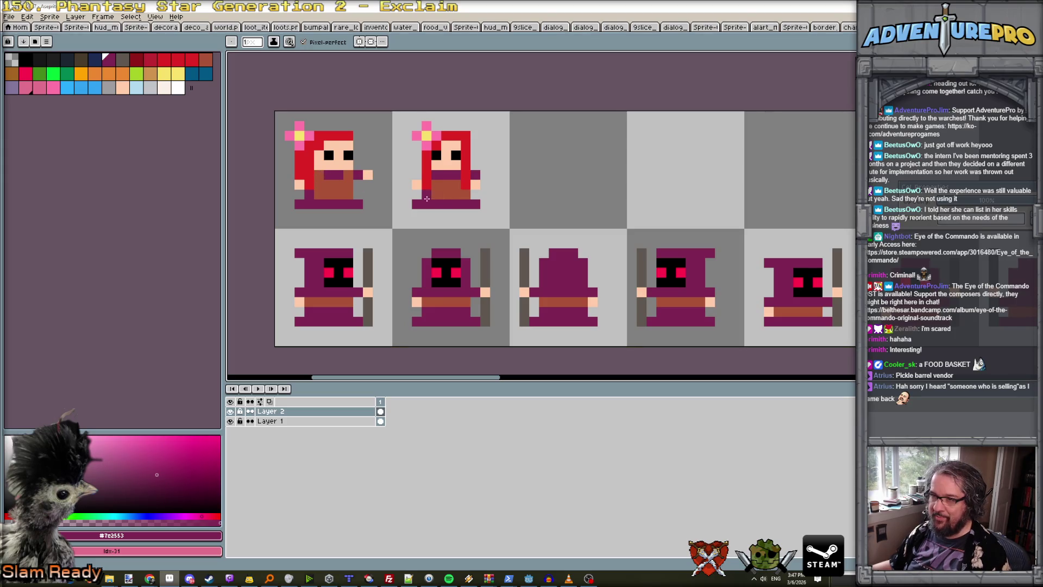
left_click(428, 196, "alt")
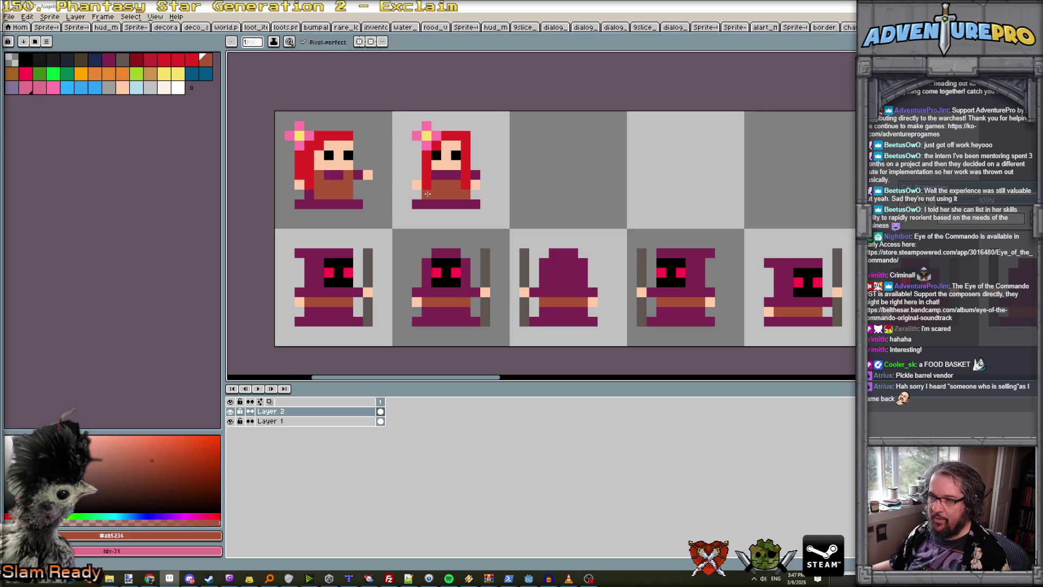
left_click(453, 194, "alt")
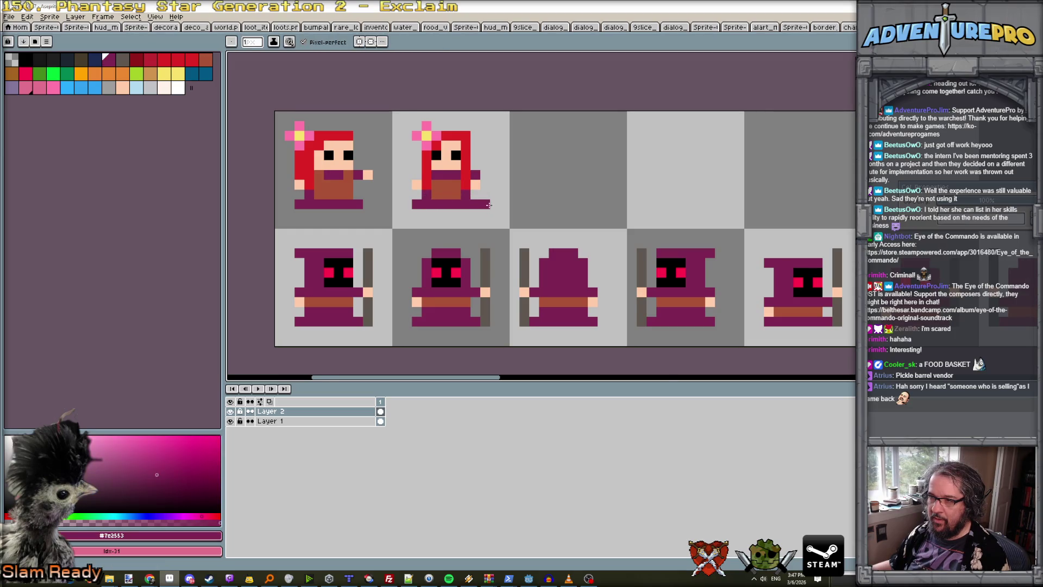
scroll(485, 204, "down", 3)
scroll(477, 195, "up", 2)
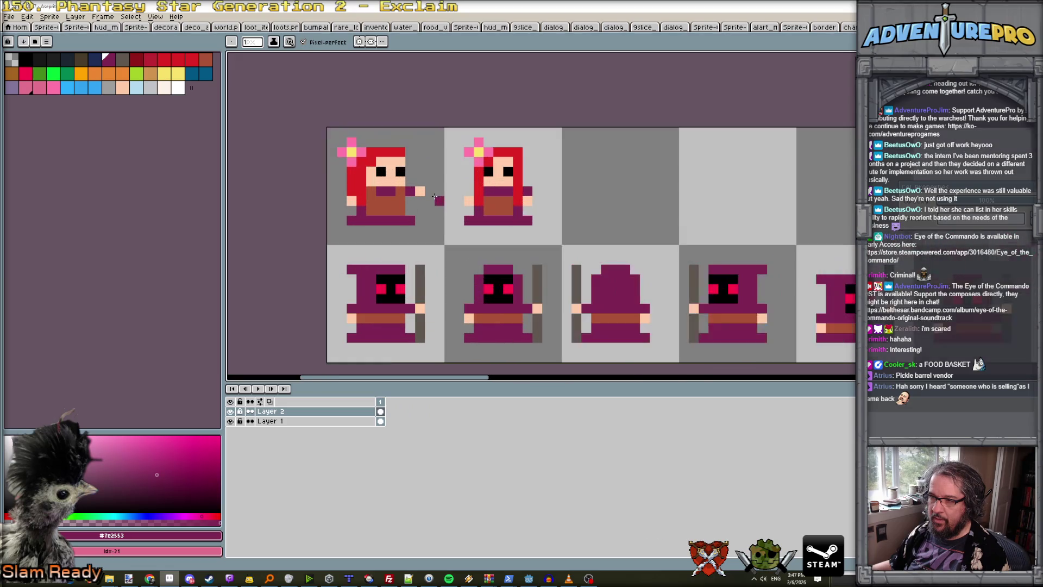
scroll(435, 196, "up", 1)
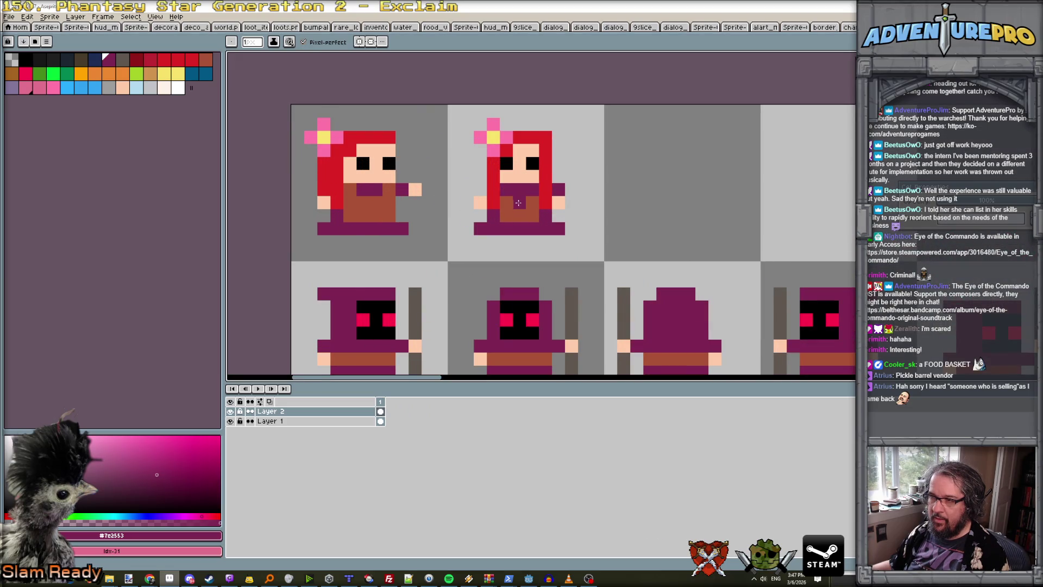
scroll(530, 202, "down", 3)
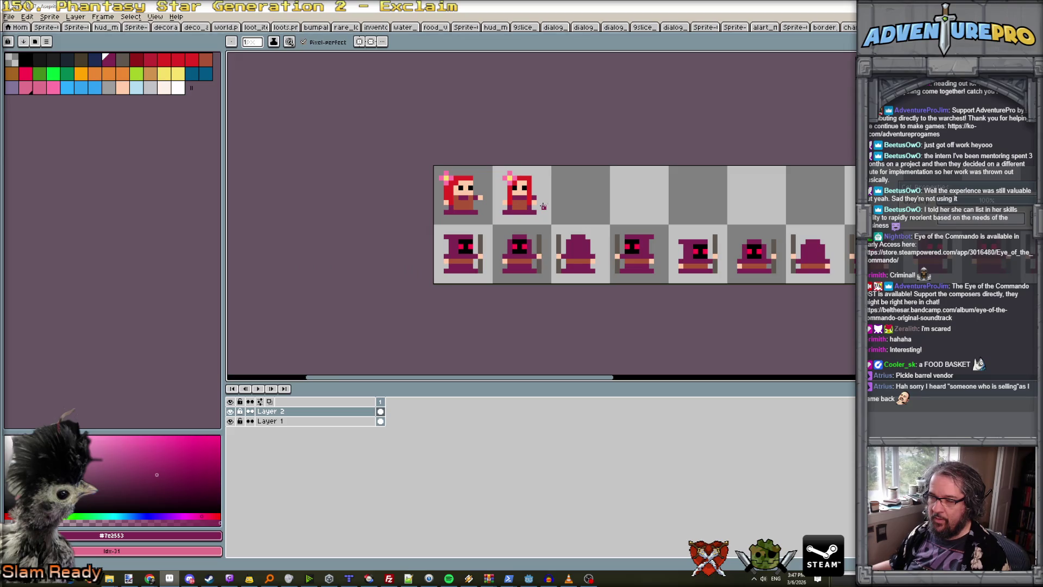
scroll(548, 198, "up", 1)
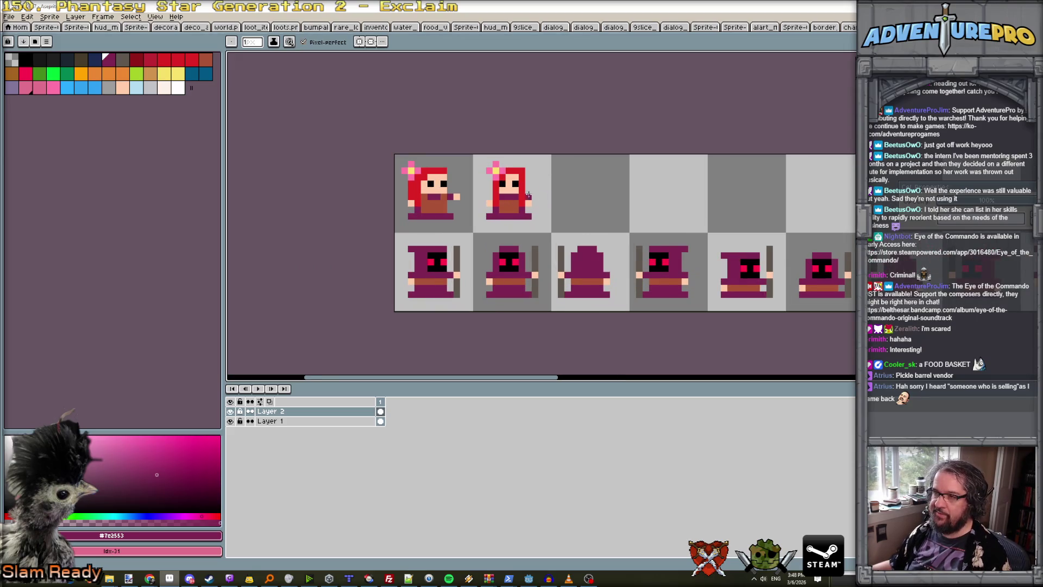
Copy the second girl frame into the third top-row cell.
key("m")
mouse_move(477, 159)
left_mouse_down()
mouse_move(539, 228)
mouse_move(604, 217)
left_mouse_up()
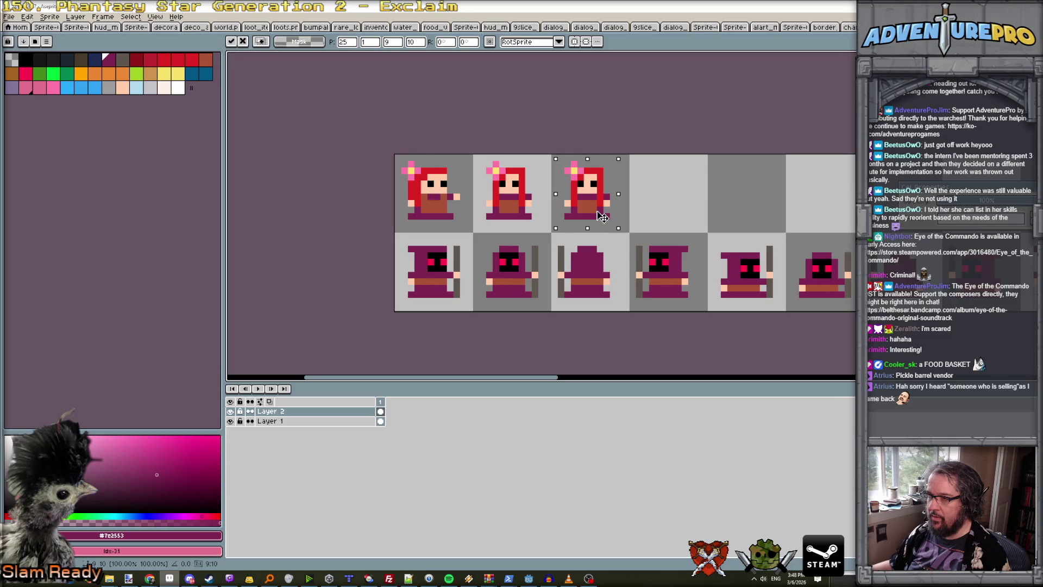
scroll(602, 217, "up", 1)
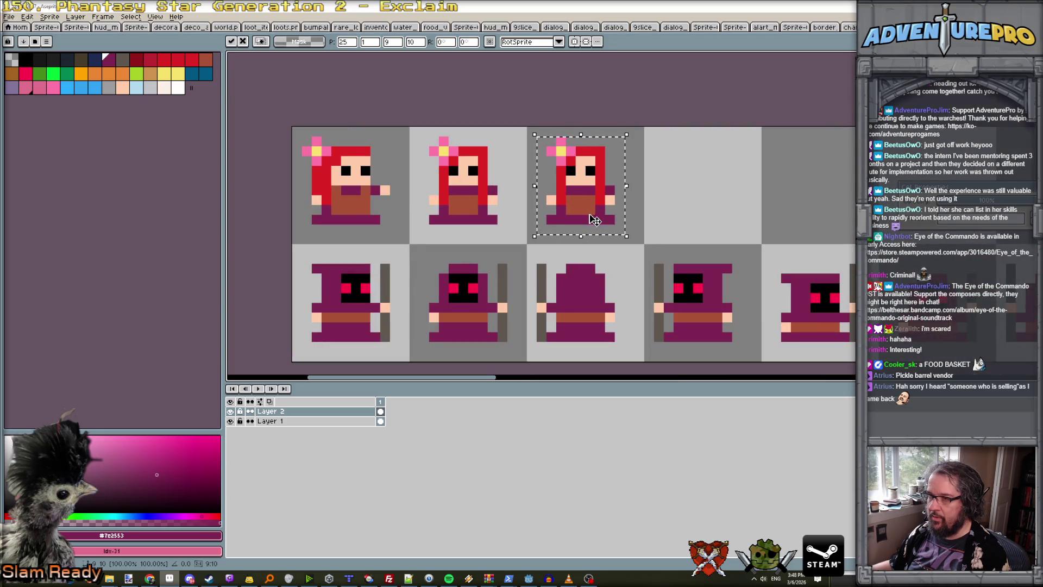
key("Return")
Cover the third girl's face with red hair and move her pink-and-yellow flower to the right side.
key("b")
left_click(563, 199, "alt")
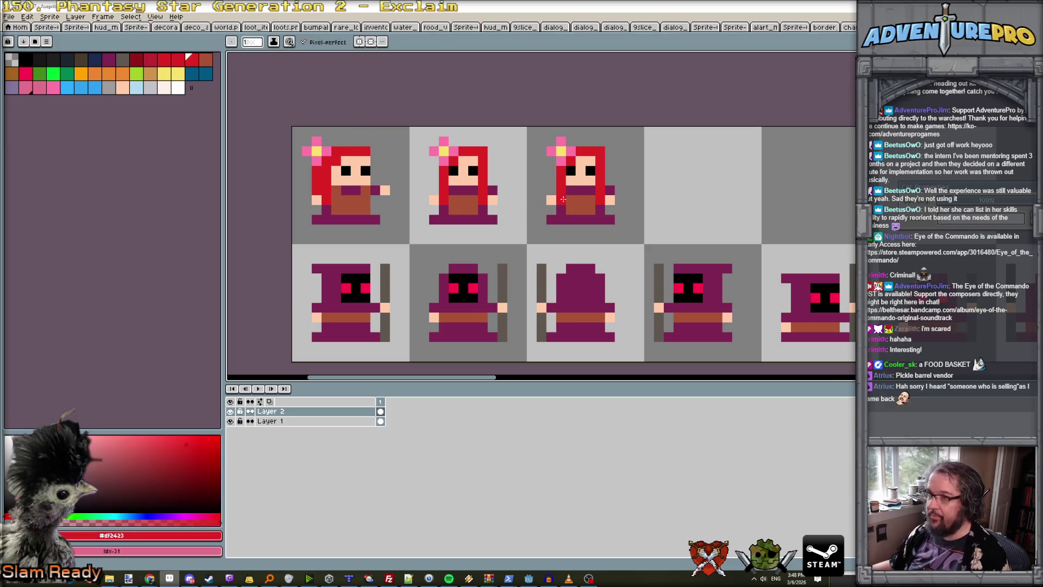
left_click_drag(570, 172, 590, 157)
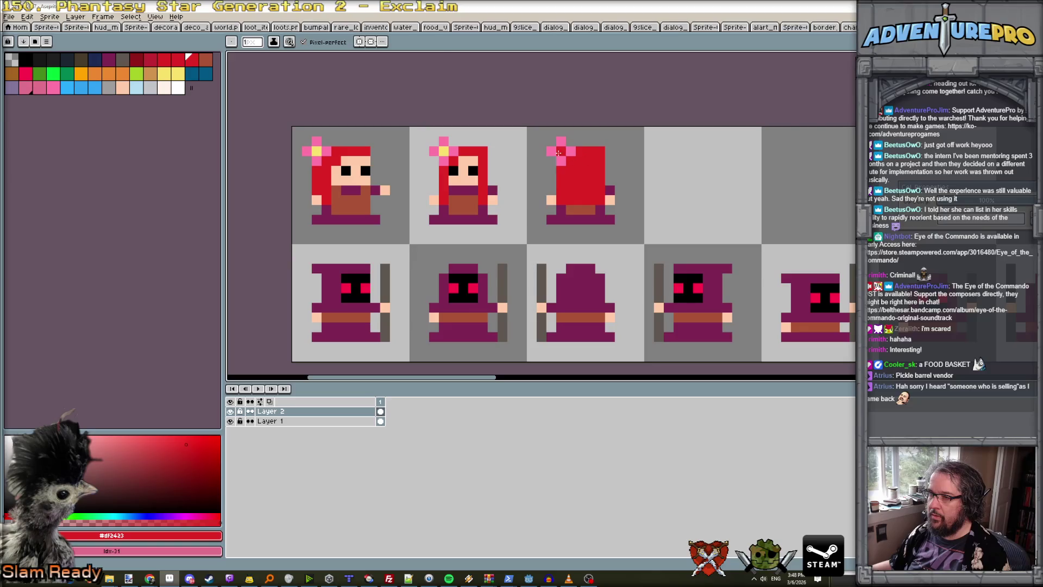
left_click(558, 153, "alt")
left_click(597, 153)
left_click(562, 142, "alt")
left_click(591, 142)
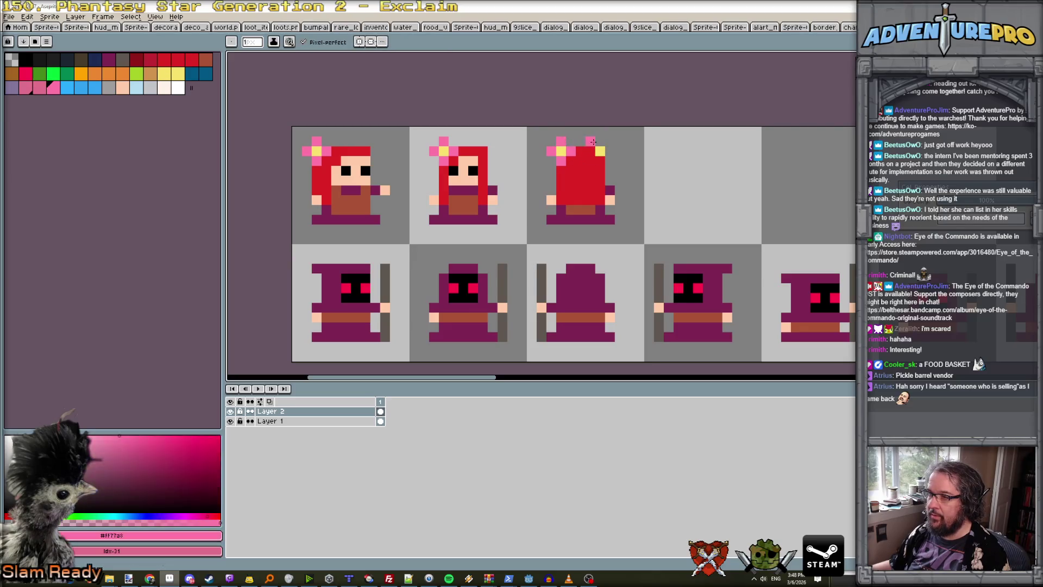
left_click(580, 160, "alt")
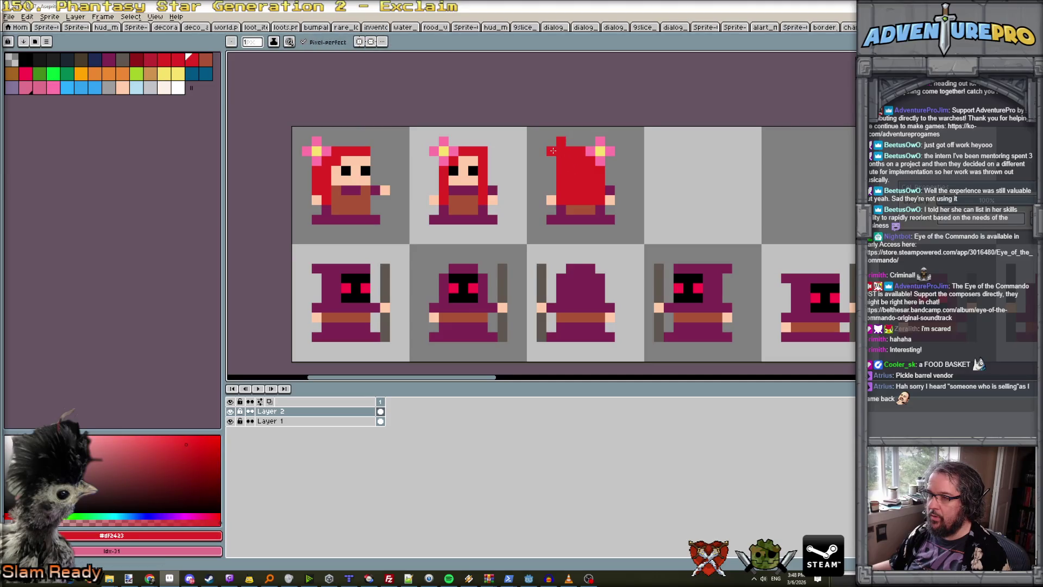
key("e")
left_click_drag(551, 152, 562, 142)
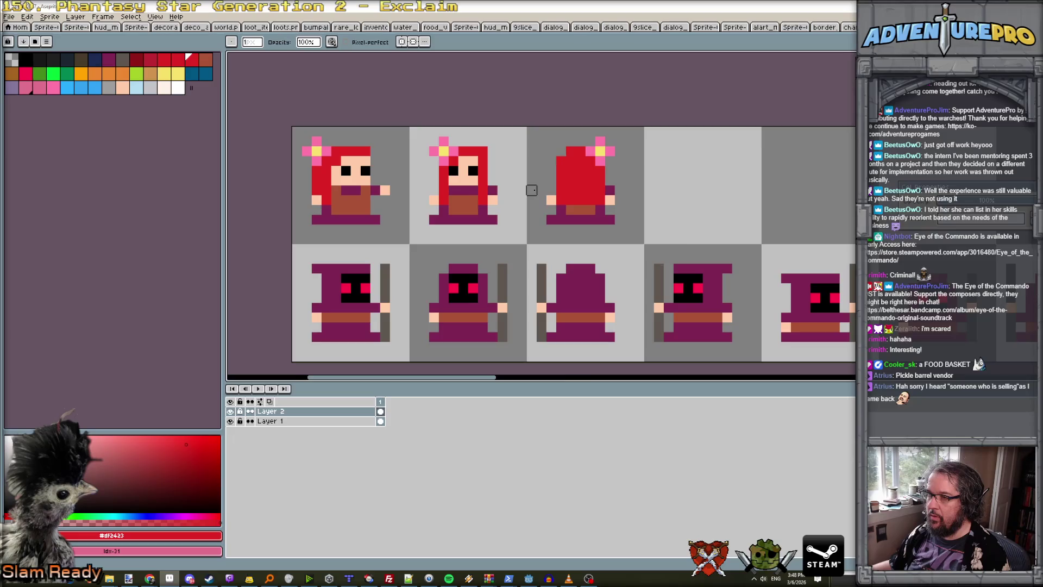
Paint a dark red shading band across the back of the hair, broken up with bright red pixels.
scroll(532, 189, "down", 1)
scroll(532, 187, "up", 2)
scroll(534, 186, "down", 1)
scroll(534, 183, "up", 1)
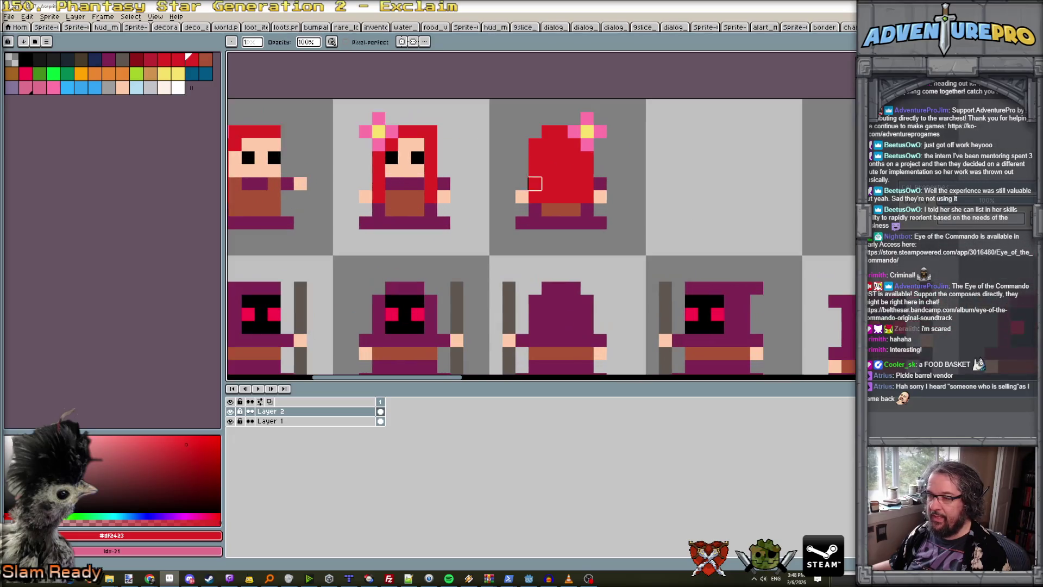
left_click(140, 60)
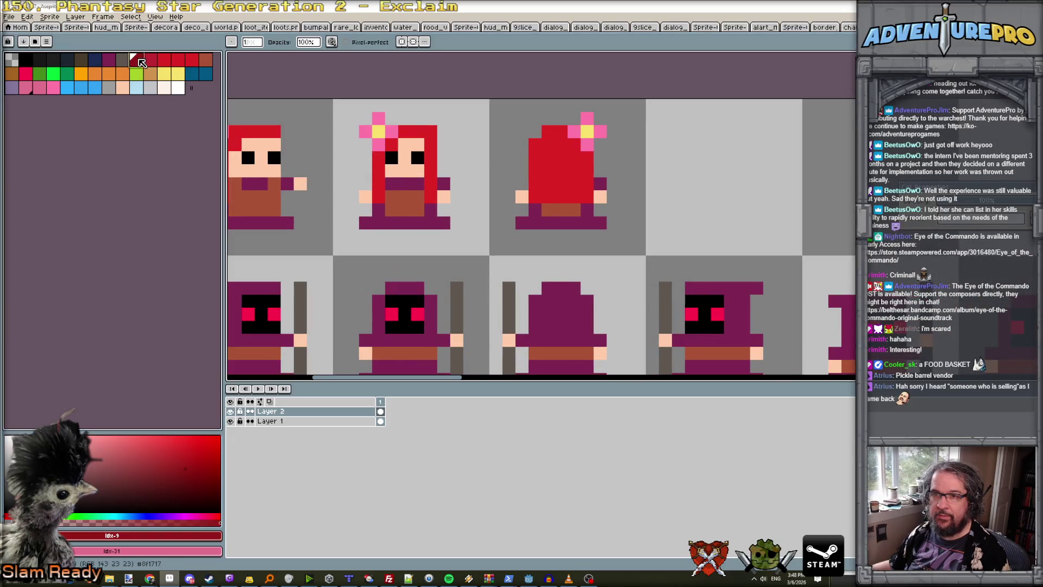
left_click(112, 59)
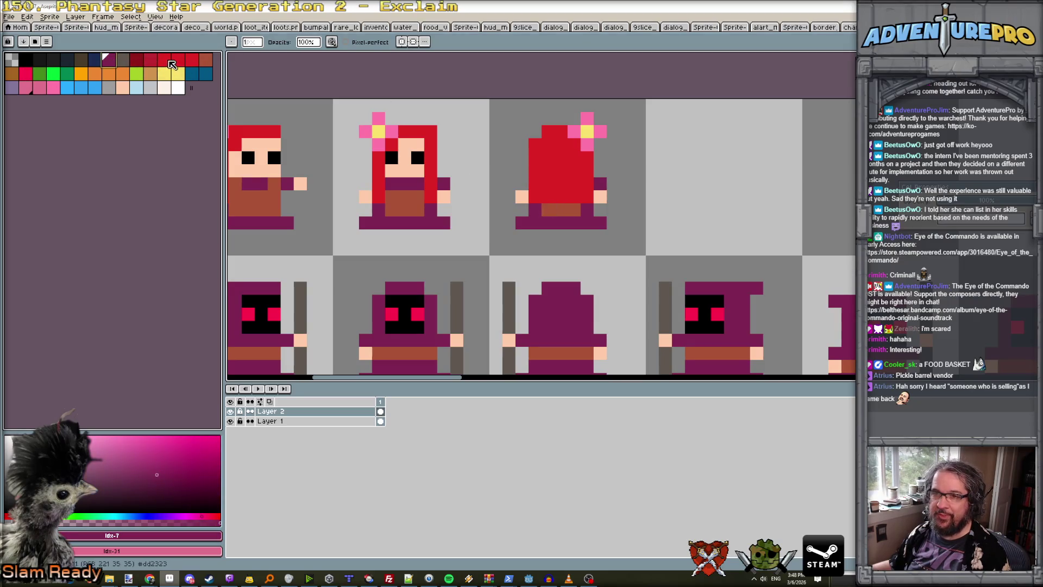
left_click(139, 60)
left_click_drag(535, 187, 560, 196)
left_click(586, 184)
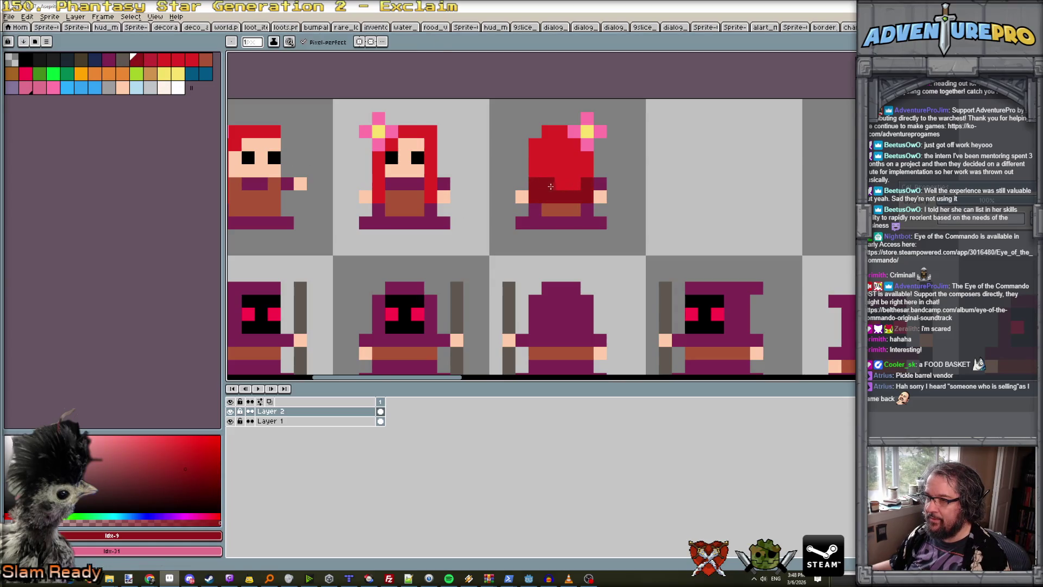
left_click(561, 163, "alt")
left_click(535, 197)
left_click(560, 197)
left_click(582, 198)
scroll(575, 187, "down", 2)
scroll(565, 185, "up", 2)
Paint a purple band below the hair and extend hair pixels into that row.
right_click(560, 184)
left_click(560, 183, "alt")
left_click(560, 222, "alt")
left_click_drag(548, 222, 577, 210)
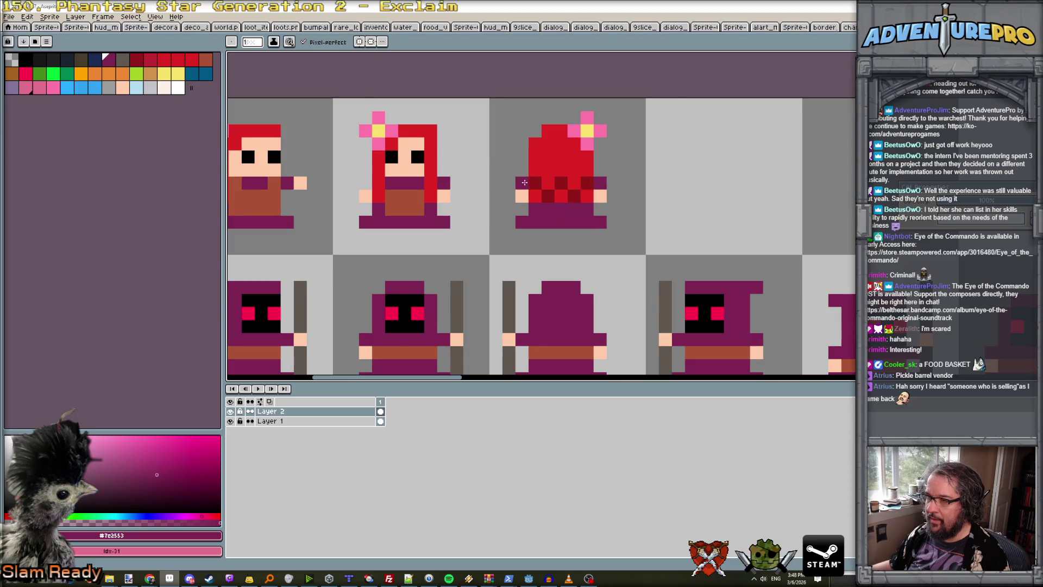
scroll(518, 186, "down", 3)
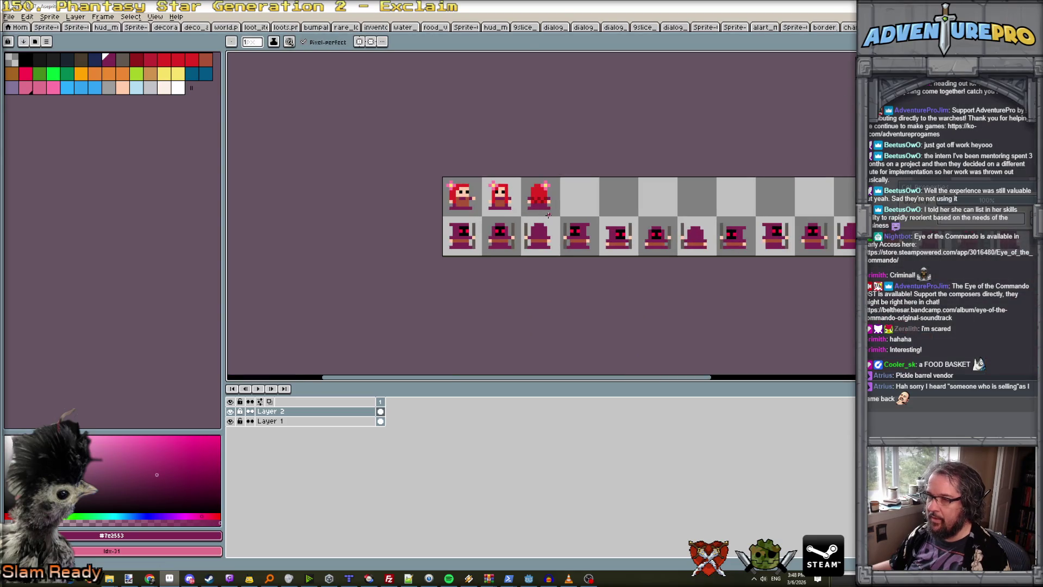
scroll(481, 170, "up", 4)
left_click(481, 169, "alt")
left_click(498, 178)
left_click(536, 178)
right_click(516, 178)
left_click(506, 186, "alt")
Turn three dark red hair pixels at the top back to bright red.
scroll(506, 186, "down", 3)
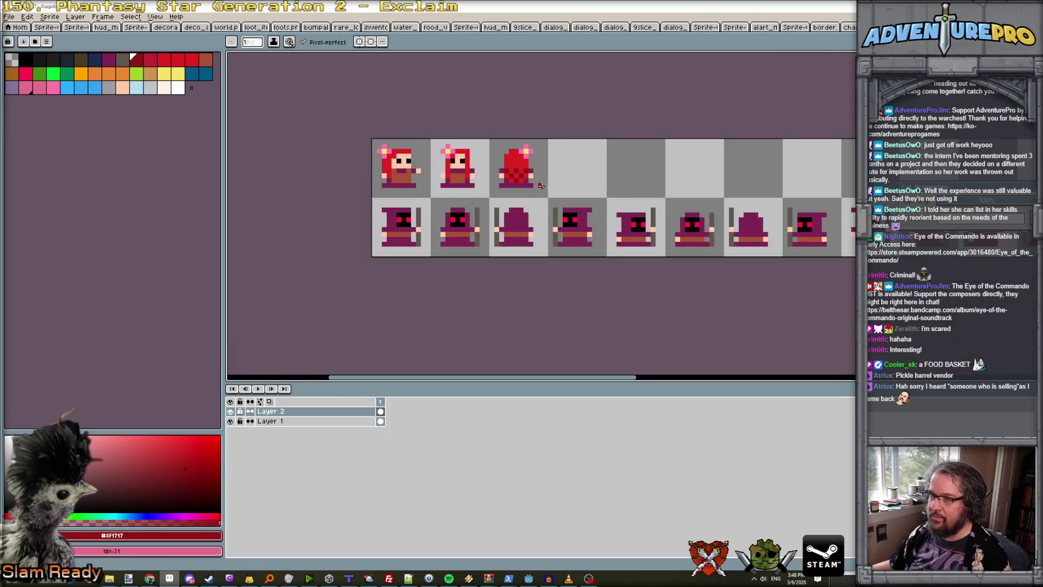
scroll(535, 189, "up", 3)
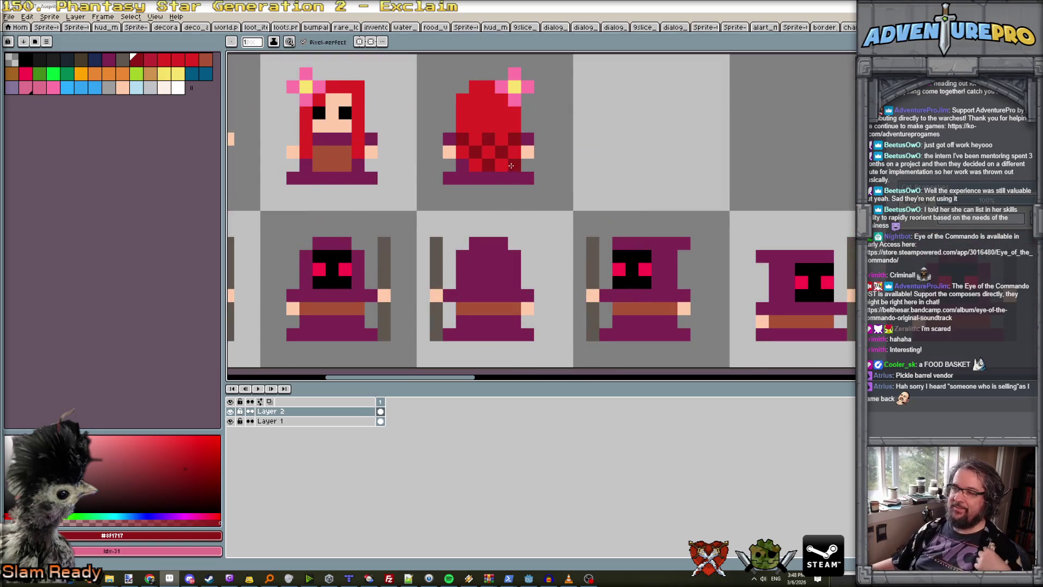
scroll(465, 124, "up", 2)
left_click(465, 123, "alt")
left_click(460, 134)
left_click(538, 134)
left_click(499, 134)
scroll(508, 140, "down", 3)
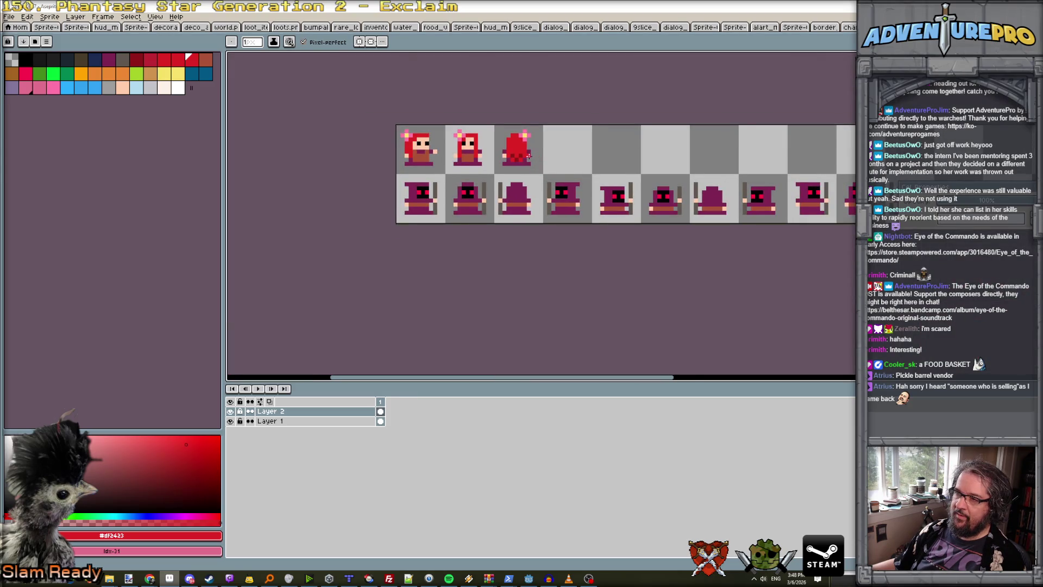
scroll(528, 156, "up", 1)
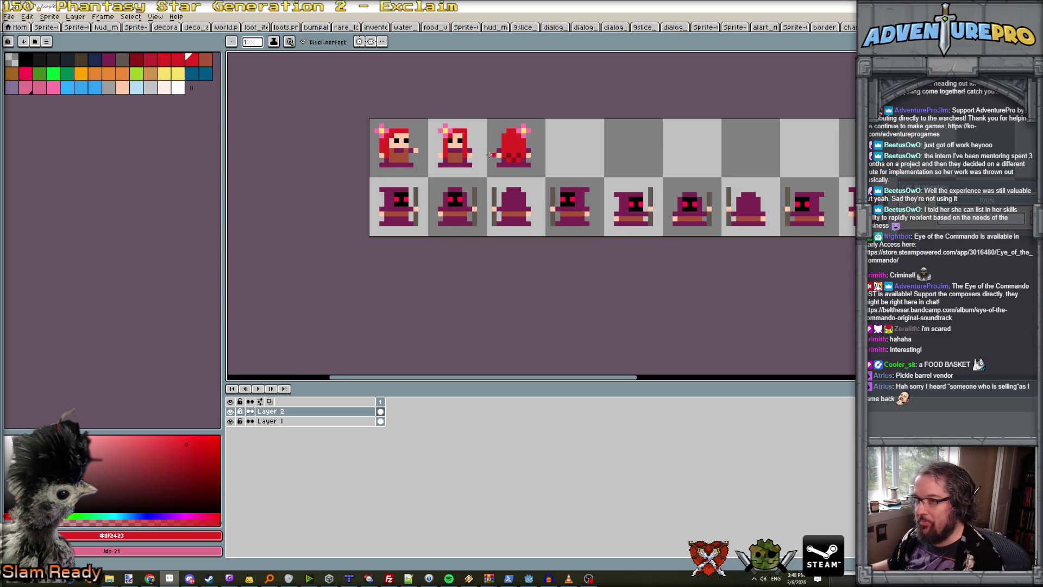
scroll(473, 145, "up", 1)
Copy the first girl into the fourth tile and flip her horizontally to face left.
mouse_move(270, 96)
left_mouse_down()
mouse_move(270, 217)
mouse_move(383, 332)
left_mouse_up()
key("m")
mouse_move(358, 297)
left_mouse_down()
mouse_move(734, 299)
mouse_move(707, 293)
left_mouse_up()
key("ctrl+z")
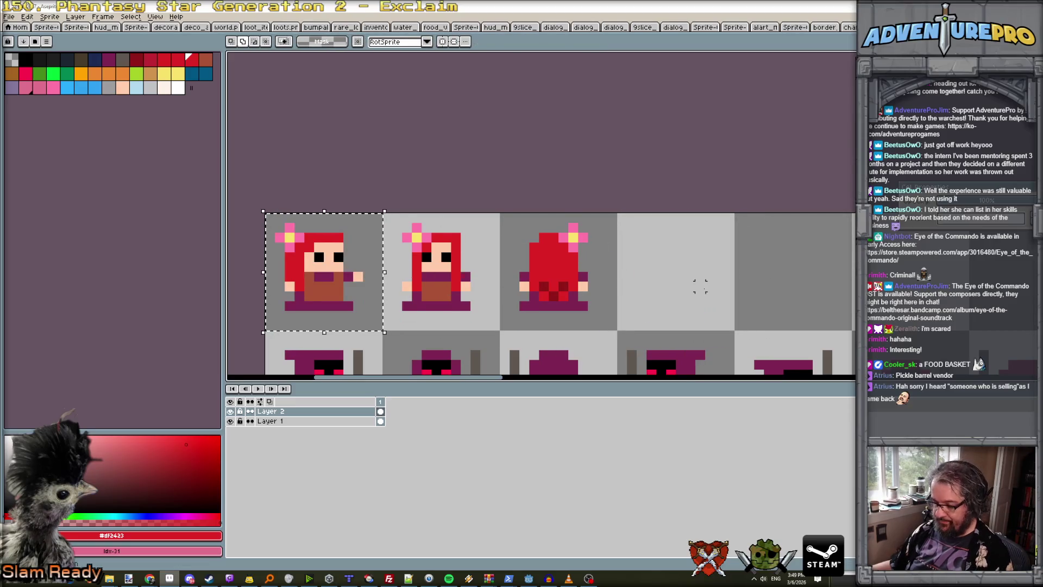
mouse_move(337, 294)
left_mouse_down()
mouse_move(707, 294)
mouse_move(678, 293)
mouse_move(691, 299)
left_mouse_up()
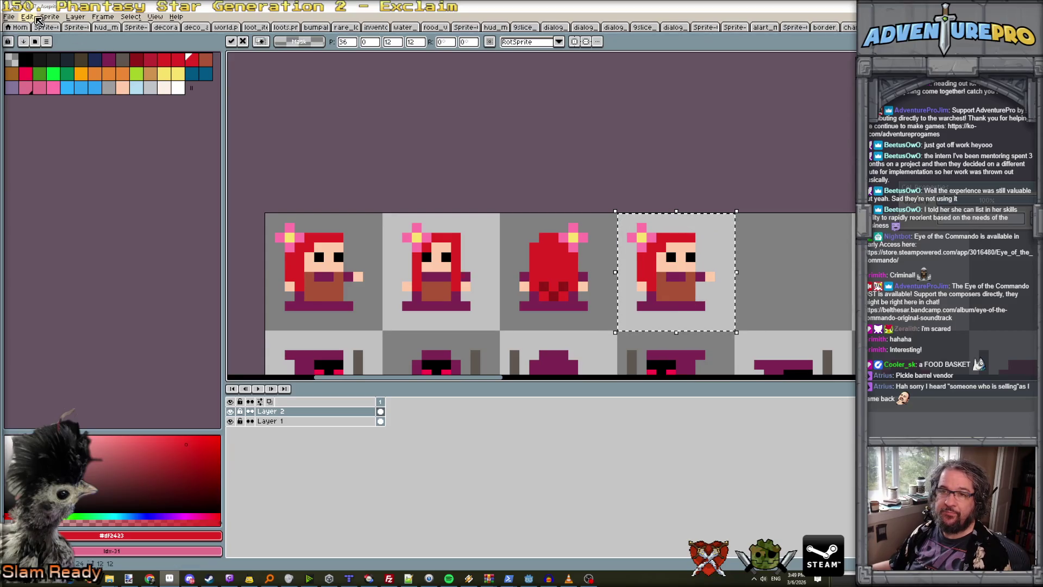
left_click(27, 17)
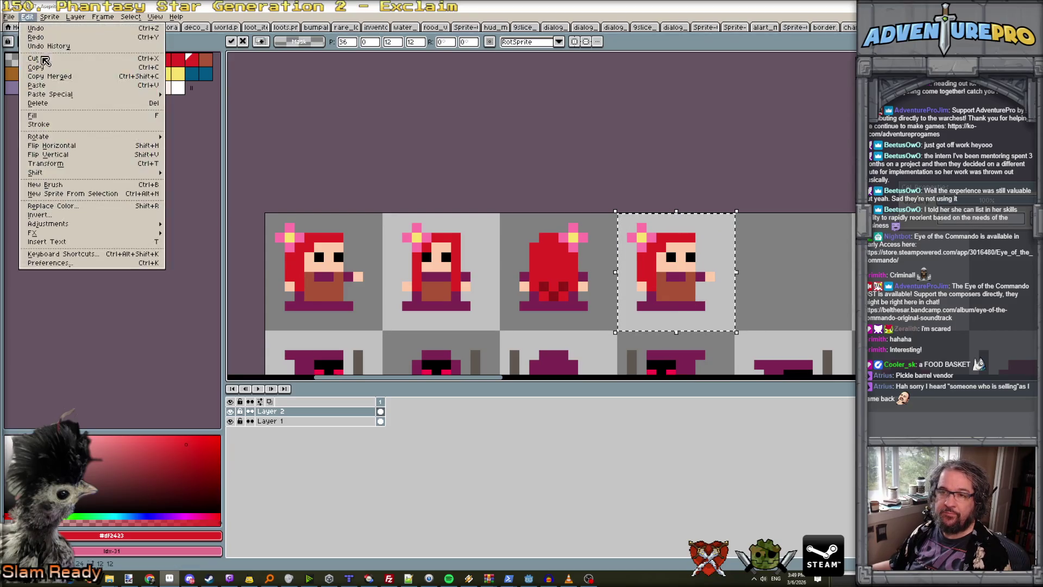
left_click(82, 145)
Paint over part of the mirrored girl's flower in red.
scroll(701, 291, "up", 2)
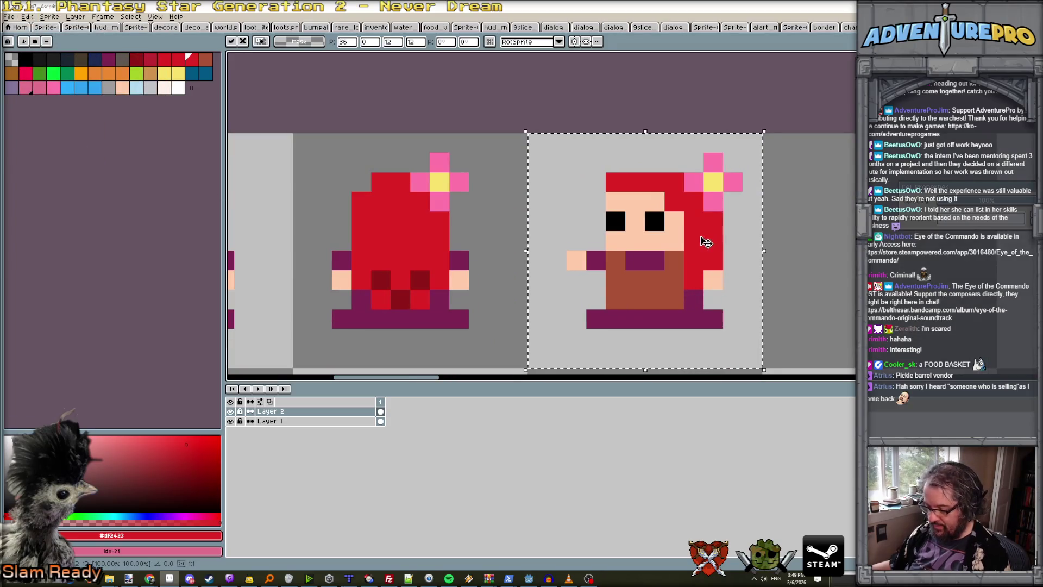
key("b")
mouse_move(694, 181)
left_mouse_down()
mouse_move(713, 185)
mouse_move(716, 218)
left_mouse_up()
scroll(715, 218, "down", 3)
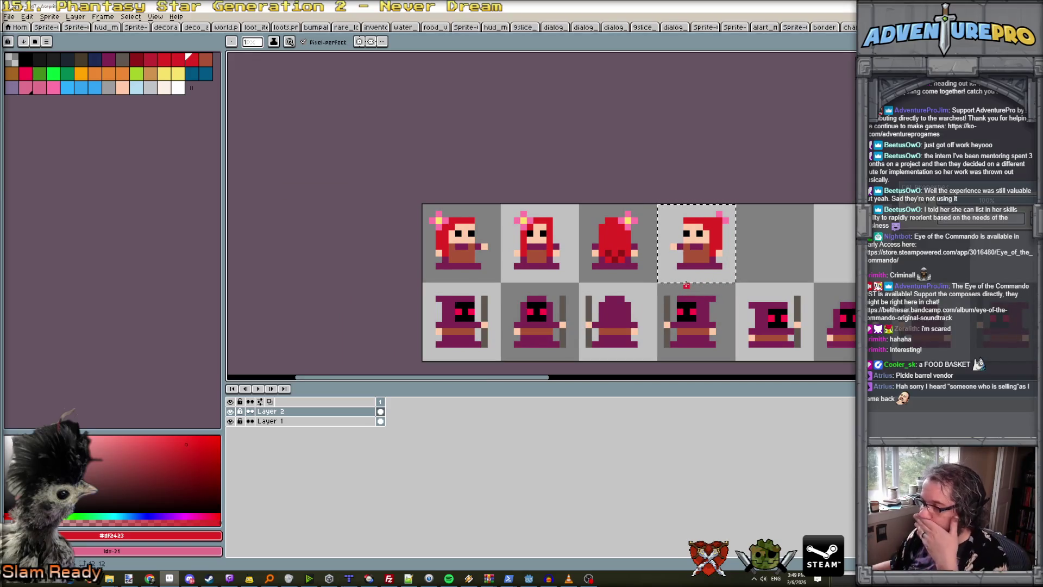
scroll(690, 300, "up", 2)
Reposition the left-facing girl frame within the fourth tile and clear the selection.
key("m")
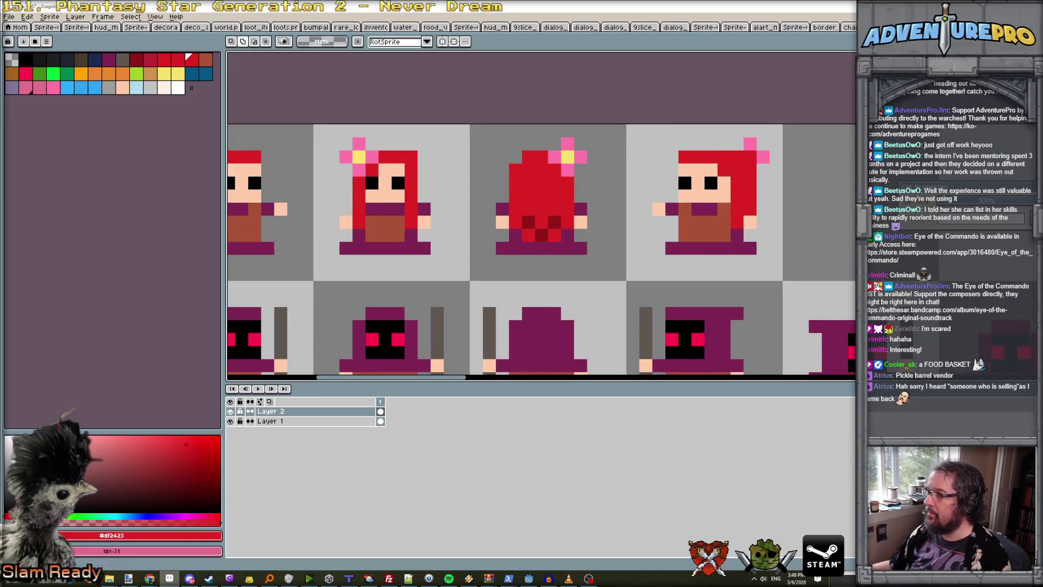
mouse_move(650, 135)
left_mouse_down()
mouse_move(747, 217)
mouse_move(772, 256)
left_mouse_up()
left_click(743, 239)
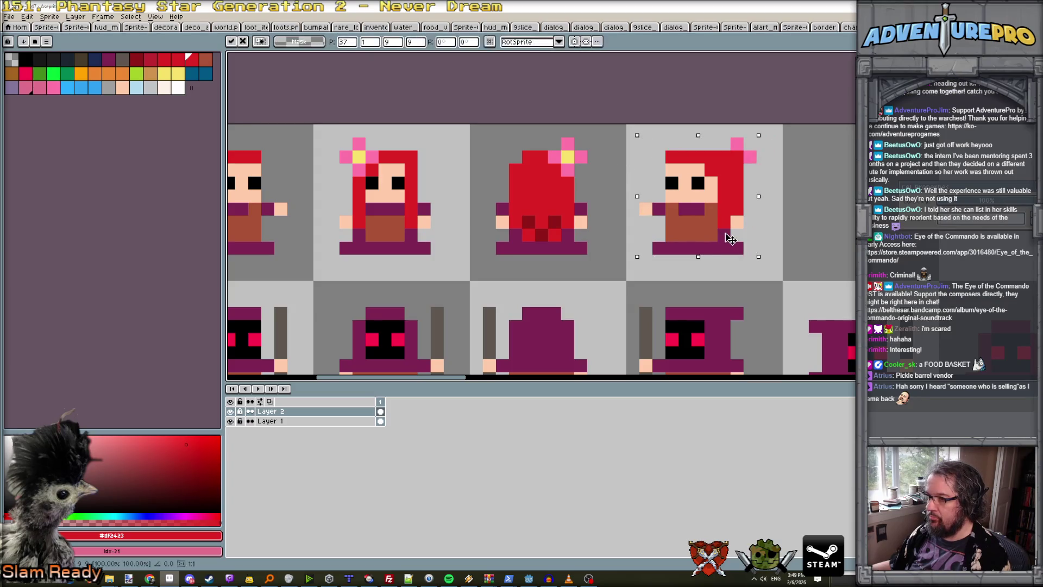
scroll(728, 239, "down", 1)
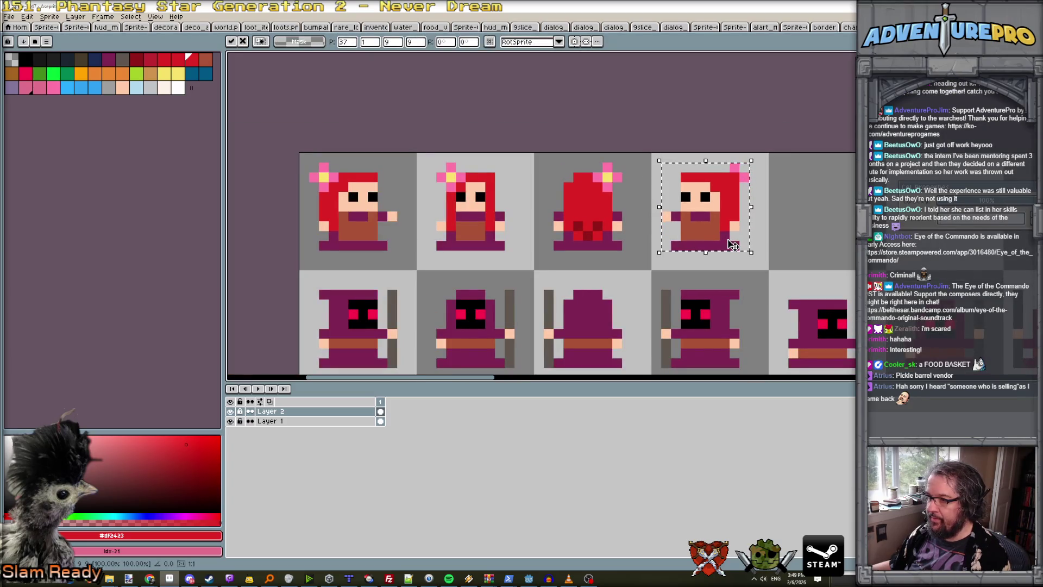
key("ctrl+d")
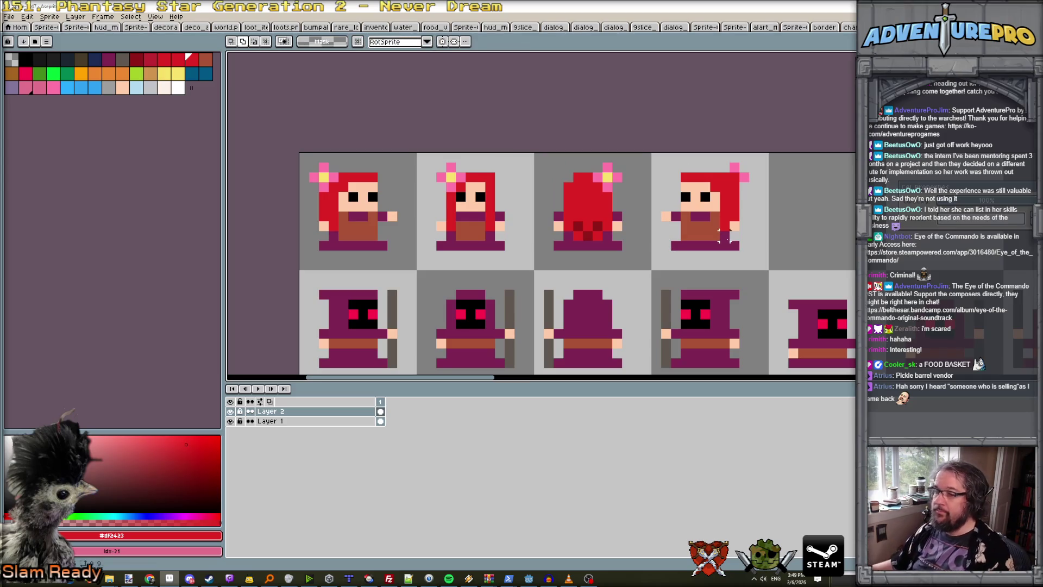
scroll(656, 274, "down", 2)
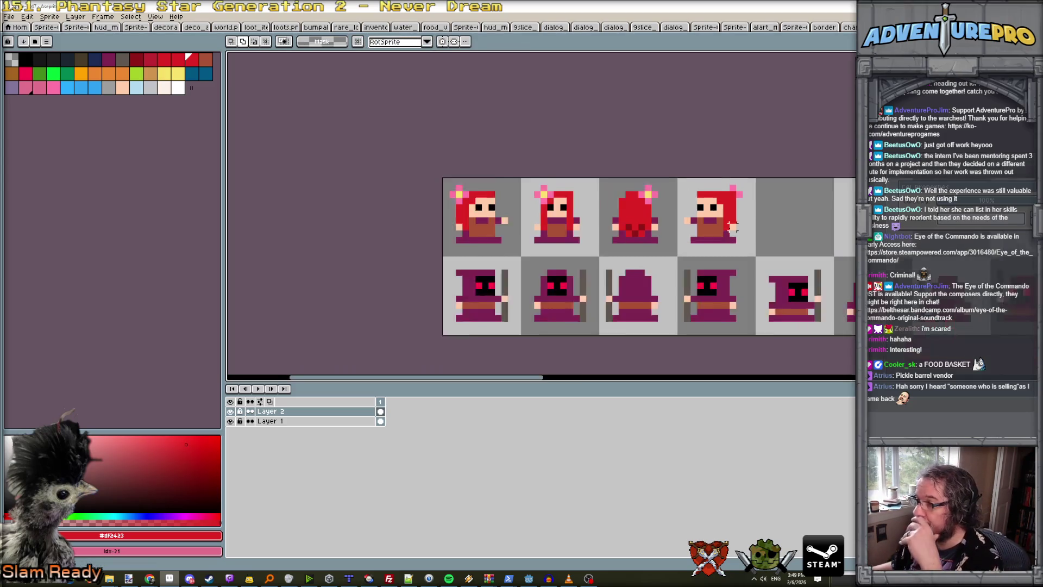
scroll(708, 230, "down", 1)
Copy the four girl frames into tiles five through eight and commit them.
left_click_drag(769, 325, 612, 325)
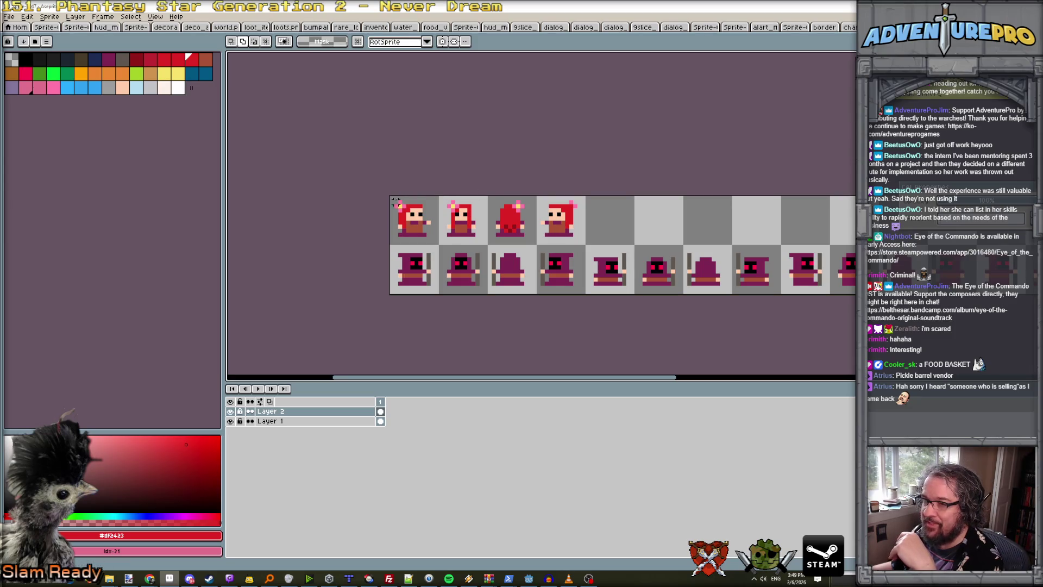
mouse_move(391, 197)
left_mouse_down()
mouse_move(587, 243)
mouse_move(537, 238)
mouse_move(709, 231)
mouse_move(733, 239)
left_mouse_up()
left_click(536, 239)
scroll(733, 239, "up", 1)
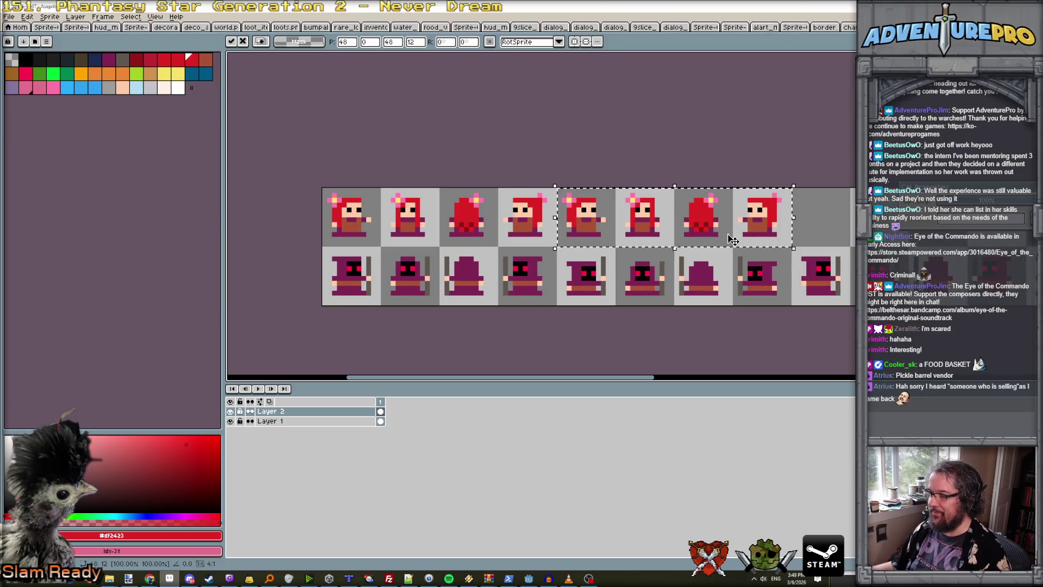
key("ctrl+d")
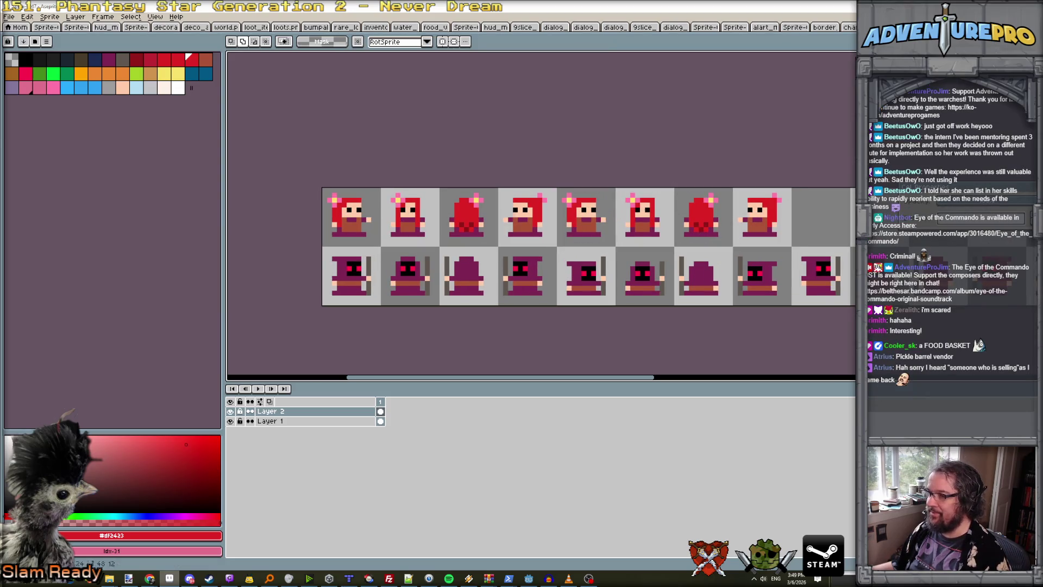
Adjust the copied frames five to eight, then reselect the first four frames and drag a copy rightward.
mouse_move(564, 194)
left_mouse_down()
mouse_move(665, 236)
mouse_move(778, 233)
mouse_move(783, 222)
left_mouse_up()
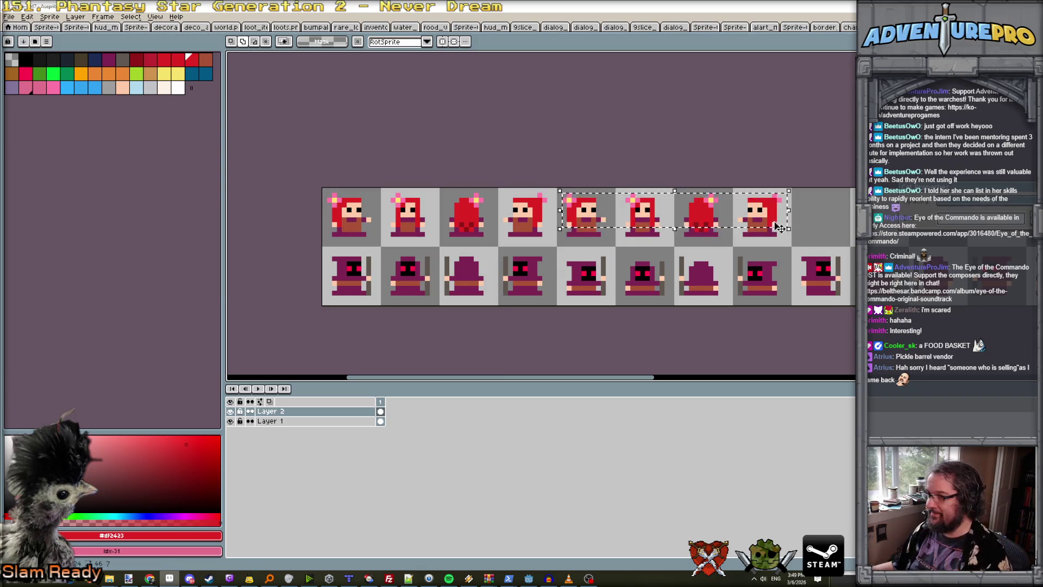
left_click(775, 223)
key("ctrl+d")
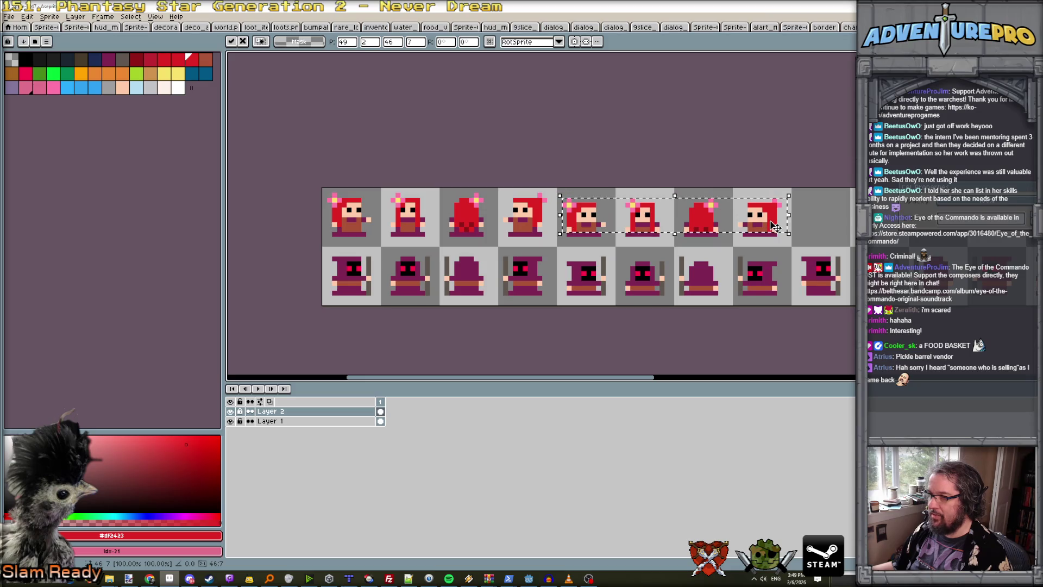
scroll(735, 197, "down", 1)
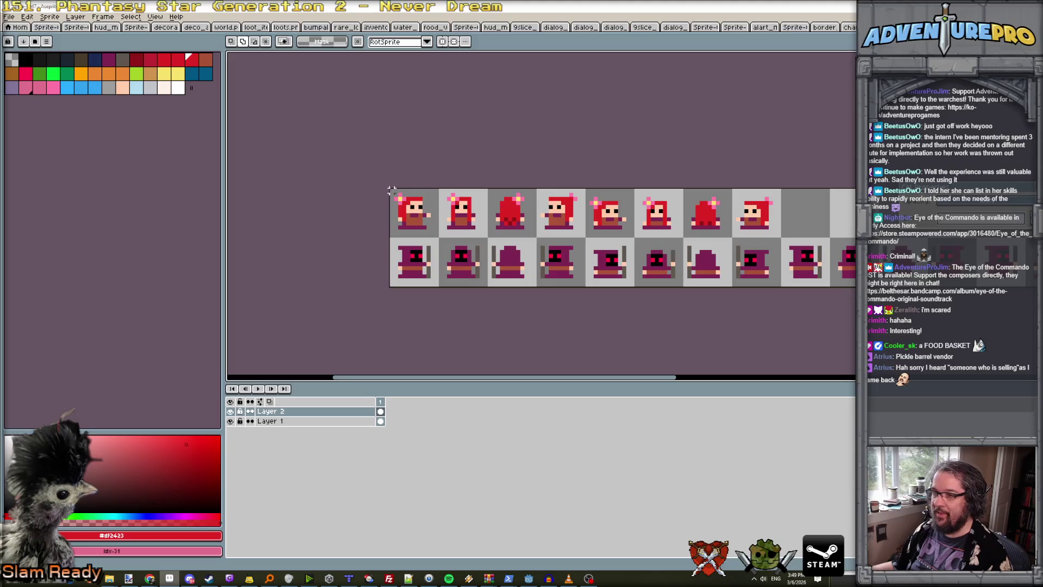
left_click_drag(387, 185, 588, 240)
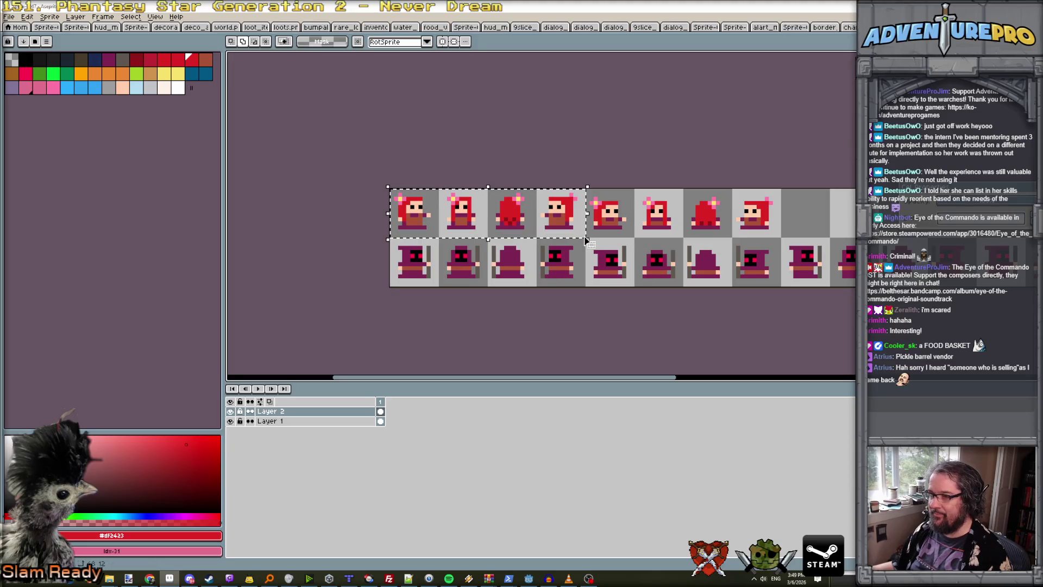
mouse_move(527, 225)
left_mouse_down()
mouse_move(934, 225)
mouse_move(594, 244)
left_mouse_up()
Drop the moved girl frames into place in the top row.
left_click(594, 245)
scroll(366, 258, "up", 3)
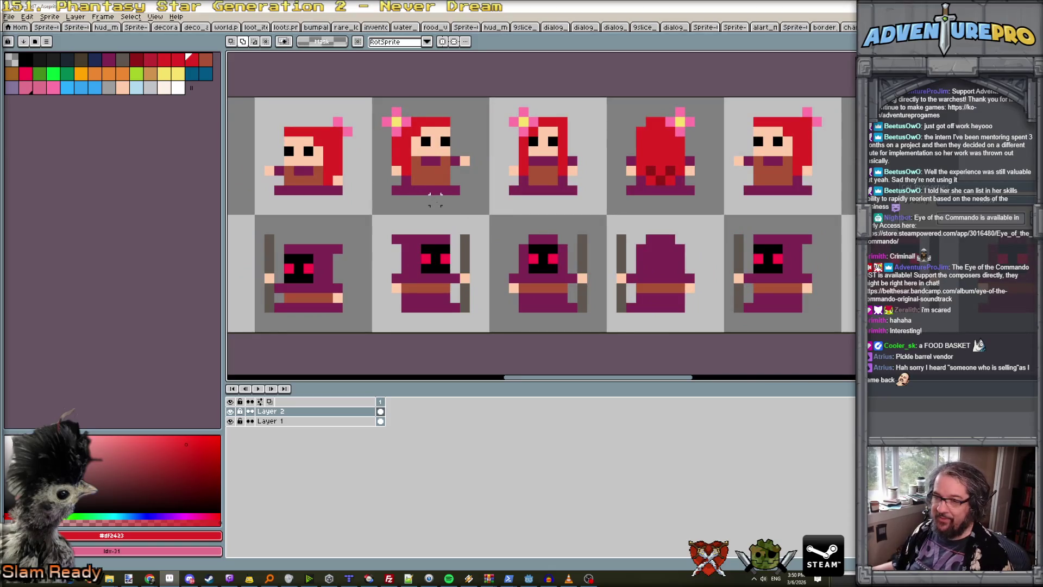
scroll(434, 202, "down", 2)
scroll(435, 202, "up", 2)
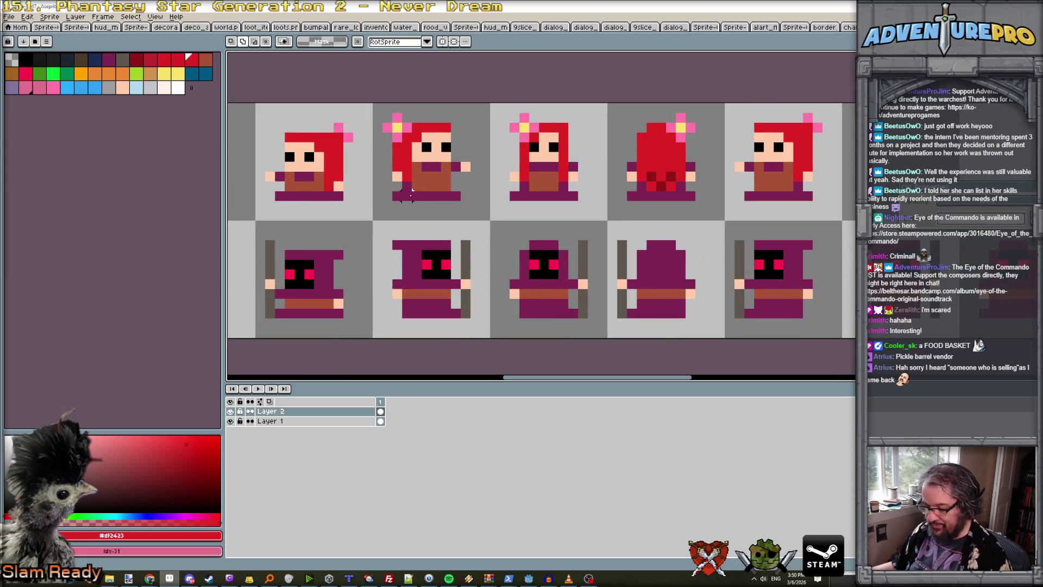
With the Pencil, sample the skin colour and add a hand pixel left of the fifth girl.
key("b")
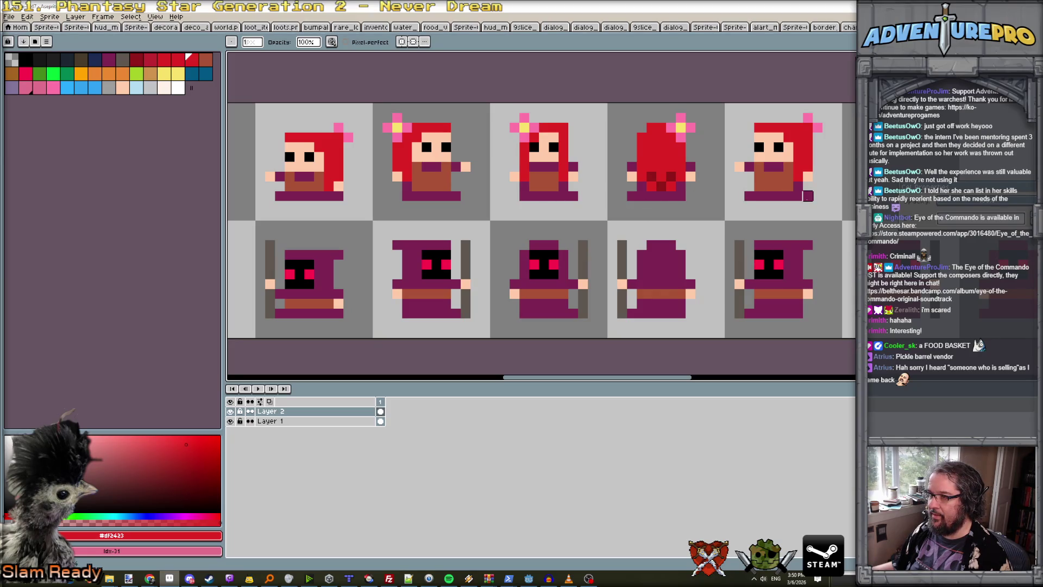
scroll(804, 206, "down", 2)
scroll(662, 208, "up", 1)
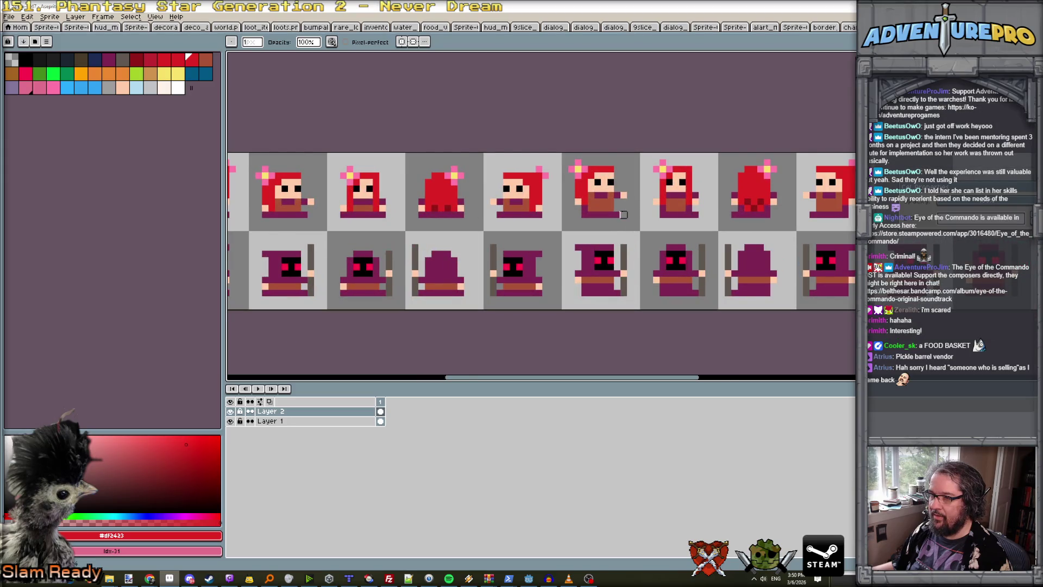
scroll(597, 215, "up", 1)
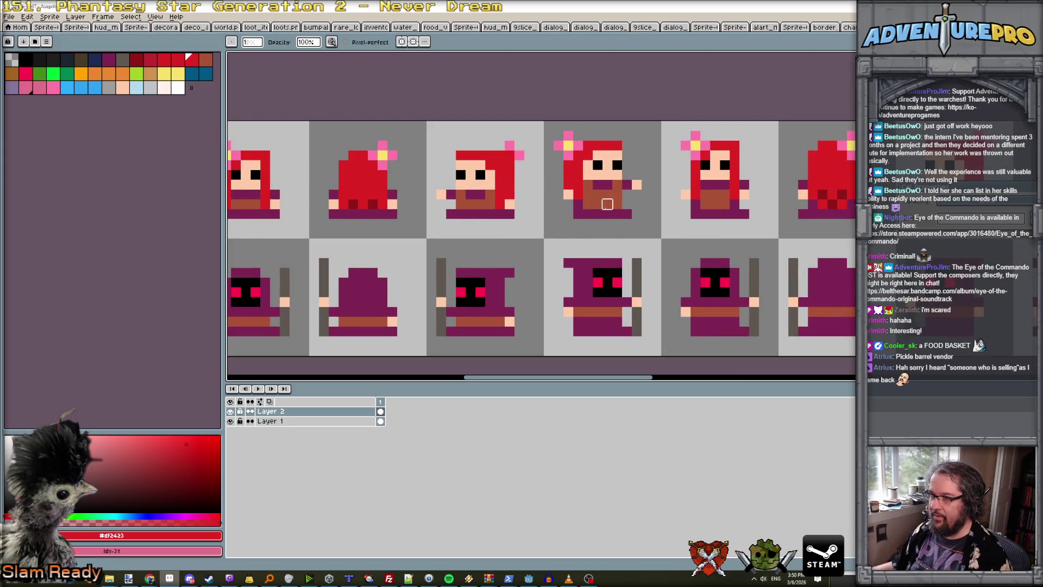
scroll(606, 206, "down", 1)
scroll(606, 206, "down", 2)
scroll(607, 206, "up", 2)
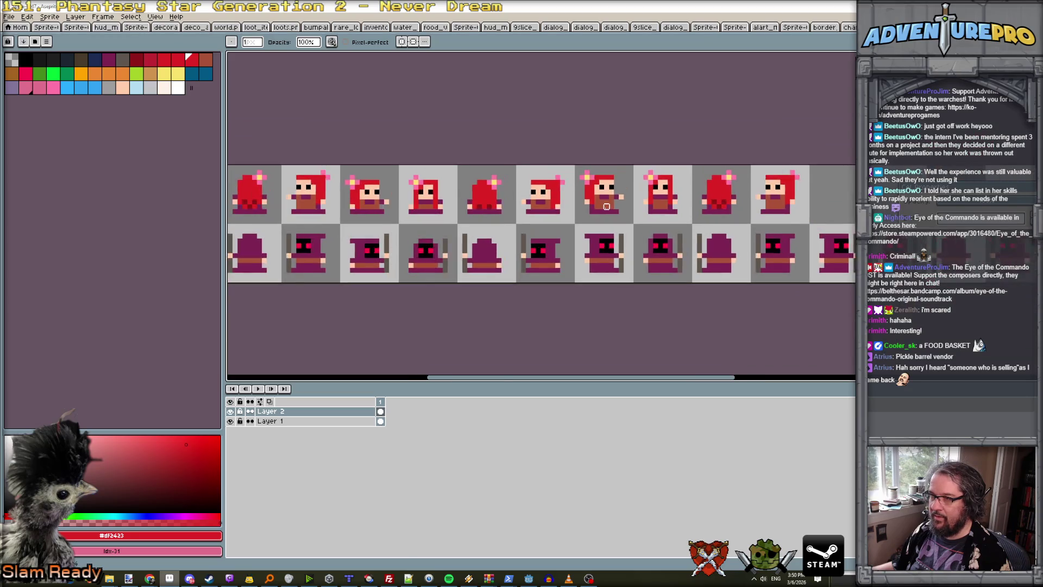
scroll(580, 205, "up", 1)
scroll(580, 205, "down", 2)
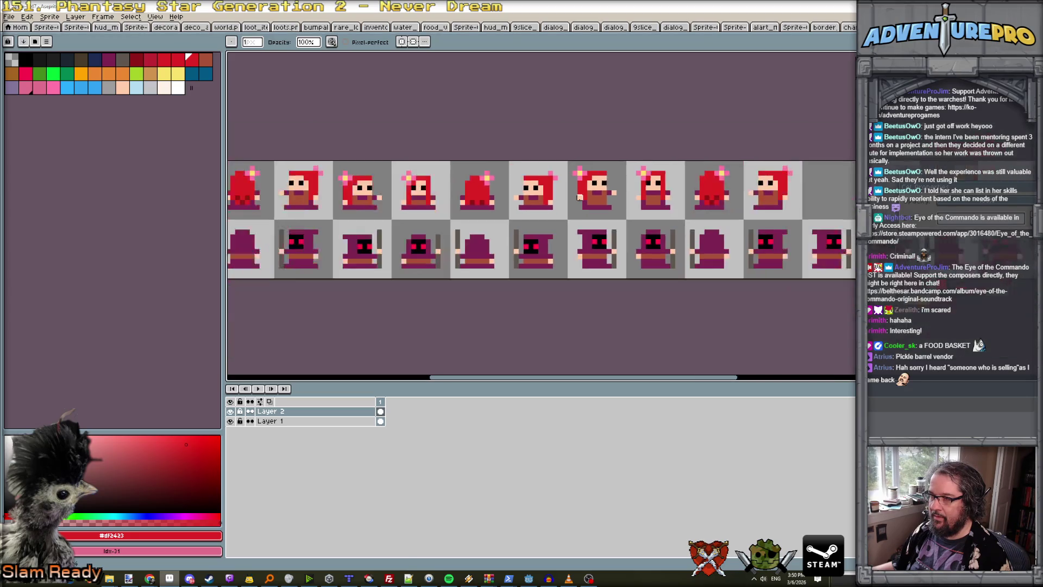
scroll(443, 217, "left", 3)
scroll(628, 207, "up", 1)
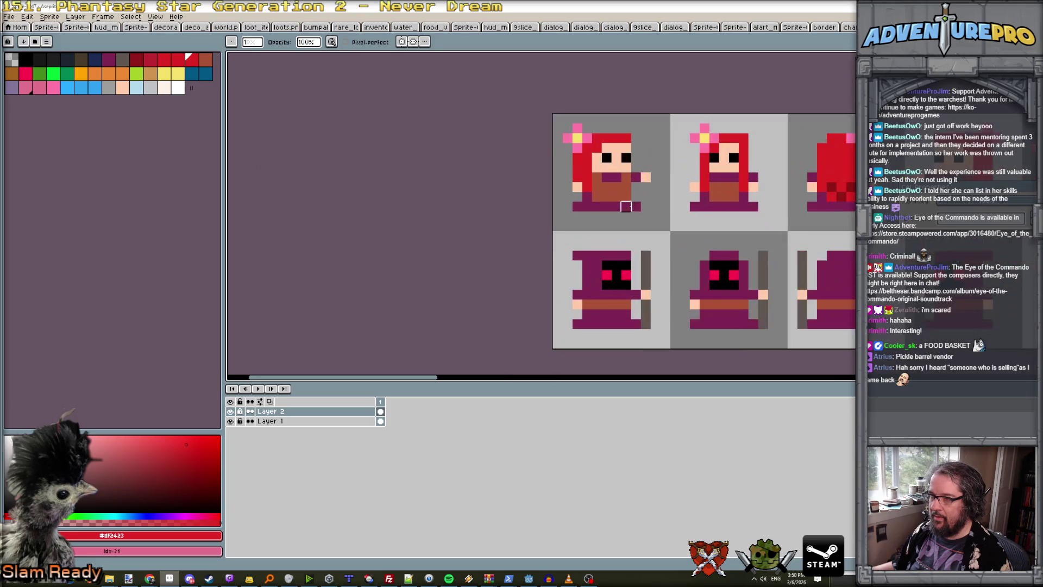
scroll(645, 187, "right", 4)
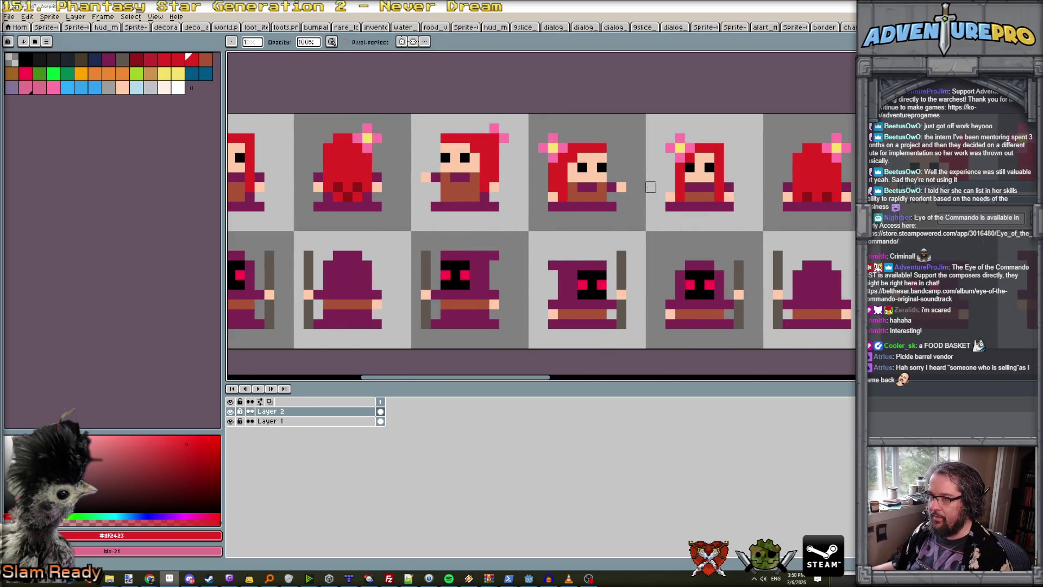
scroll(651, 187, "right", 3)
scroll(649, 187, "down", 1)
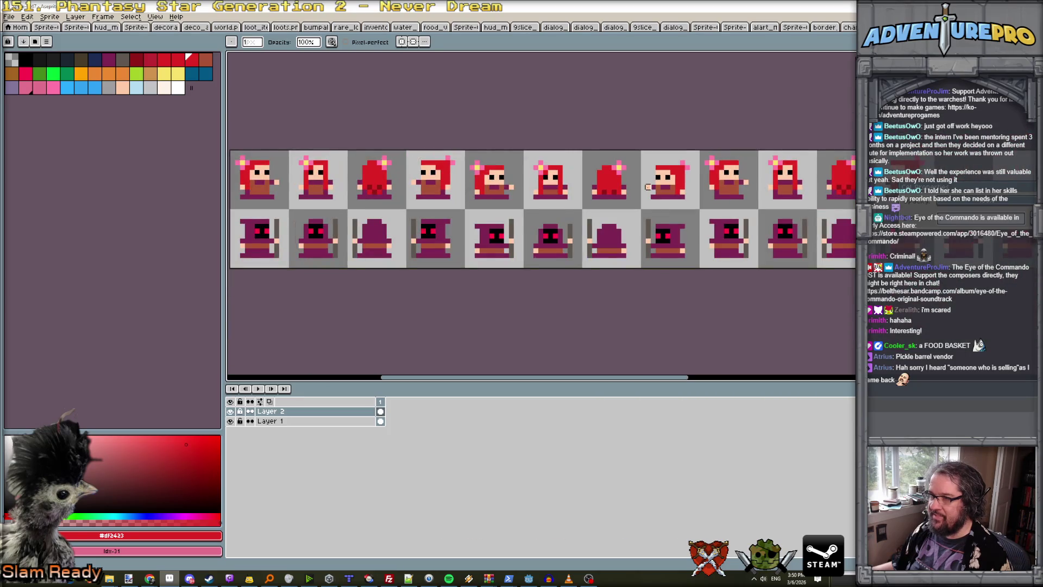
scroll(648, 186, "up", 1)
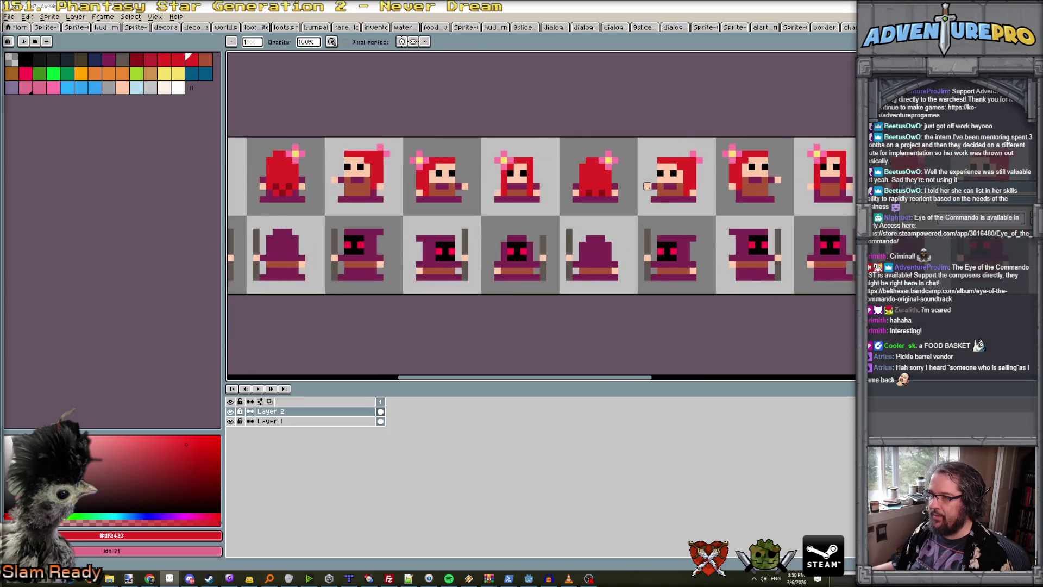
scroll(745, 186, "up", 1)
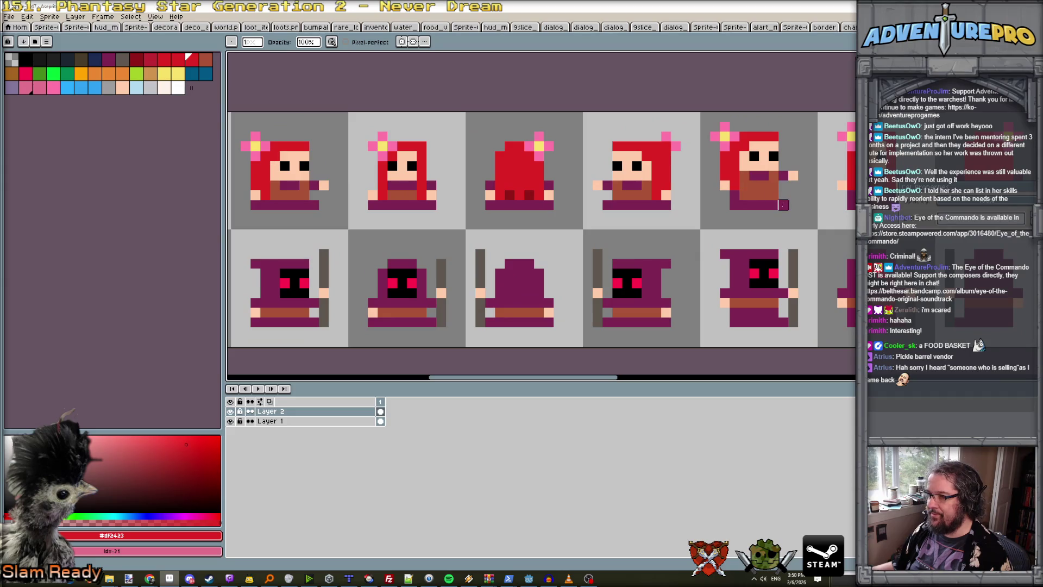
left_click(793, 176, "alt")
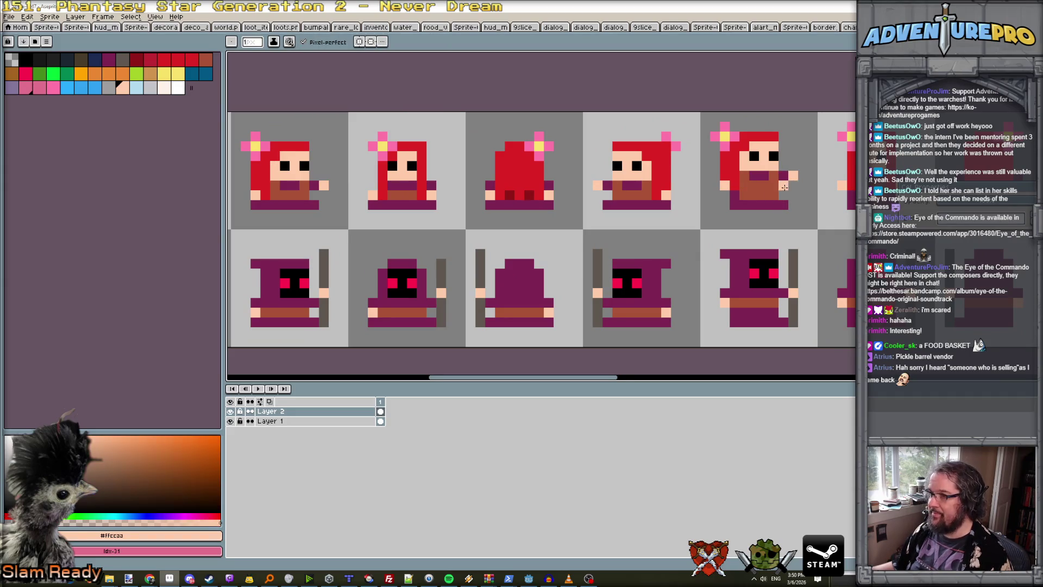
left_click(715, 175)
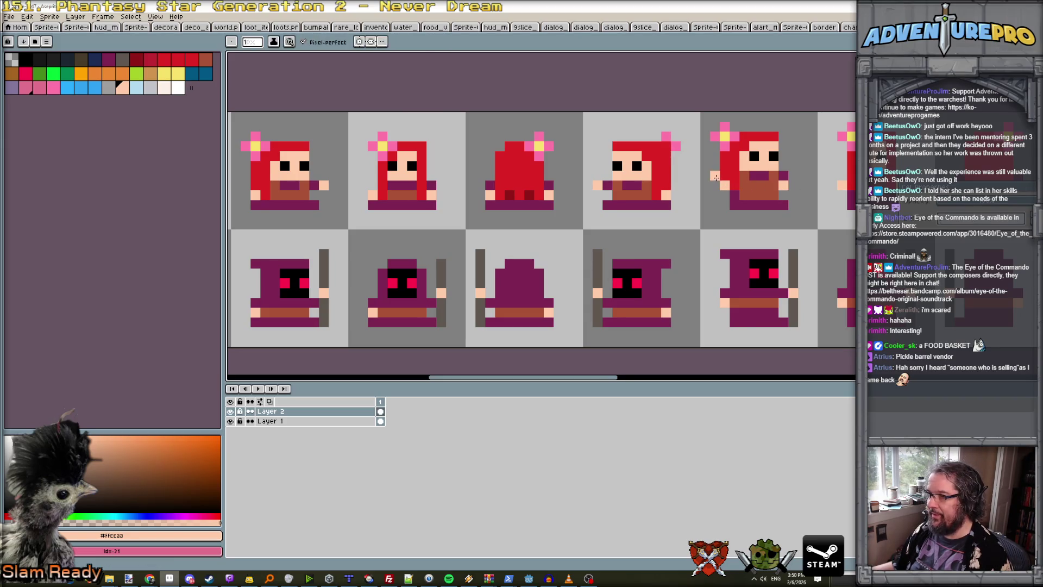
scroll(725, 185, "down", 2)
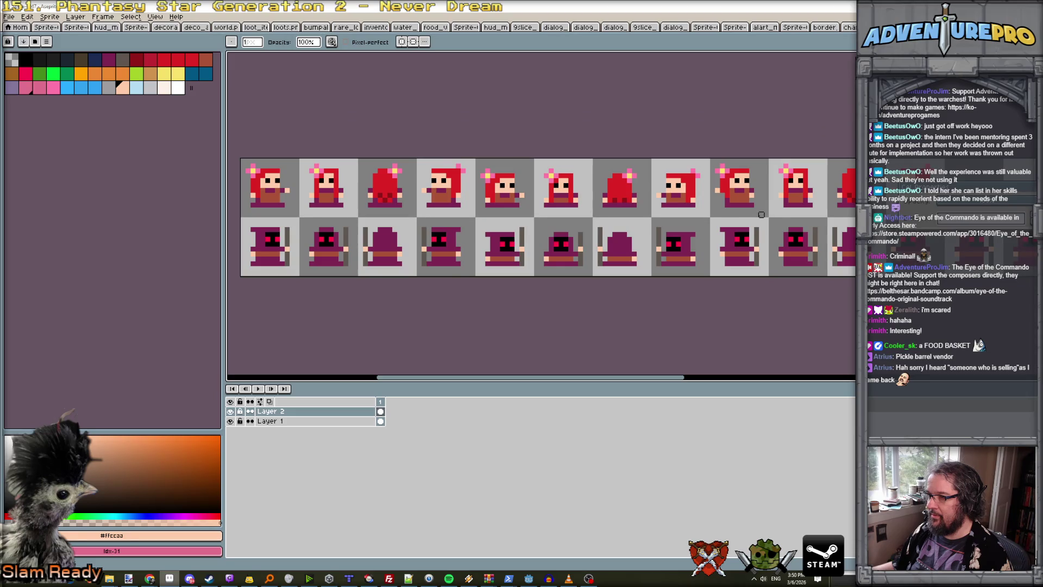
scroll(761, 215, "right", 3)
scroll(751, 215, "left", 3)
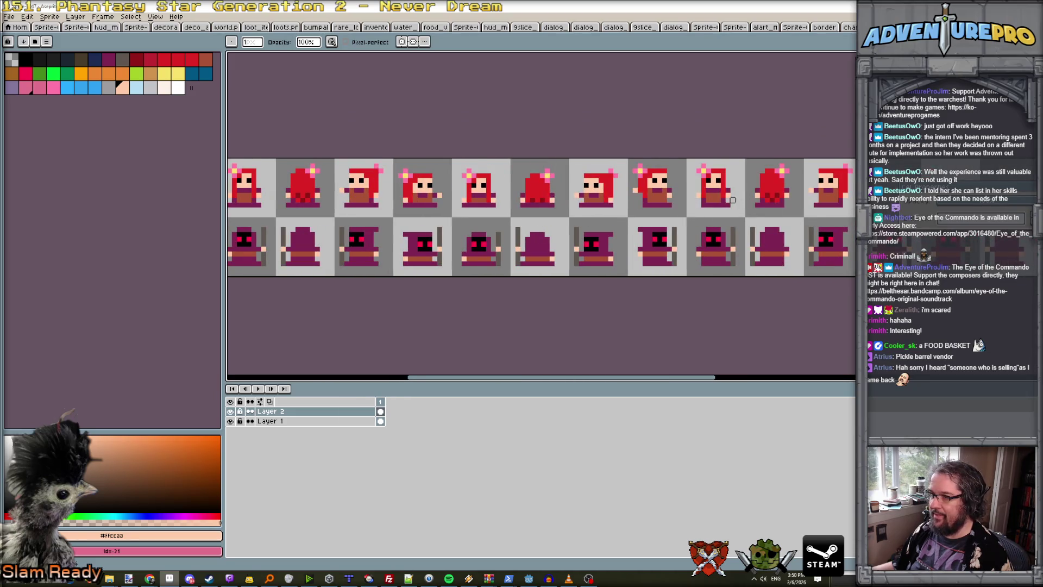
scroll(732, 194, "up", 1)
scroll(725, 201, "up", 1)
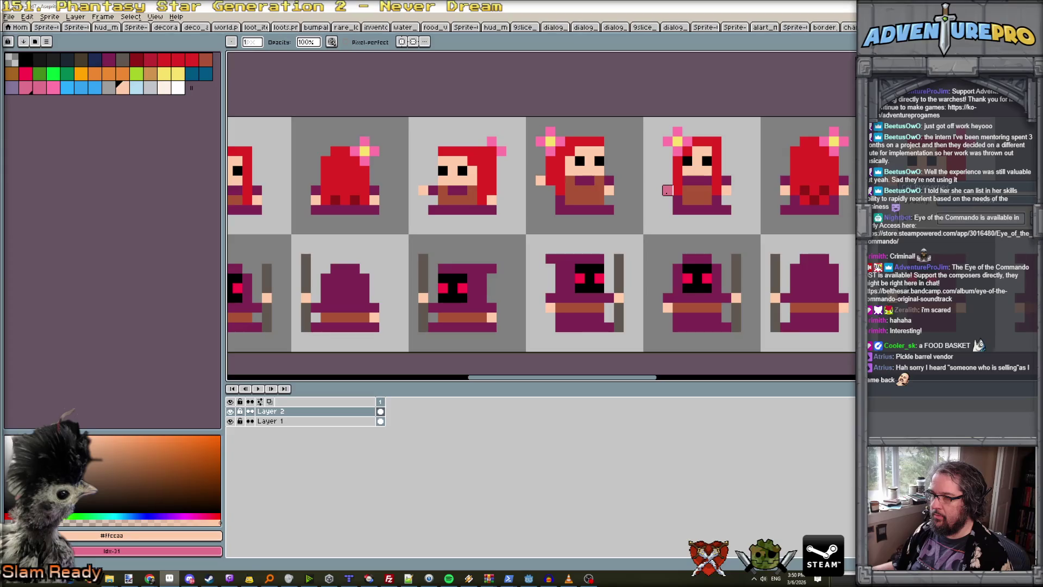
key("e")
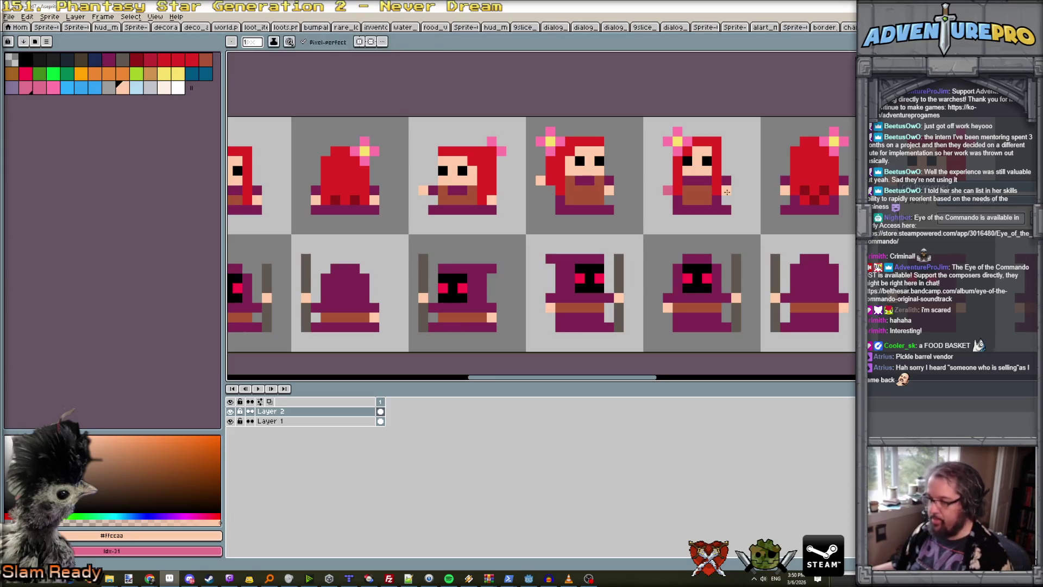
key("w")
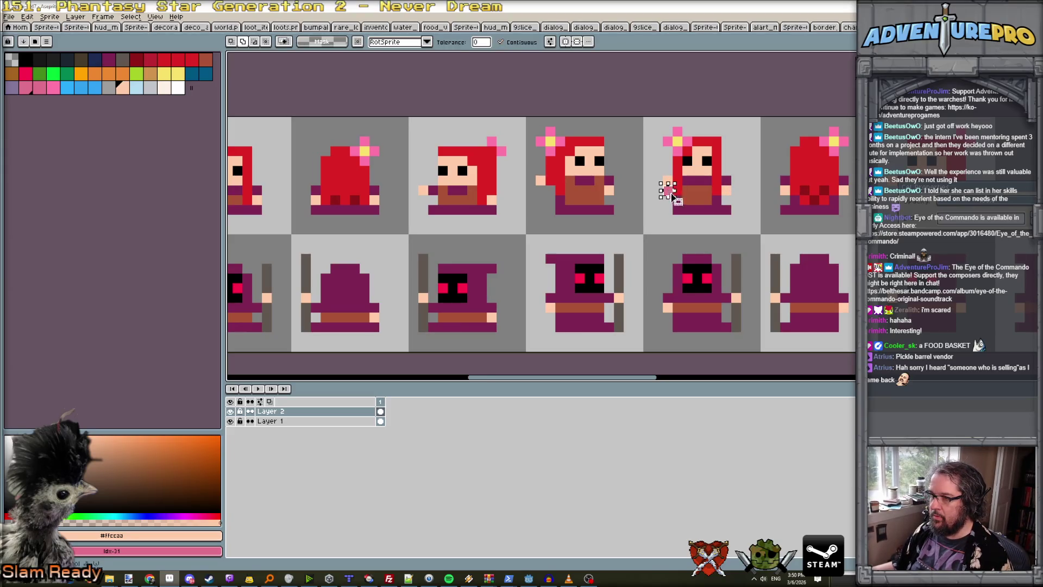
key("b")
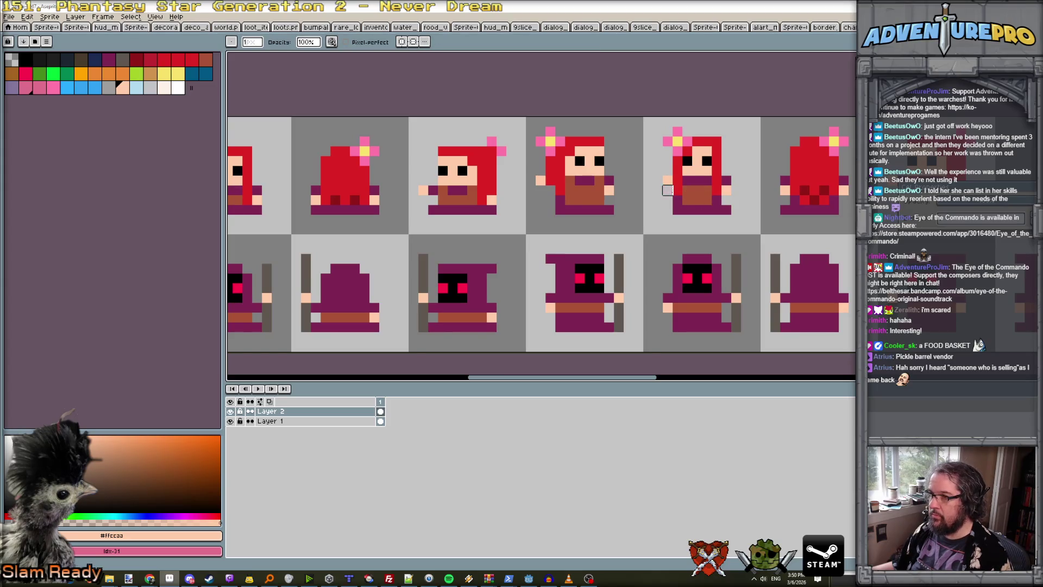
scroll(667, 198, "down", 1)
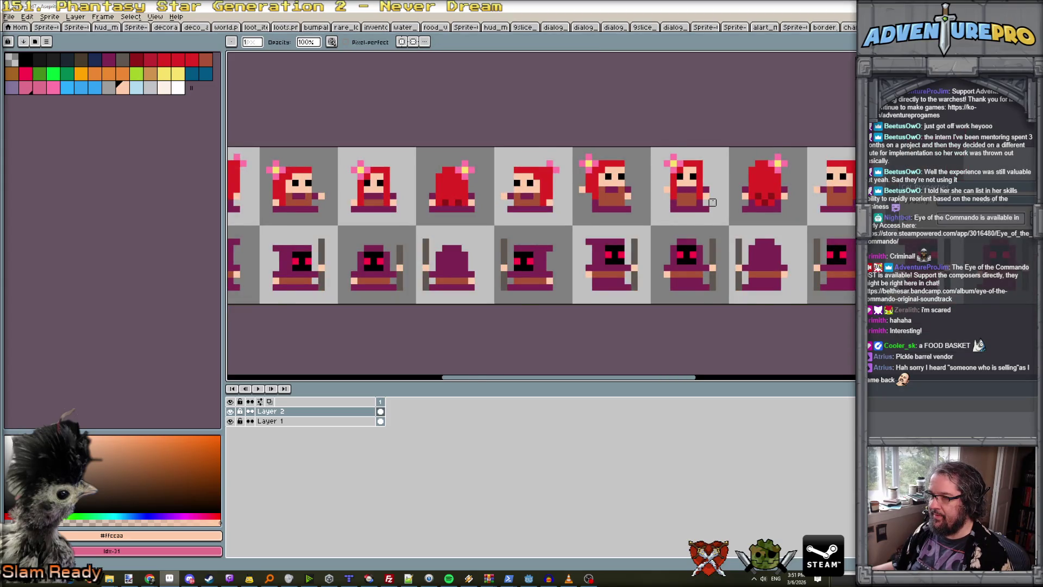
scroll(713, 202, "up", 1)
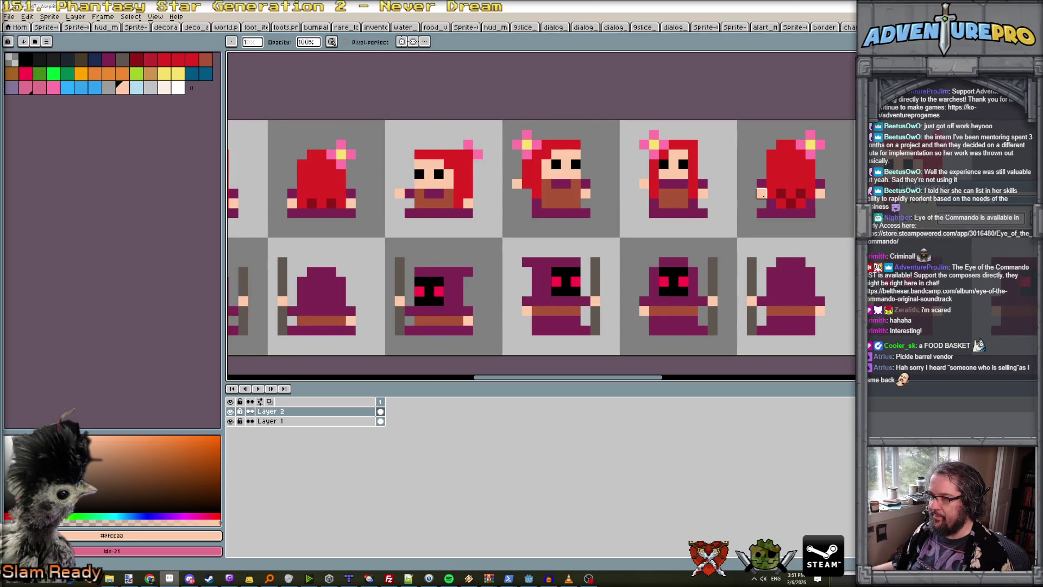
scroll(720, 203, "down", 1)
scroll(722, 204, "up", 1)
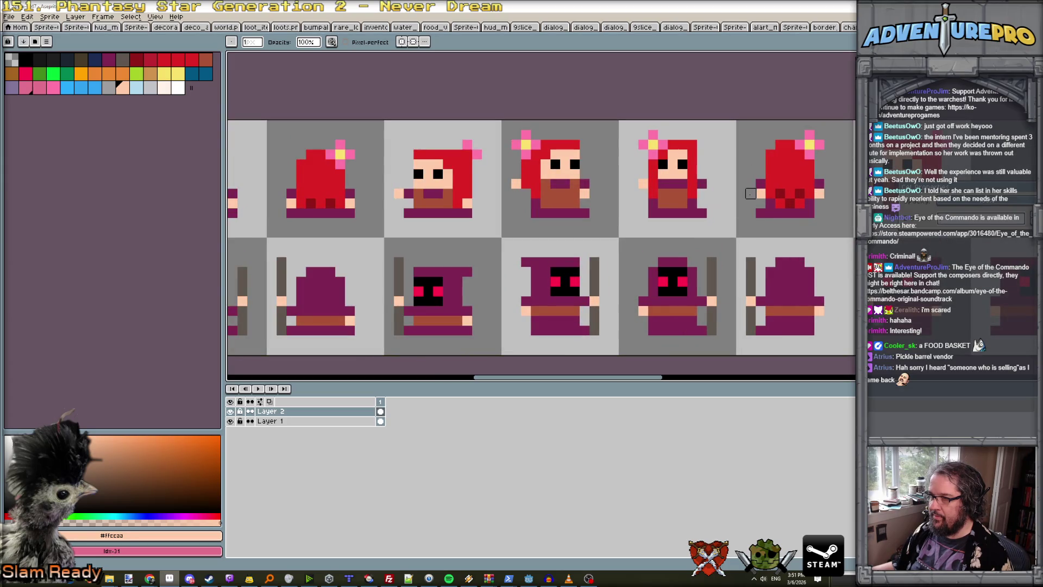
key("e")
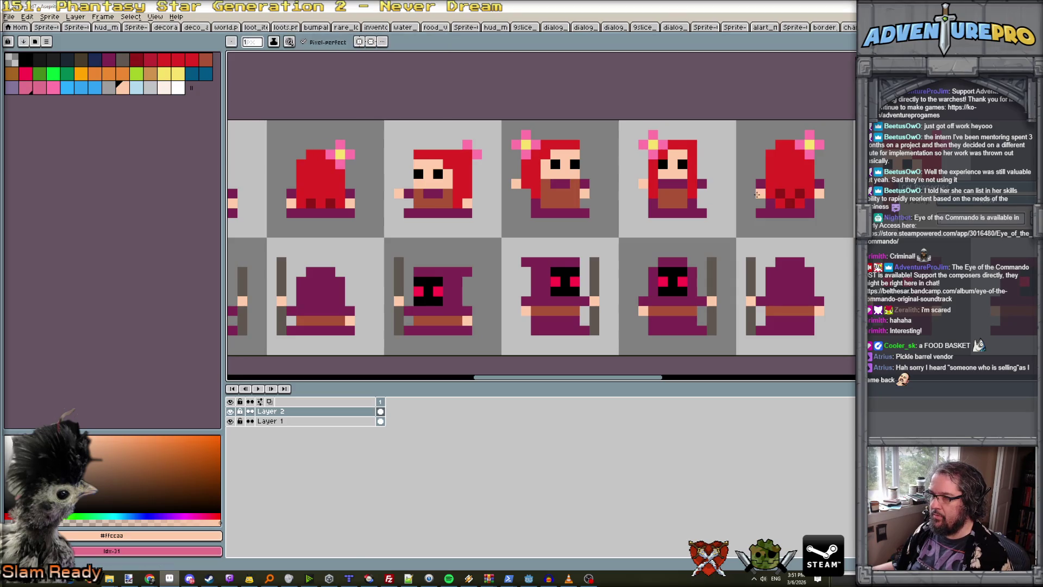
key("x")
key("b")
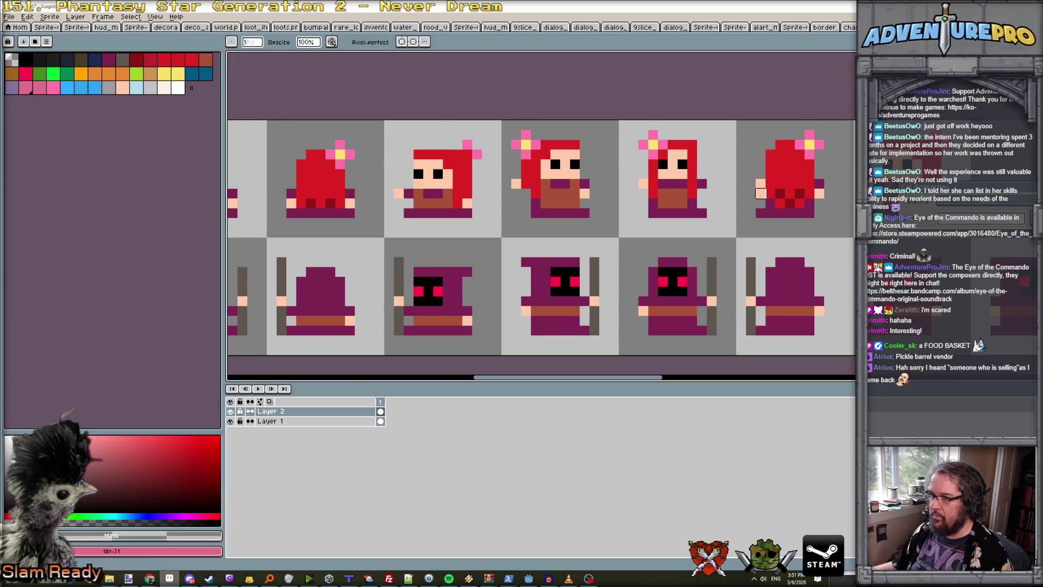
scroll(825, 206, "down", 2)
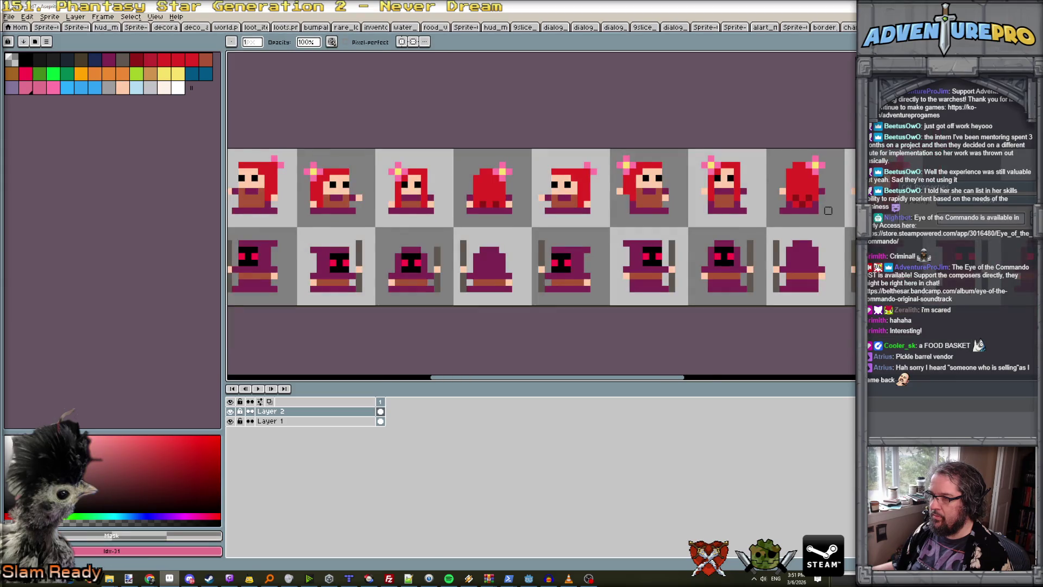
scroll(830, 209, "up", 1)
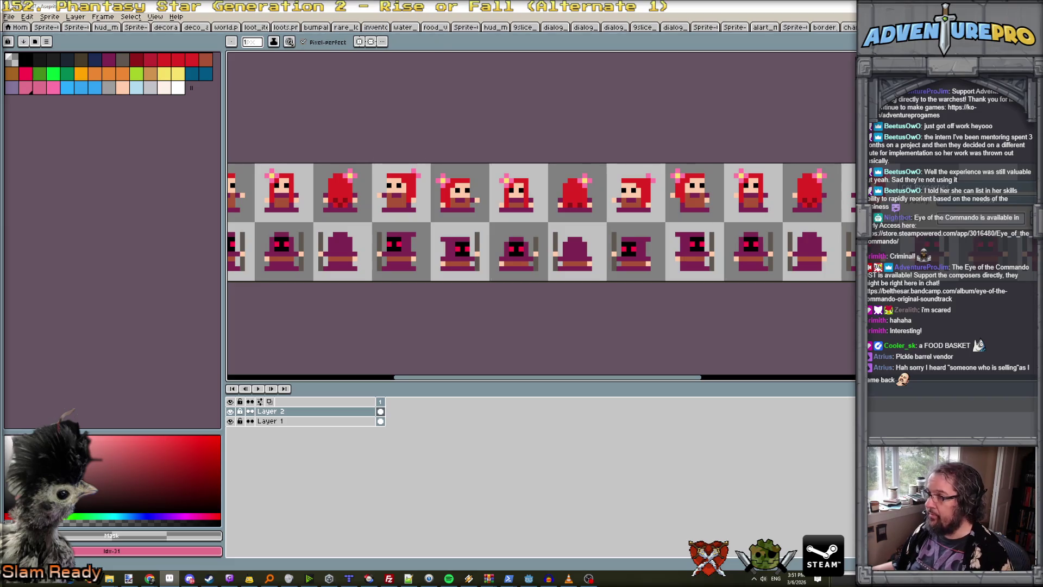
left_click(123, 87)
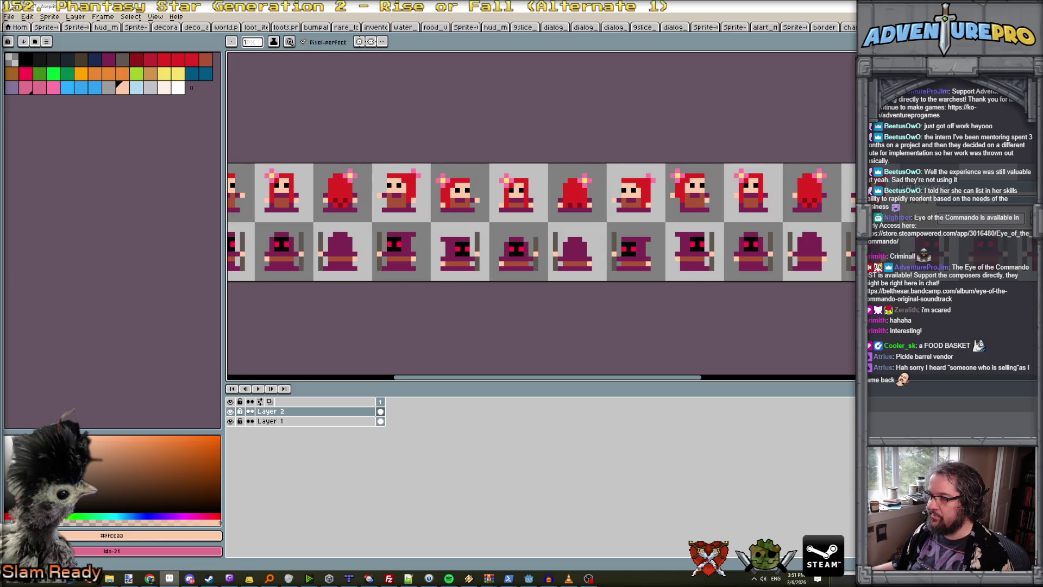
key("minus")
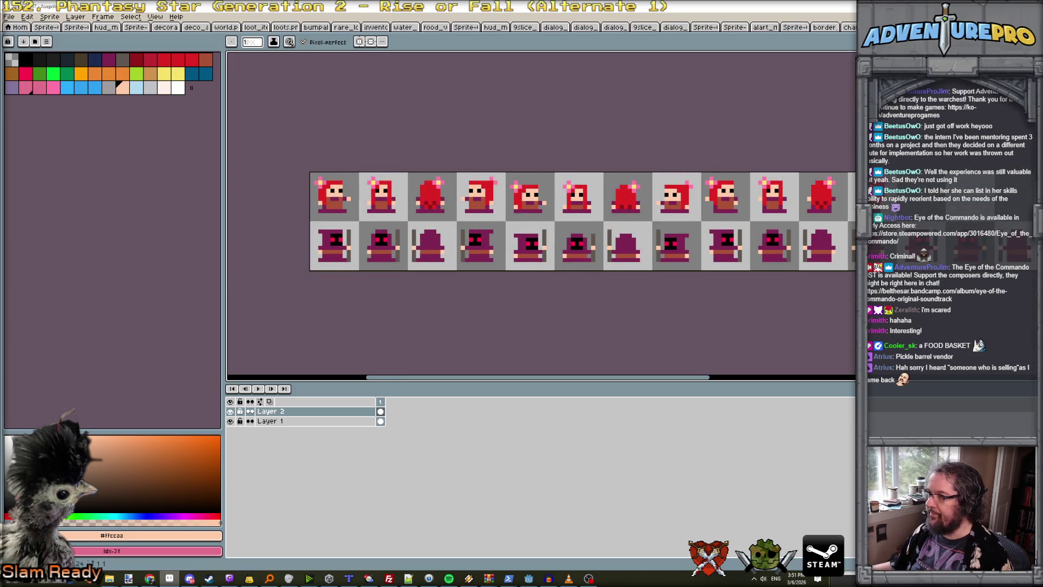
key("m")
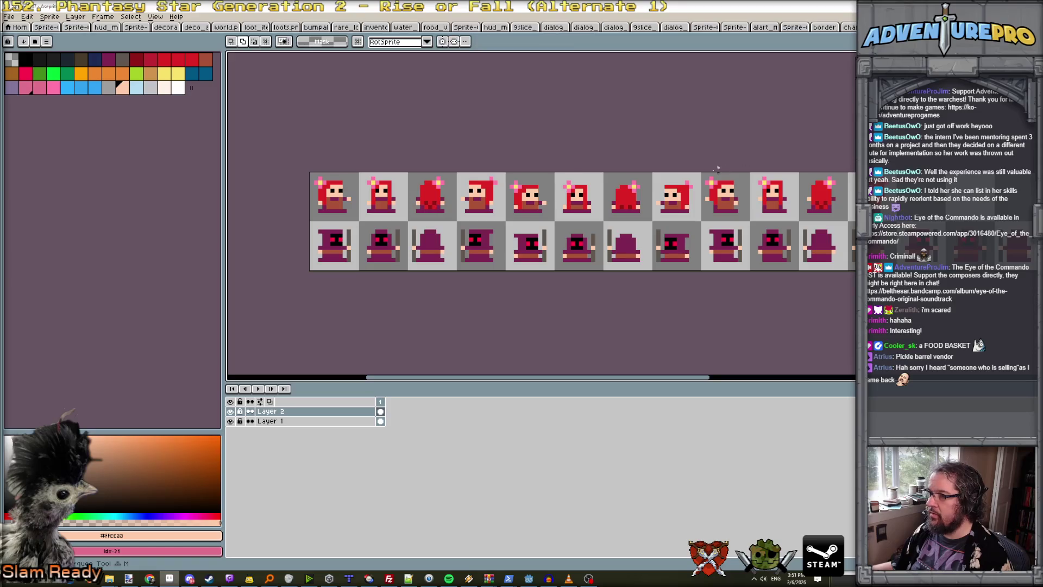
left_click_drag(703, 174, 883, 220)
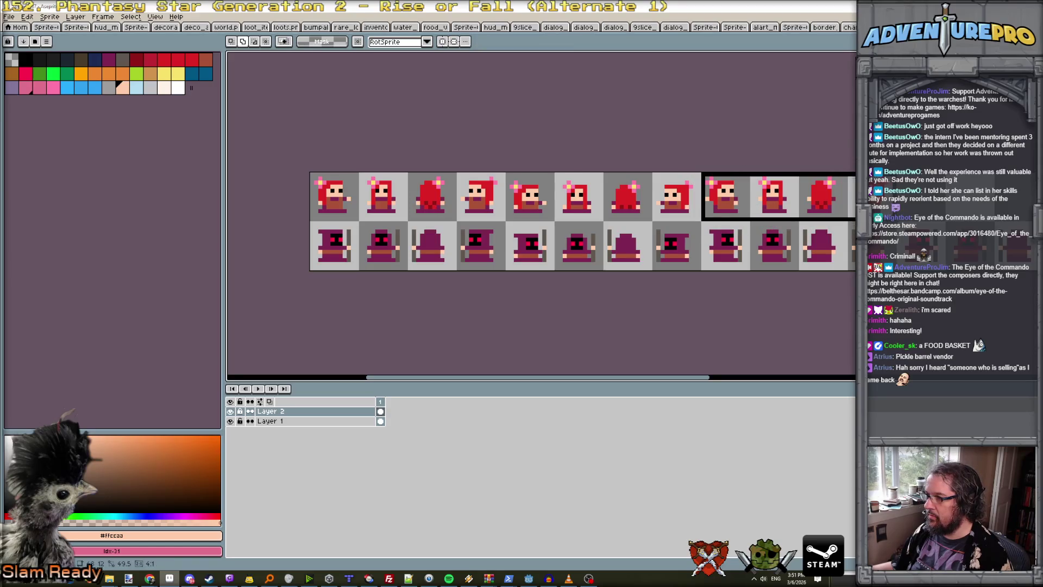
Nudge the selected sprites by a pixel with Ctrl+T and apply the move.
key("ctrl+t")
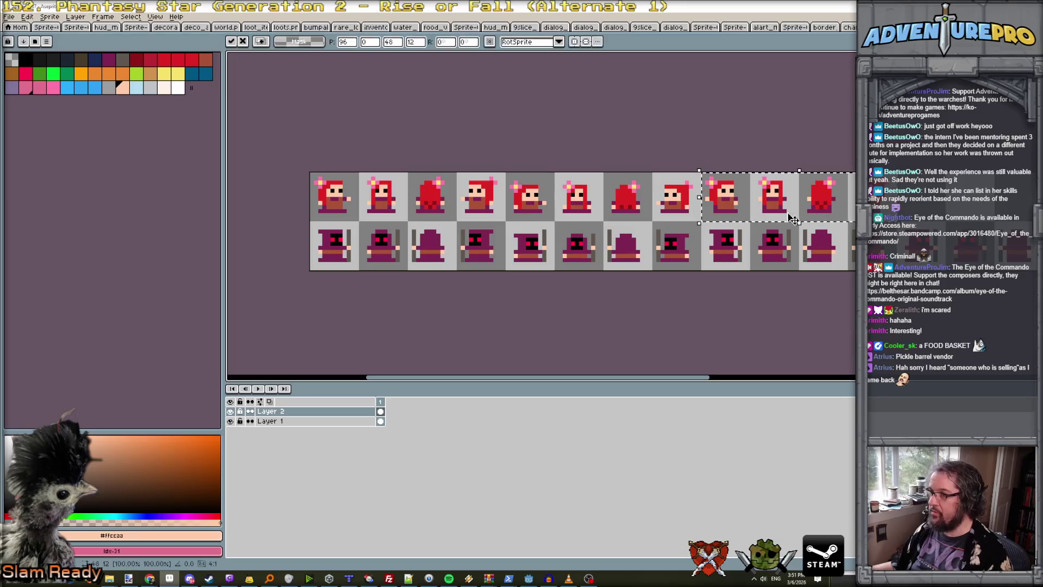
key("Right")
key("Right")
key("Right")
key("Down")
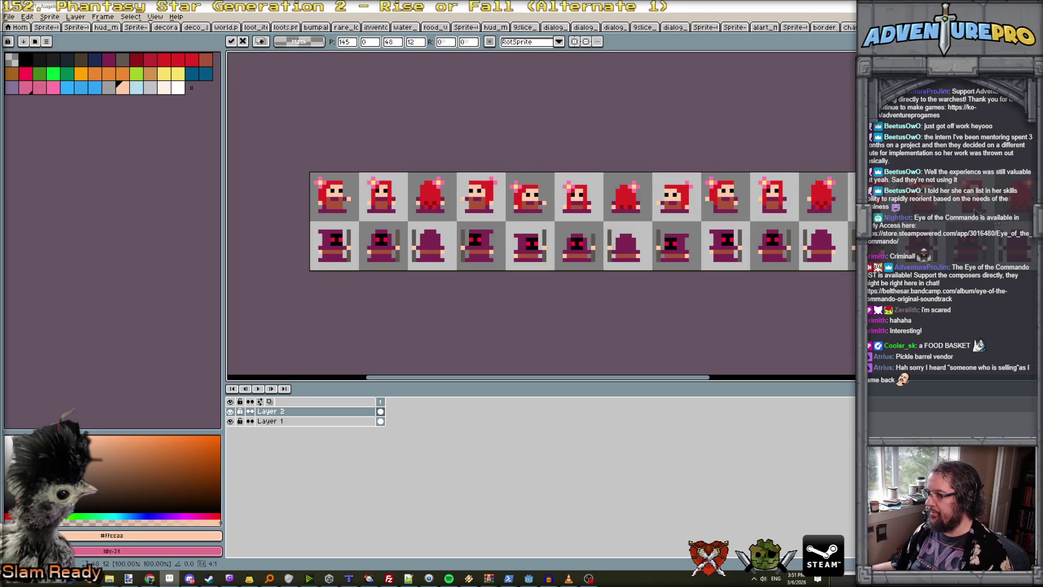
key("Left")
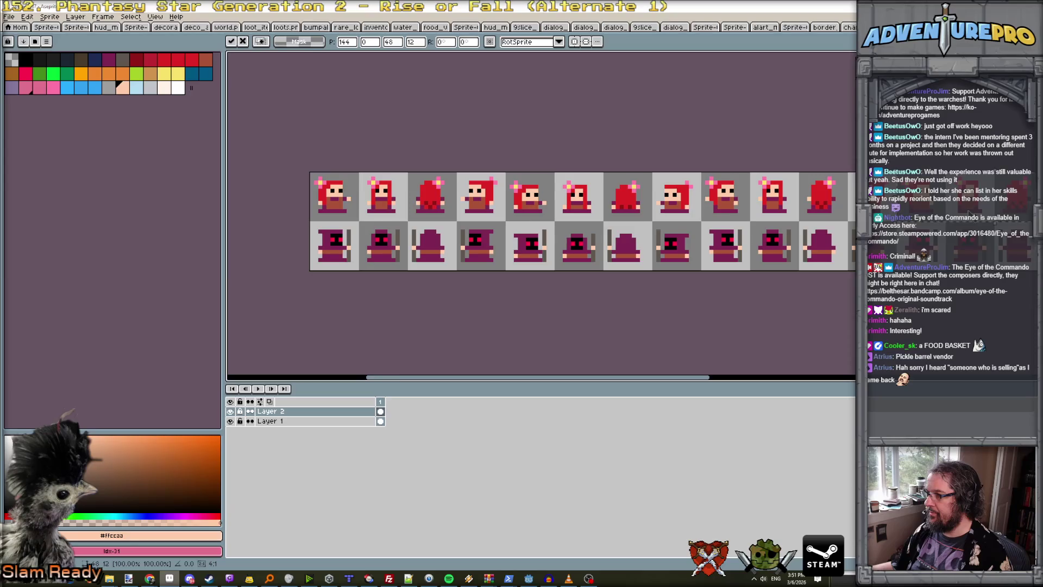
scroll(609, 211, "up", 4)
key("Return")
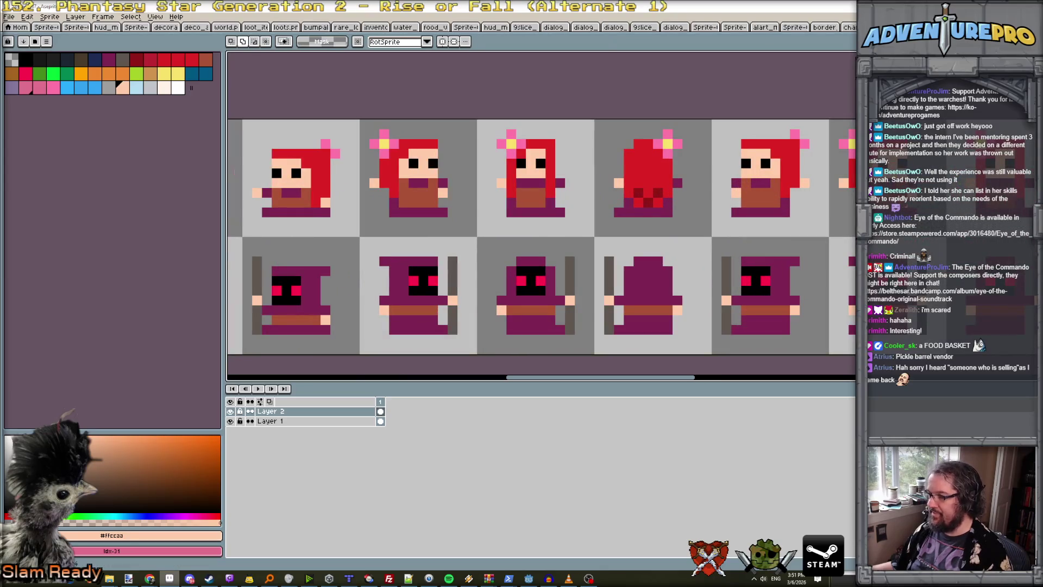
Toggle between Pencil and Eraser while swapping between dark purple and peach colours.
key("b")
key("x")
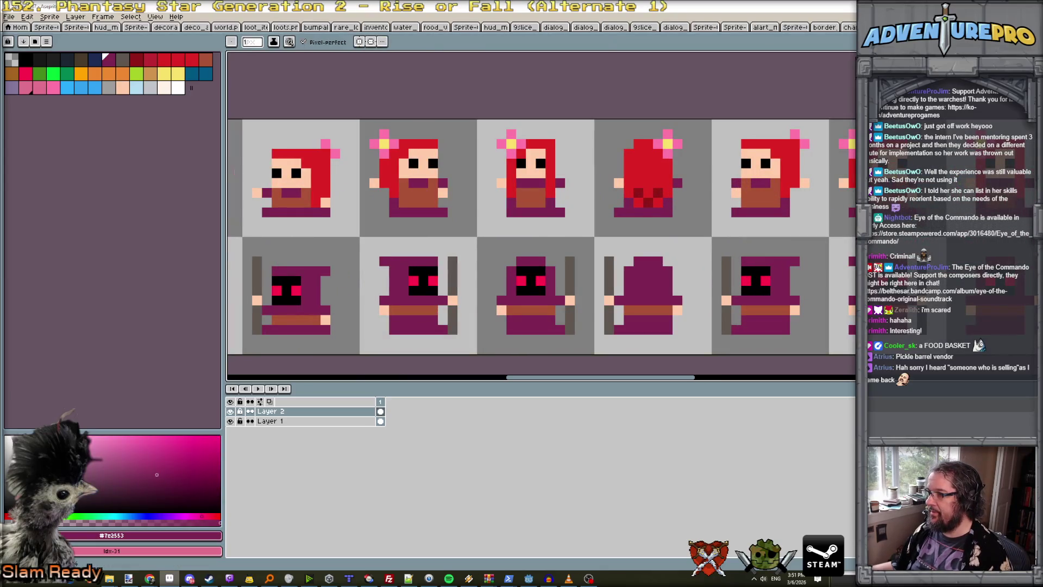
key("e")
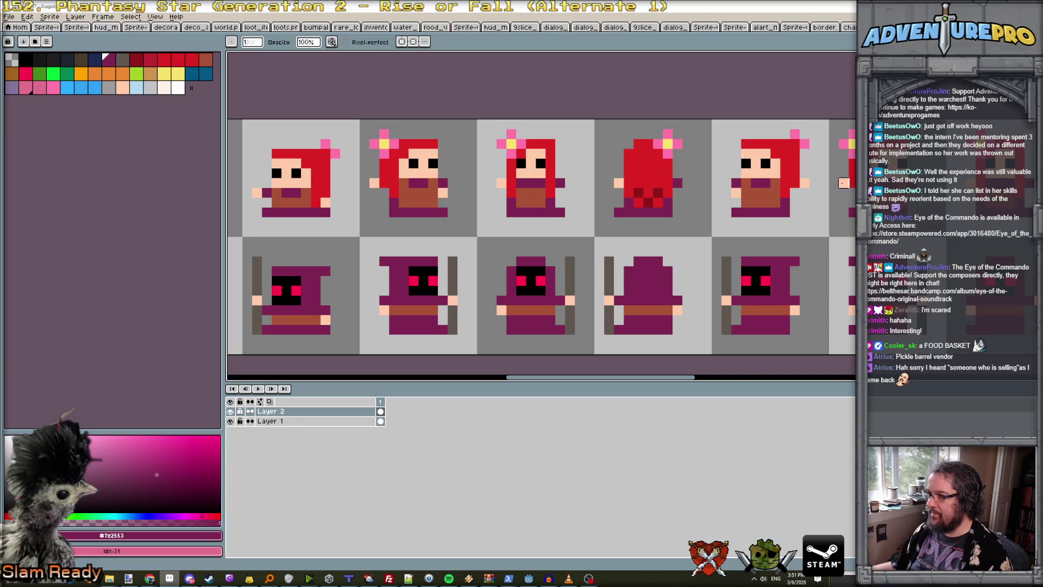
key("b")
key("x")
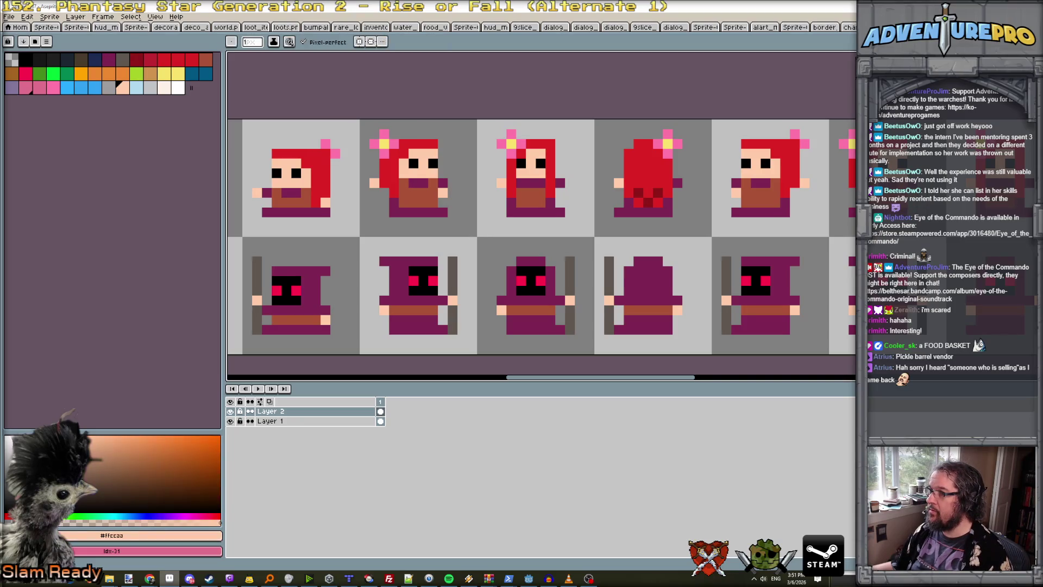
scroll(931, 202, "right", 5)
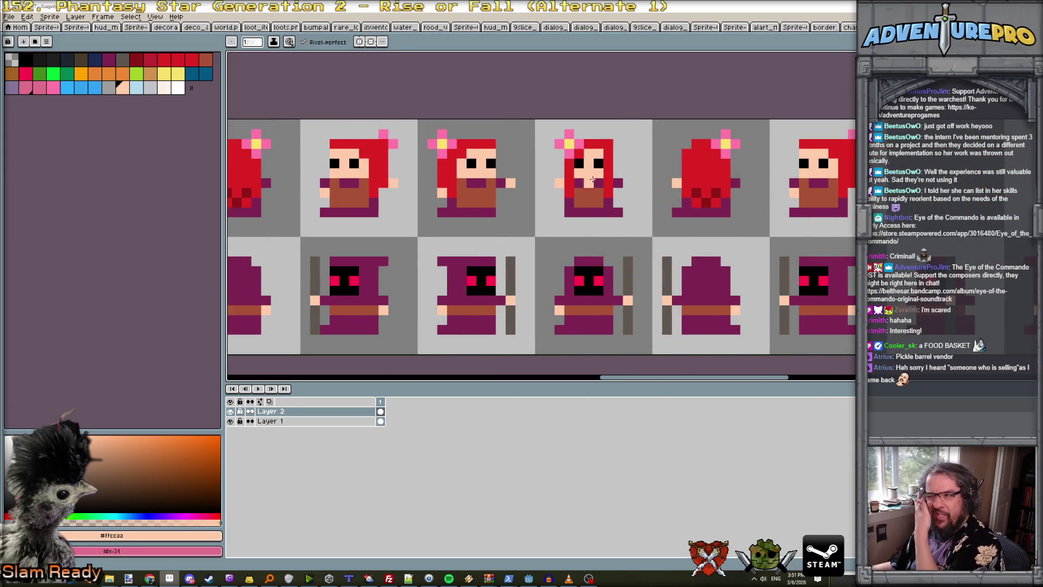
key("x")
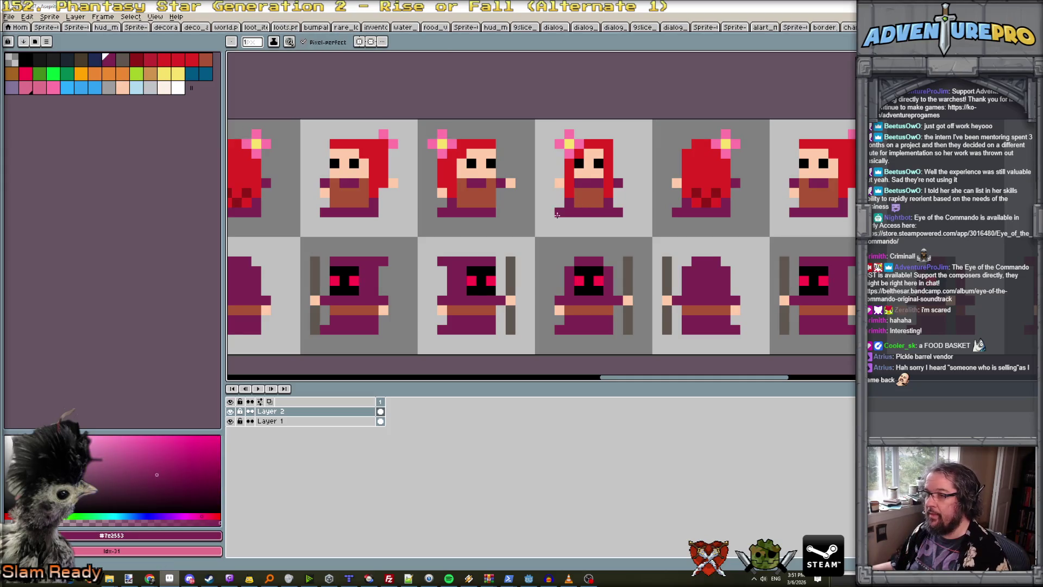
key("x")
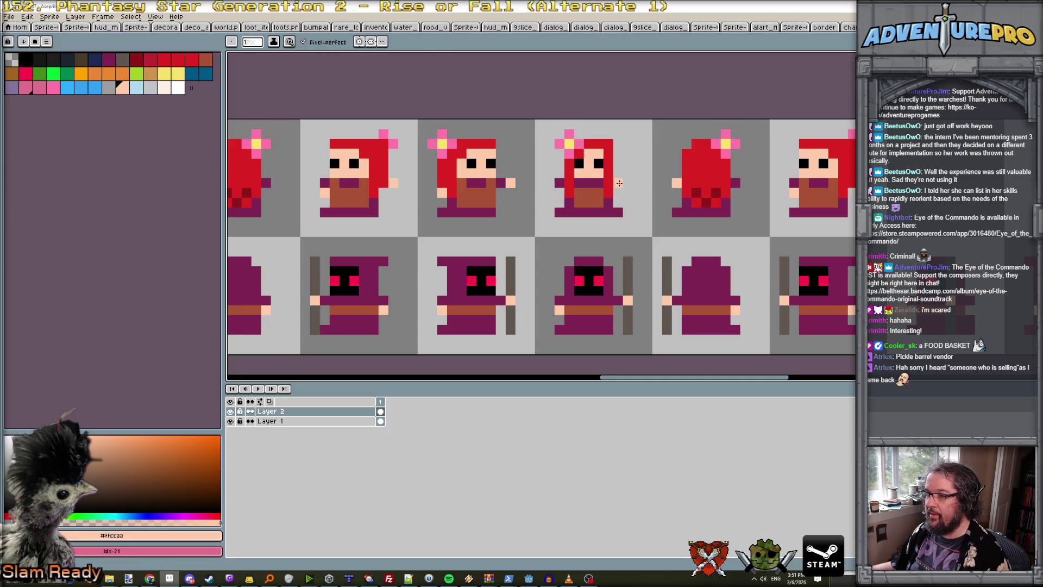
Add peach hand pixels to the fourth and fifth girls and a purple pixel at the fifth's bottom right.
left_click(619, 183)
key("alt")
left_click(735, 183)
key("x")
left_click(736, 212)
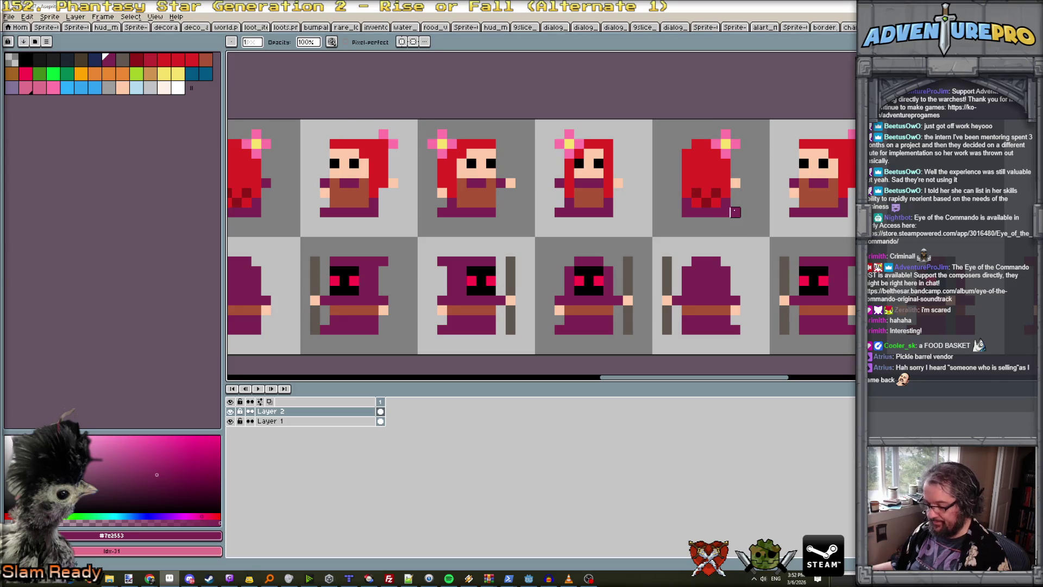
Sample the skin tone and dark purple #7e3553 body colour from the sprite with the Pencil.
key("e")
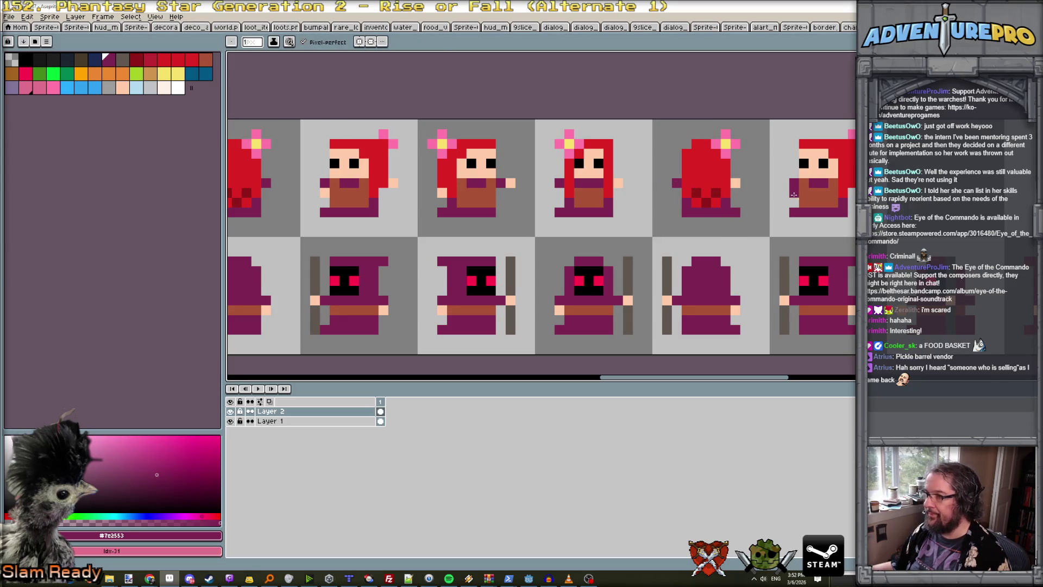
key("b")
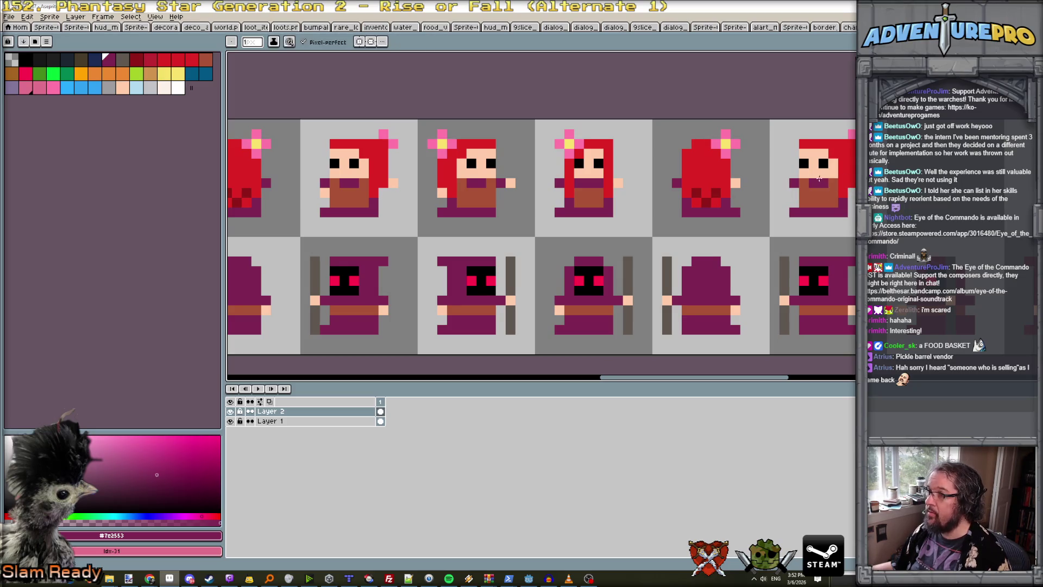
left_click(785, 181, "alt")
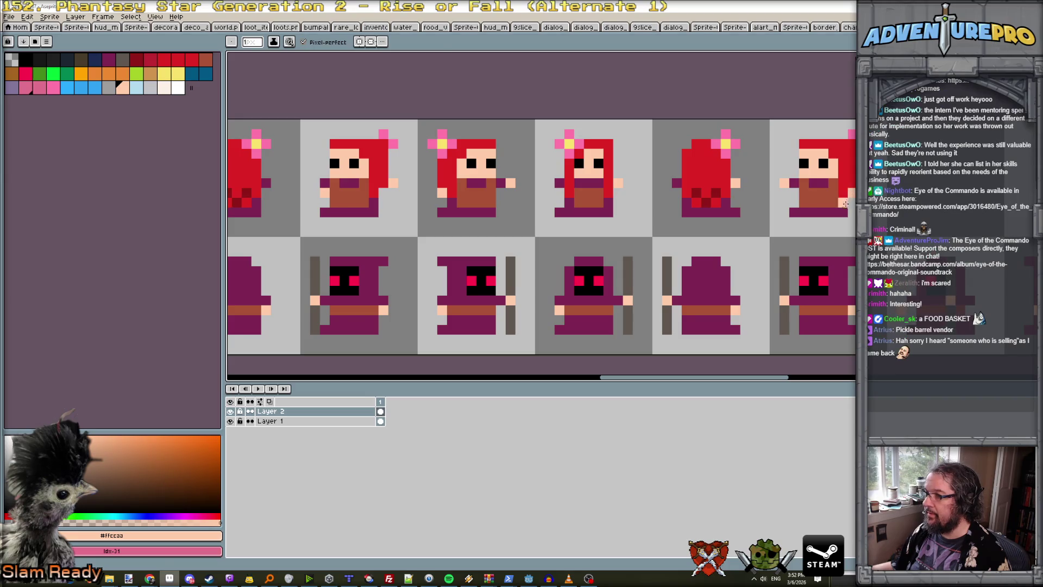
left_click(793, 212, "alt")
scroll(794, 212, "down", 4)
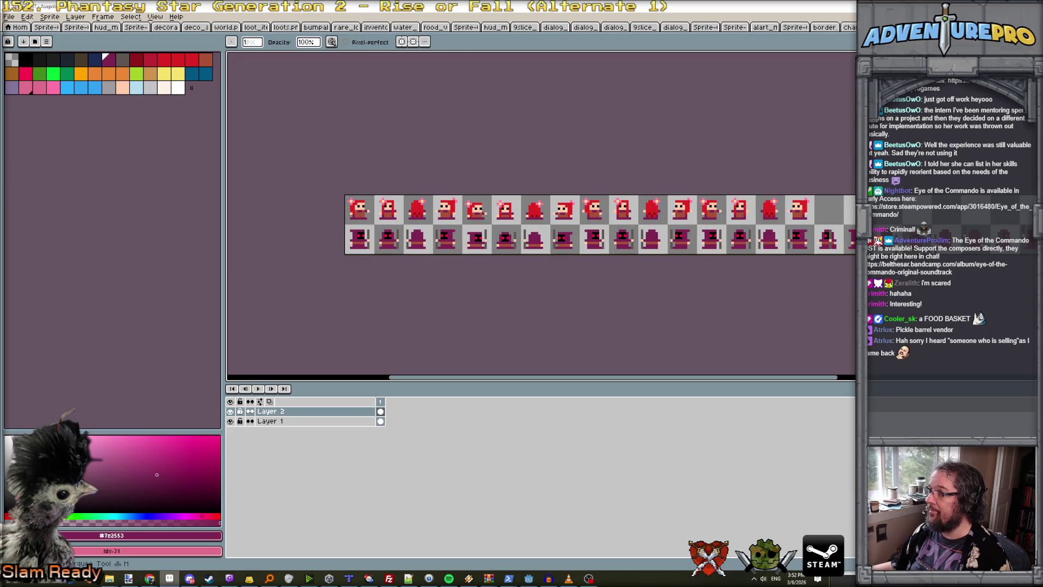
Marquee-select the top row of girl frames and switch to the large character sheet tab.
key("m")
mouse_move(346, 194)
left_mouse_down()
mouse_move(365, 205)
mouse_move(738, 234)
mouse_move(816, 226)
left_mouse_up()
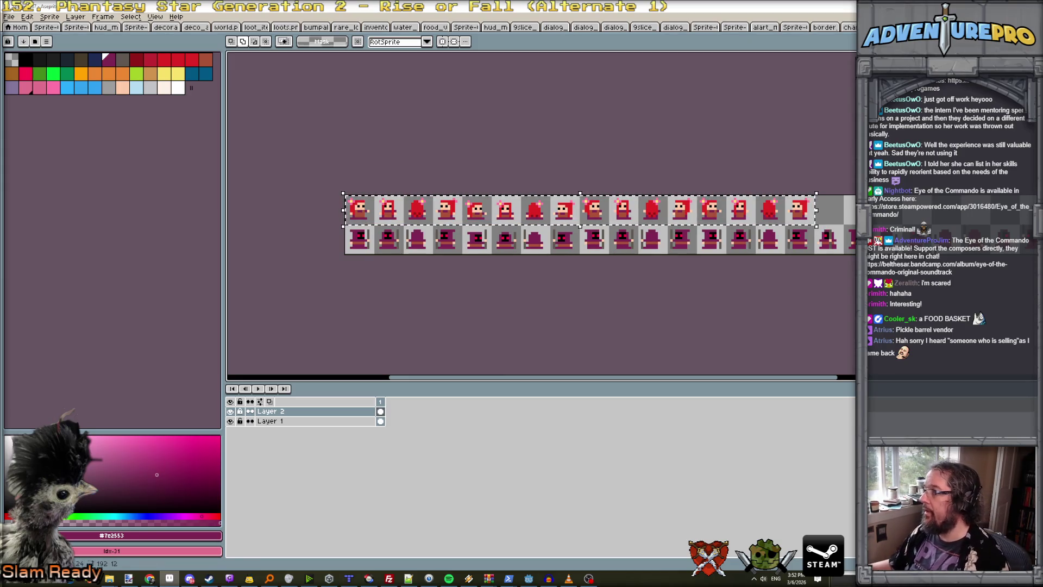
key("ctrl+Tab")
key("ctrl+Tab")
key("ctrl+shift+Tab")
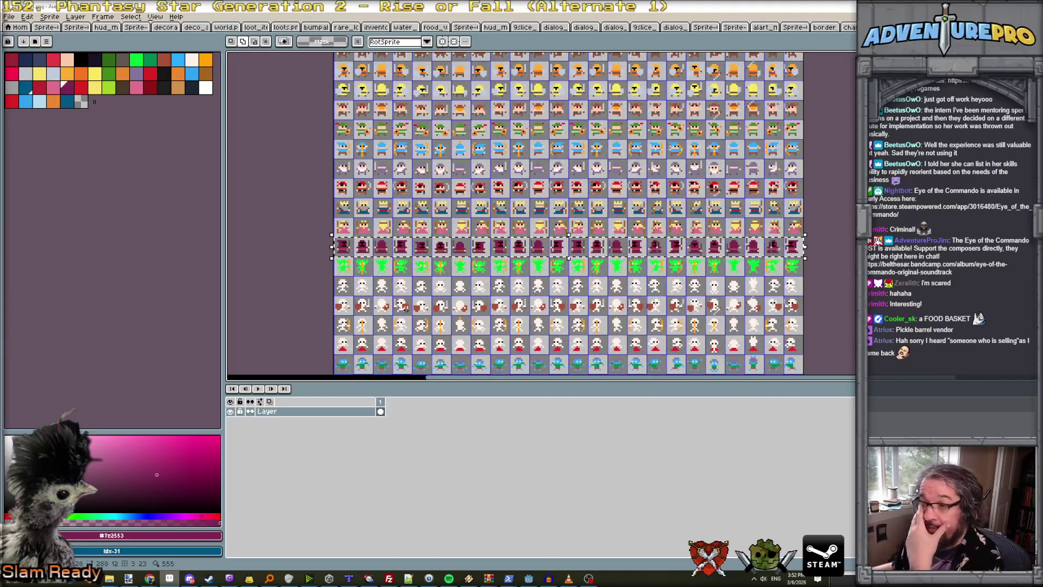
scroll(400, 310, "up", 1)
scroll(399, 308, "down", 1)
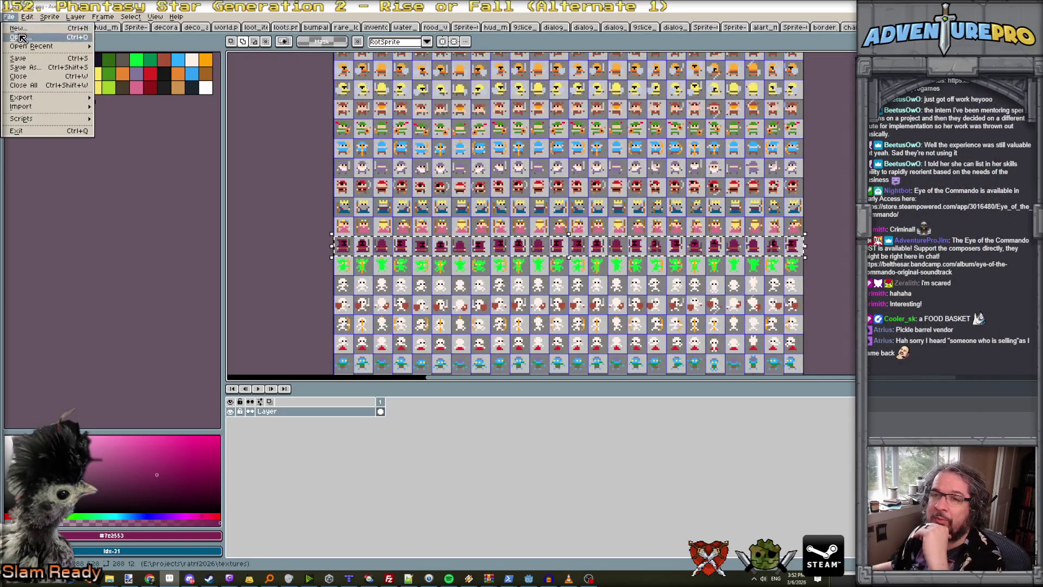
Open the character sprite sheet PNG from the ratrr2026 project's textures folder.
left_click(20, 37)
left_click(200, 33)
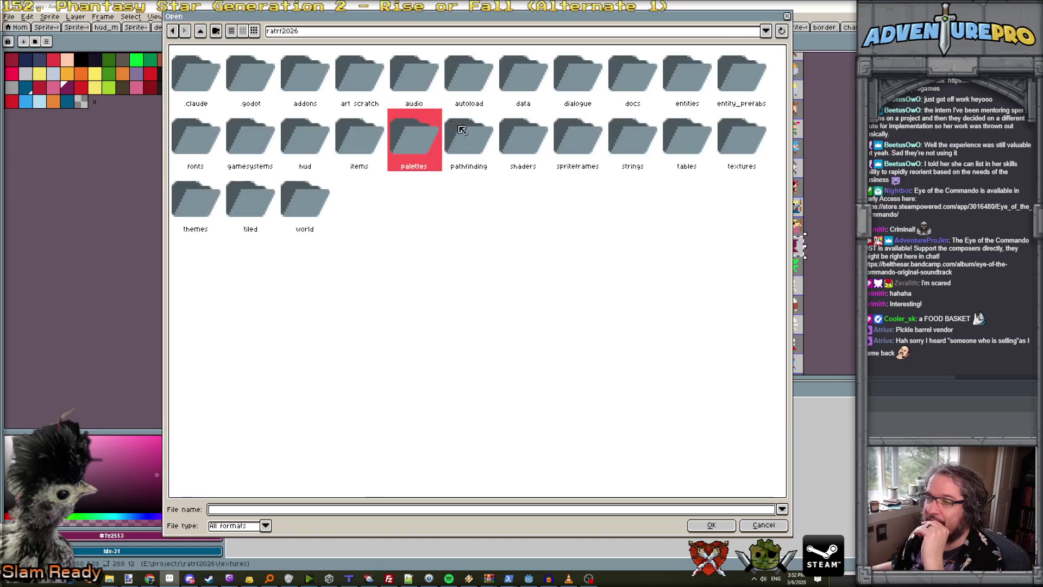
double_click(736, 142)
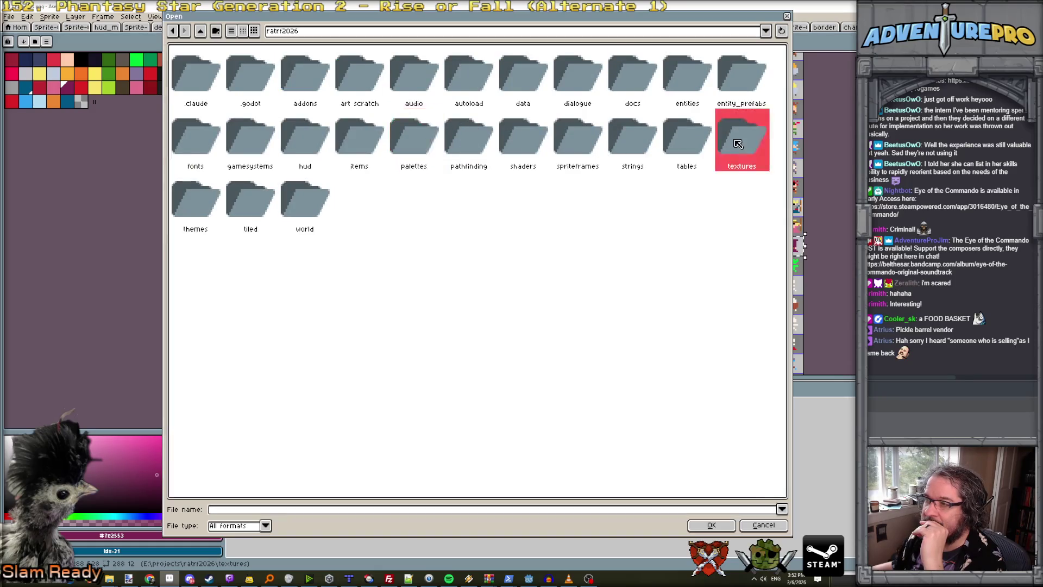
double_click(622, 76)
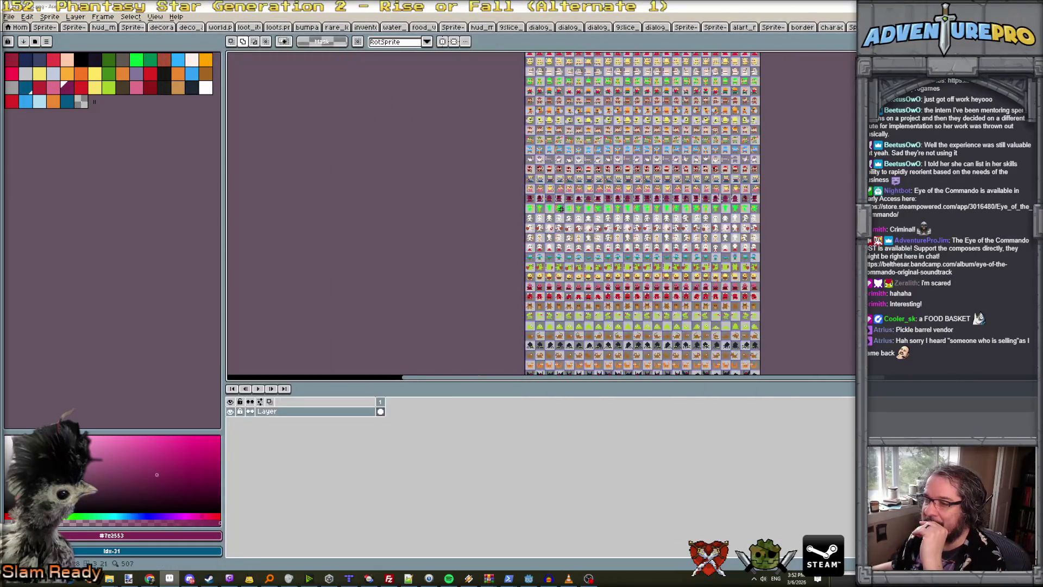
scroll(559, 209, "up", 1)
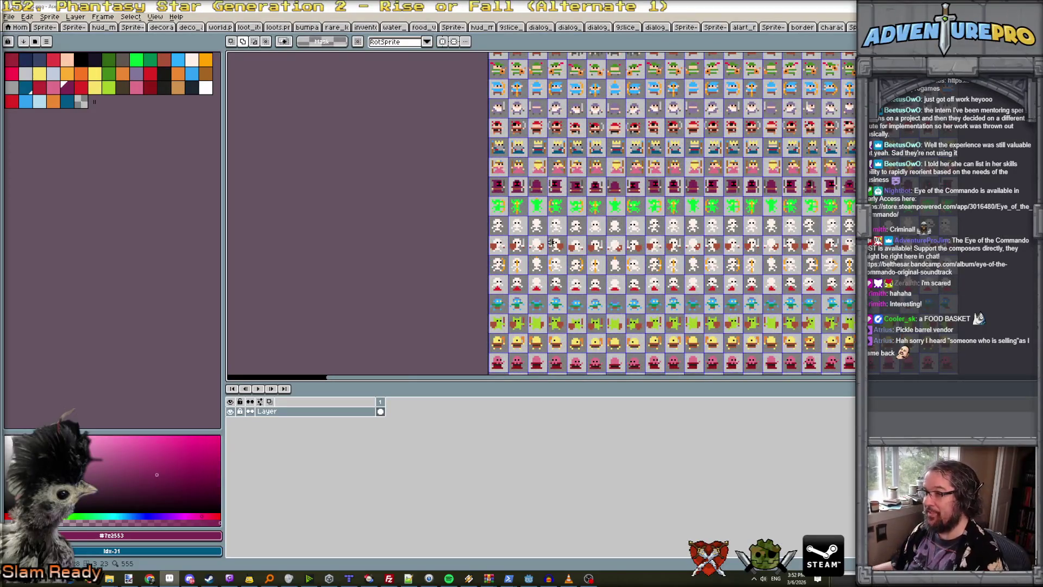
scroll(551, 244, "up", 1)
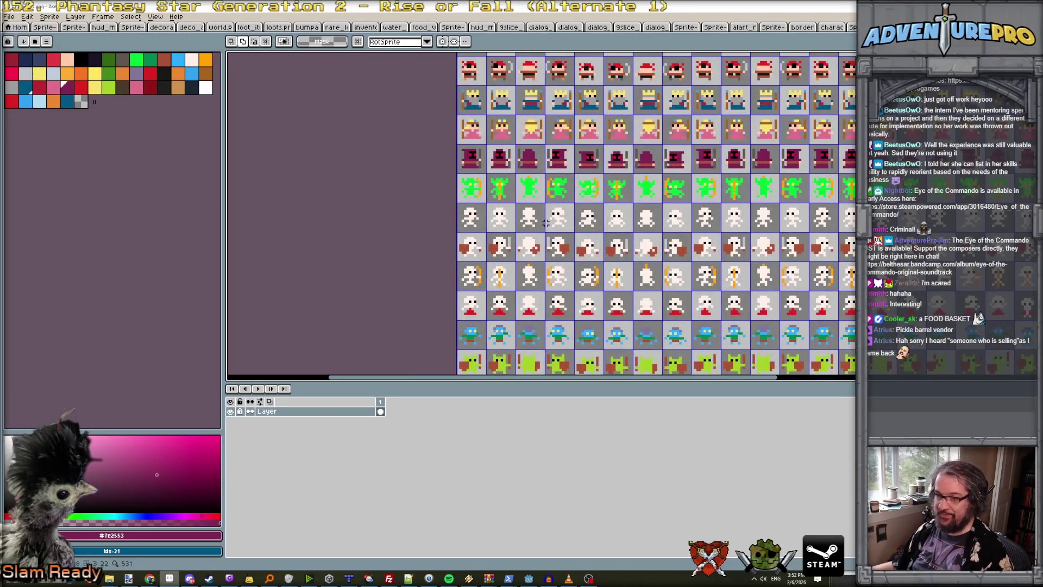
left_click(75, 17)
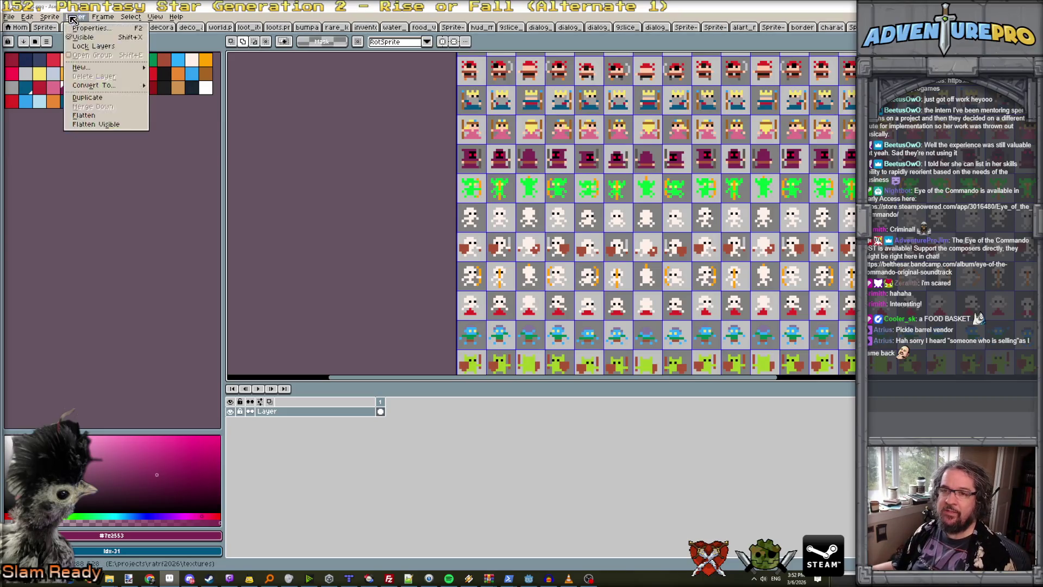
Add a new layer and paste the girl row onto it, moved up one row.
mouse_move(100, 69)
left_click(176, 67)
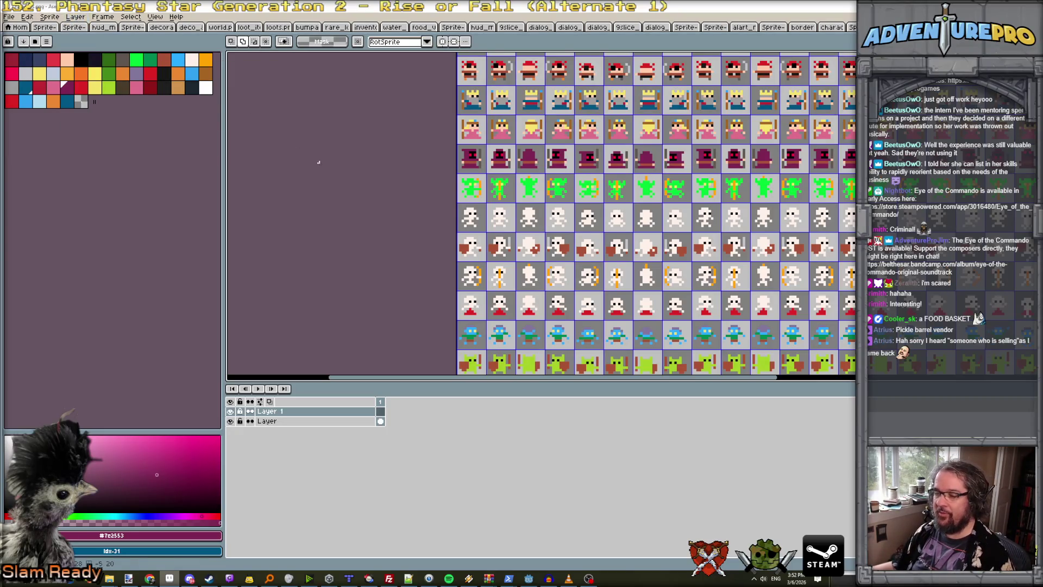
key("ctrl+v")
left_click_drag(527, 222, 525, 194)
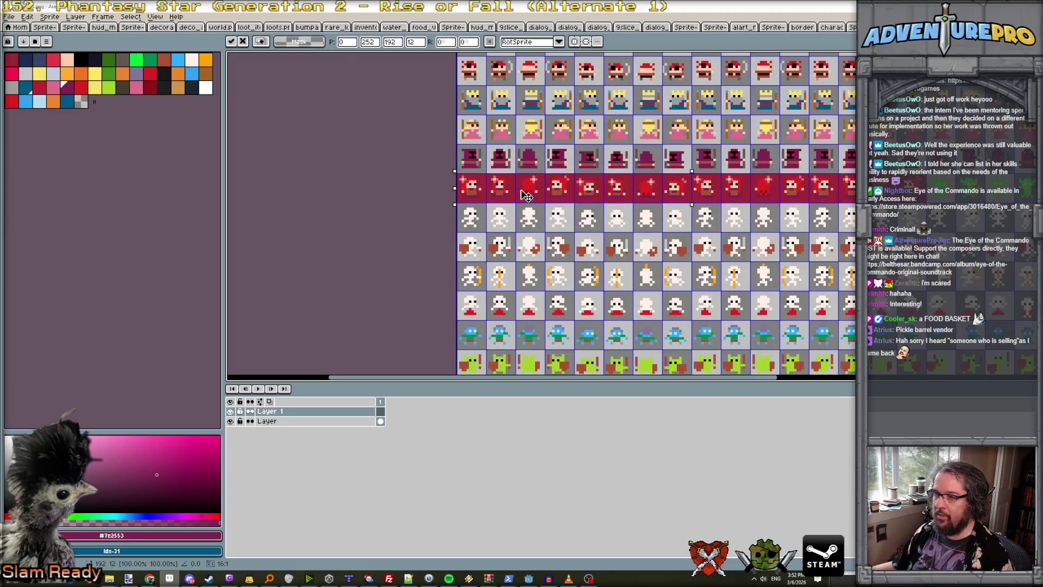
key("Return")
scroll(525, 194, "up", 2)
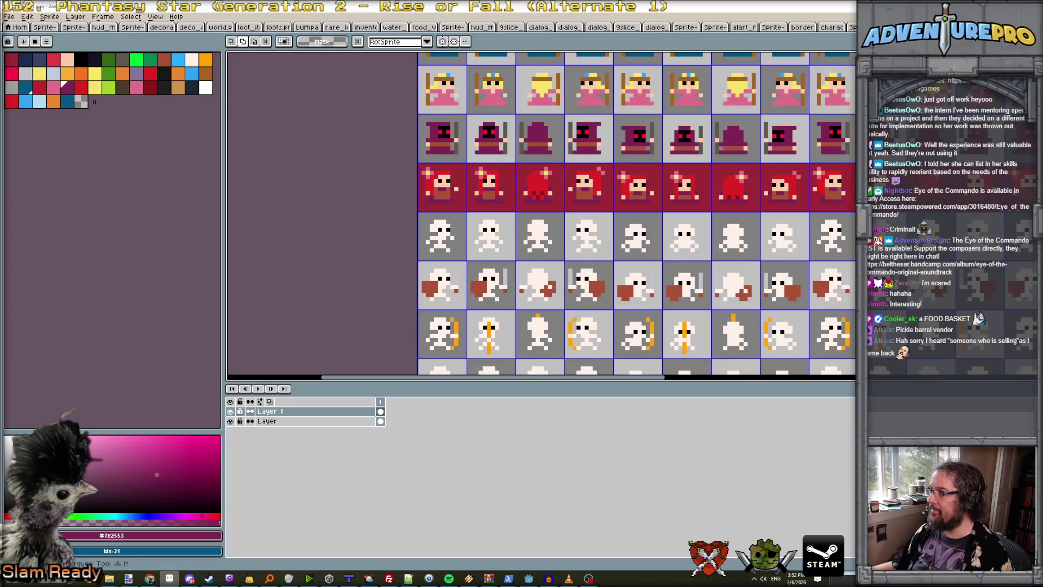
Magic-wand the pasted row's red background and delete it to transparency.
key("w")
left_click(619, 197)
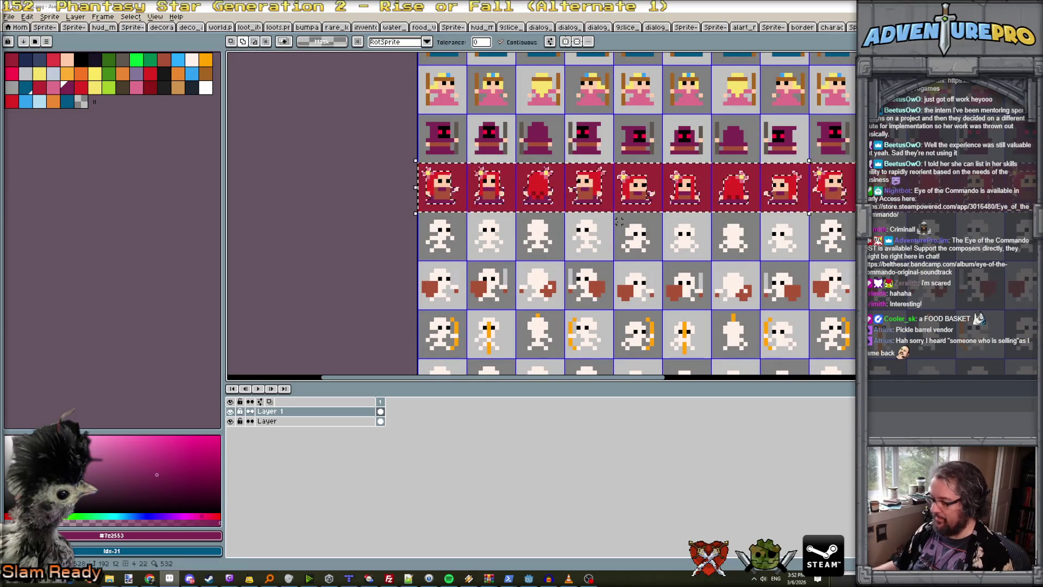
key("Delete")
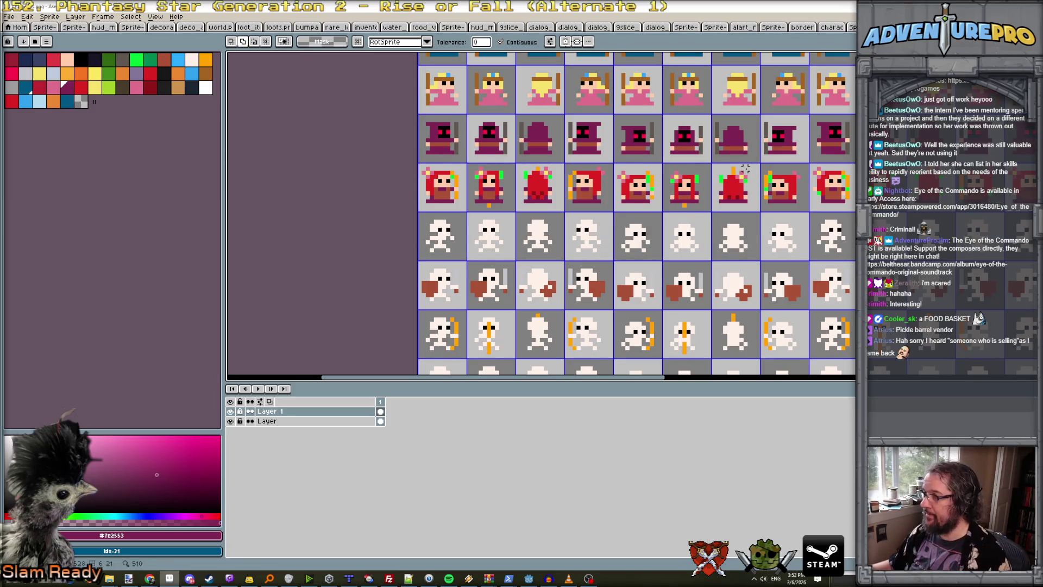
key("ctrl+z")
key("ctrl+d")
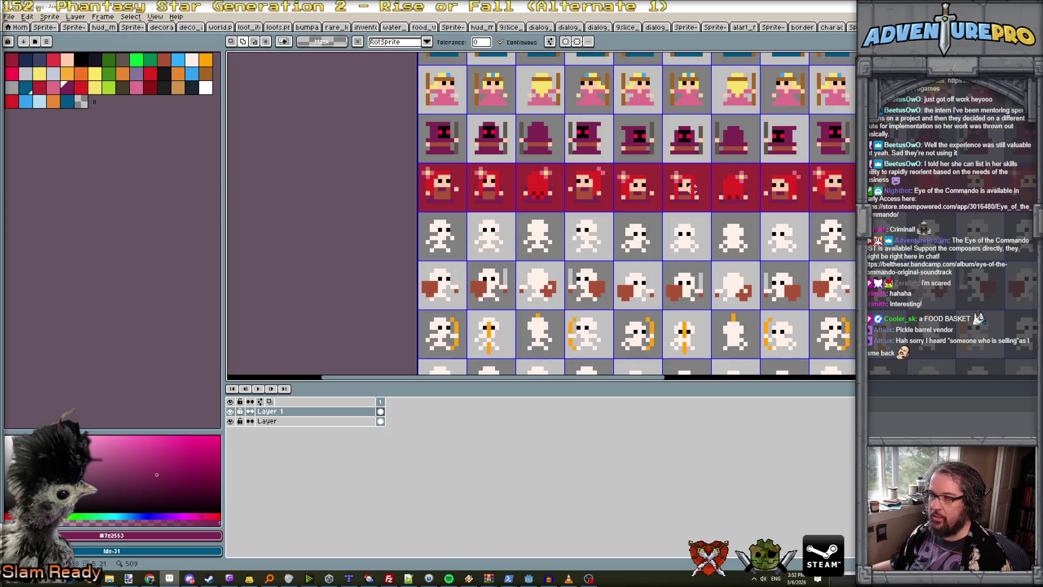
left_click(504, 201)
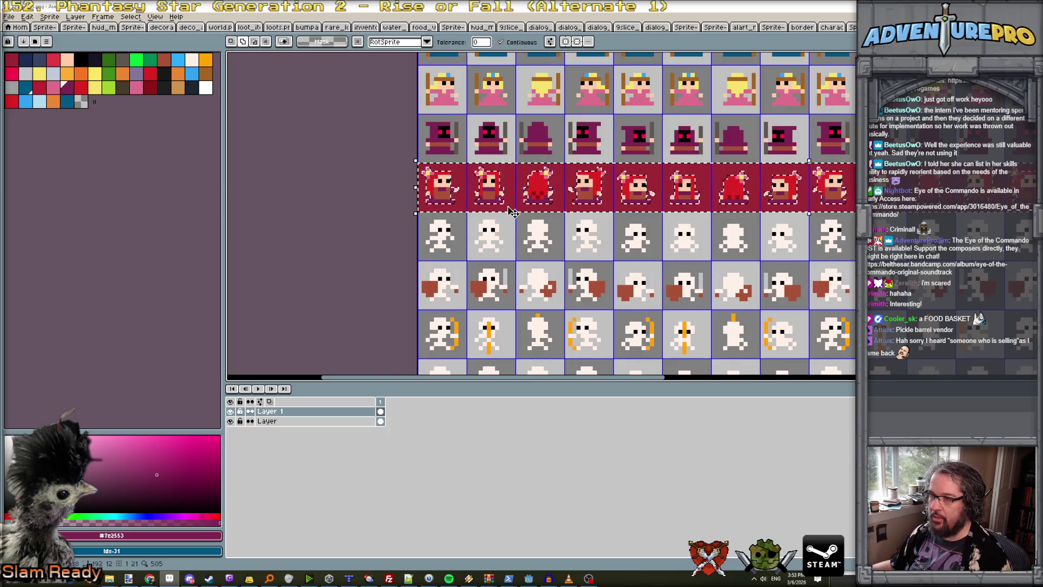
key("Delete")
scroll(509, 205, "down", 2)
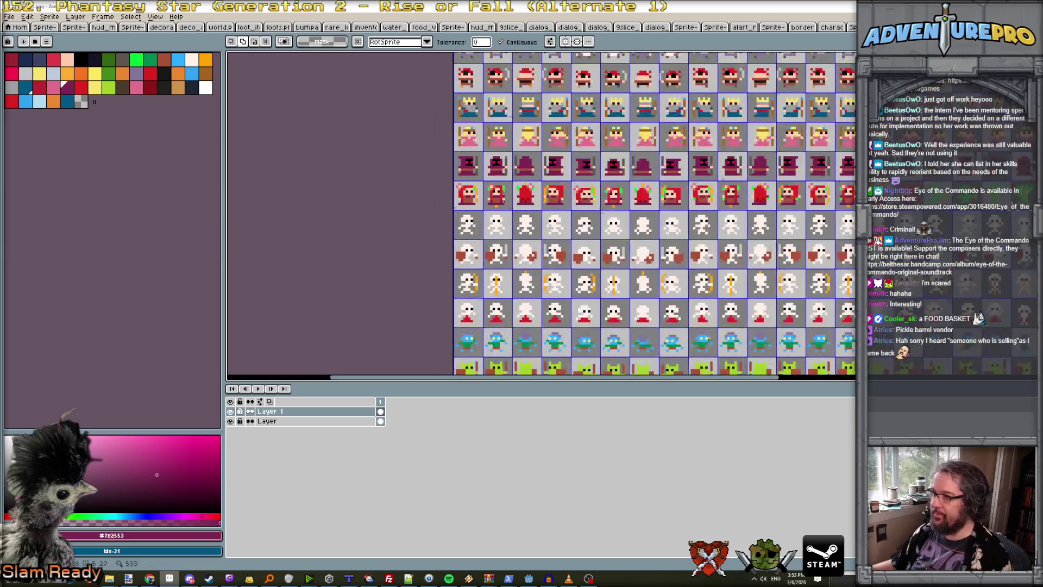
Select the girl row area on the base layer and clear the old sprites there.
scroll(509, 205, "down", 1)
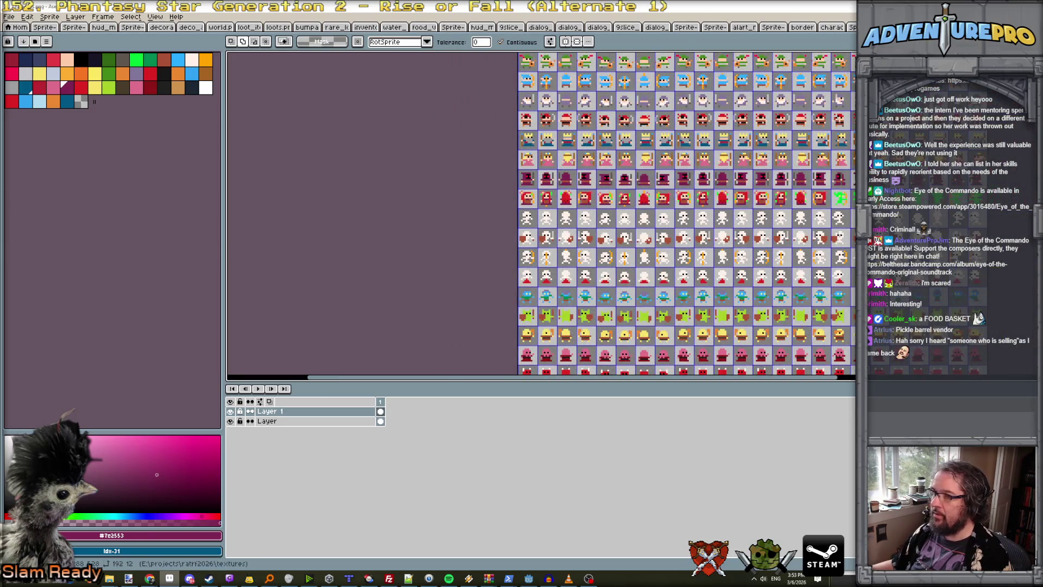
key("m")
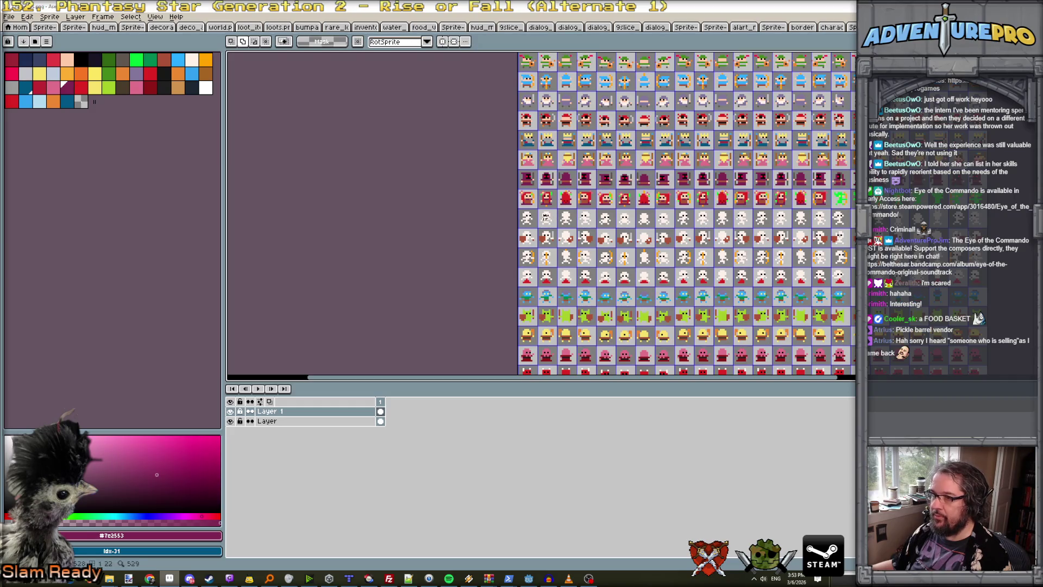
left_click_drag(520, 189, 856, 210)
left_click(321, 421)
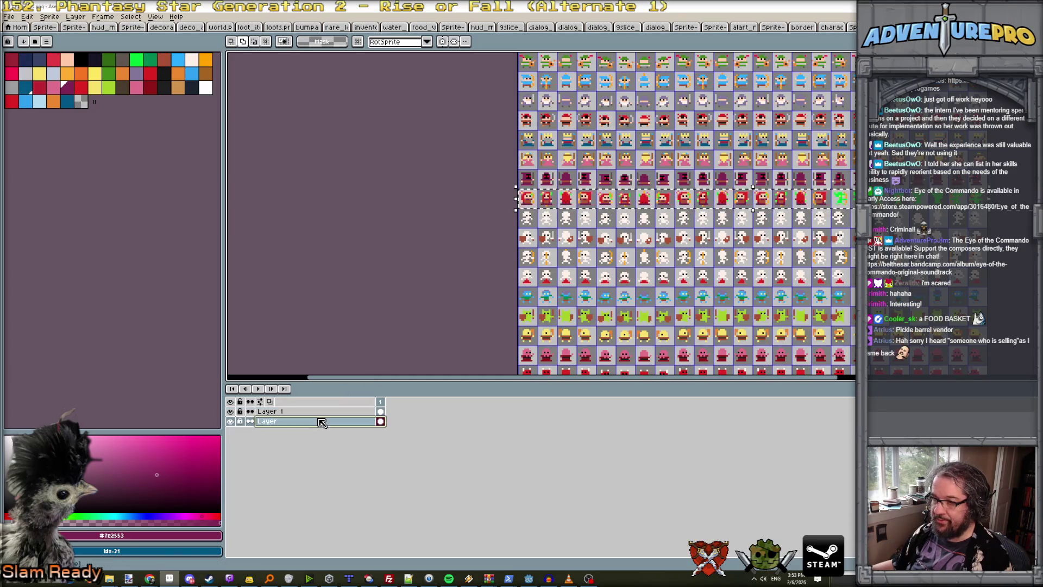
left_click(565, 210)
key("ctrl+d")
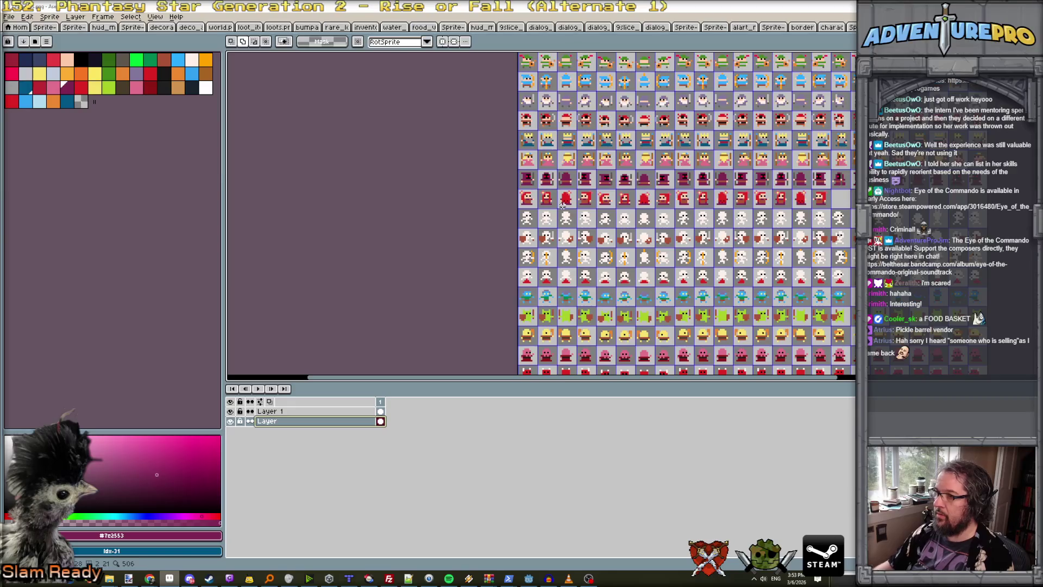
Save the character sheet as PNG, accepting the warning about flattening layers.
scroll(561, 204, "down", 2)
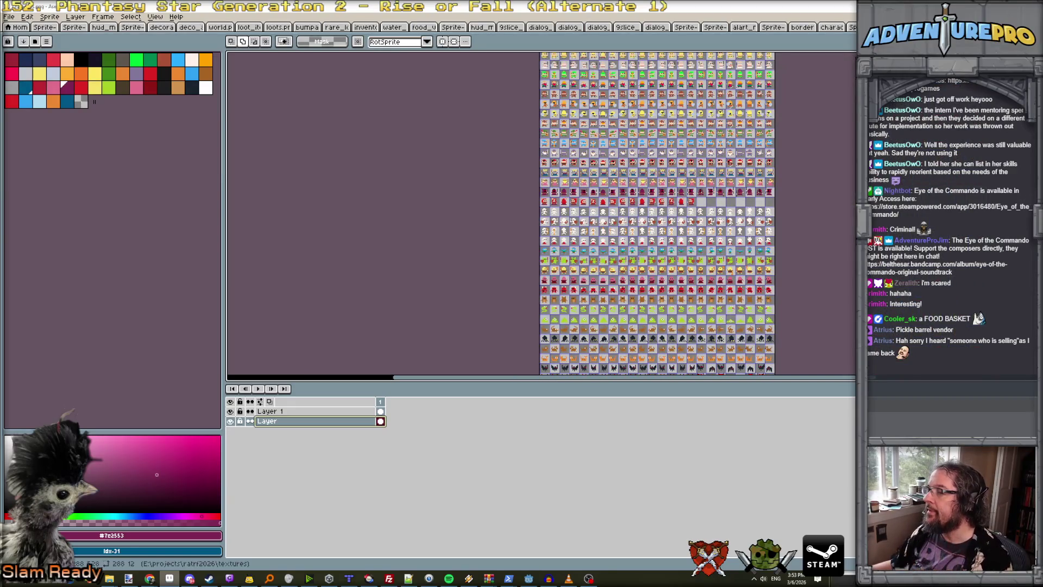
scroll(657, 213, "up", 3)
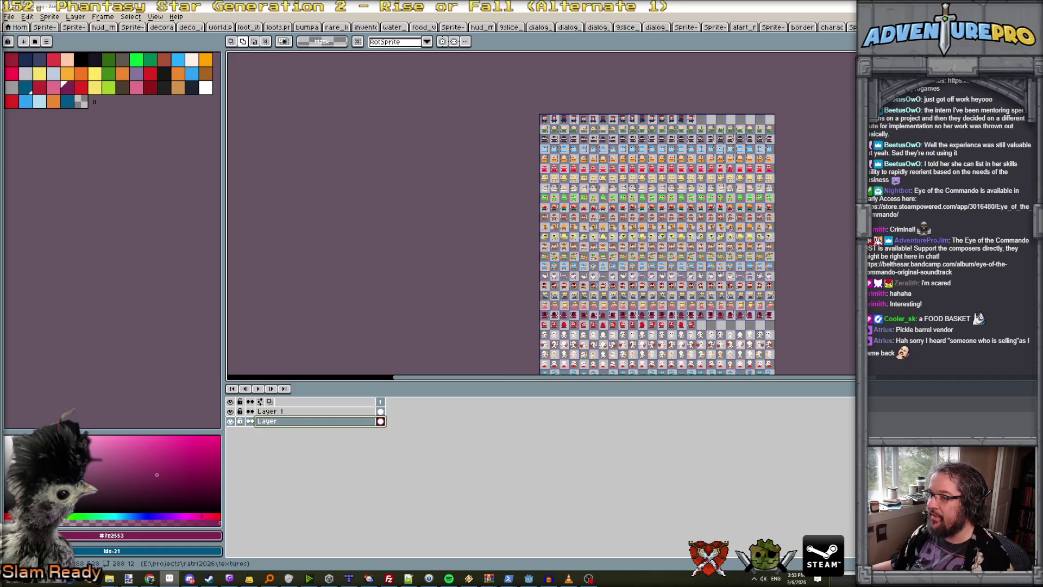
scroll(656, 244, "down", 2)
scroll(706, 217, "up", 2)
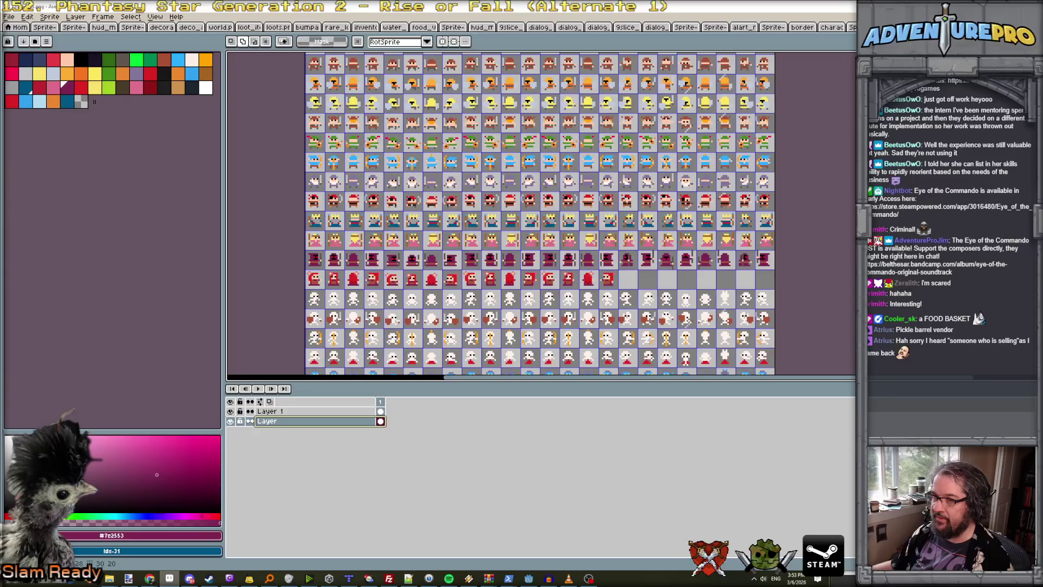
key("ctrl+s")
left_click(514, 337)
scroll(480, 274, "down", 2)
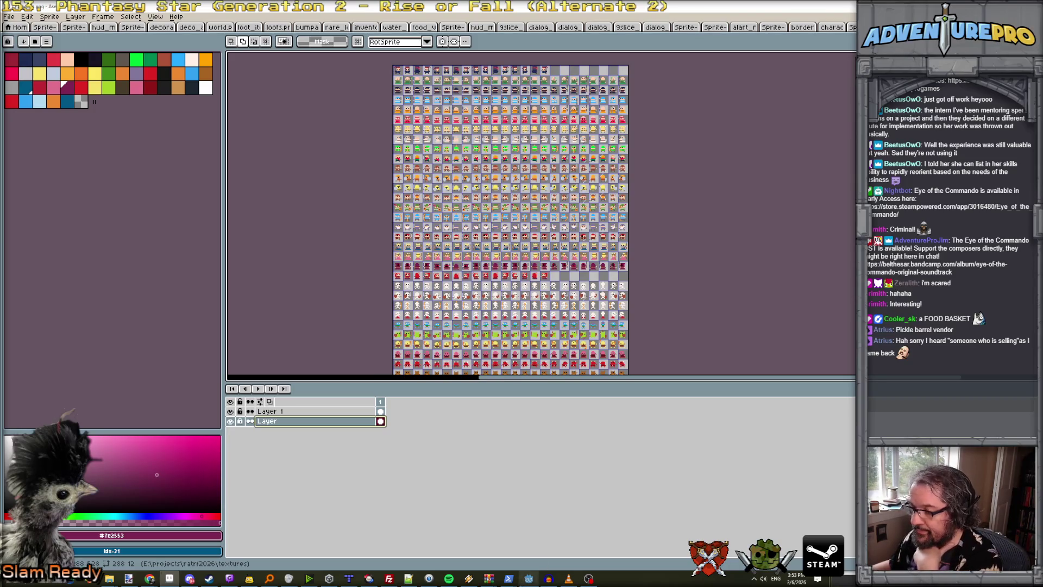
left_click(531, 580)
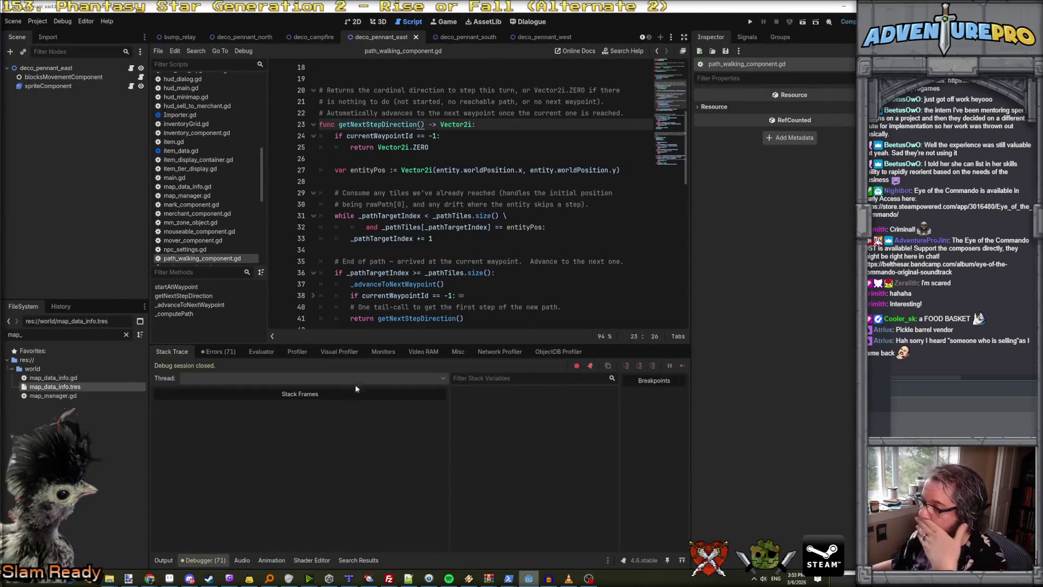
In the ratrf terminal, request merchant_female sprite frames from characters.png row 21, modelled on the player's.
mouse_move(508, 578)
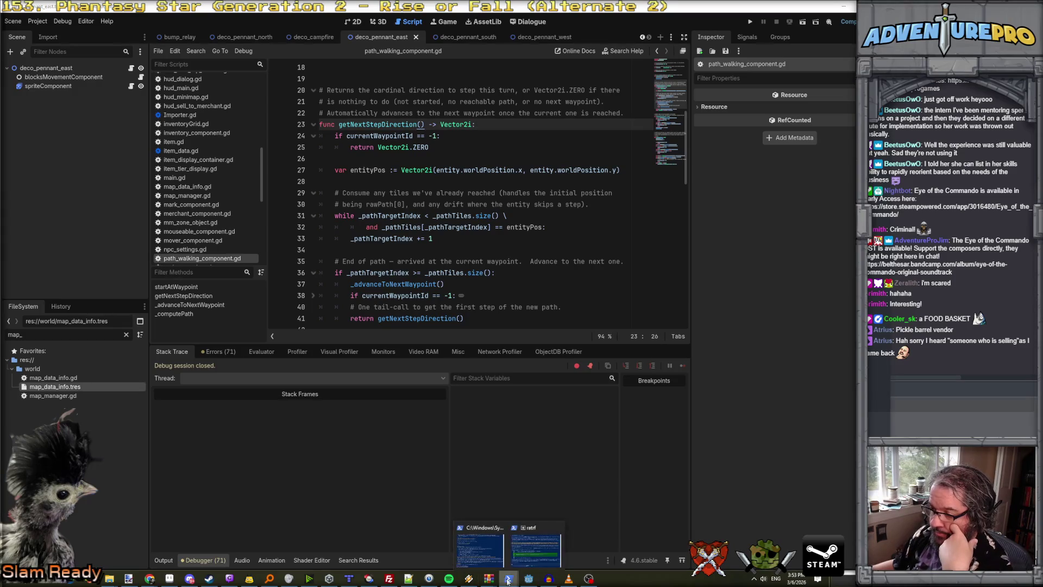
left_click(517, 550)
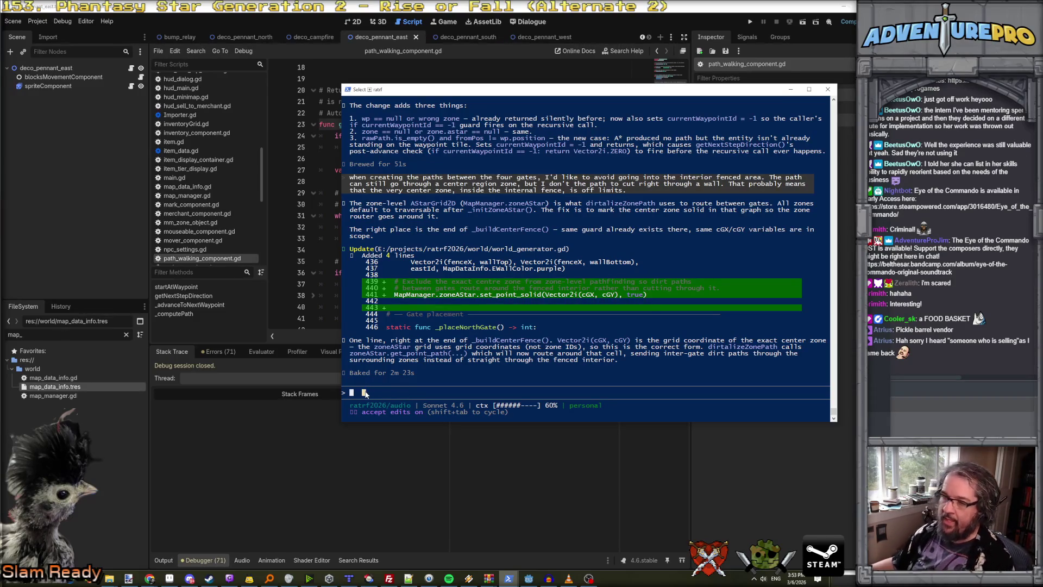
type("iwould lk")
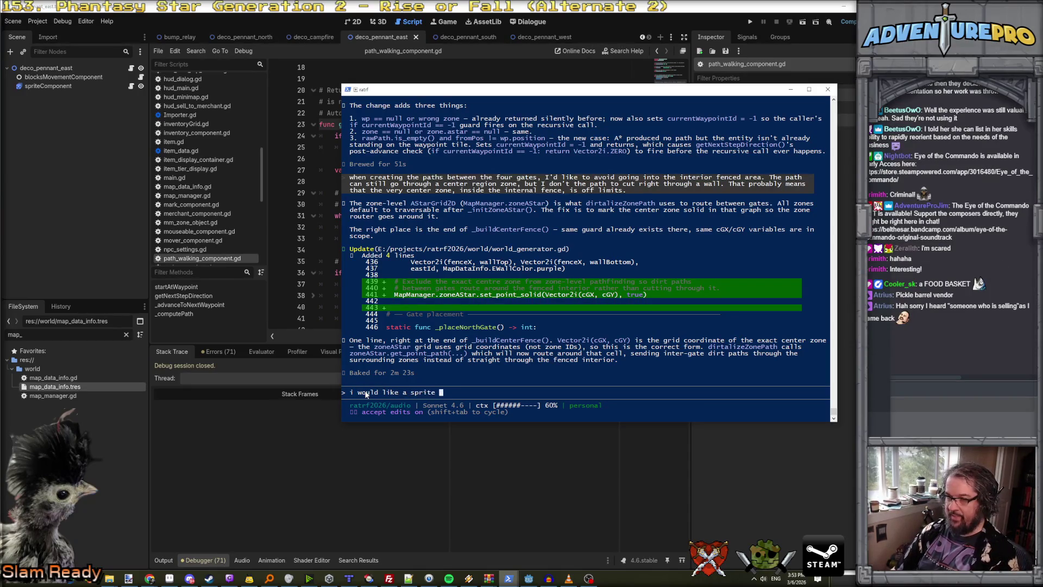
type("m")
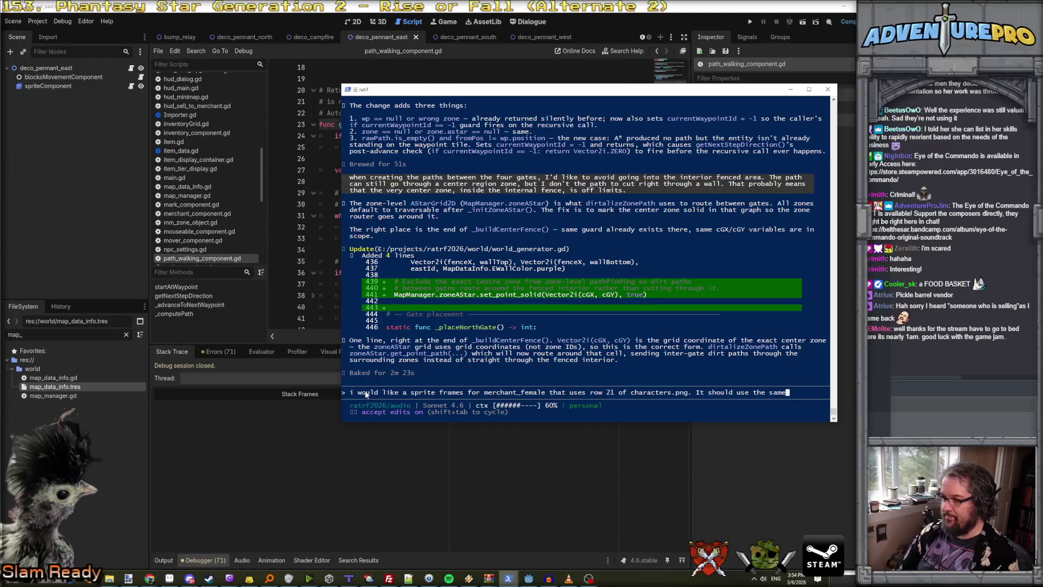
type("ture as the player's sprite frames.")
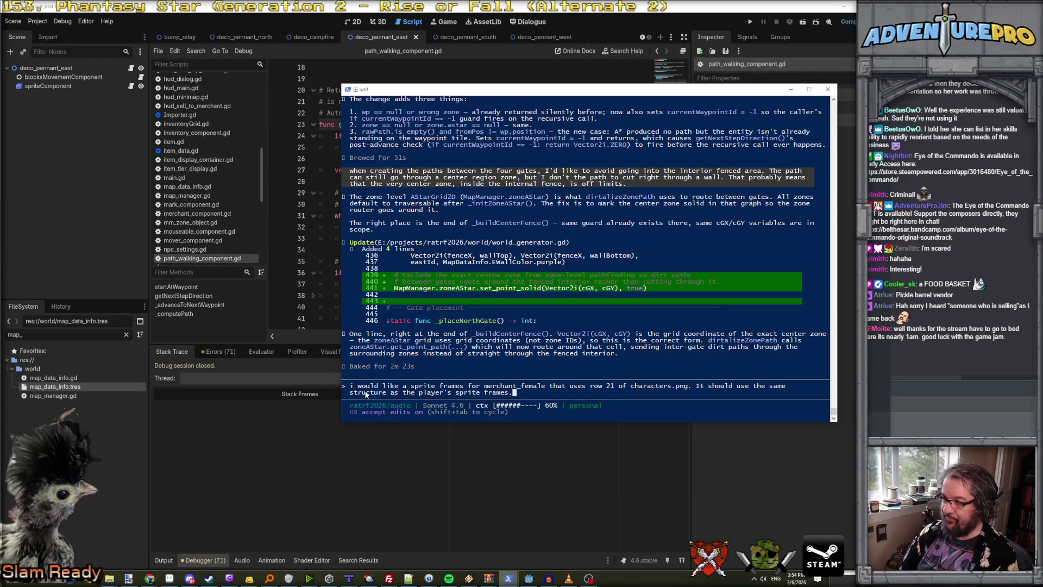
key("Return")
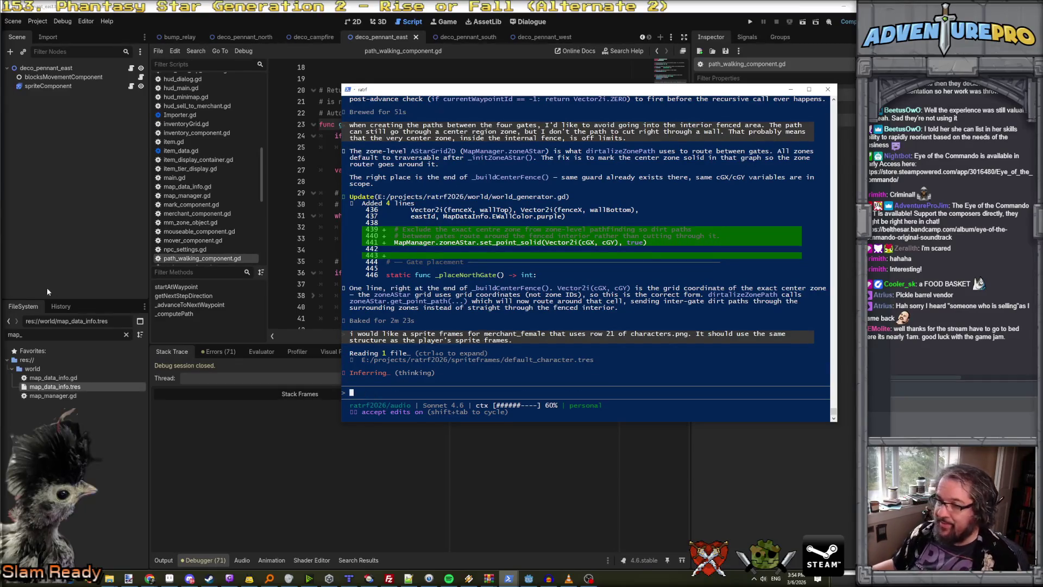
Run the project from the Godot editor and start play from the title screen.
left_click(453, 74)
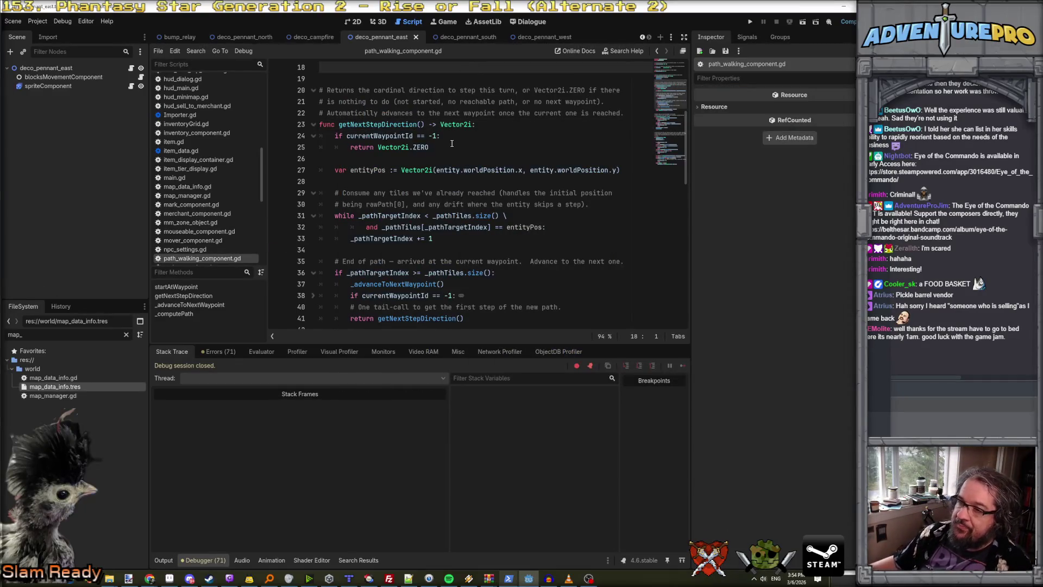
scroll(452, 146, "down", 2)
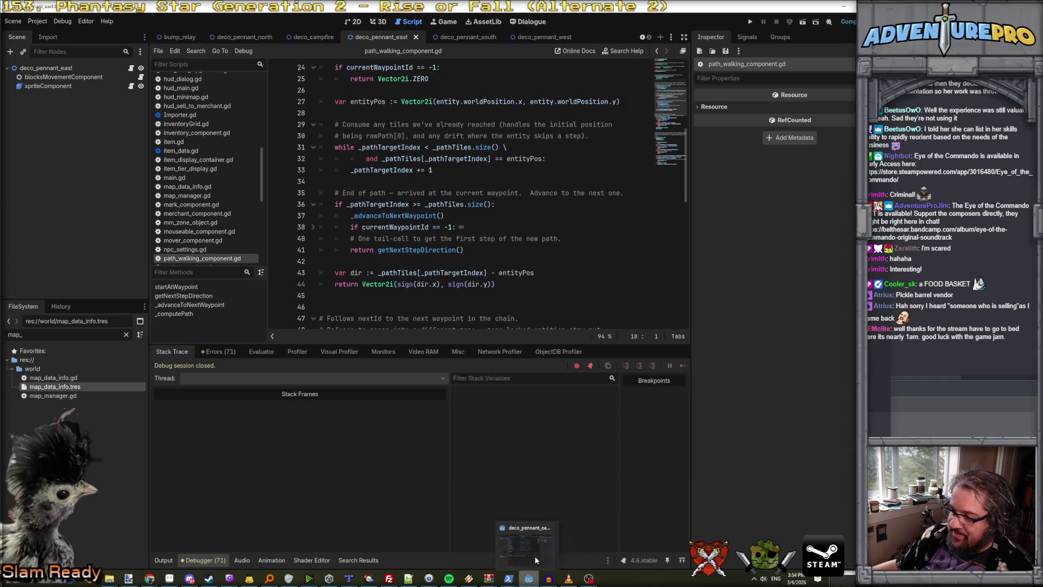
mouse_move(525, 566)
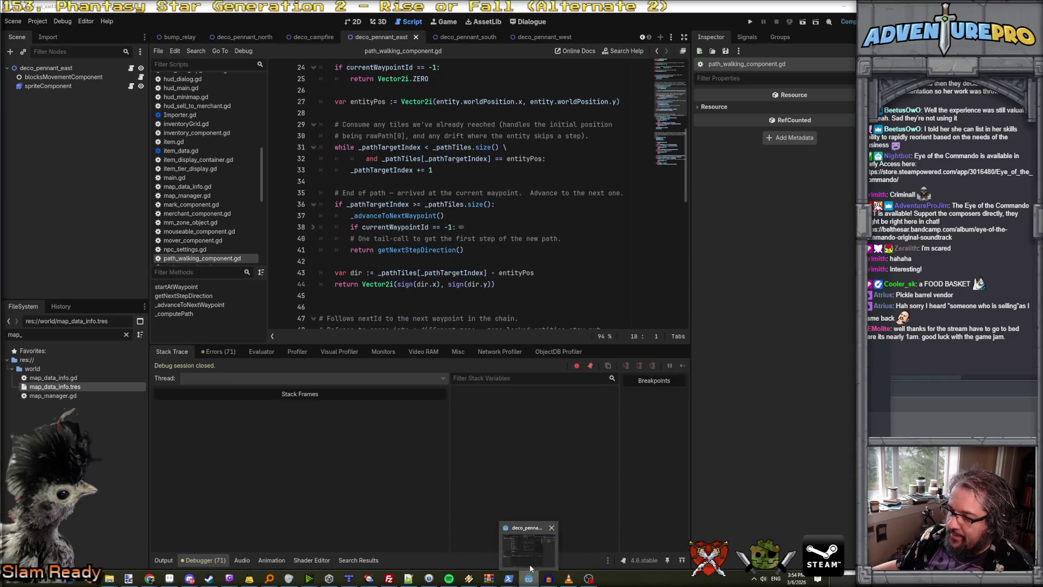
left_click(750, 23)
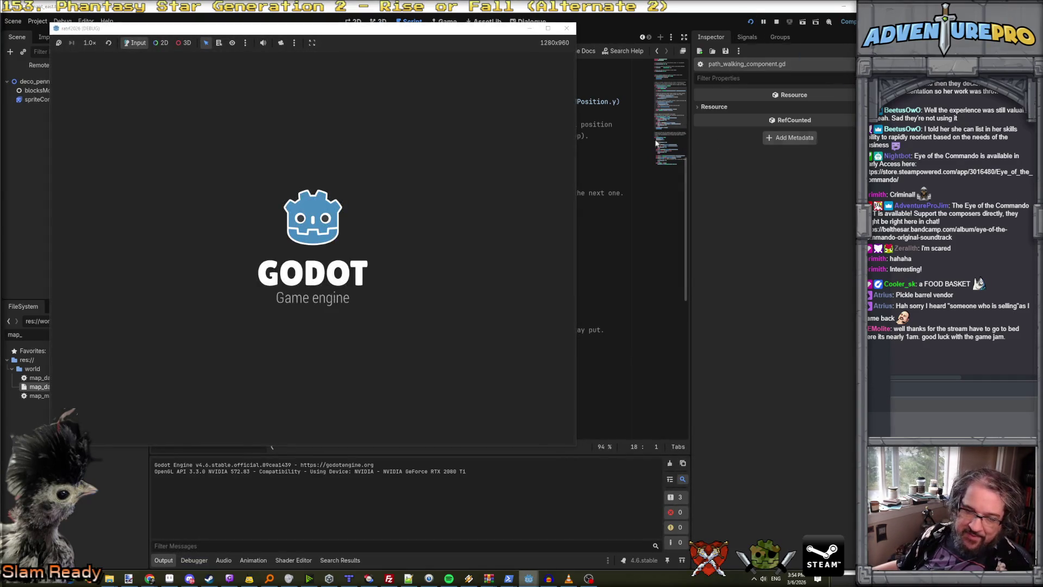
key("Return")
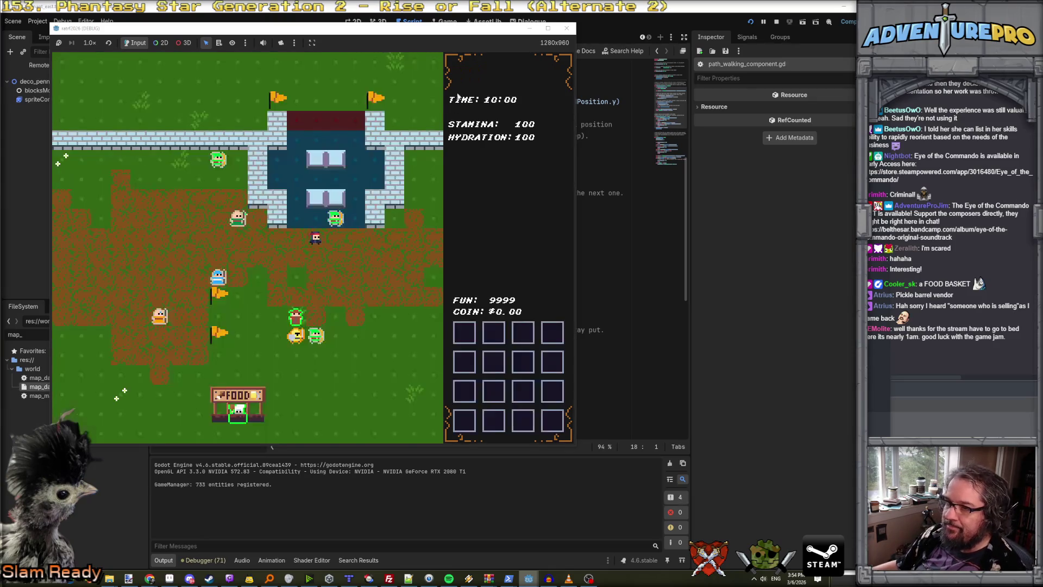
Pickpocket two townsfolk for coins and an item, then walk left across several map screens.
key("Left")
key("Up")
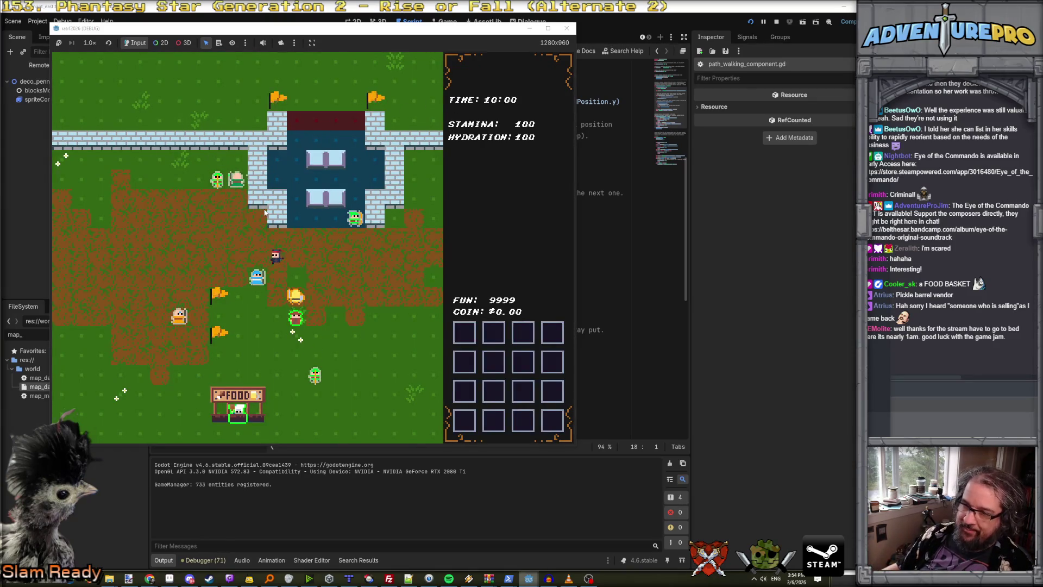
key("space")
key("space")
key("Left")
key("Down")
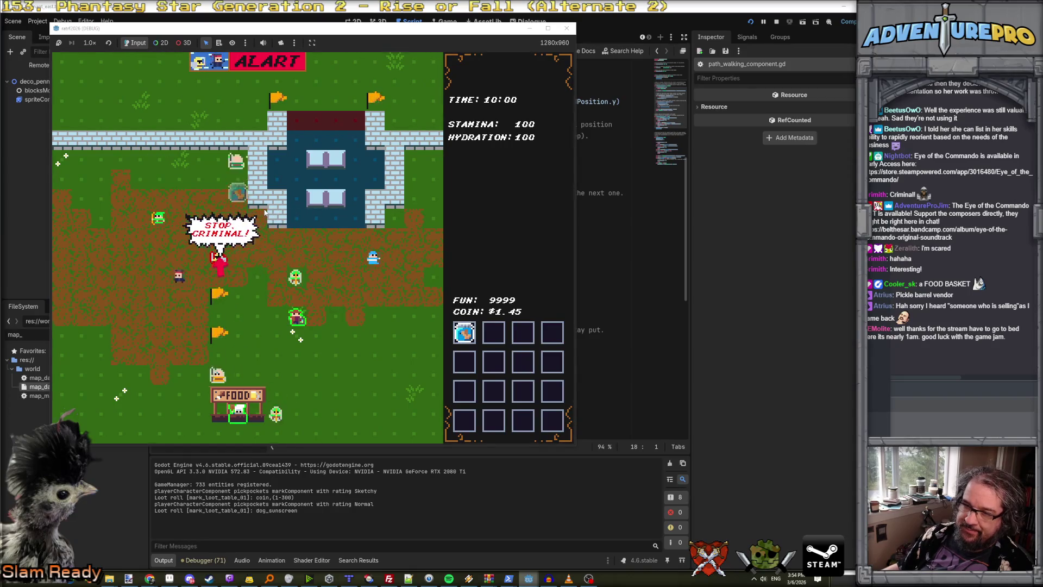
key("Up")
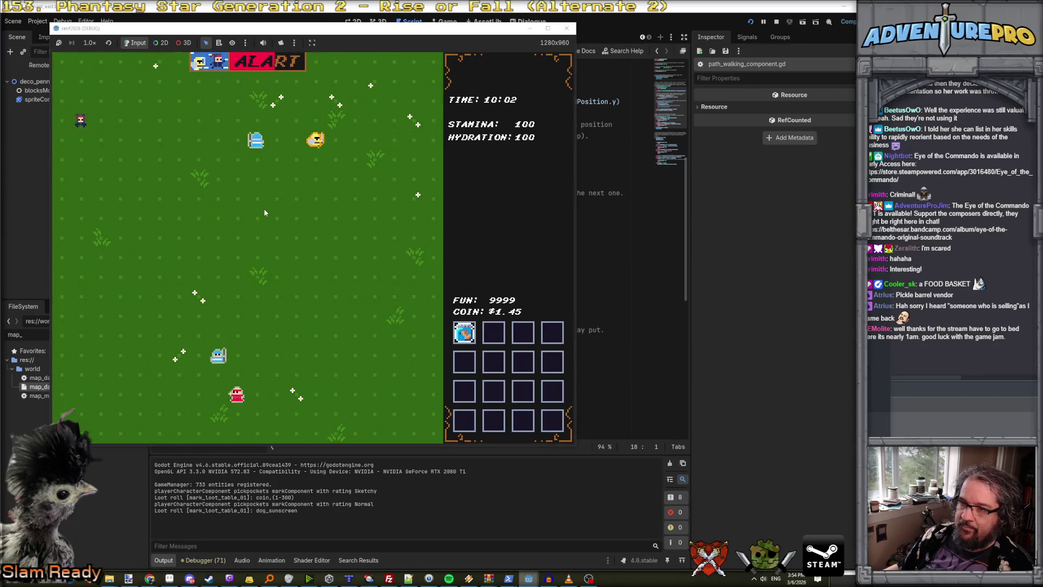
key("Down")
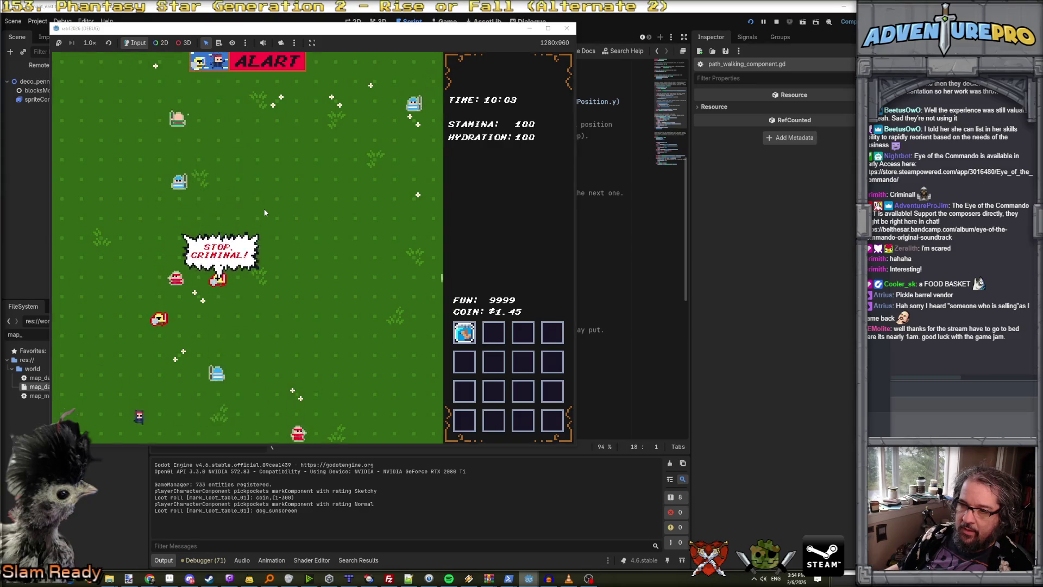
key("Left")
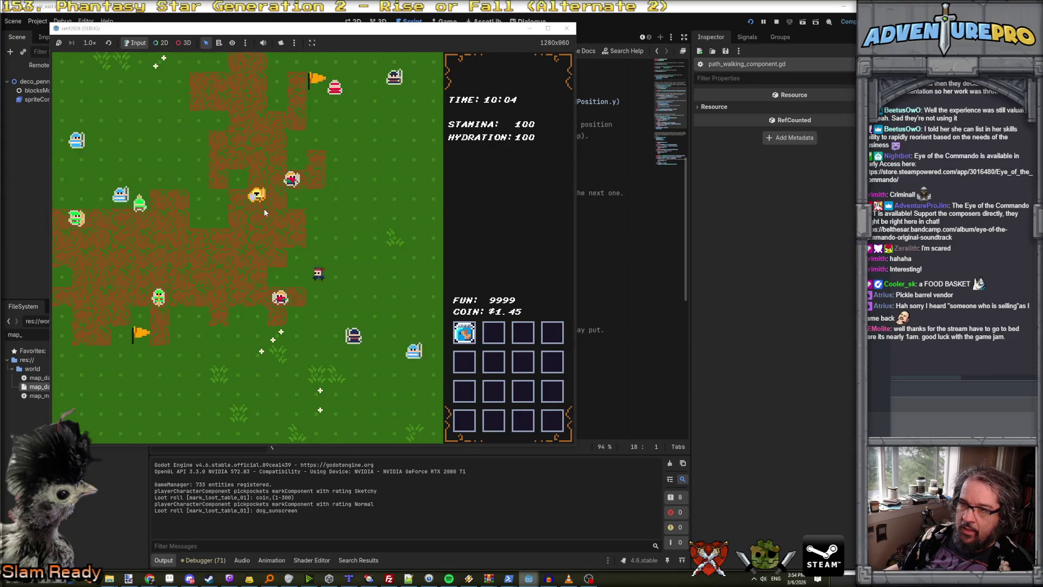
key("Left")
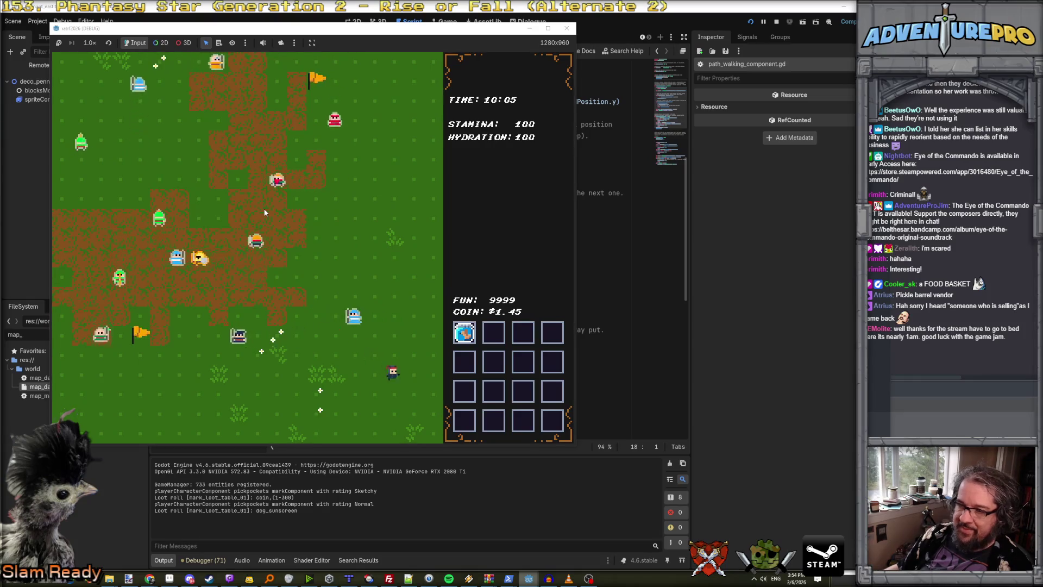
Walk to the long-fence screen and pickpocket townsfolk for a second item, more coins and a third item.
key("Down")
key("Right")
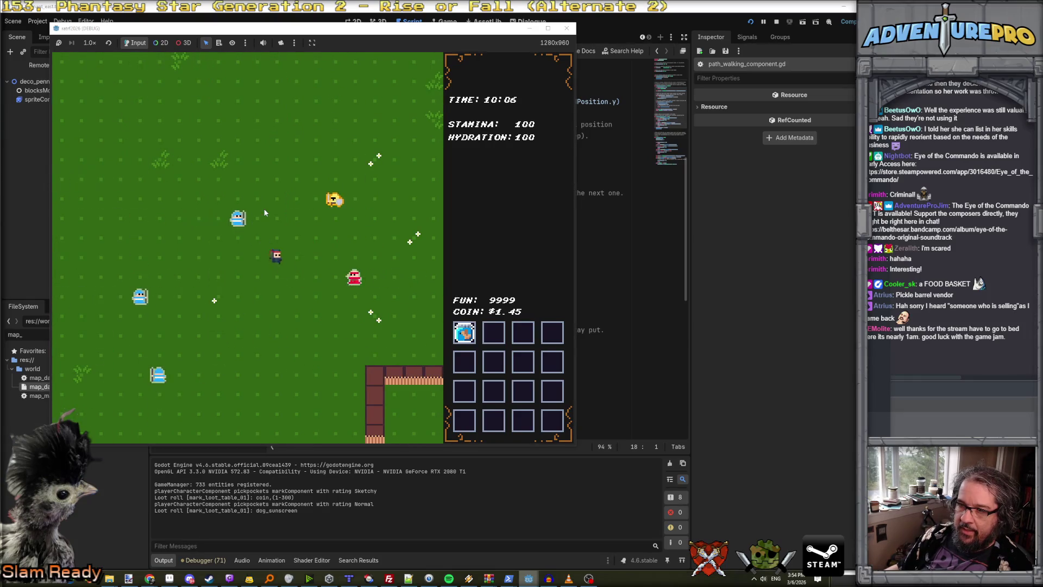
key("Right")
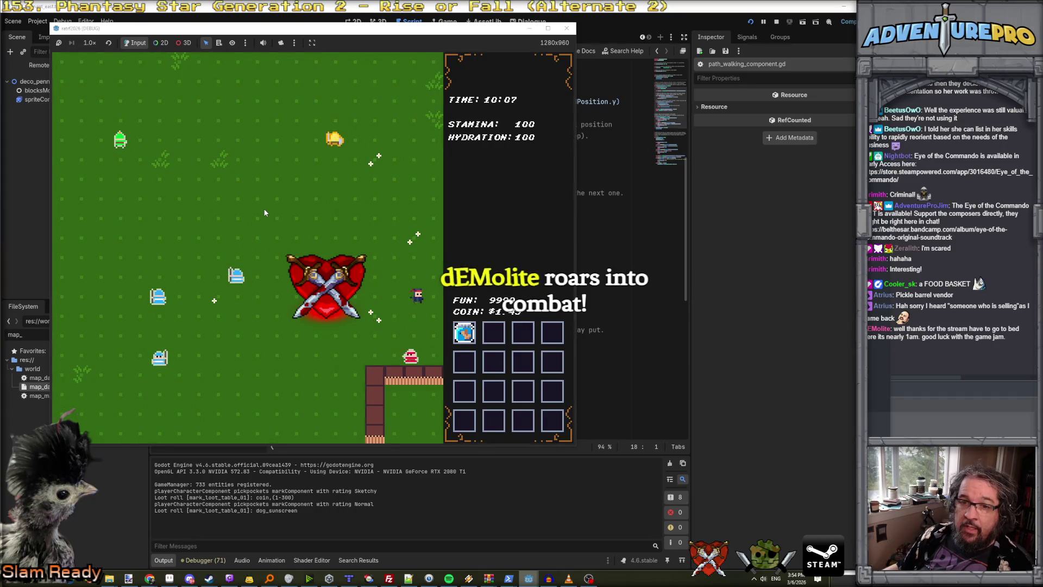
key("Right")
key("Down")
key("Left")
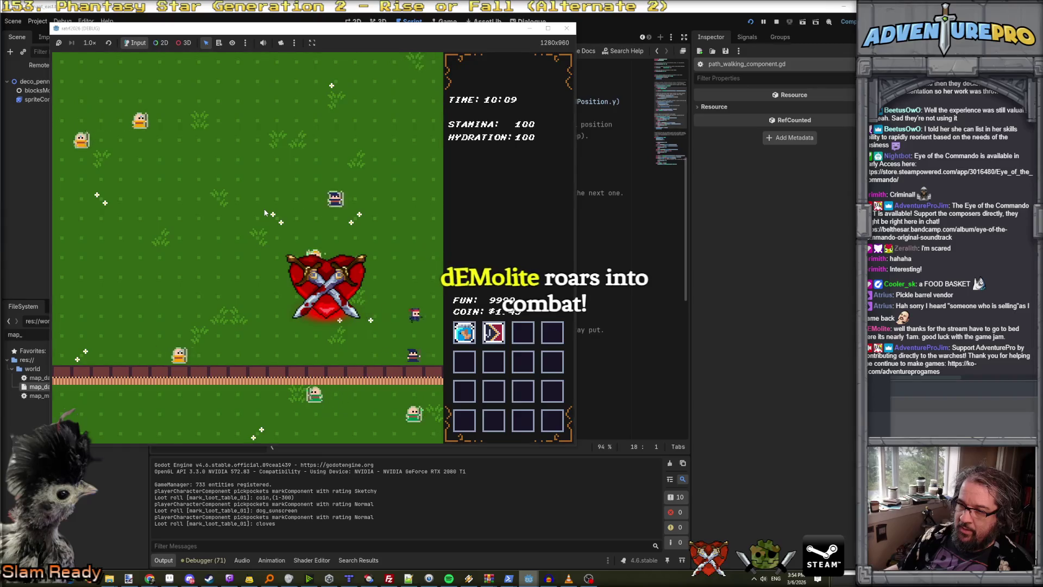
key("Right")
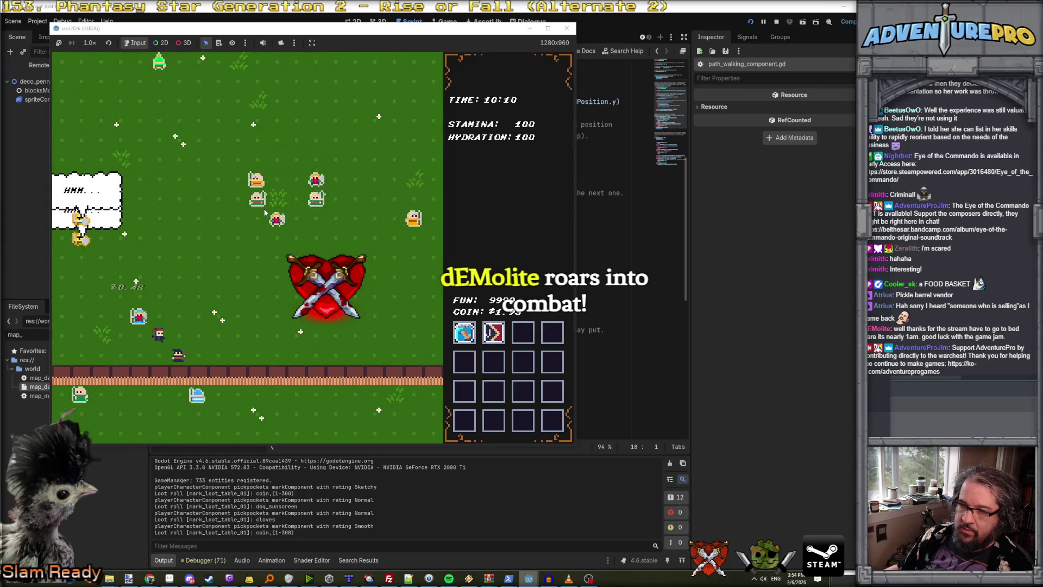
key("Up")
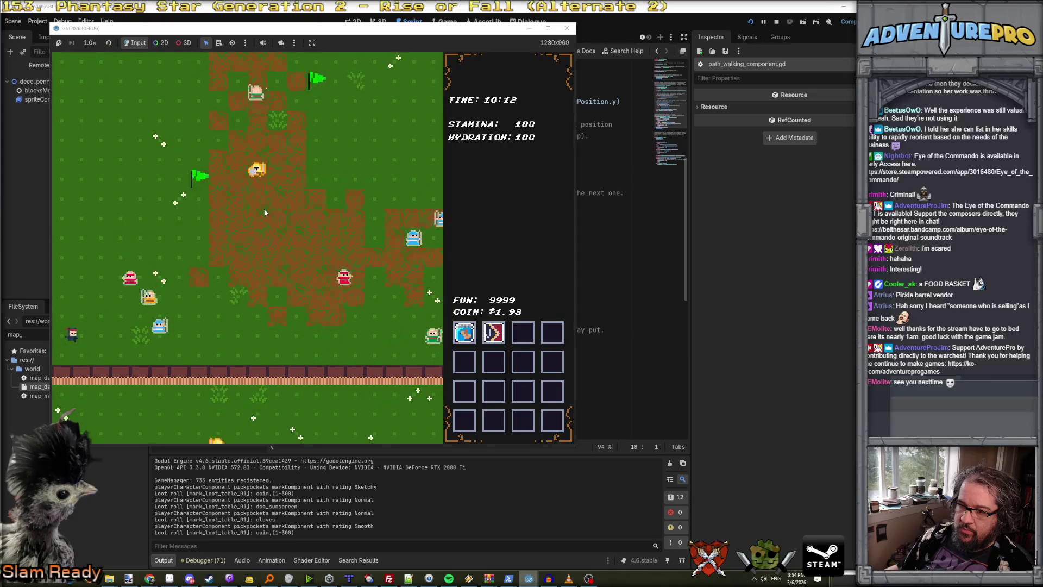
key("Right")
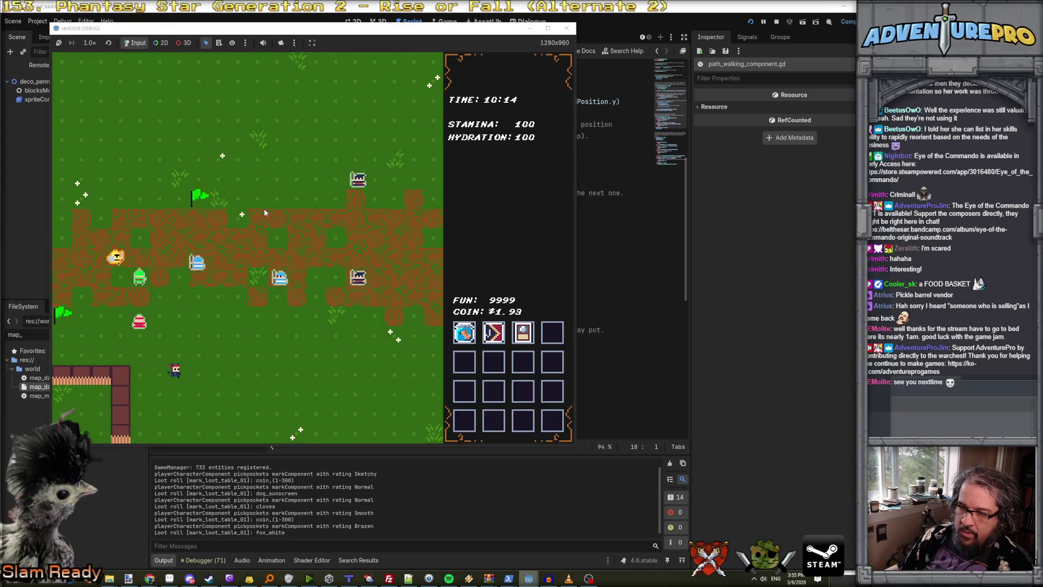
Walk down the brick path into a new map area.
key("Down")
key("Right")
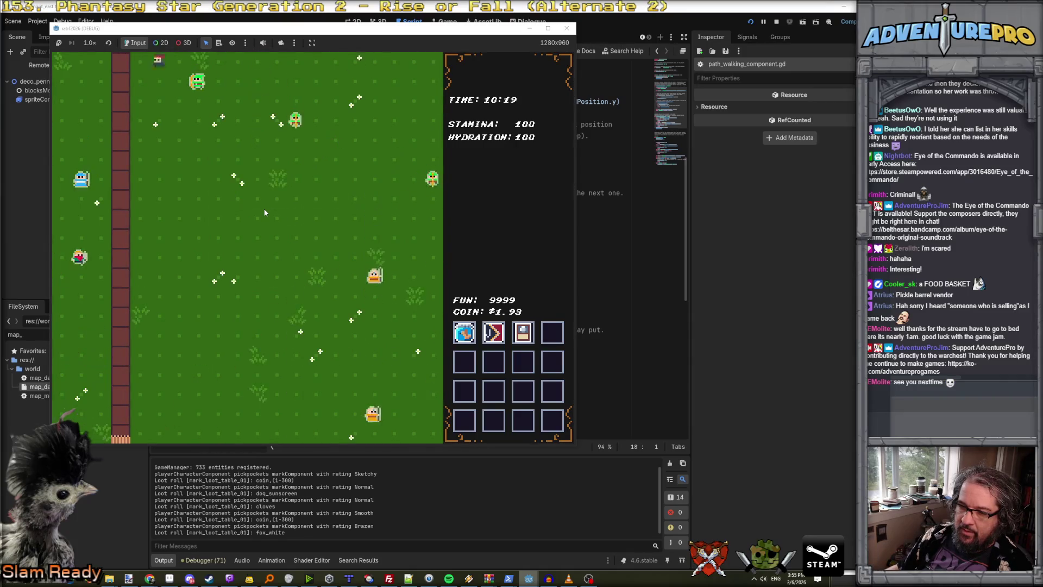
key("Down")
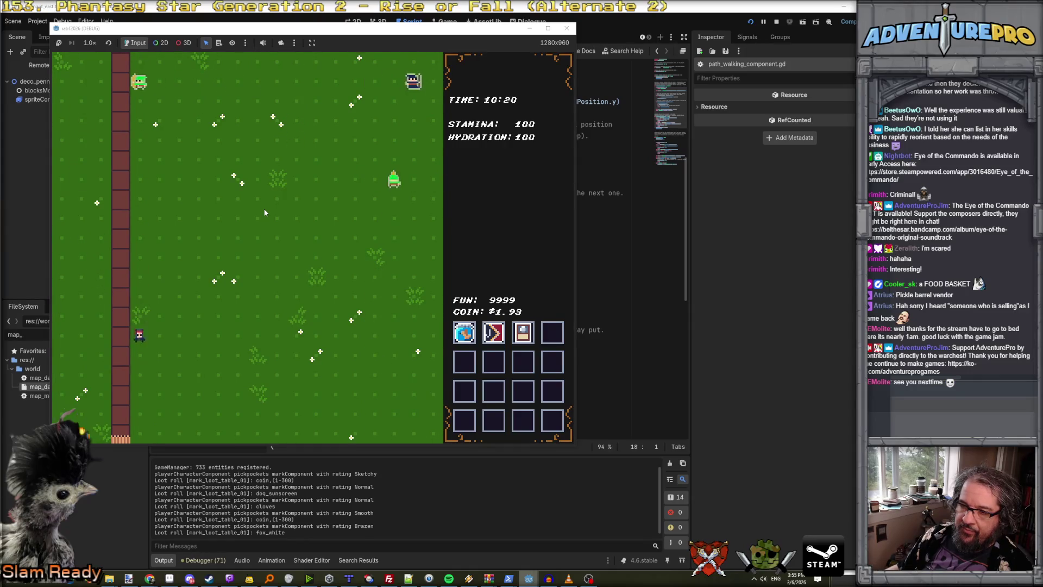
key("Down")
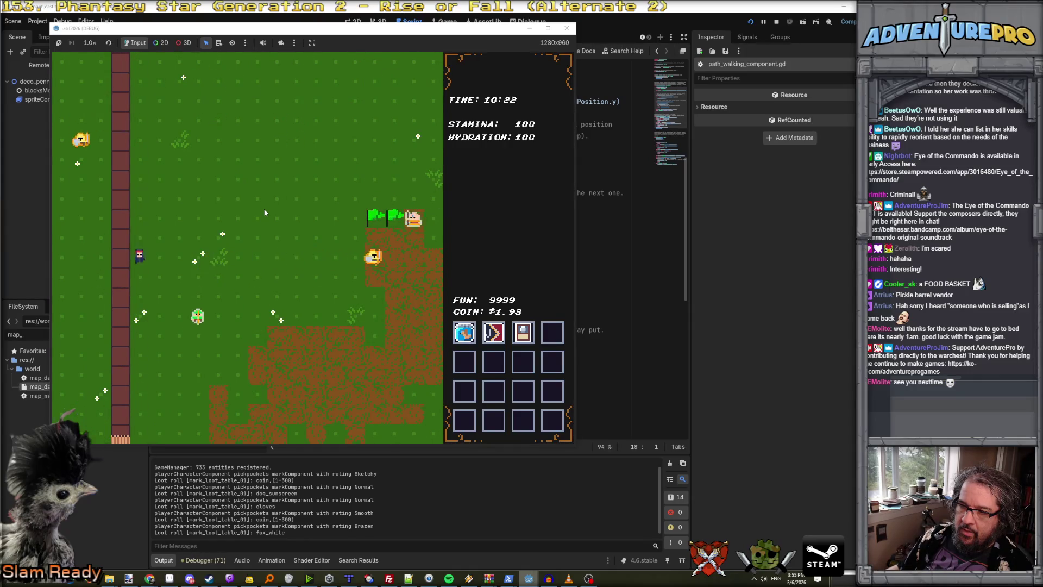
key("Down")
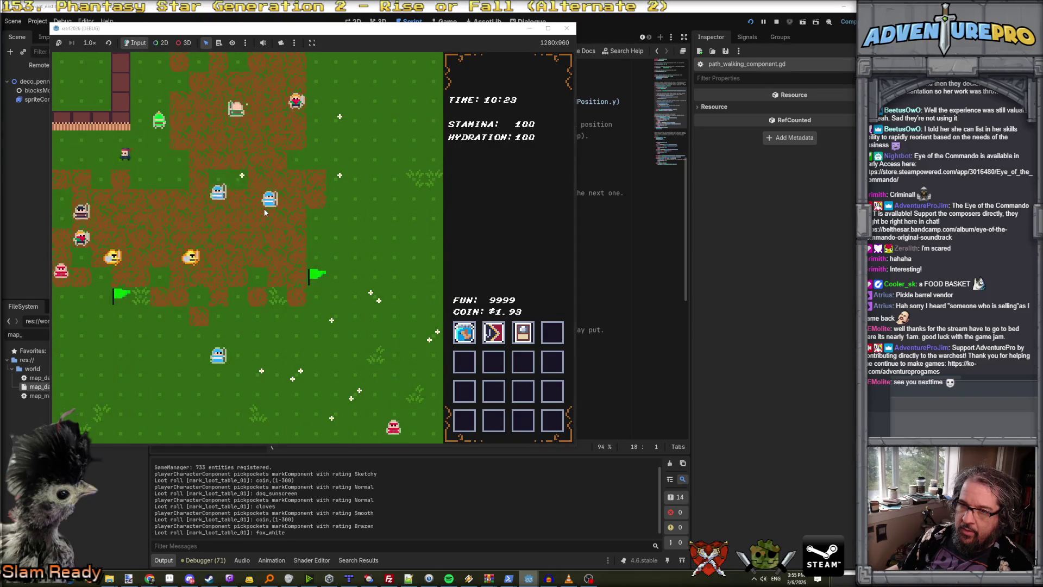